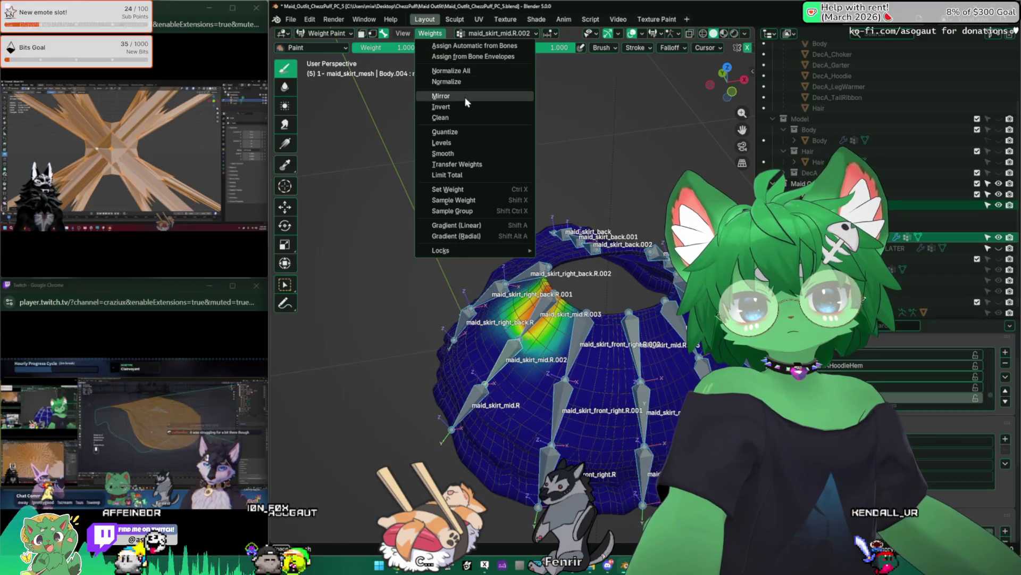
Clean the skirt mesh's vertex group weights and apply Limit Total to cap groups per vertex
click(470, 117)
click(430, 34)
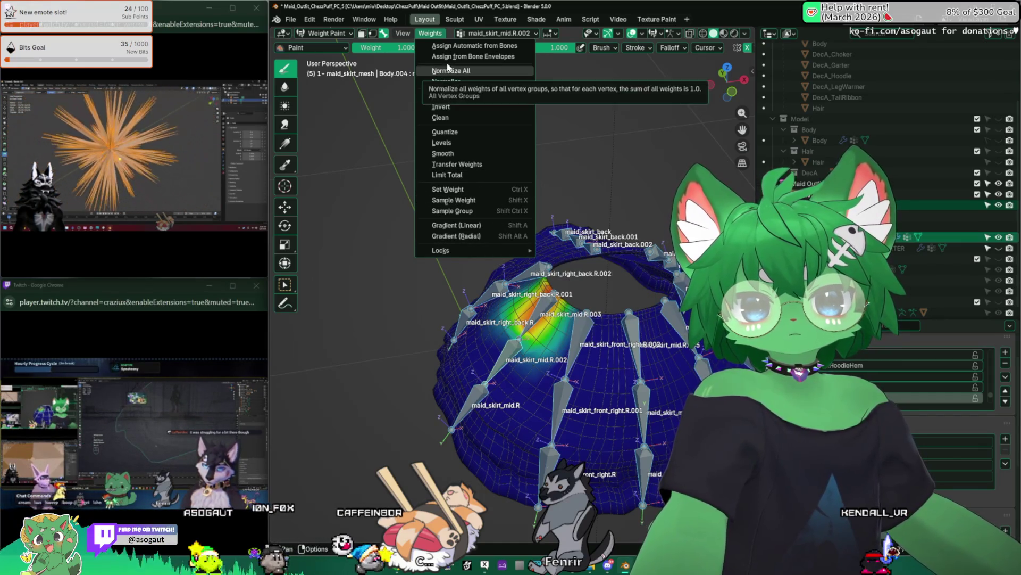
click(404, 33)
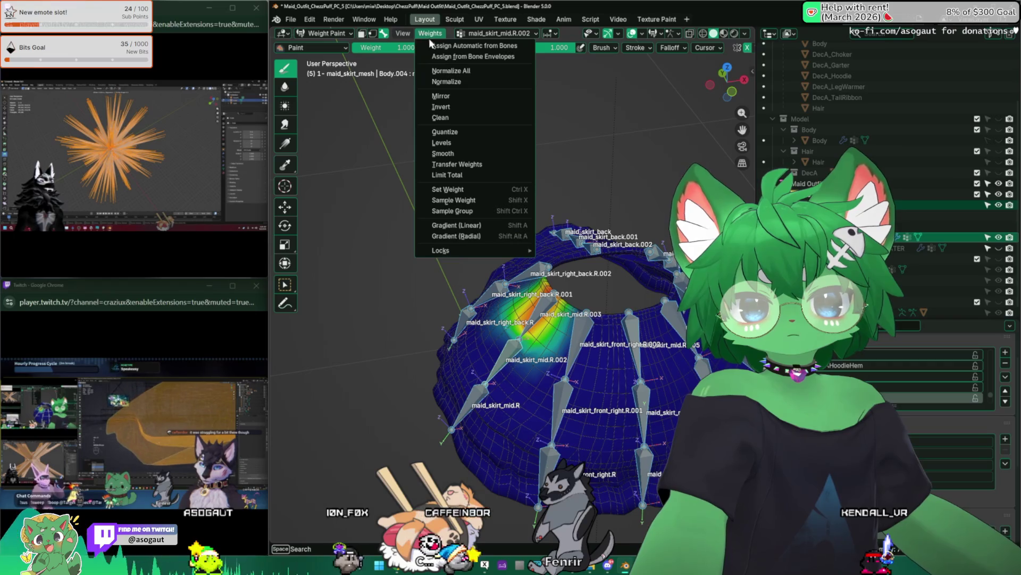
click(468, 176)
click(327, 34)
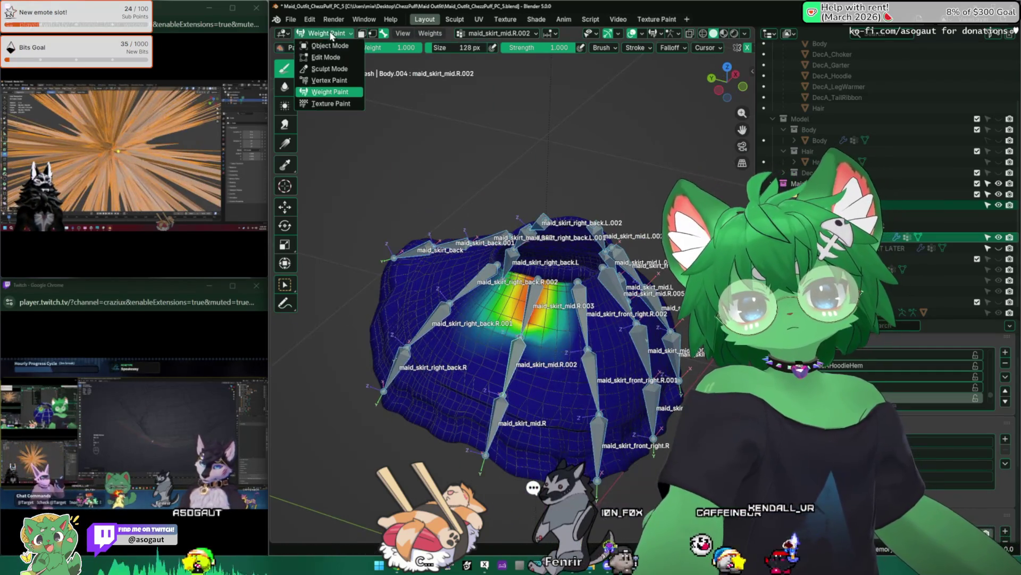
Make the skirt armature active, isolate it in Local View and enter bone Edit Mode
click(527, 182)
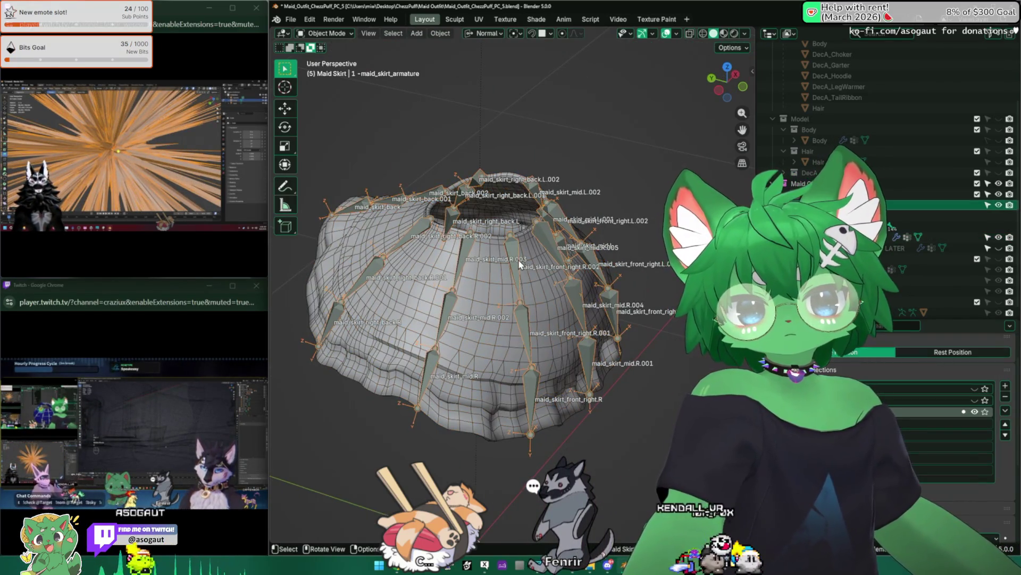
key(KP_Divide)
key(Tab)
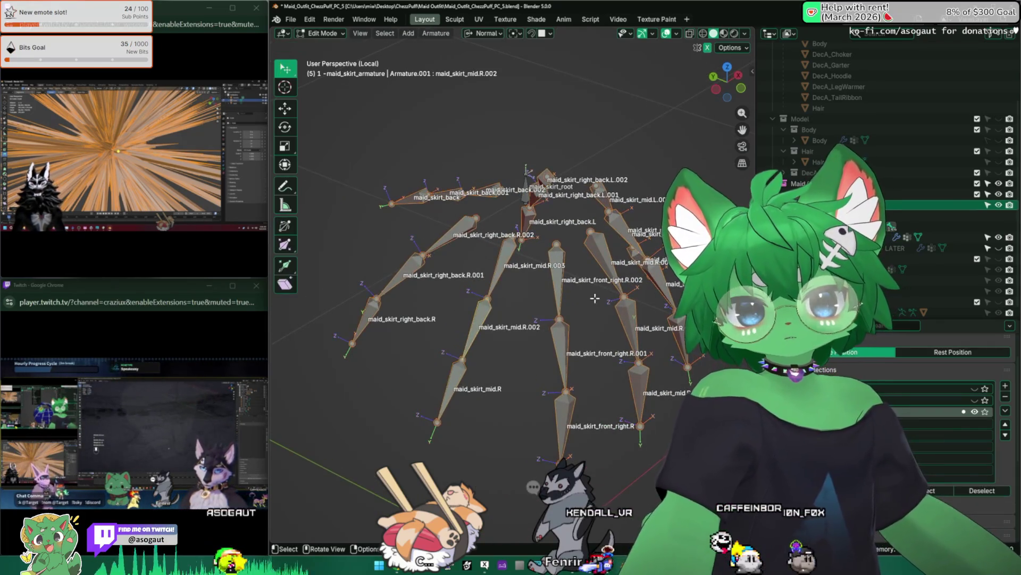
mouse_move(445, 145)
middle_down()
mouse_move(479, 240)
mouse_move(512, 272)
middle_up()
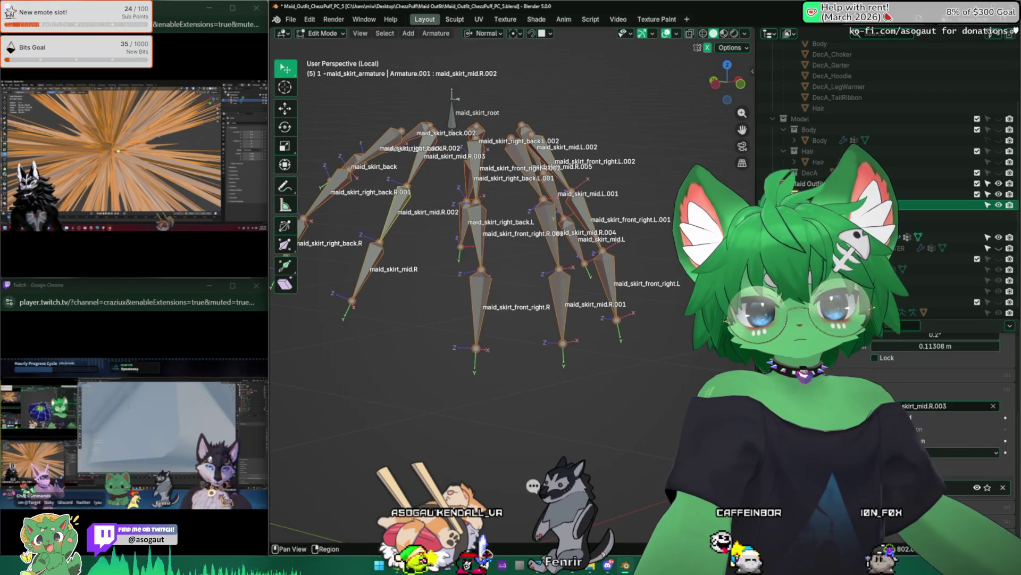
Set the armature's Display As to Envelope in the Armature data properties
click(879, 342)
click(879, 341)
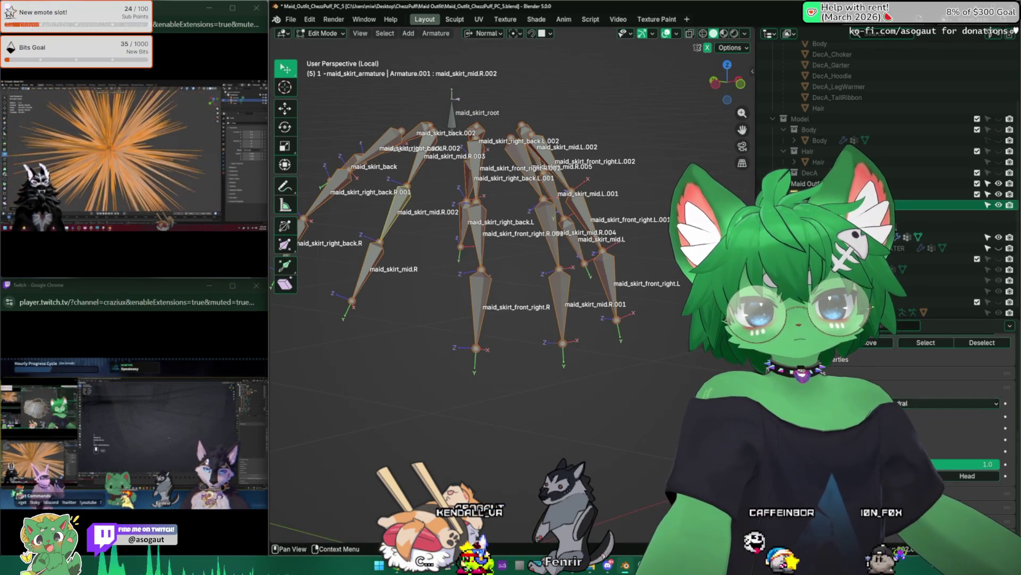
click(942, 403)
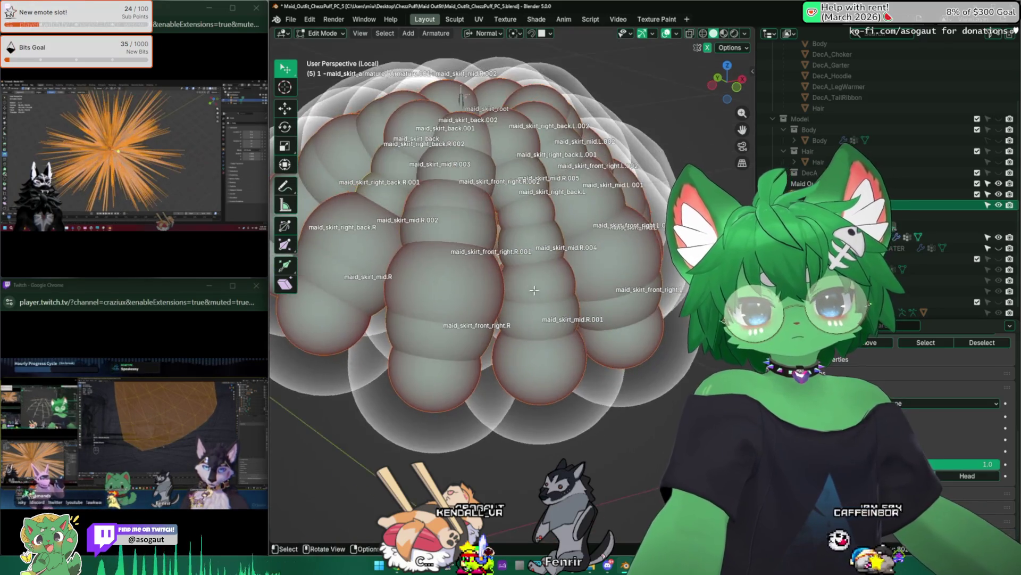
Inspect maid_skirt_front_right.R in the sidebar and slim maid_skirt_front_right.R.002's envelope distance
mouse_move(479, 280)
middle_down()
mouse_move(477, 392)
mouse_move(463, 351)
middle_up()
click(449, 402)
key(n)
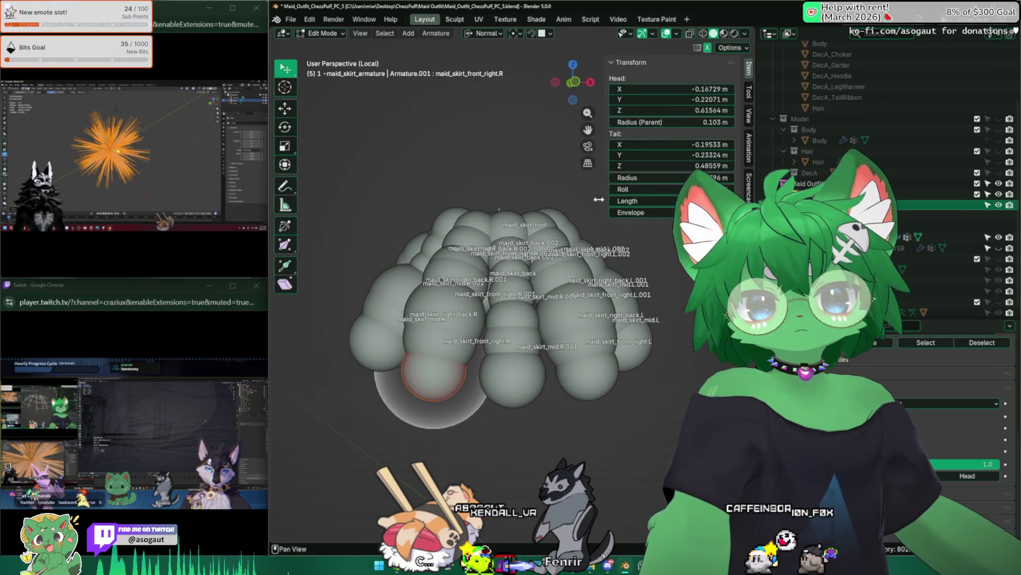
mouse_move(472, 137)
middle_down()
mouse_move(478, 239)
mouse_move(421, 208)
mouse_move(313, 321)
mouse_move(410, 313)
mouse_move(495, 240)
middle_up()
click(483, 265)
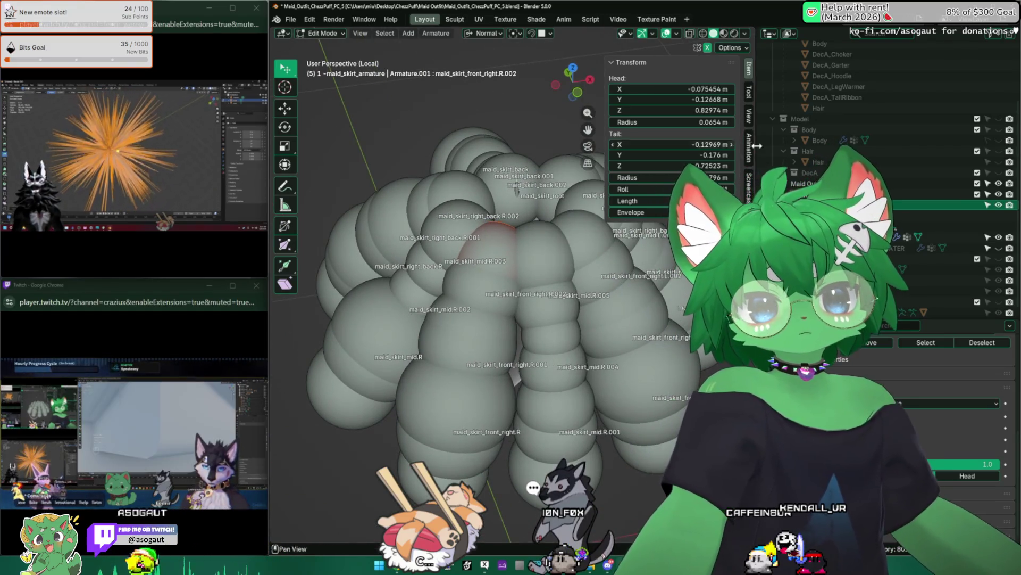
click(639, 212)
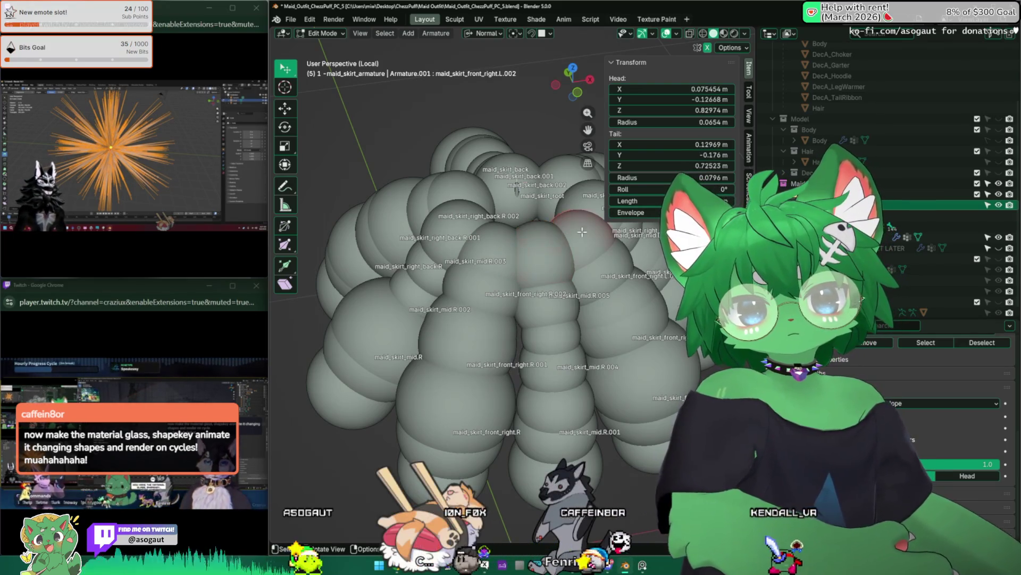
Move on to maid_skirt_mid.L.002 and maid_skirt_back.002, slimming envelopes to about 0.04 m
middle_drag(571, 232, 507, 523)
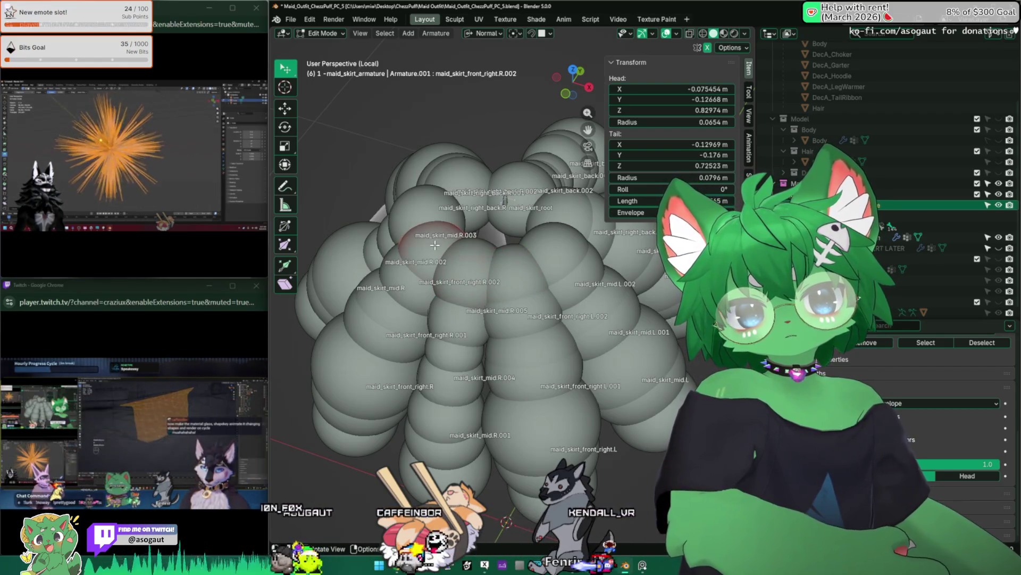
mouse_move(459, 256)
middle_down()
mouse_move(499, 257)
mouse_move(479, 263)
middle_up()
click(499, 257)
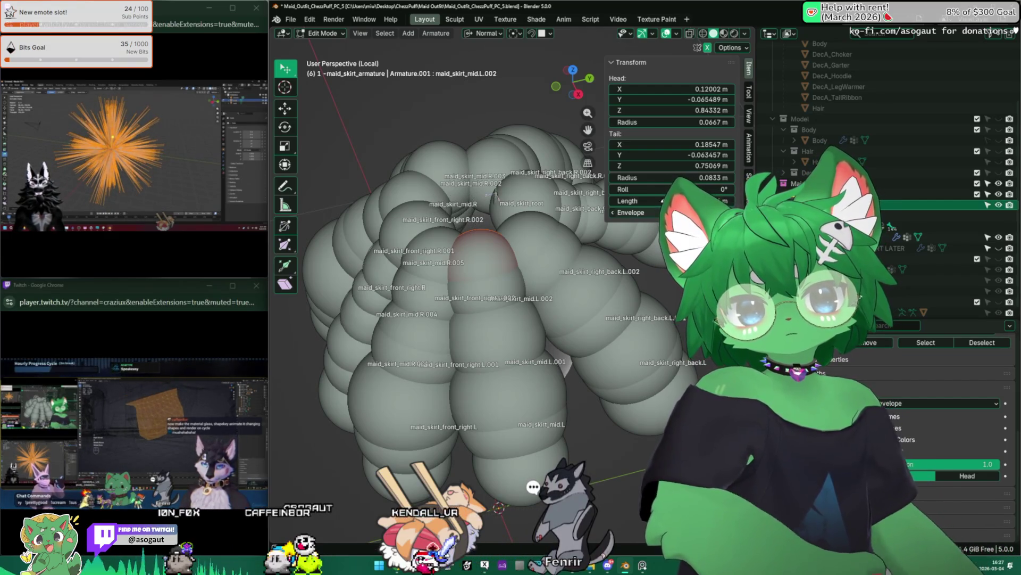
middle_drag(554, 249, 510, 272)
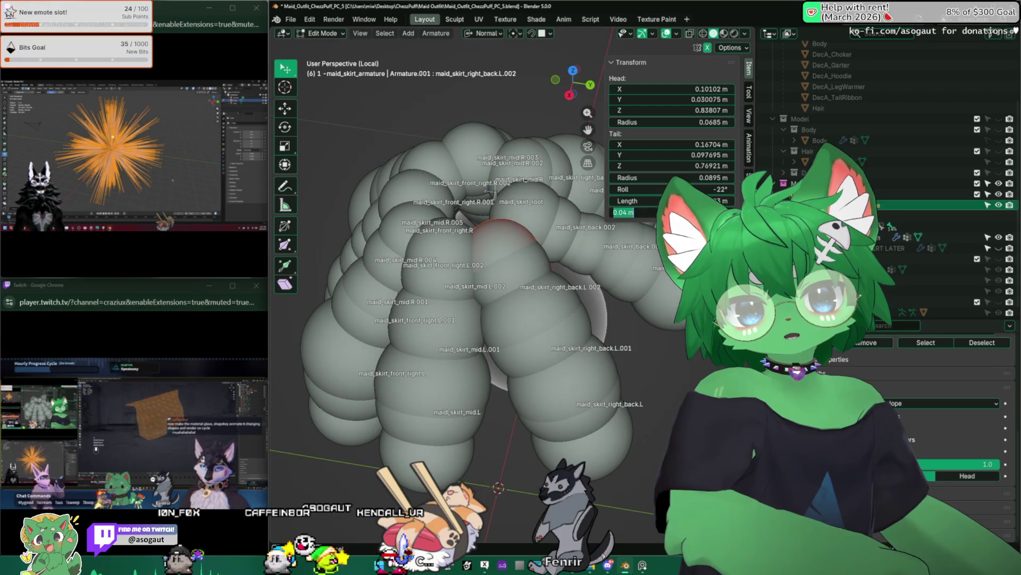
mouse_move(523, 213)
middle_down()
mouse_move(495, 224)
mouse_move(509, 189)
middle_up()
click(510, 216)
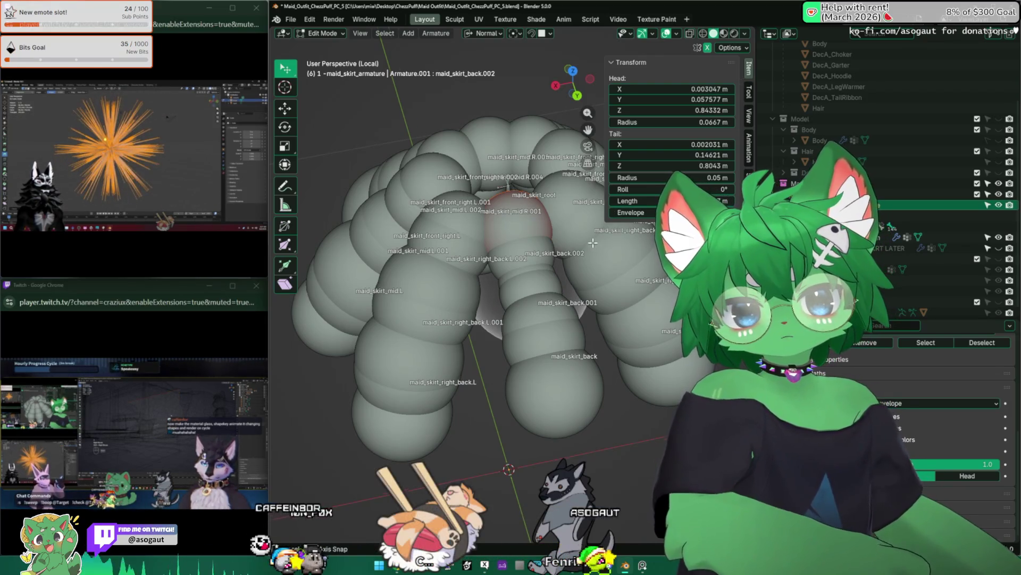
middle_drag(508, 240, 548, 239)
click(549, 240)
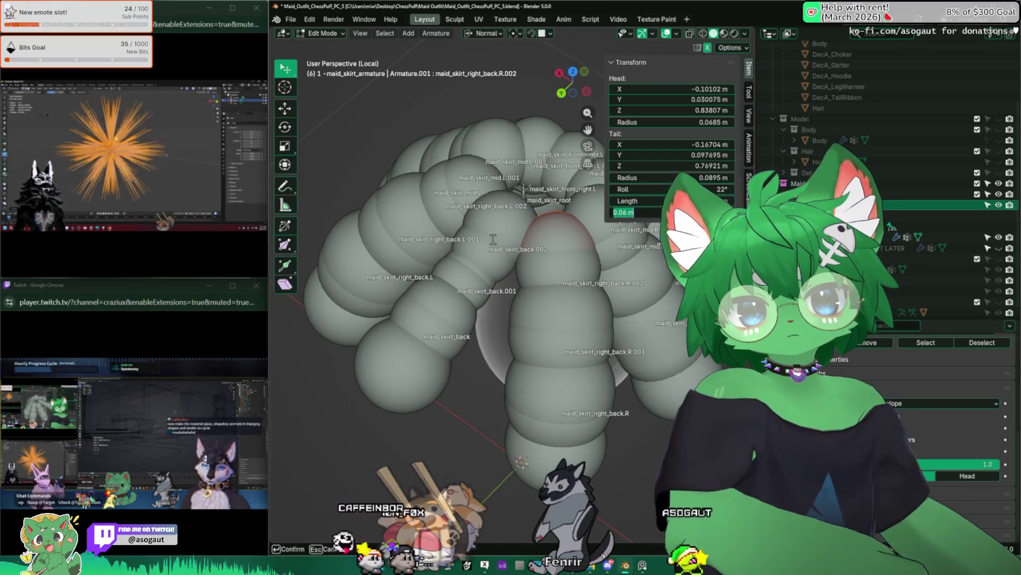
middle_drag(555, 222, 559, 239)
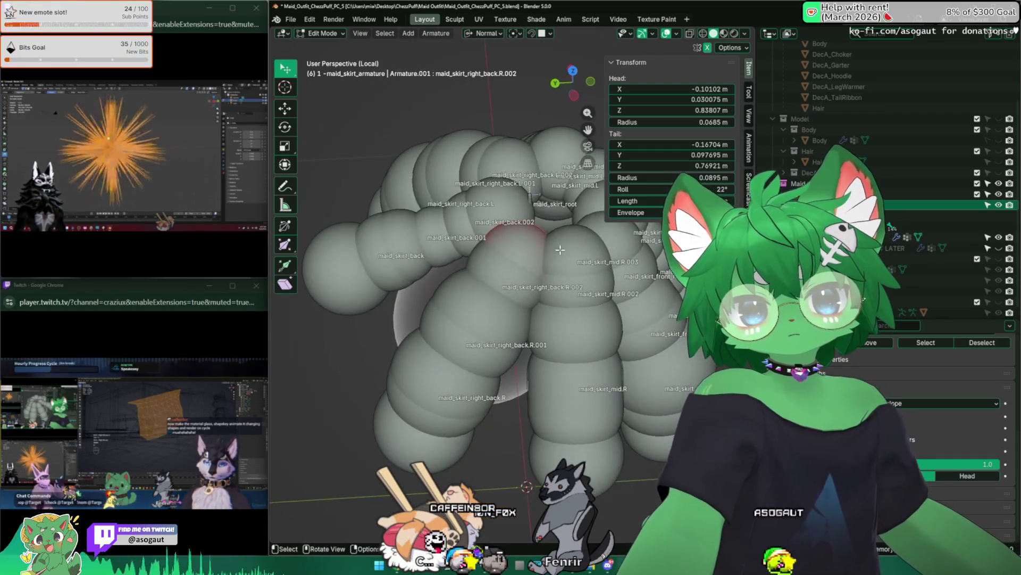
drag(561, 244, 563, 245)
ctrl+click(563, 254)
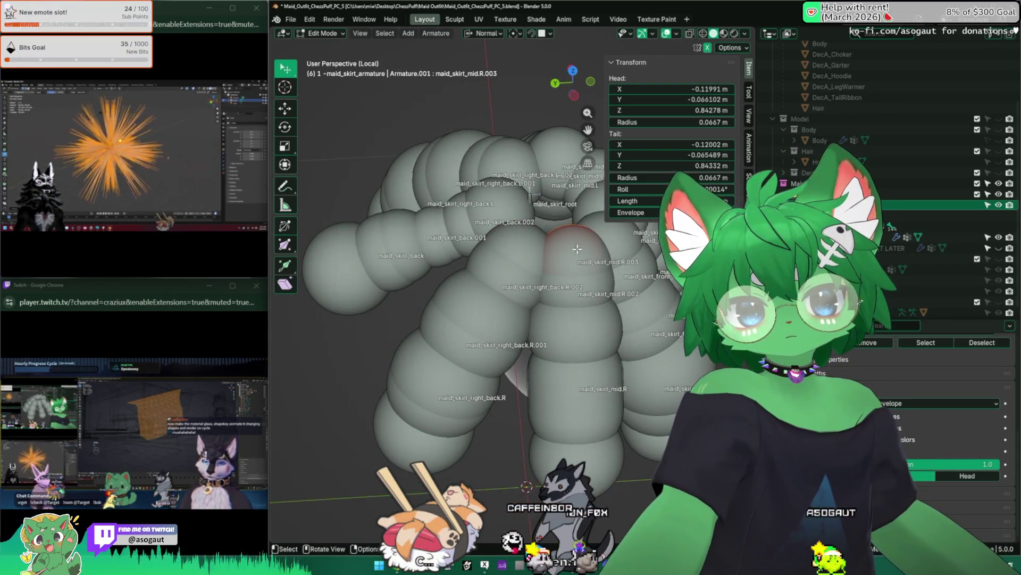
middle_drag(577, 249, 519, 240)
click(511, 192)
middle_drag(512, 200, 487, 229)
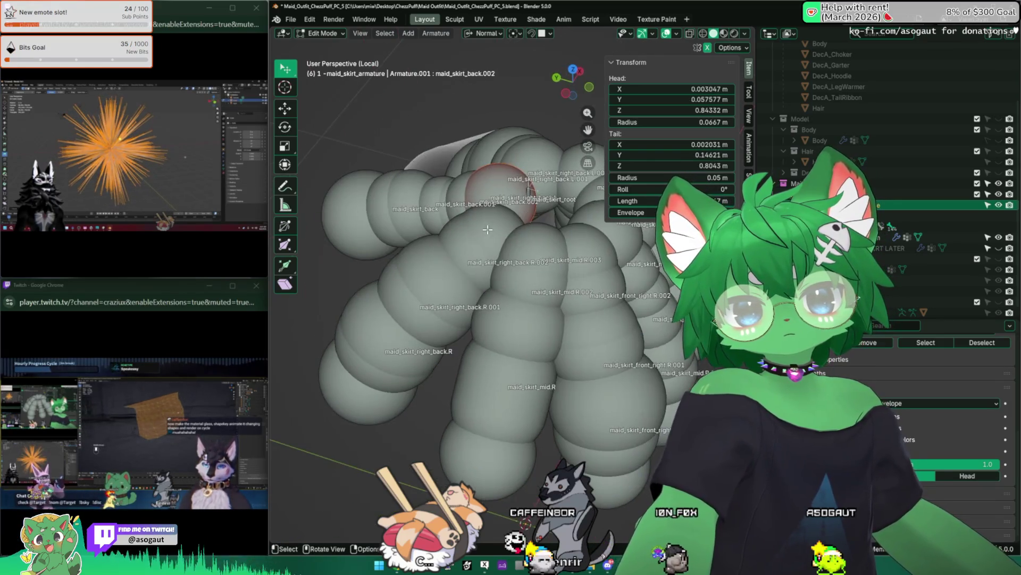
double_click(706, 213)
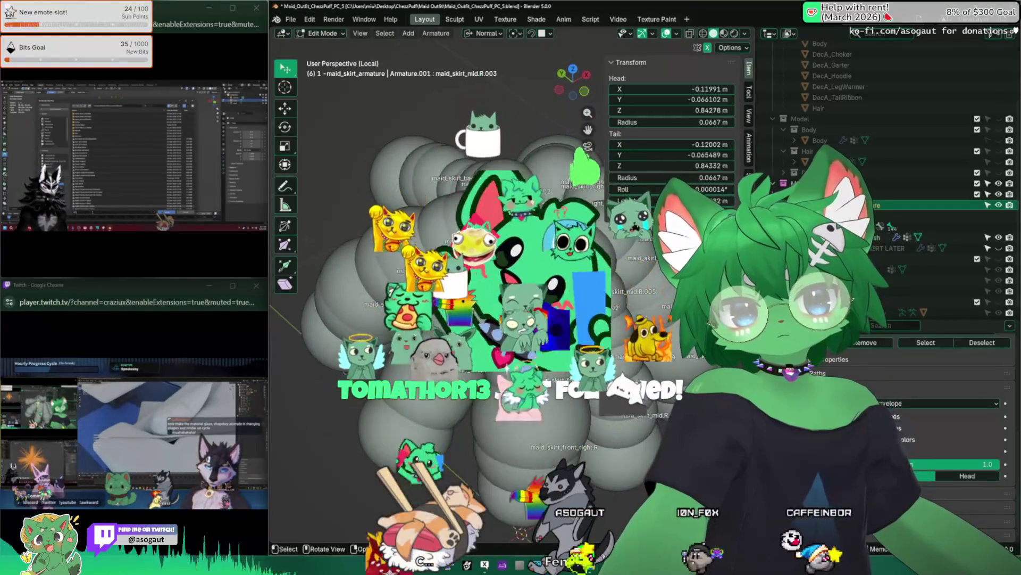
click(559, 368)
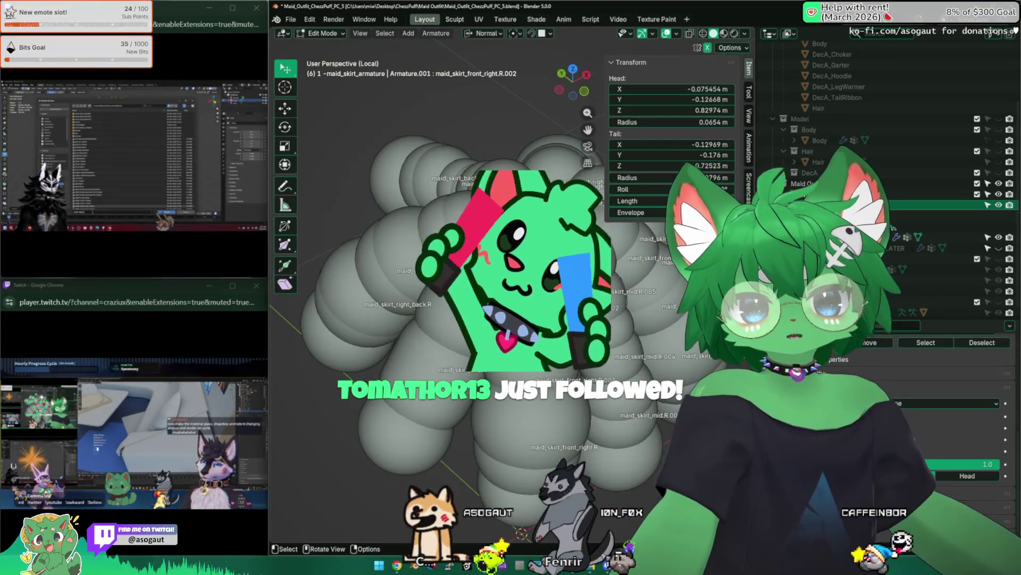
mouse_move(510, 303)
middle_down()
mouse_move(537, 262)
mouse_move(527, 232)
middle_up()
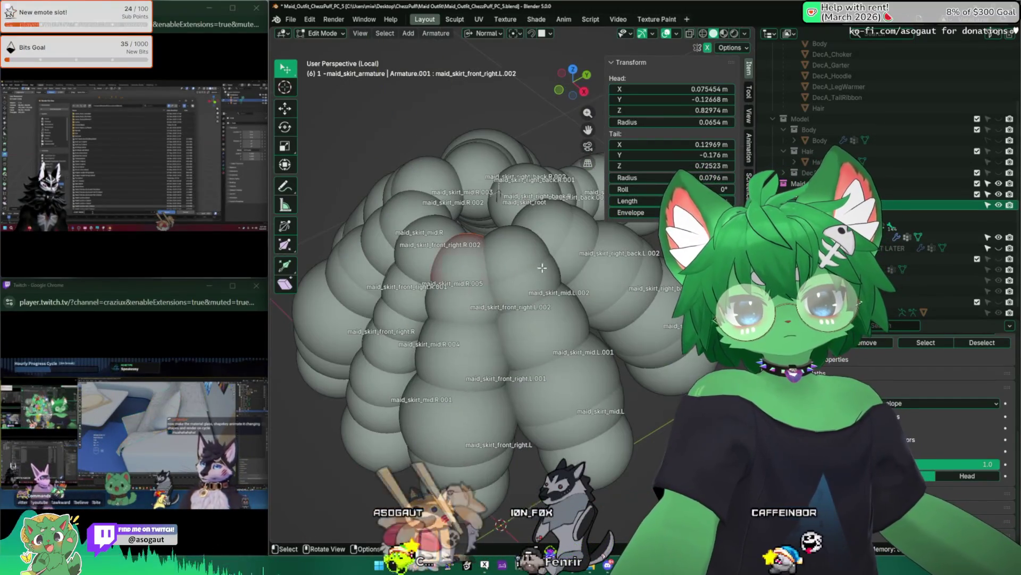
click(506, 216)
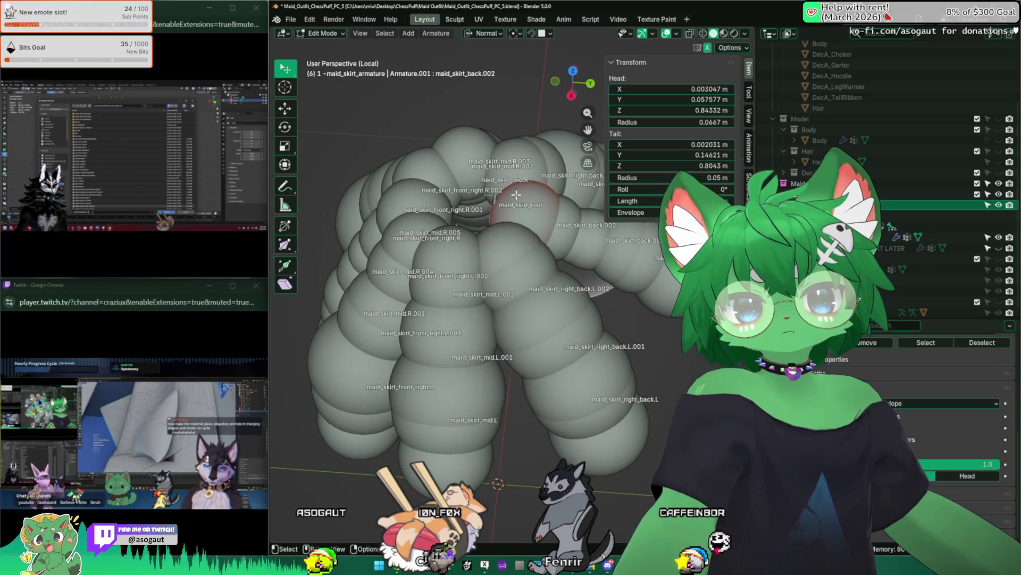
middle_drag(506, 216, 479, 263)
click(462, 299)
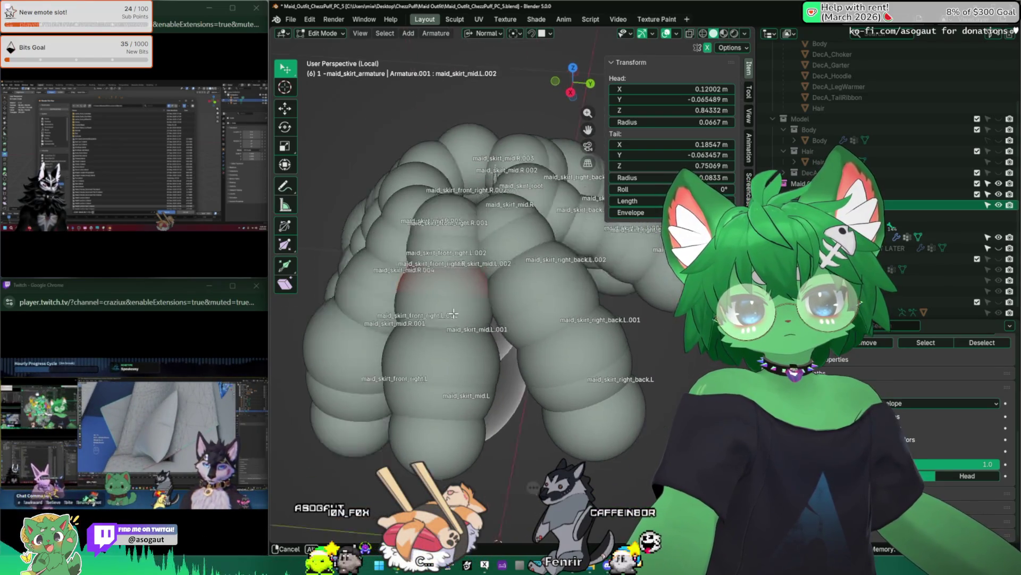
middle_drag(462, 298, 431, 272)
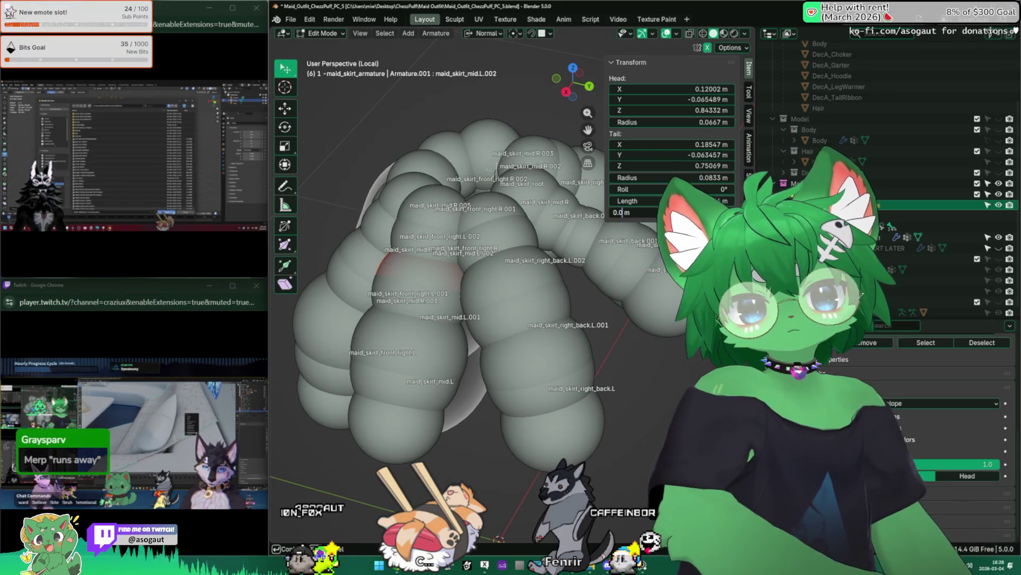
click(515, 299)
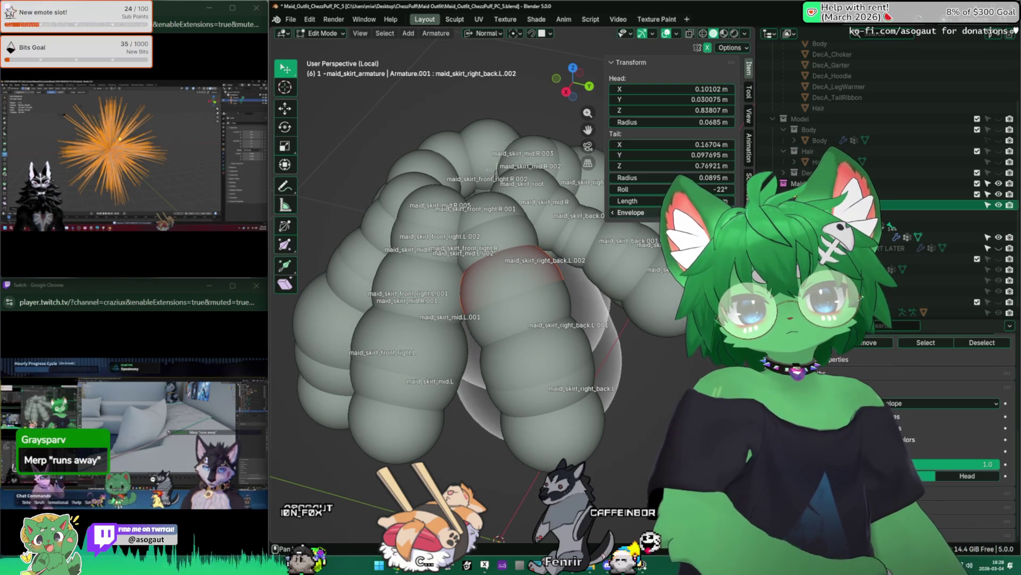
middle_drag(670, 284, 526, 293)
click(573, 285)
text(0.05 m)
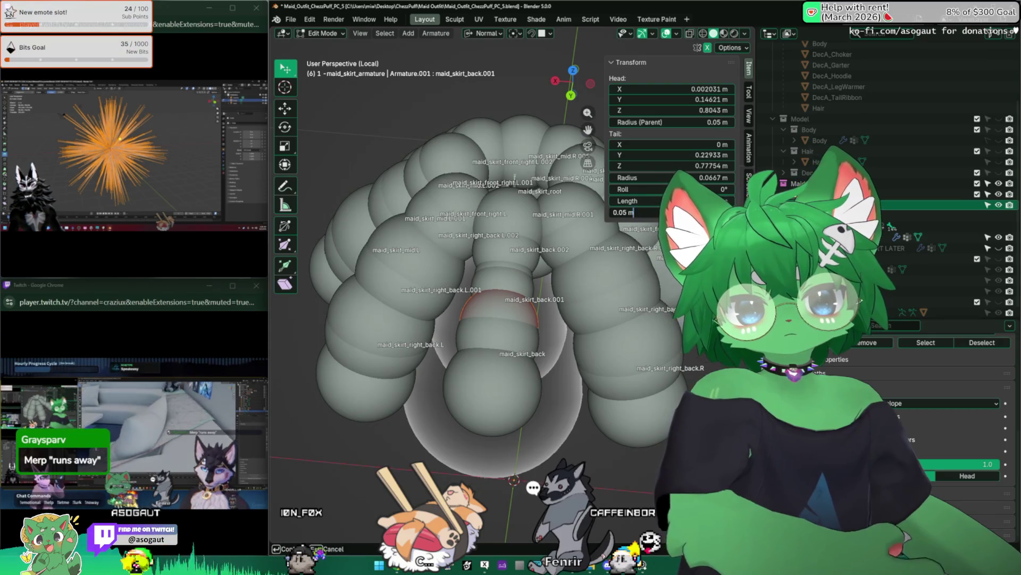
key(Return)
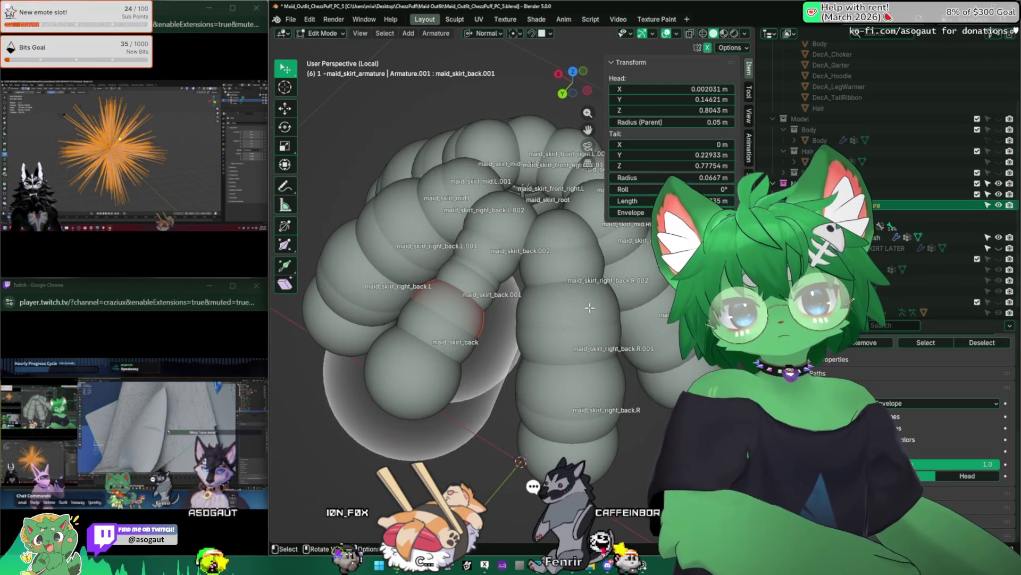
middle_drag(502, 319, 447, 304)
click(495, 279)
shift+middle_drag(495, 280, 523, 479)
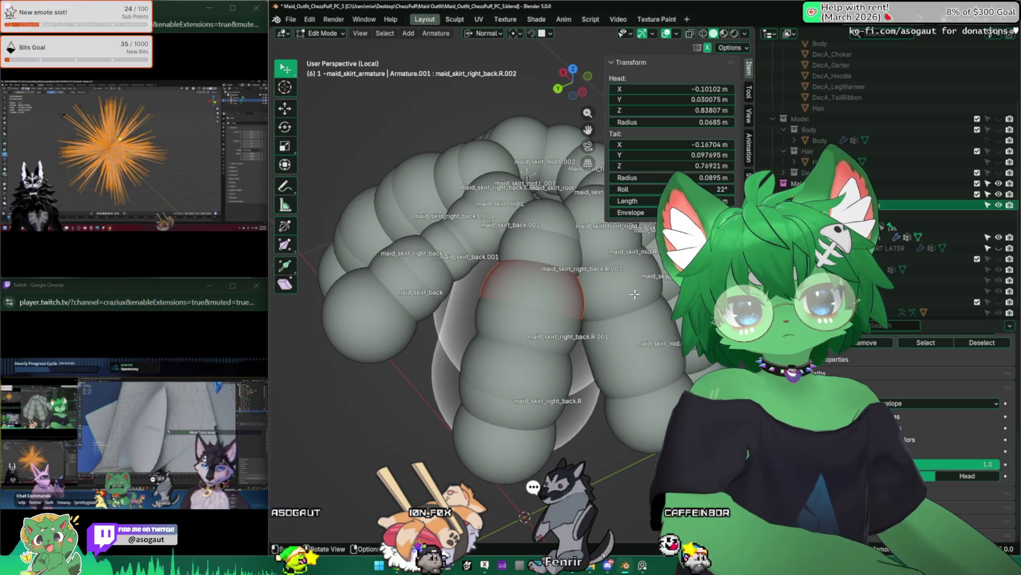
middle_drag(634, 295, 559, 304)
click(593, 299)
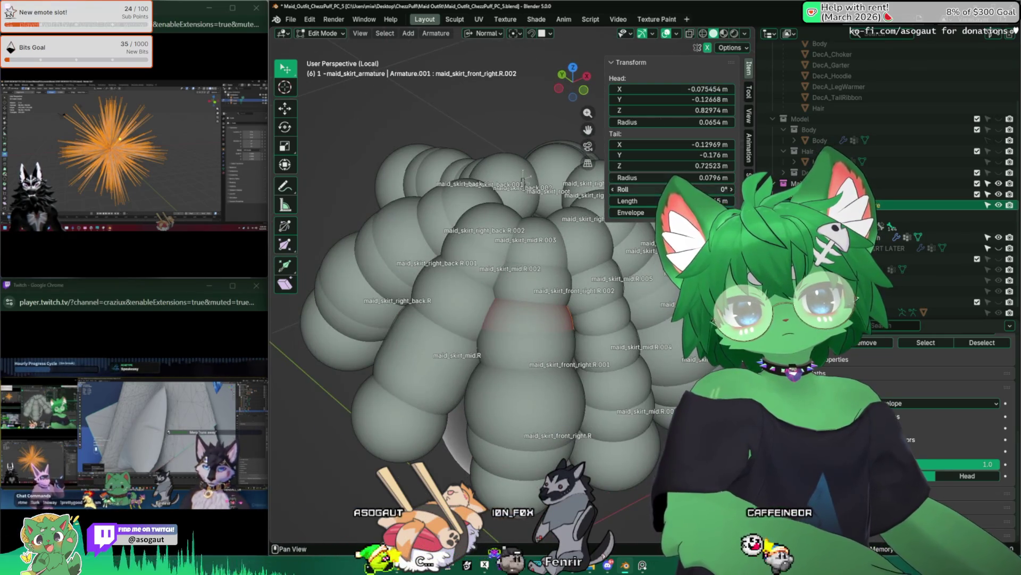
double_click(631, 213)
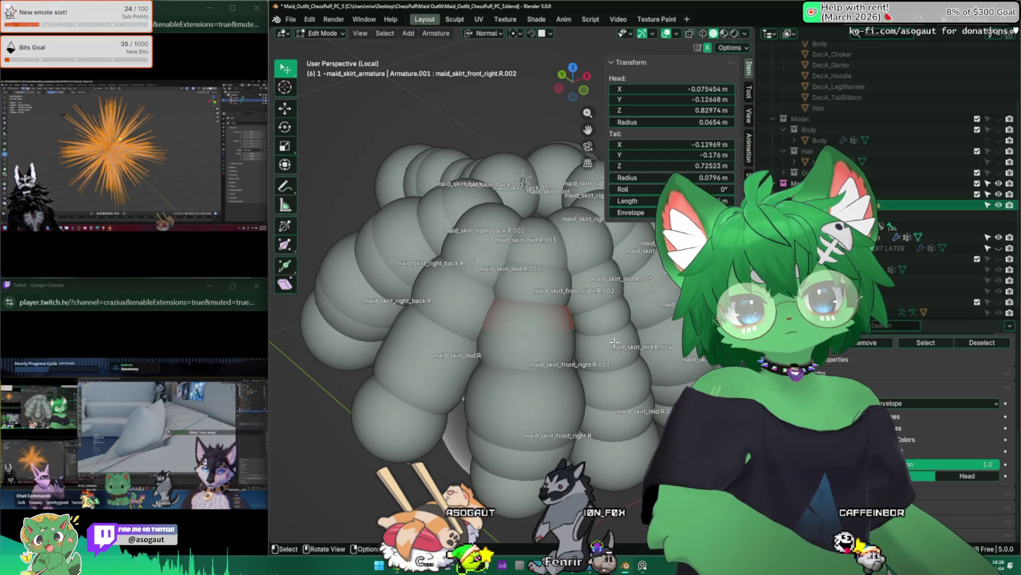
middle_drag(601, 329, 511, 320)
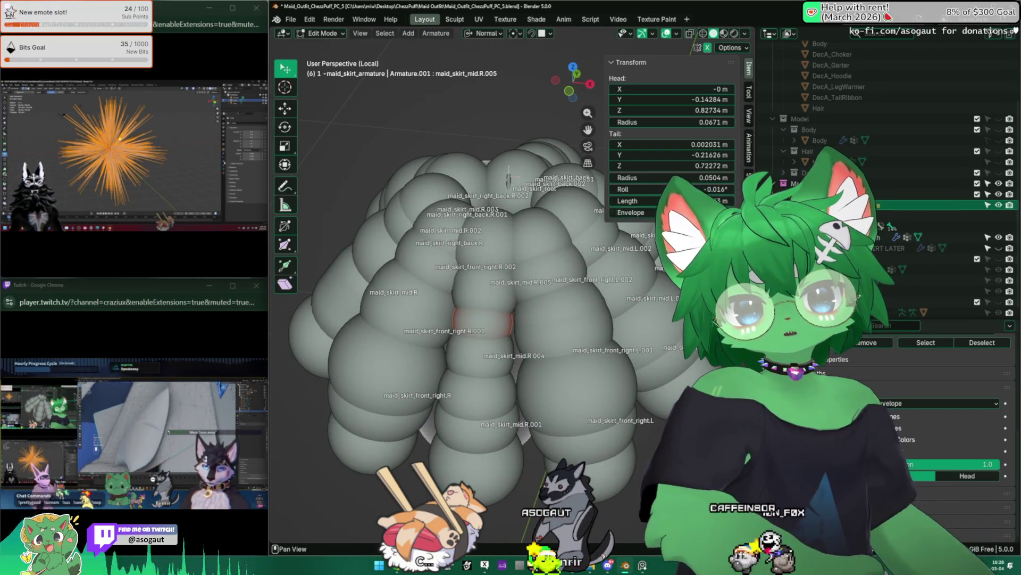
Check the front_right.L.001 and right_back.L.001 bones and set maid_skirt_right_back.L's envelope to 0.08 m
click(486, 322)
middle_drag(487, 322, 501, 331)
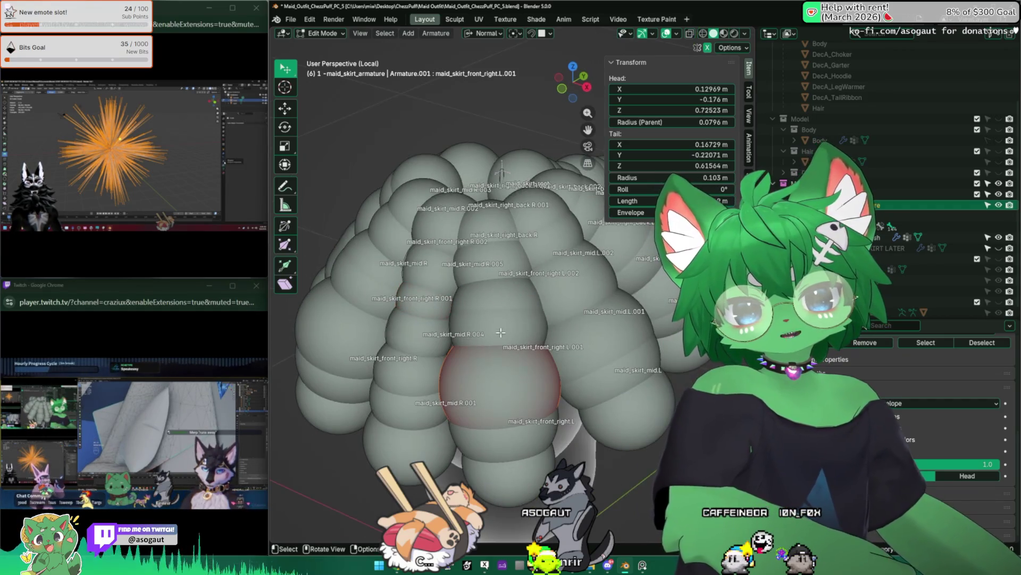
click(556, 295)
middle_drag(551, 303, 483, 294)
click(443, 415)
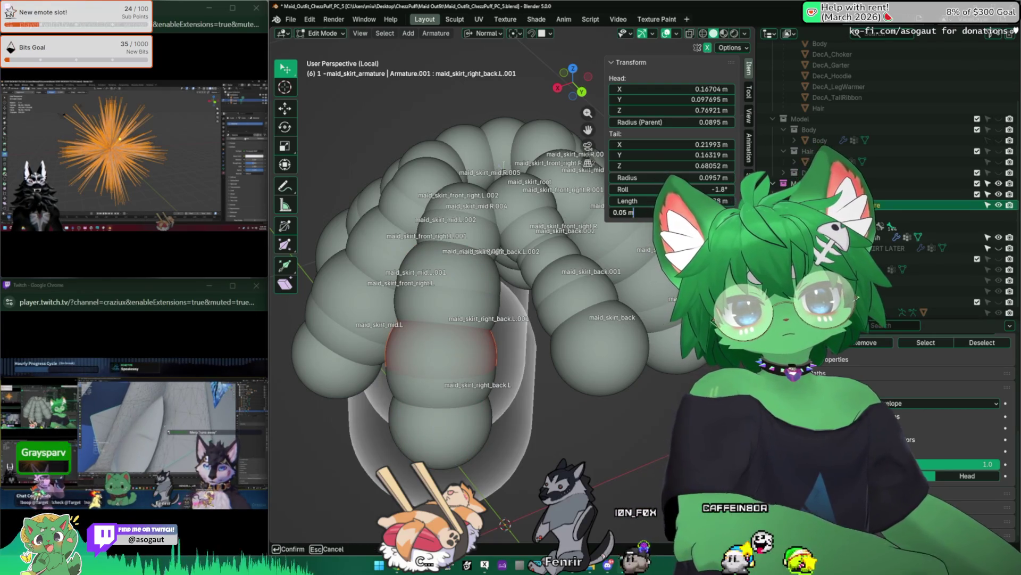
key(Return)
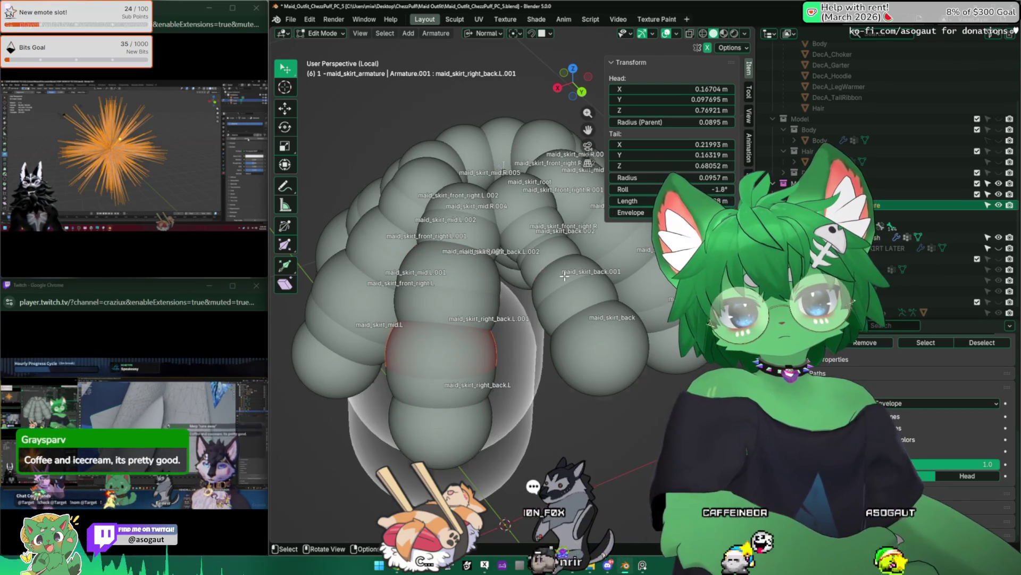
Review the envelopes of maid_skirt_back.001 and maid_skirt_back.002 from behind the skirt
click(565, 277)
mouse_move(559, 287)
middle_down()
mouse_move(504, 229)
mouse_move(464, 218)
middle_up()
click(504, 230)
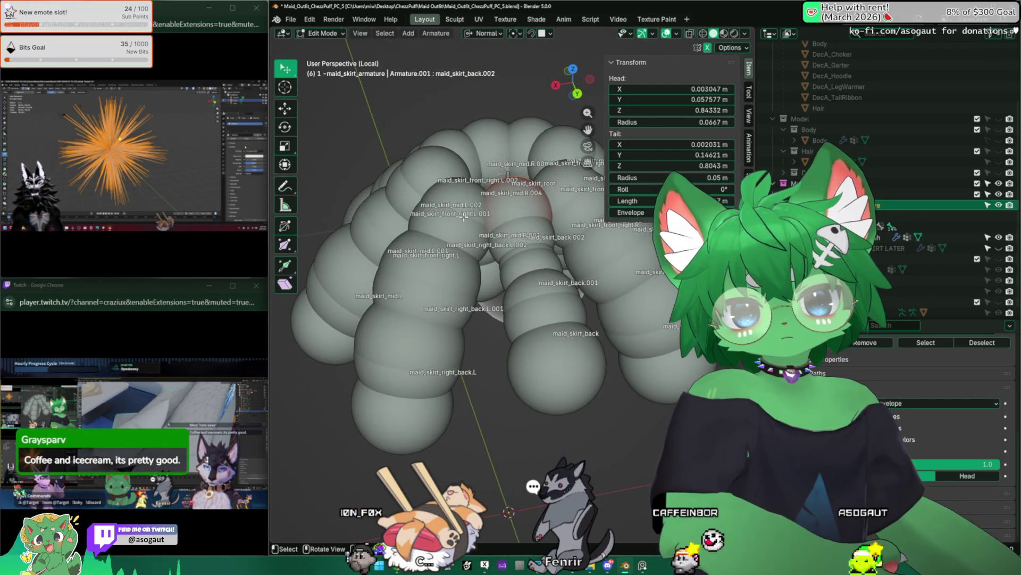
click(532, 208)
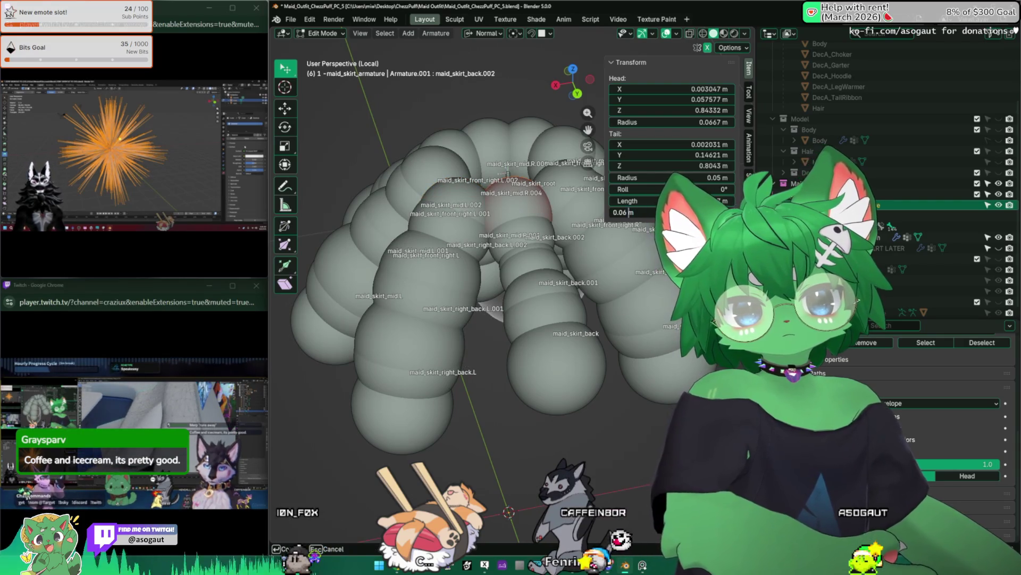
middle_drag(505, 239, 478, 263)
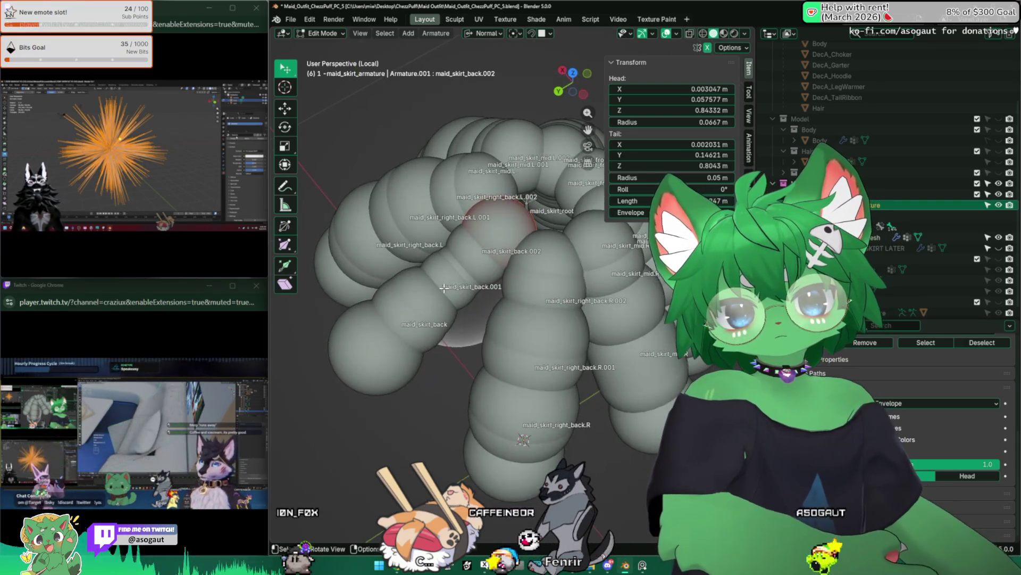
click(454, 284)
Check maid_skirt_back and set maid_skirt_right_back.R's envelope distance to 0.07 m
click(454, 335)
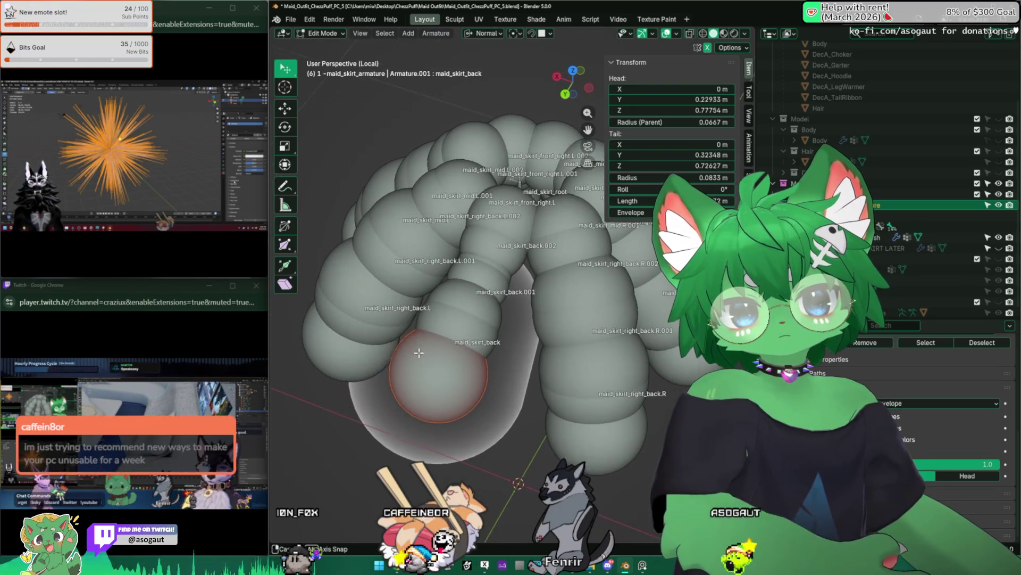
middle_drag(479, 344, 567, 376)
click(543, 360)
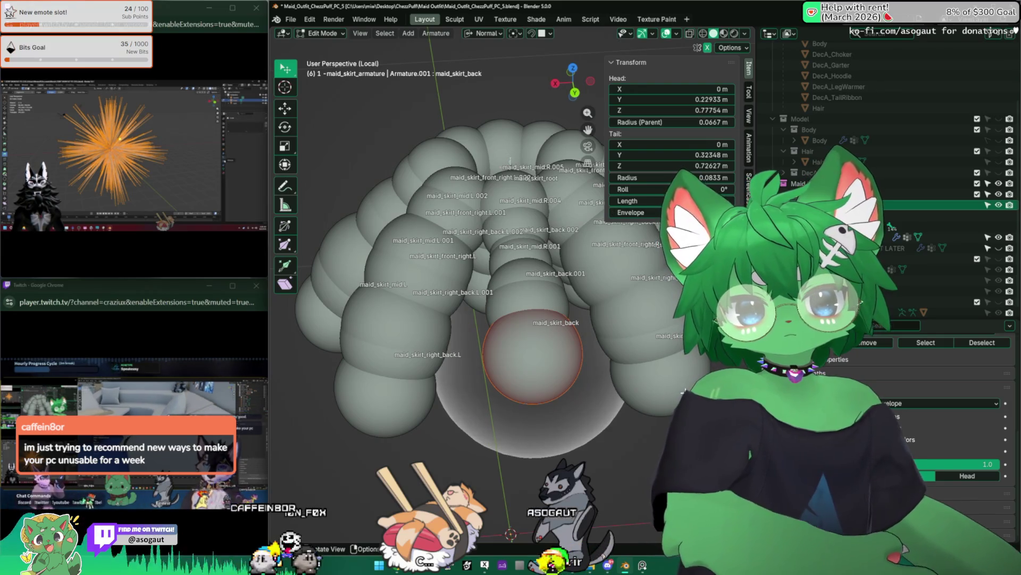
click(447, 376)
middle_drag(479, 360, 559, 320)
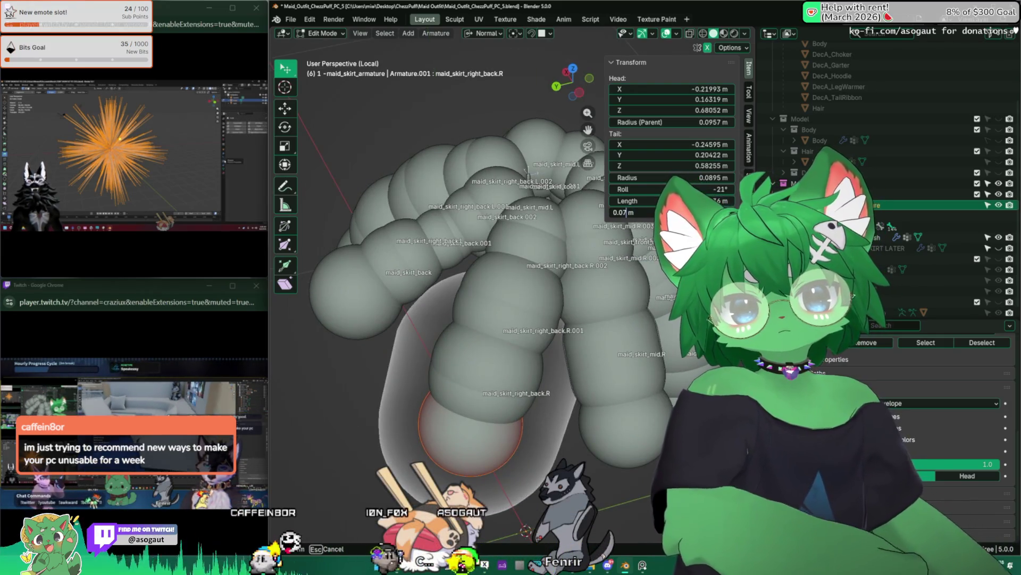
key(Return)
Adjust maid_skirt_front_right.R's envelope distance, then confirm a value on maid_skirt_mid.R.001
click(601, 382)
middle_drag(600, 381, 620, 257)
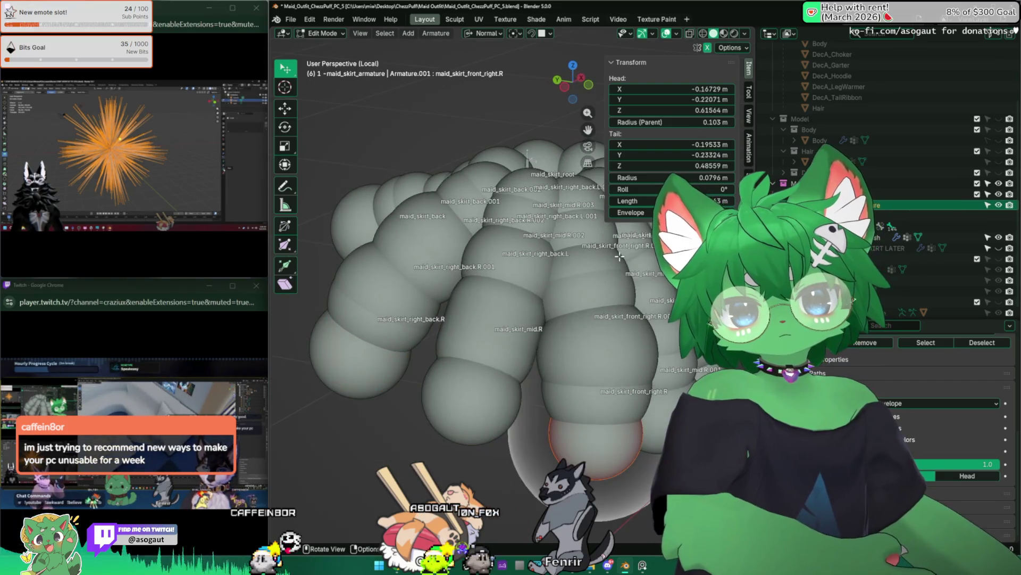
double_click(631, 212)
text(0.09)
key(Return)
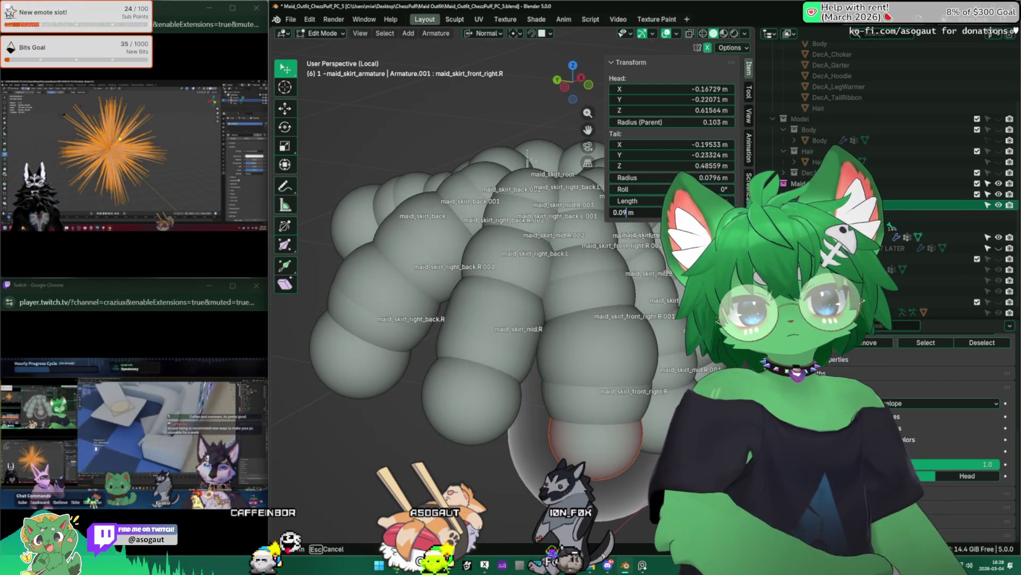
click(587, 435)
middle_drag(587, 436, 498, 430)
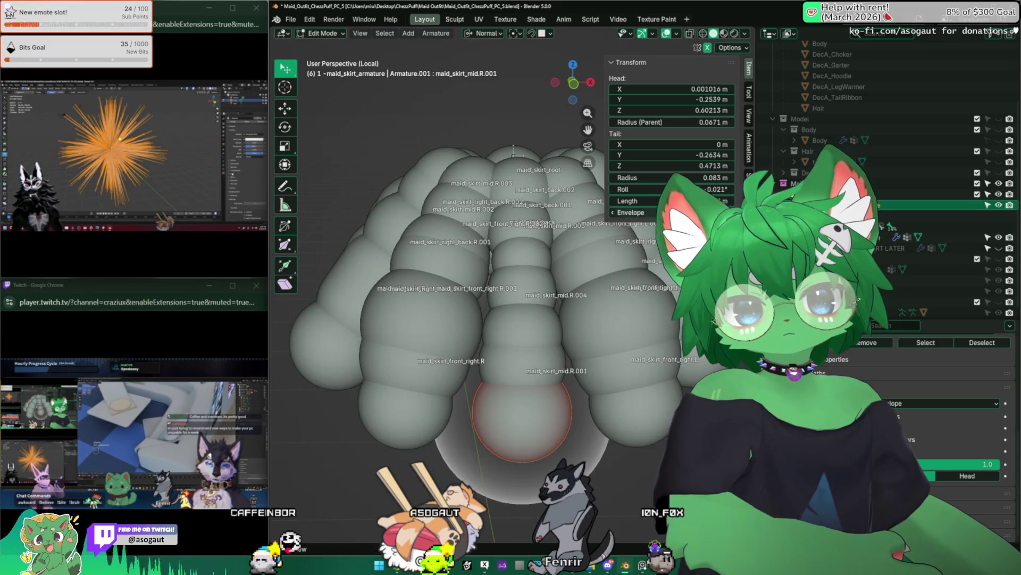
text(0.0 m)
key(Return)
Check front_right.L and mid.L, then set maid_skirt_front_right.R's envelope to 0.07 m
click(587, 435)
mouse_move(586, 435)
middle_down()
mouse_move(511, 399)
mouse_move(482, 429)
mouse_move(514, 388)
mouse_move(479, 375)
middle_up()
click(481, 428)
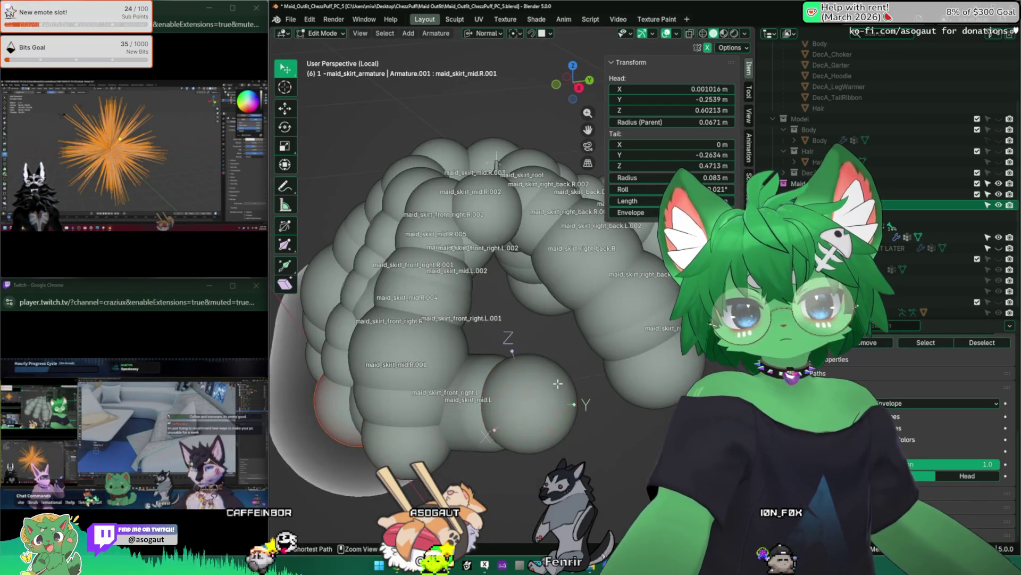
click(418, 361)
middle_drag(418, 361, 480, 344)
key(Return)
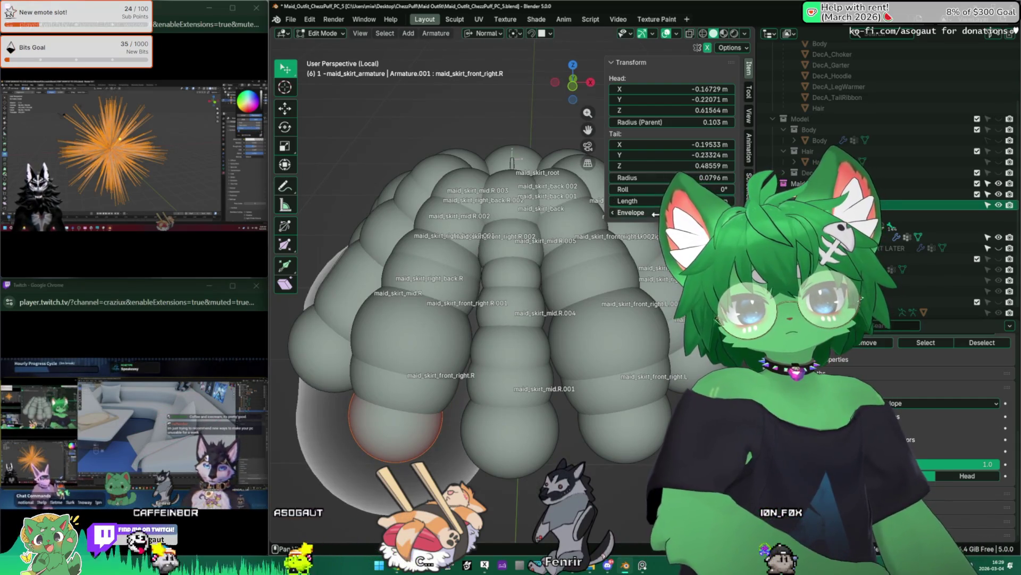
Set maid_skirt_mid.R.001's envelope distance to 0.07 m
click(565, 402)
double_click(706, 201)
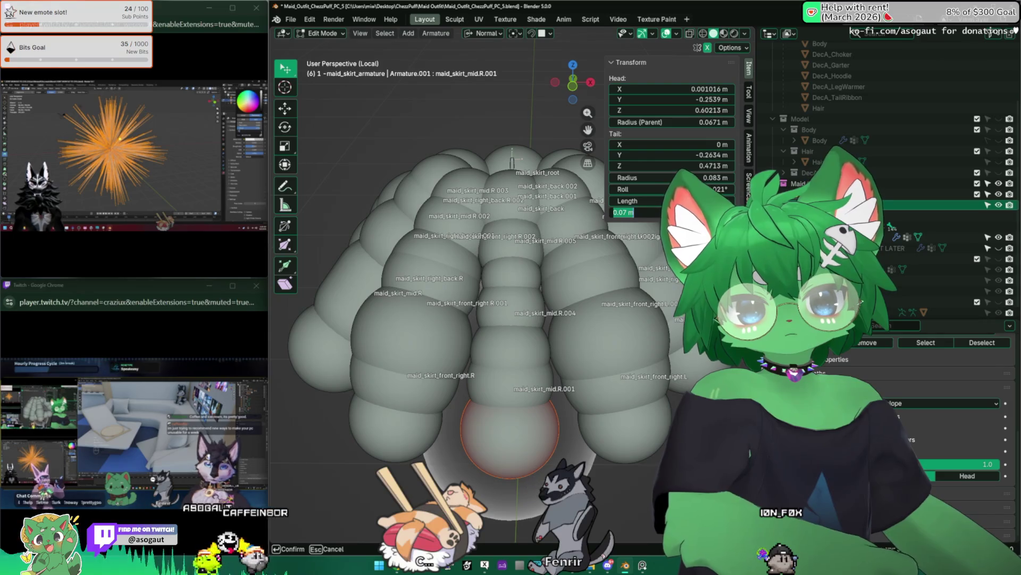
key(Return)
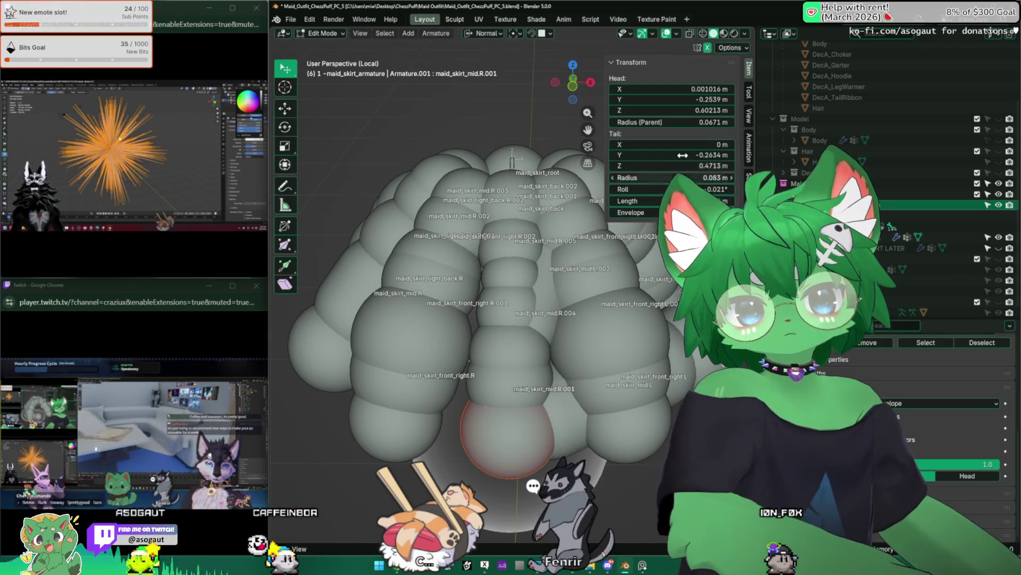
double_click(706, 200)
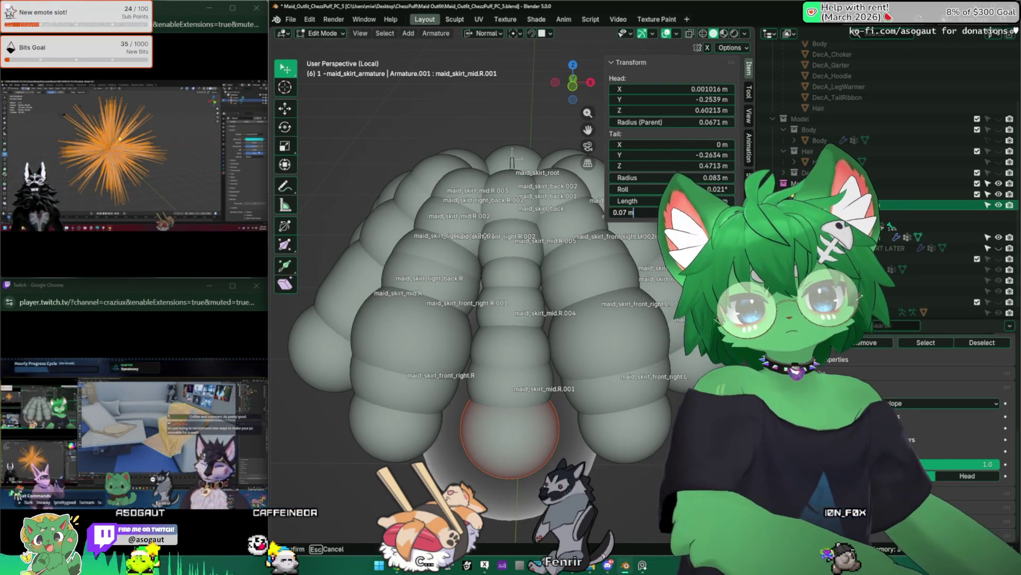
key(Return)
Check maid_skirt_front_right.L and adjust maid_skirt_mid.L's envelope distance
click(639, 440)
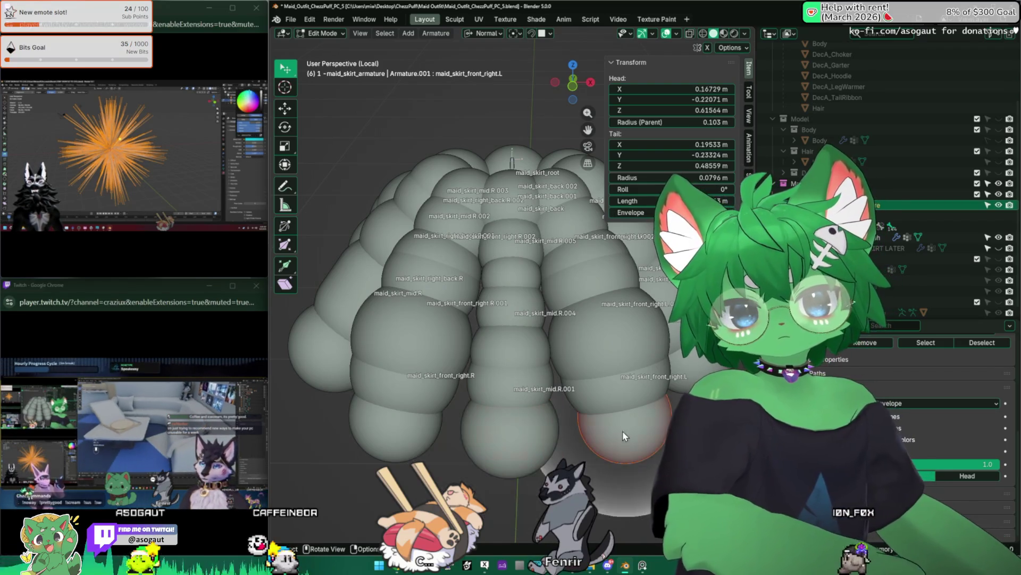
middle_drag(623, 430, 559, 360)
click(708, 47)
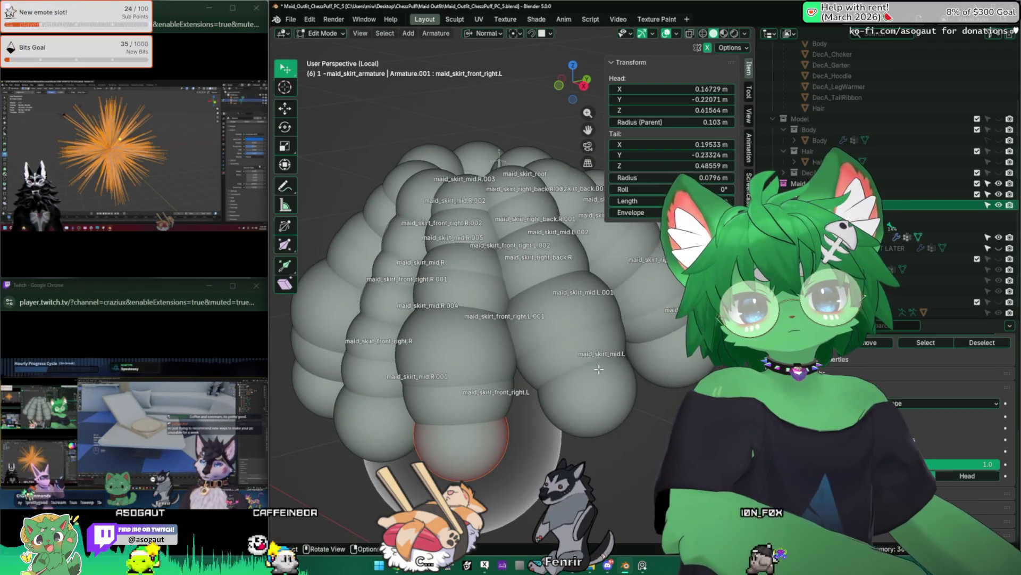
click(459, 446)
middle_drag(479, 399, 415, 343)
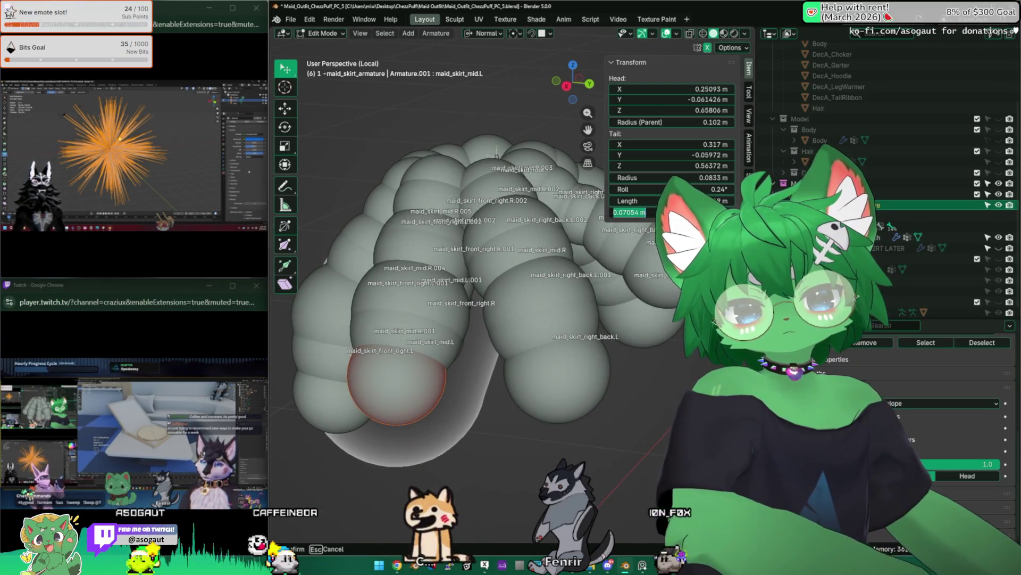
double_click(638, 200)
text(0.9)
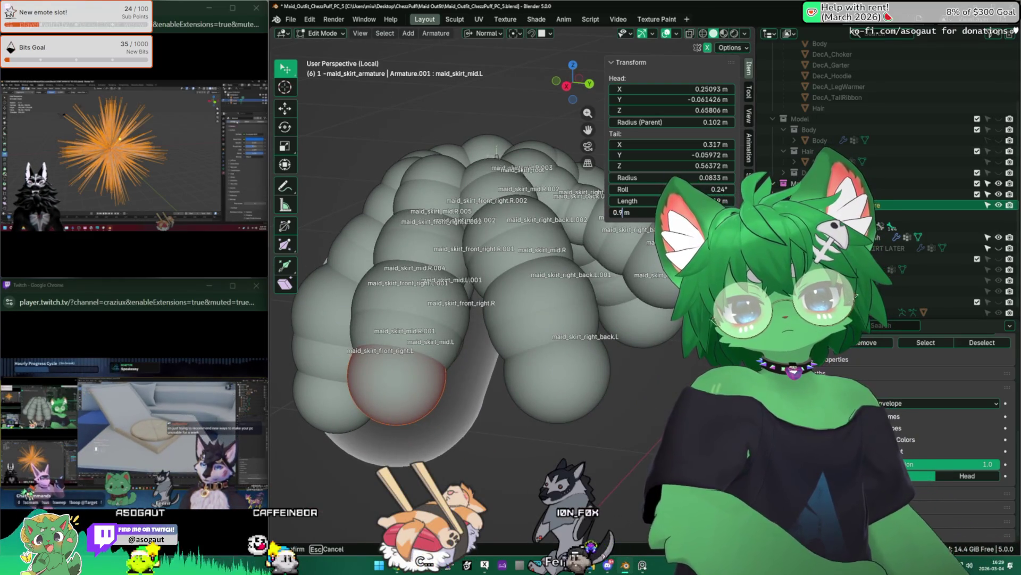
key(Return)
scroll(399, 303, up, 2)
scroll(439, 304, down, 4)
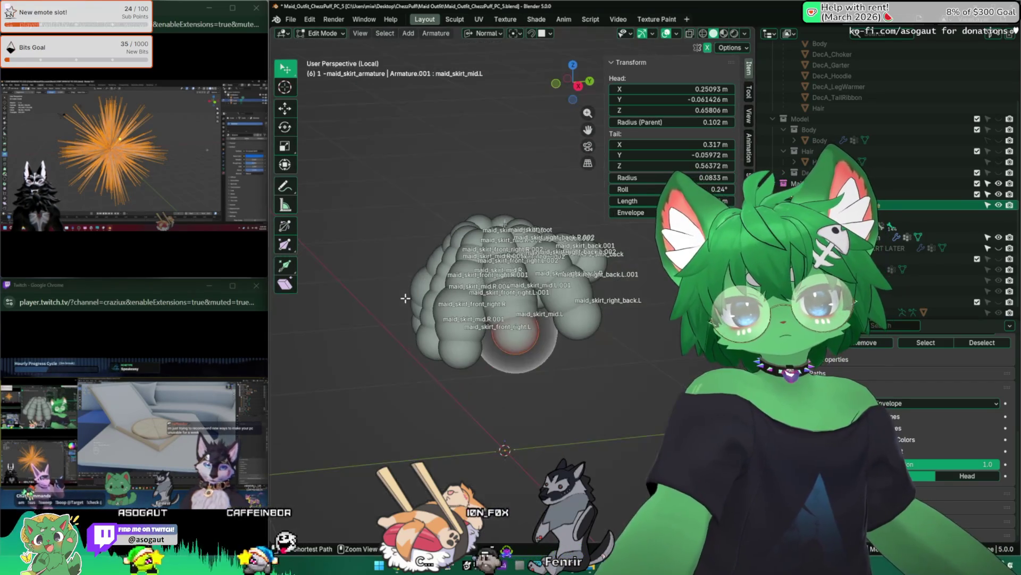
Enlarge a skirt bone's envelope distance, settling on 0.09 m
middle_drag(447, 303, 478, 287)
scroll(479, 304, up, 3)
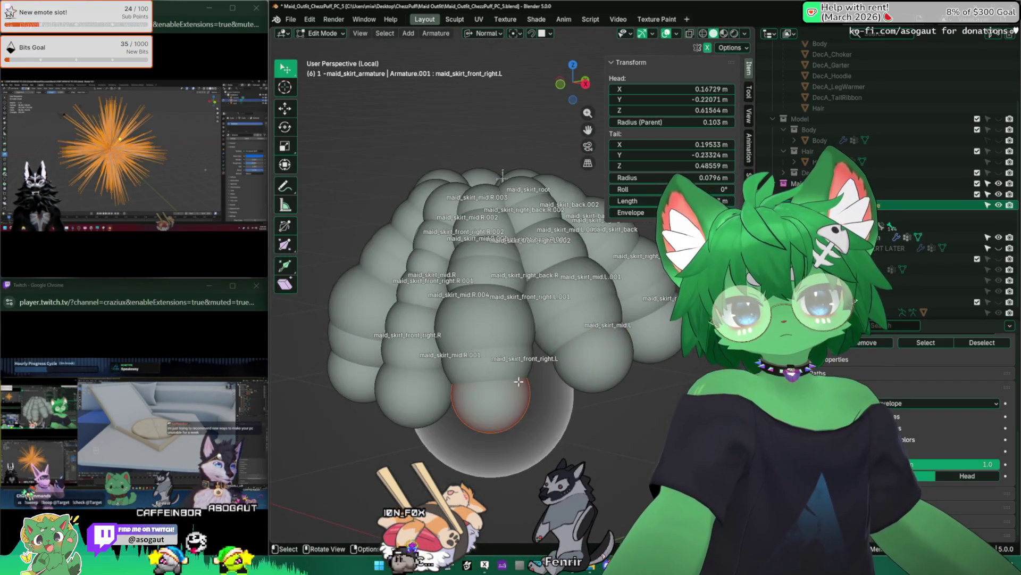
double_click(686, 201)
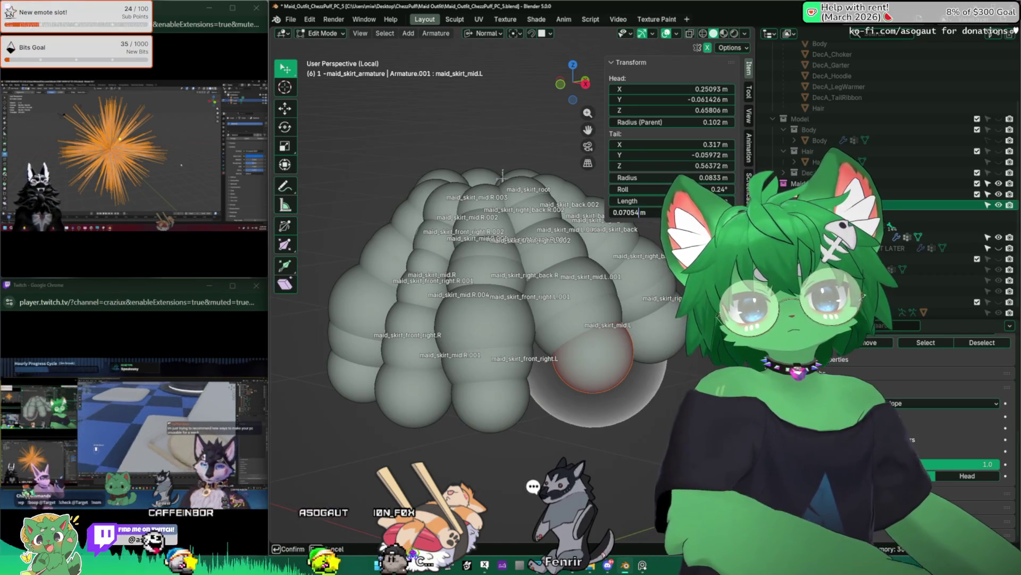
text(.1)
key(Return)
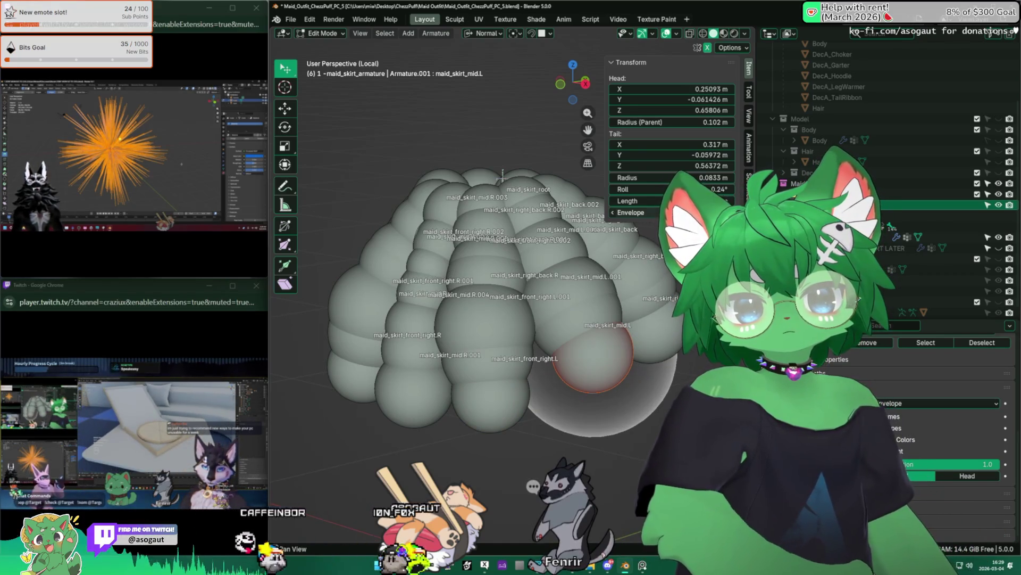
mouse_move(578, 426)
middle_down()
mouse_move(590, 442)
mouse_move(559, 415)
middle_up()
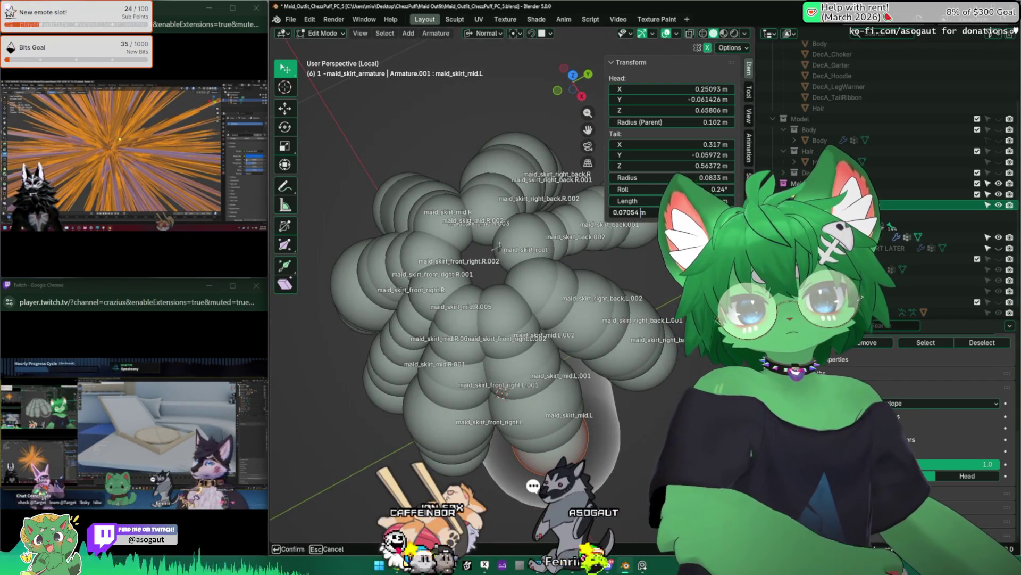
text(0.0)
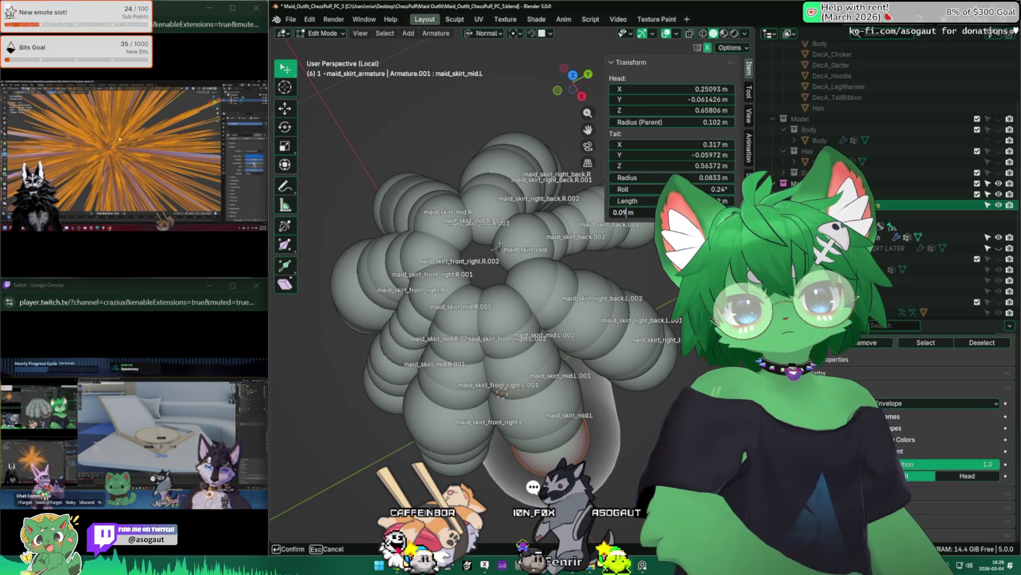
key(Return)
Review the envelopes of right_back.L, back, back.002, right_back.R.002 and mid.R.003 around the skirt
middle_drag(501, 241, 479, 279)
click(449, 321)
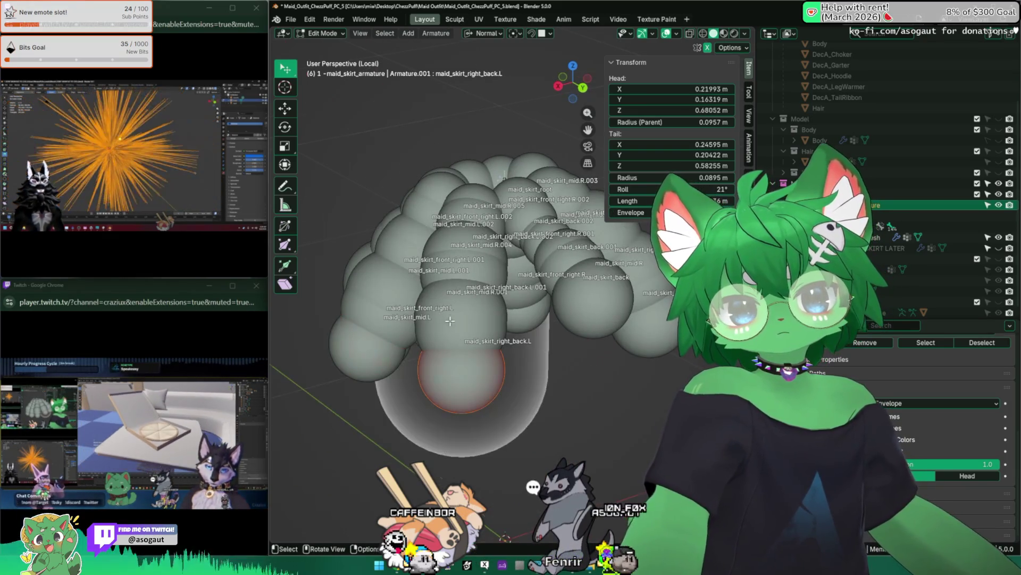
mouse_move(449, 321)
middle_down()
mouse_move(431, 303)
mouse_move(442, 292)
mouse_move(511, 296)
middle_up()
click(442, 292)
click(504, 200)
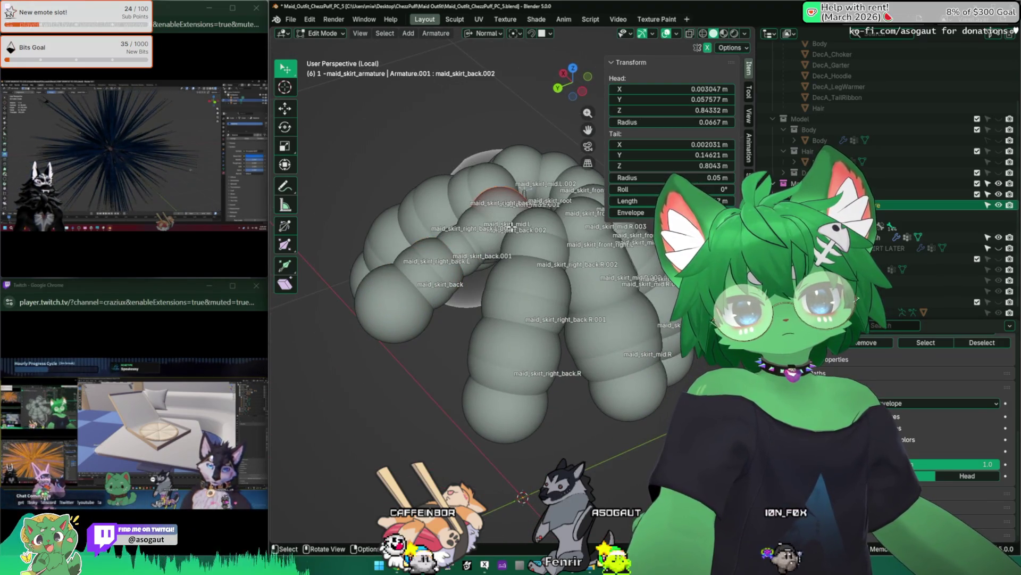
click(532, 296)
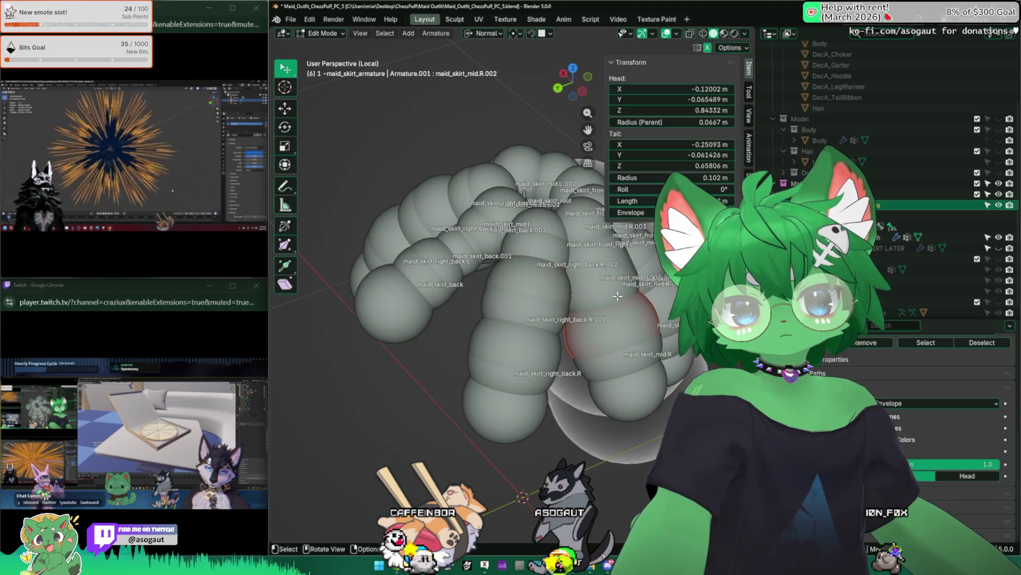
mouse_move(503, 282)
middle_down()
mouse_move(559, 208)
mouse_move(510, 240)
middle_up()
click(566, 191)
click(504, 199)
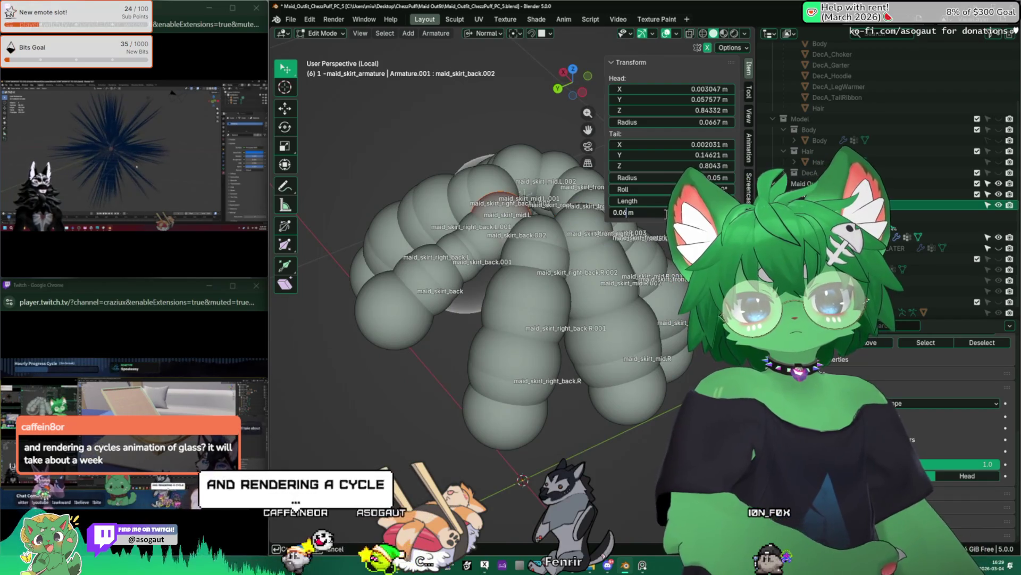
Revert an oversized envelope change on maid_skirt_mid.R.001, leaving roughly 0.067 m head and 0.083 m tail radii
mouse_move(447, 239)
middle_down()
mouse_move(379, 207)
mouse_move(478, 239)
middle_up()
click(498, 346)
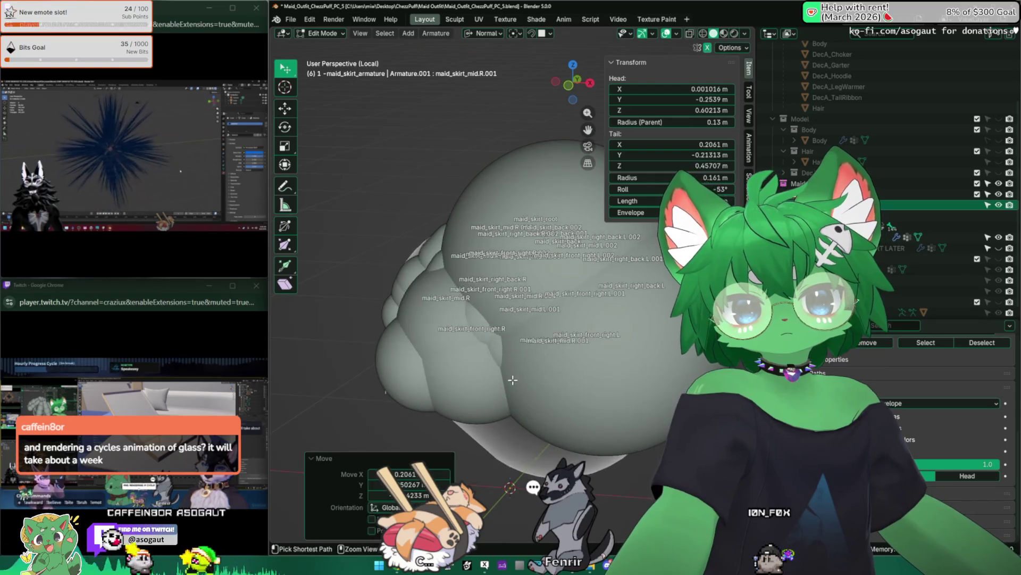
key(Escape)
key(ctrl+z)
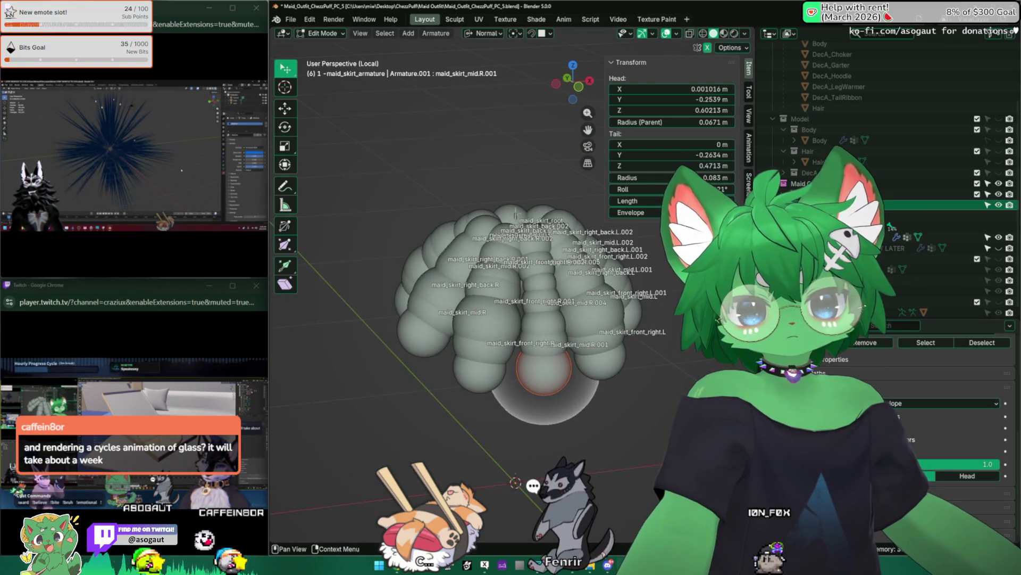
mouse_move(480, 279)
middle_down()
mouse_move(352, 338)
mouse_move(397, 302)
middle_up()
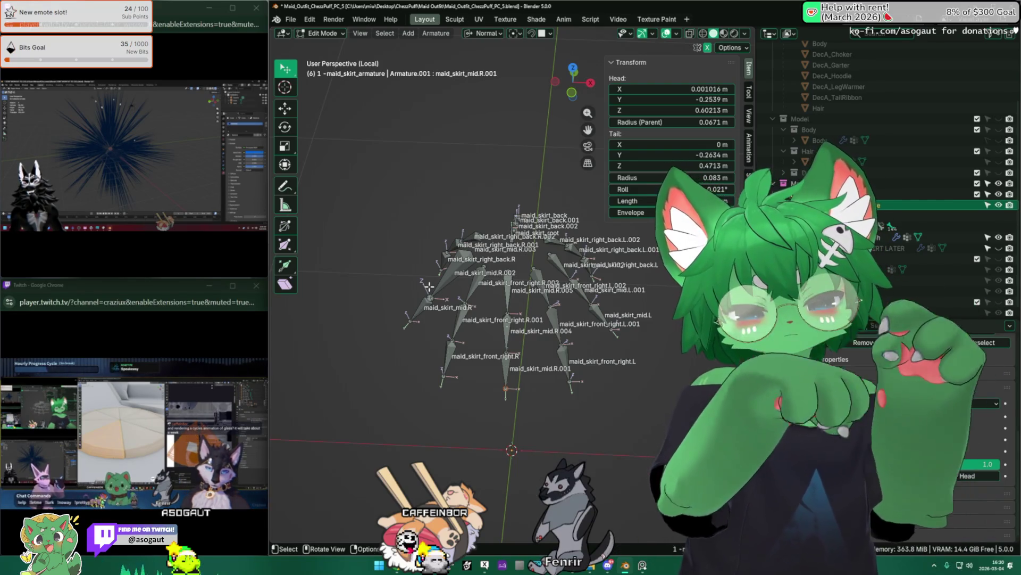
Exit Local View, save an incremental copy of the file, and select maid_skirt_mesh with the sidebar hidden
key(KP_Divide)
scroll(443, 275, up, 3)
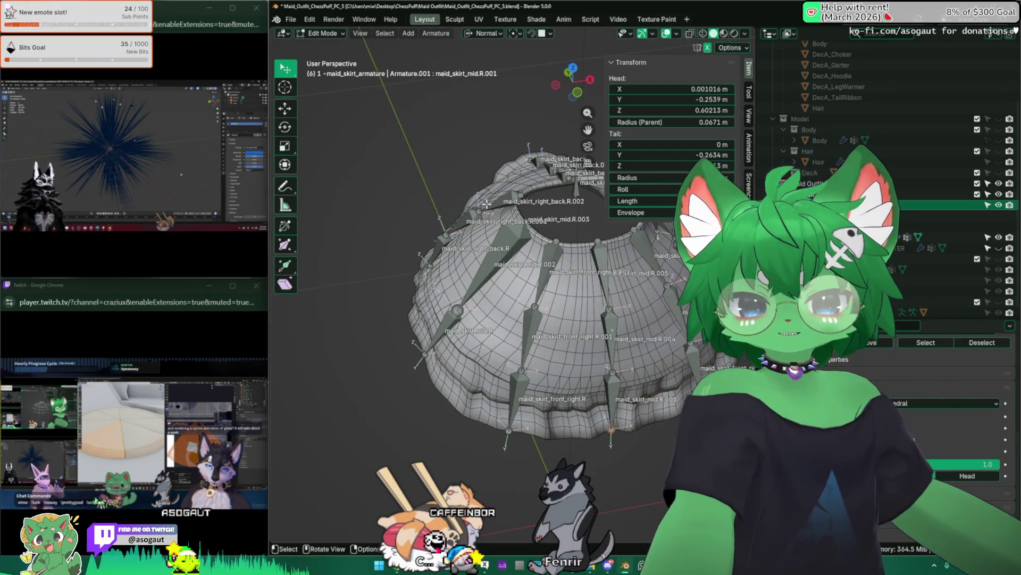
click(293, 22)
click(344, 127)
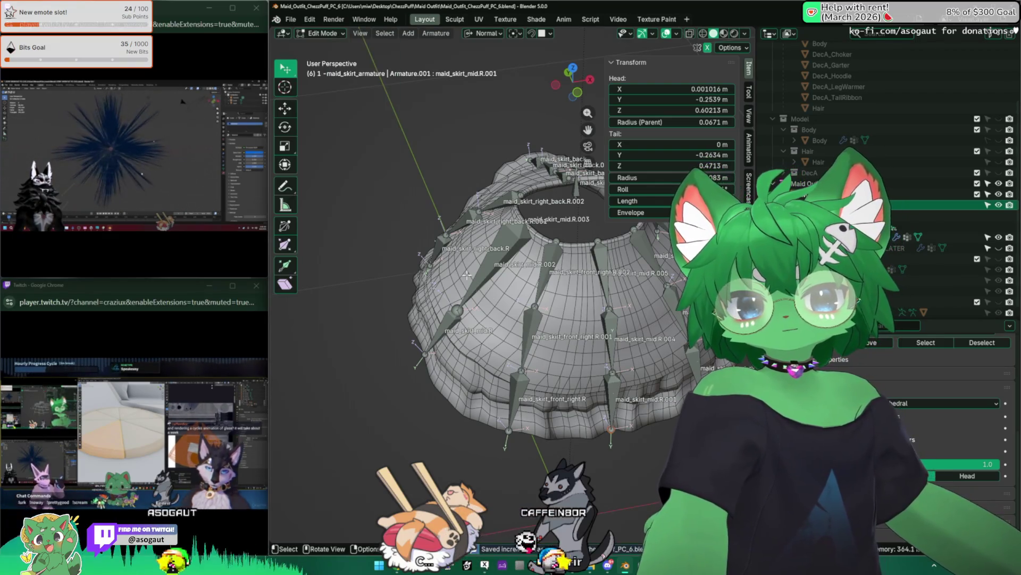
click(527, 278)
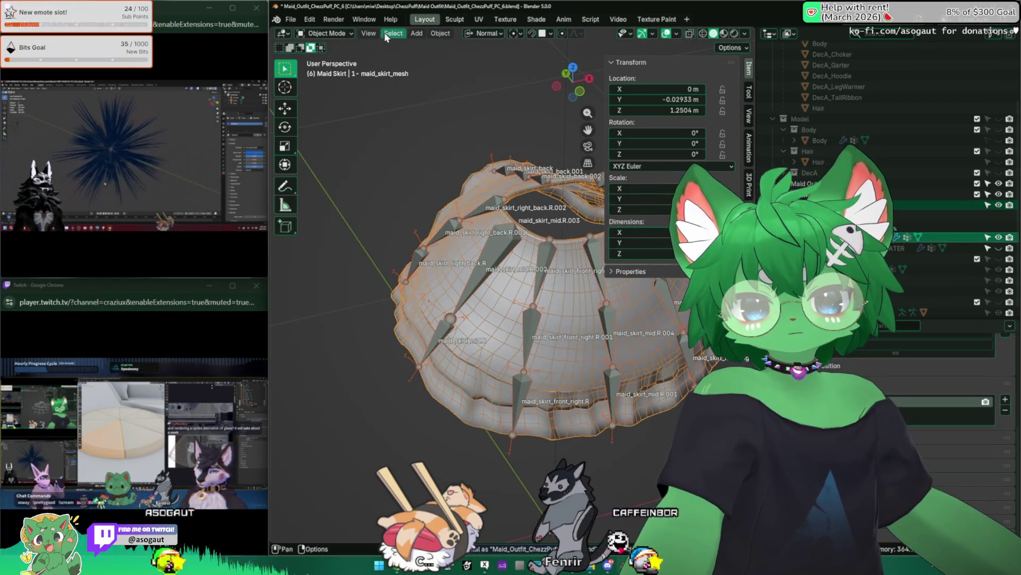
click(546, 107)
key(n)
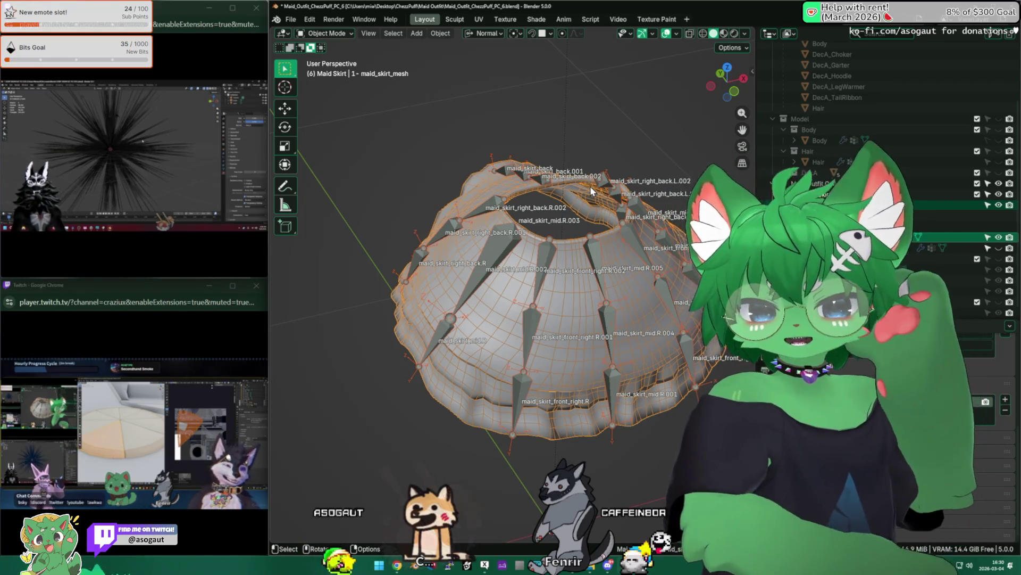
Switch the skirt mesh to Weight Paint and assign weights from the bone envelopes
click(327, 33)
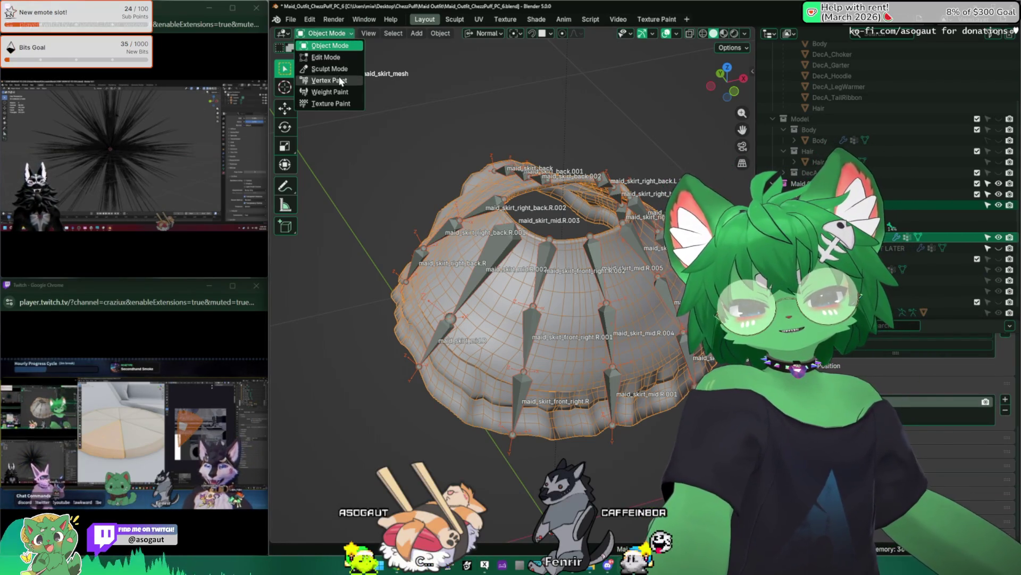
click(330, 91)
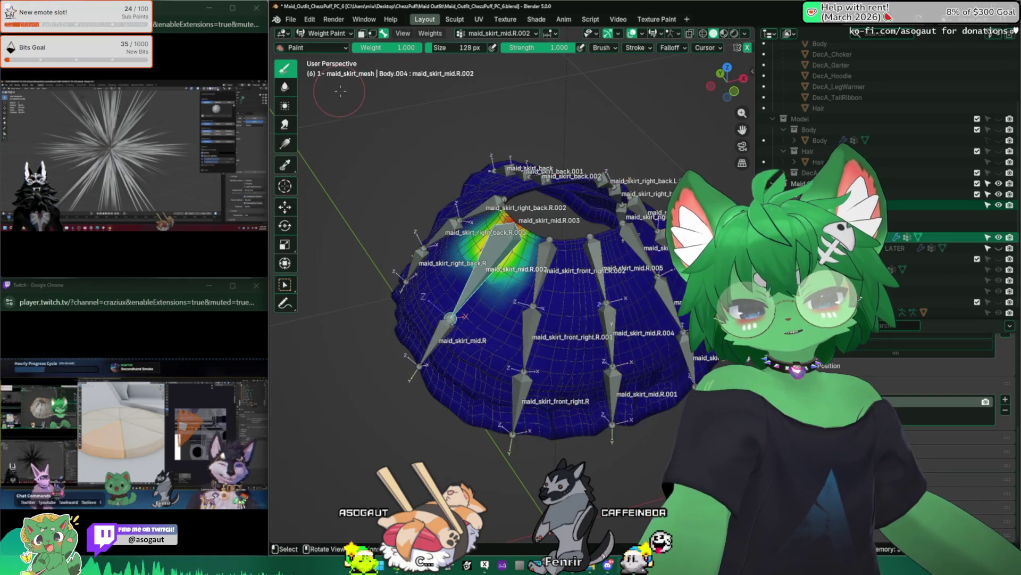
middle_drag(479, 279, 524, 151)
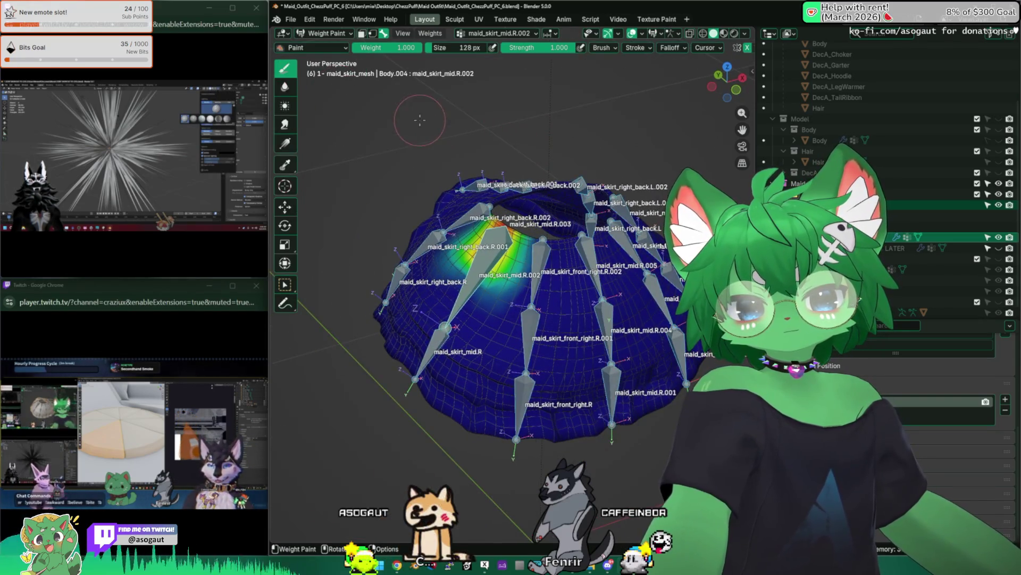
key(shift+z)
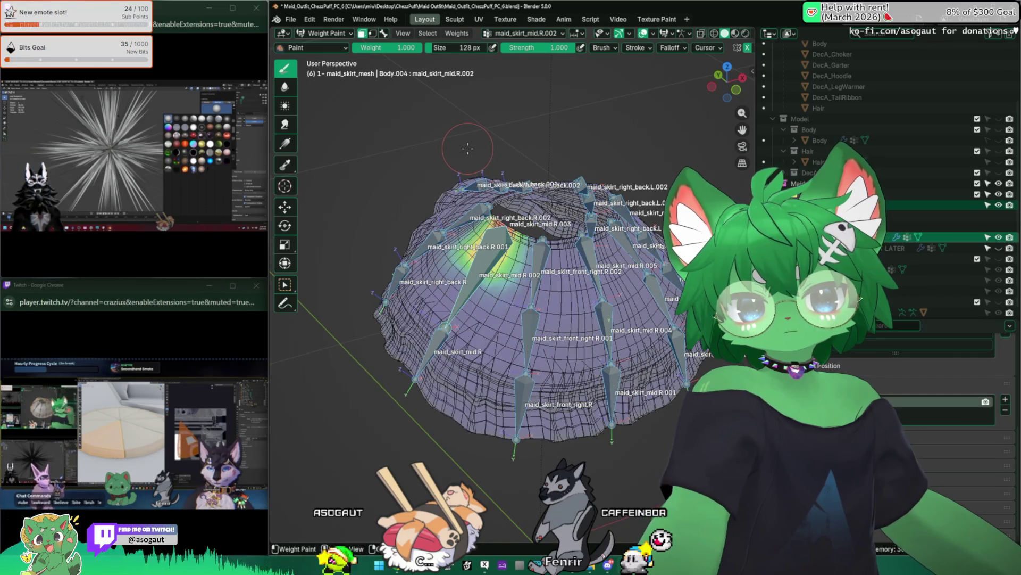
key(shift+z)
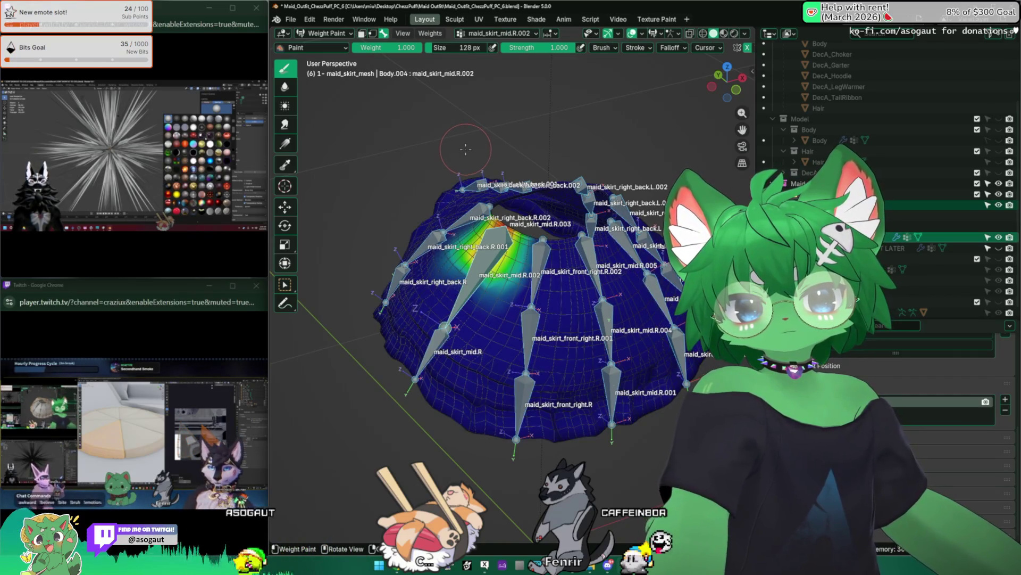
click(430, 34)
click(476, 58)
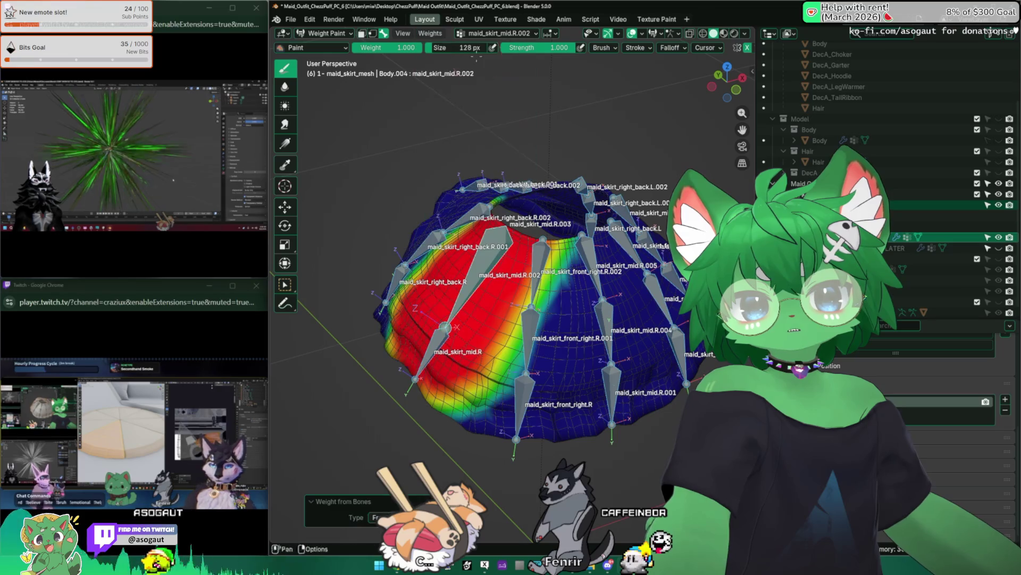
mouse_move(402, 153)
middle_down()
mouse_move(386, 140)
mouse_move(523, 483)
mouse_move(437, 469)
mouse_move(447, 320)
middle_up()
scroll(463, 264, up, 3)
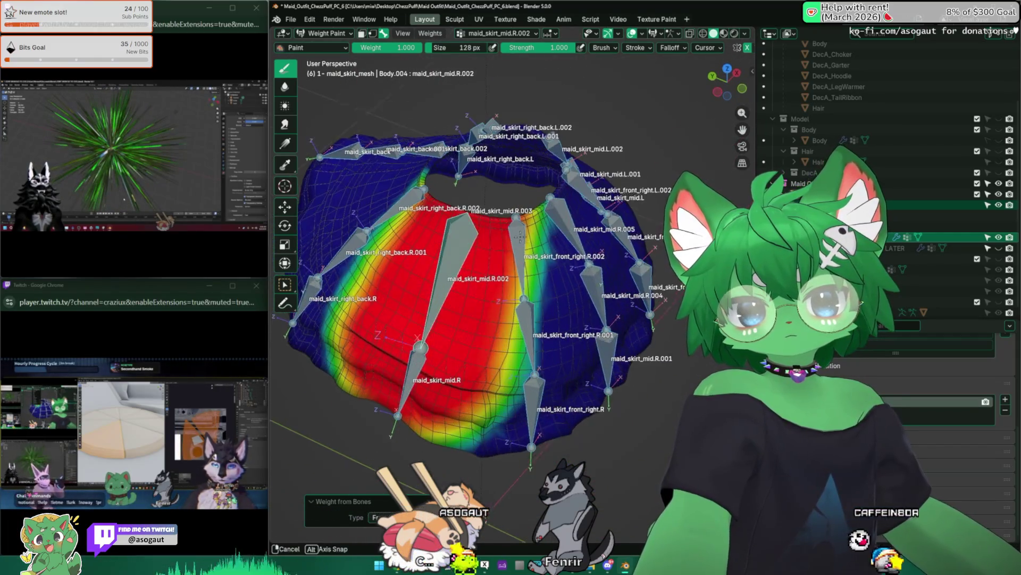
Inspect each bone's group including front_right.R and mid.R, test a bone rotate and move, and return to Object Mode
alt+click(534, 227)
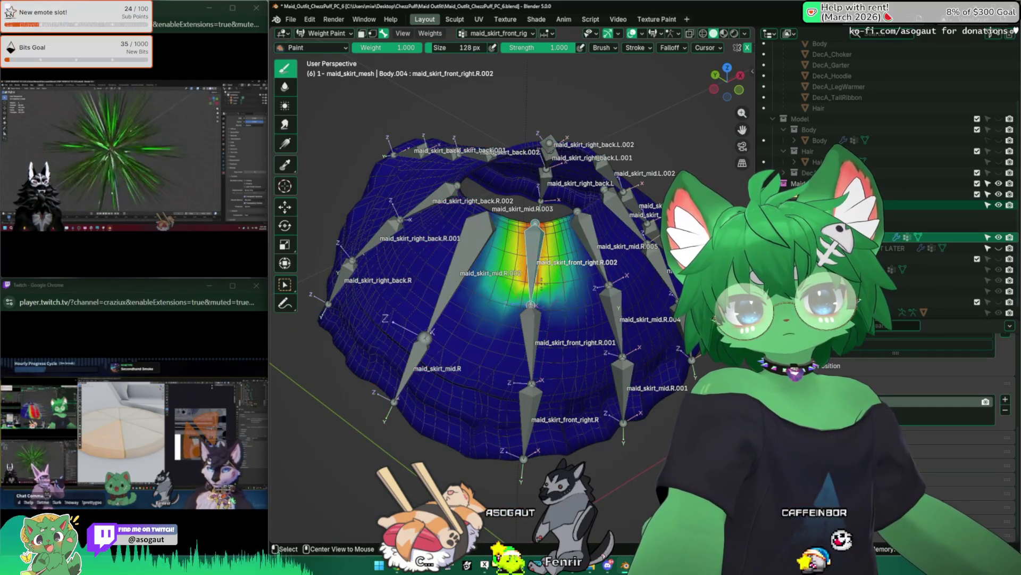
alt+click(527, 367)
alt+click(523, 417)
alt+click(435, 375)
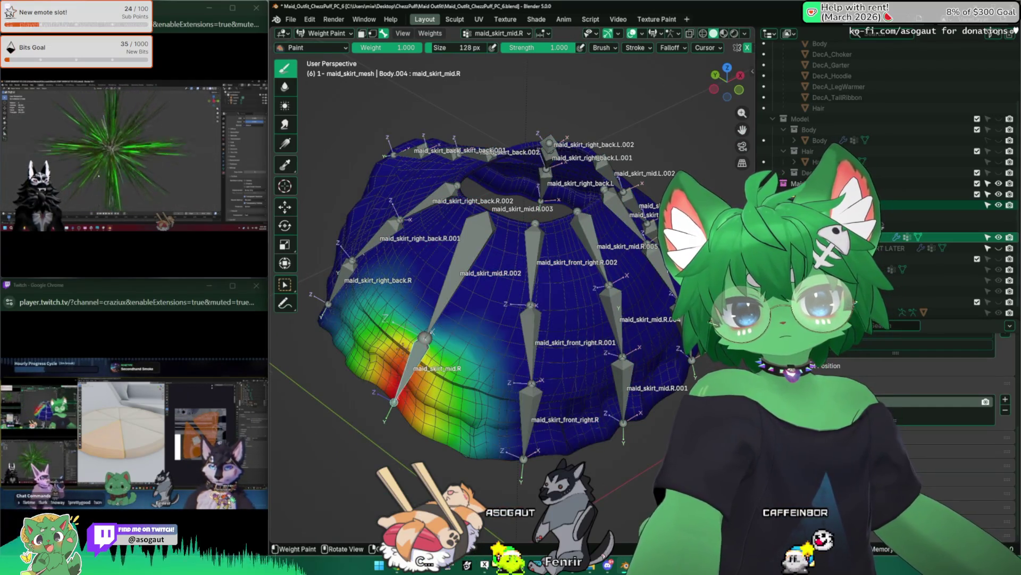
mouse_move(447, 360)
middle_down()
mouse_move(479, 303)
mouse_move(448, 359)
mouse_move(464, 335)
mouse_move(456, 351)
middle_up()
scroll(463, 320, down, 4)
key(r)
key(g)
click(528, 371)
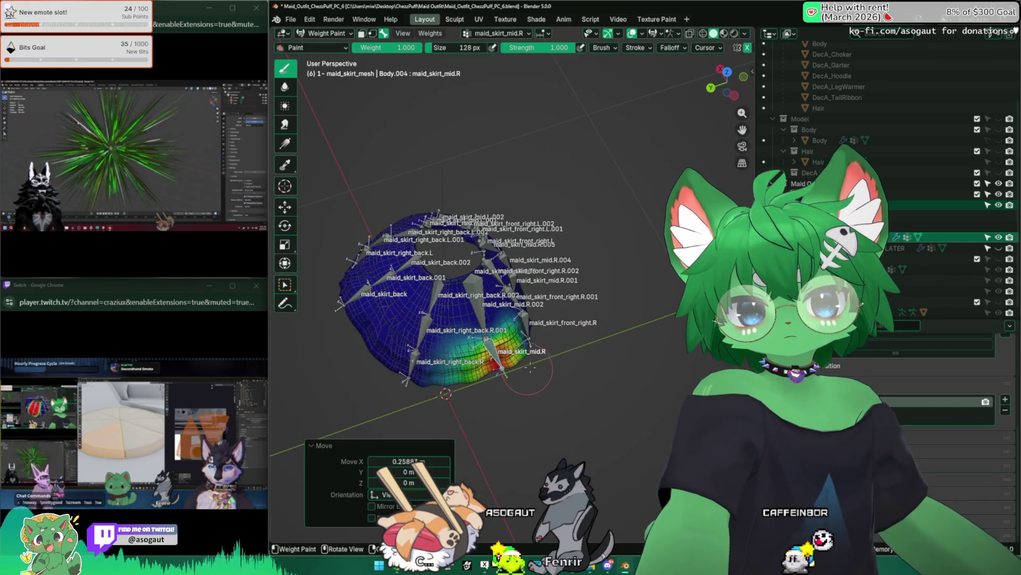
mouse_move(447, 320)
middle_down()
mouse_move(495, 287)
mouse_move(447, 335)
middle_up()
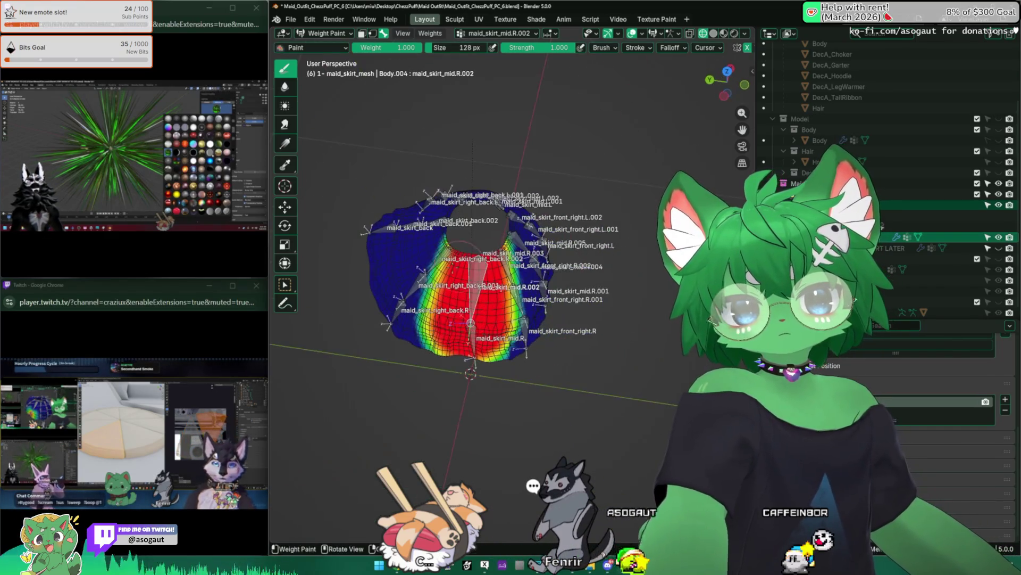
click(329, 45)
scroll(491, 224, up, 4)
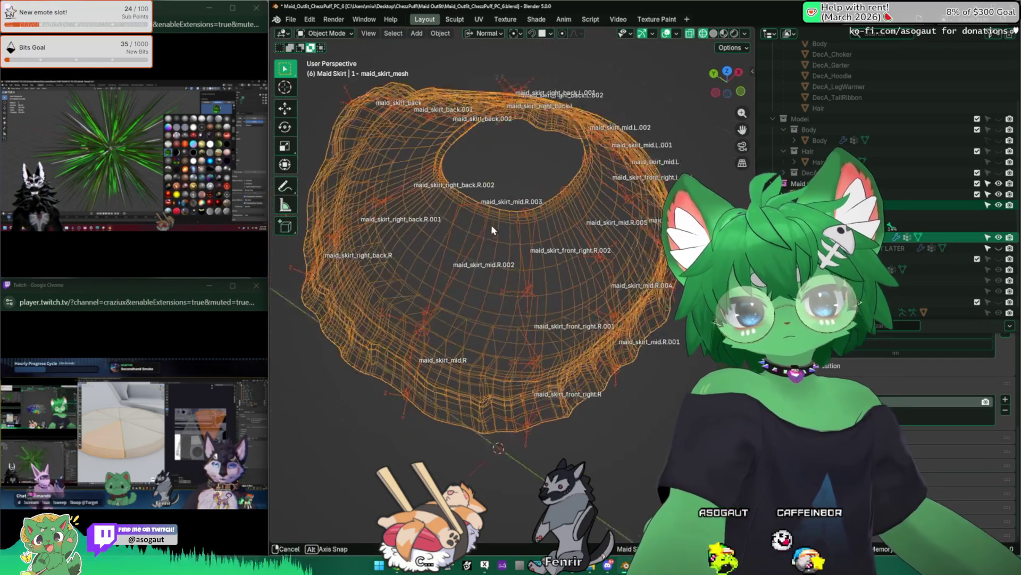
Set the viewport to Solid shading, select the skirt armature and enter bone Edit Mode
key(z)
click(575, 288)
scroll(495, 288, down, 4)
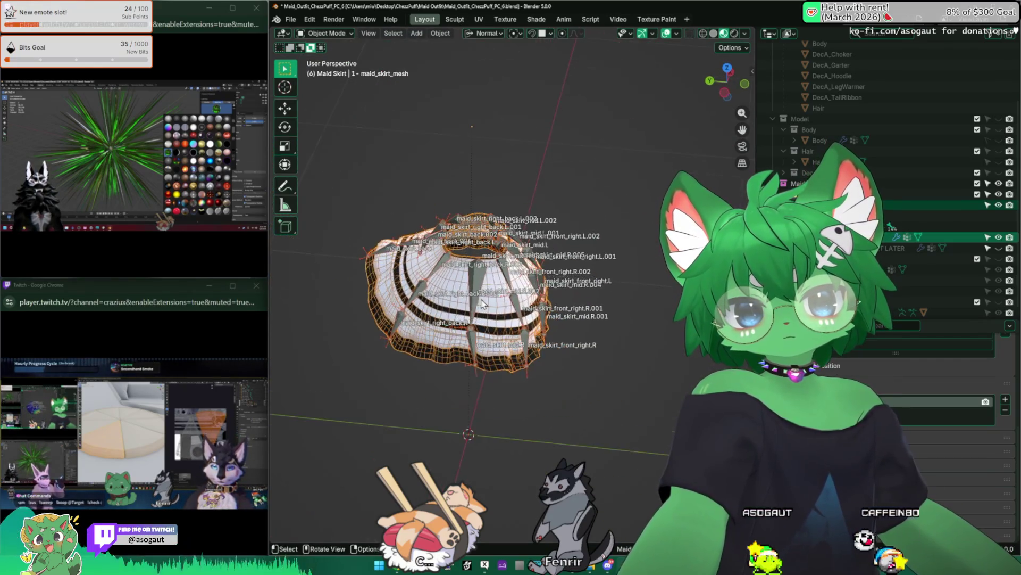
mouse_move(478, 303)
middle_down()
mouse_move(511, 240)
mouse_move(519, 274)
mouse_move(555, 220)
mouse_move(543, 270)
mouse_move(474, 292)
mouse_move(402, 294)
mouse_move(407, 278)
mouse_move(531, 309)
middle_up()
scroll(511, 264, up, 3)
scroll(458, 302, up, 2)
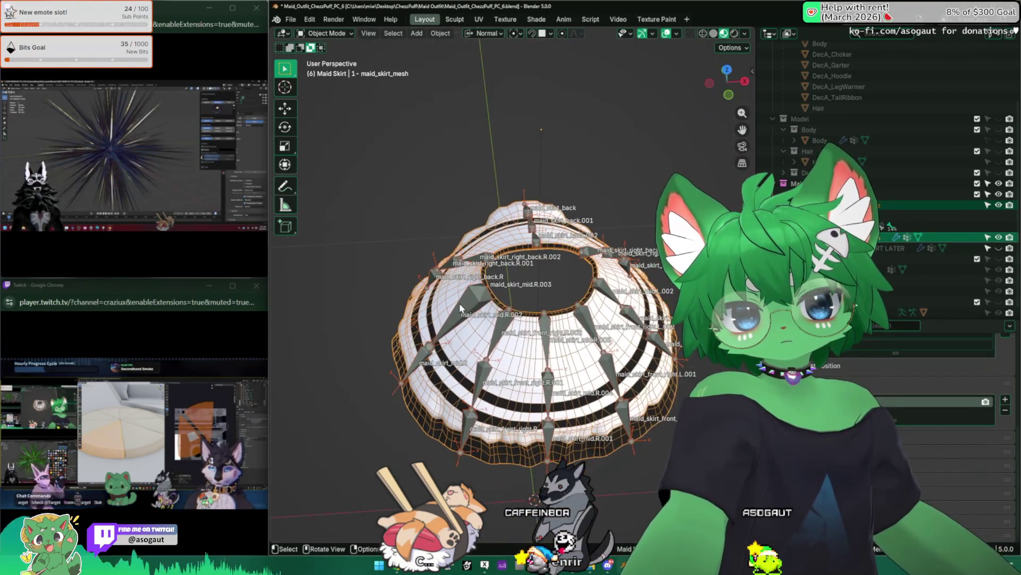
click(459, 307)
key(Tab)
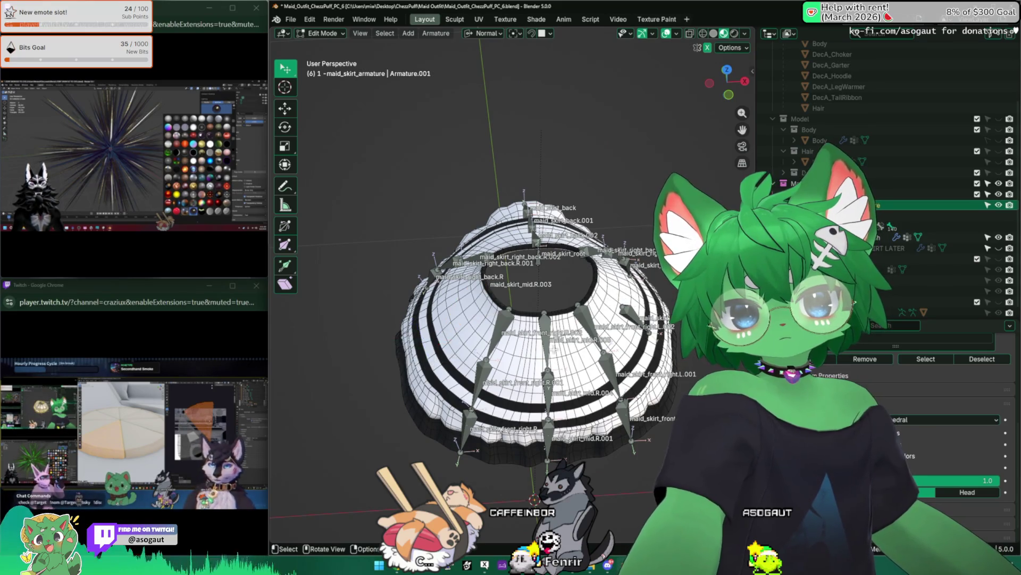
Delete the maid_skirt_mid.R bone
click(431, 288)
mouse_move(512, 287)
middle_down()
mouse_move(559, 239)
mouse_move(650, 105)
middle_up()
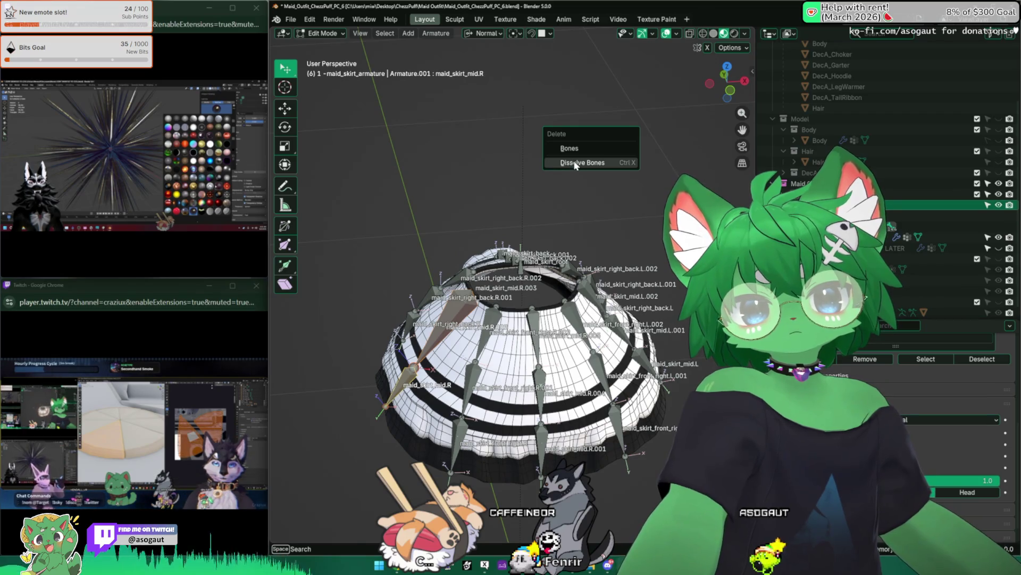
click(570, 147)
Symmetrize the left bone to recreate maid_skirt_mid.R, inspect it, and return to Object Mode
middle_drag(591, 187, 550, 208)
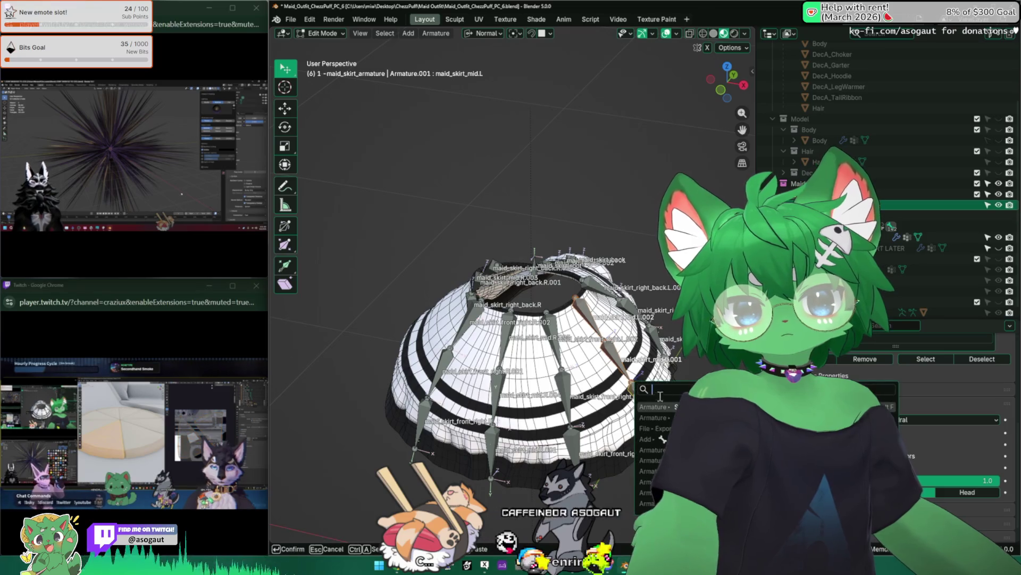
key(Return)
middle_drag(511, 240, 462, 352)
middle_drag(491, 264, 536, 287)
key(Tab)
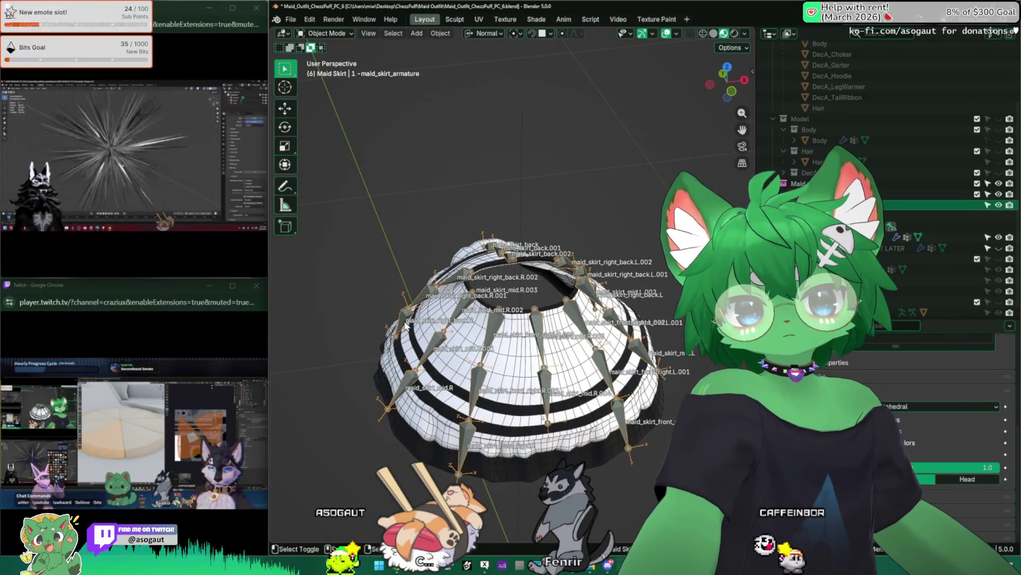
Make the skirt mesh active, enter Weight Paint and reassign weights from the bone envelopes
click(451, 311)
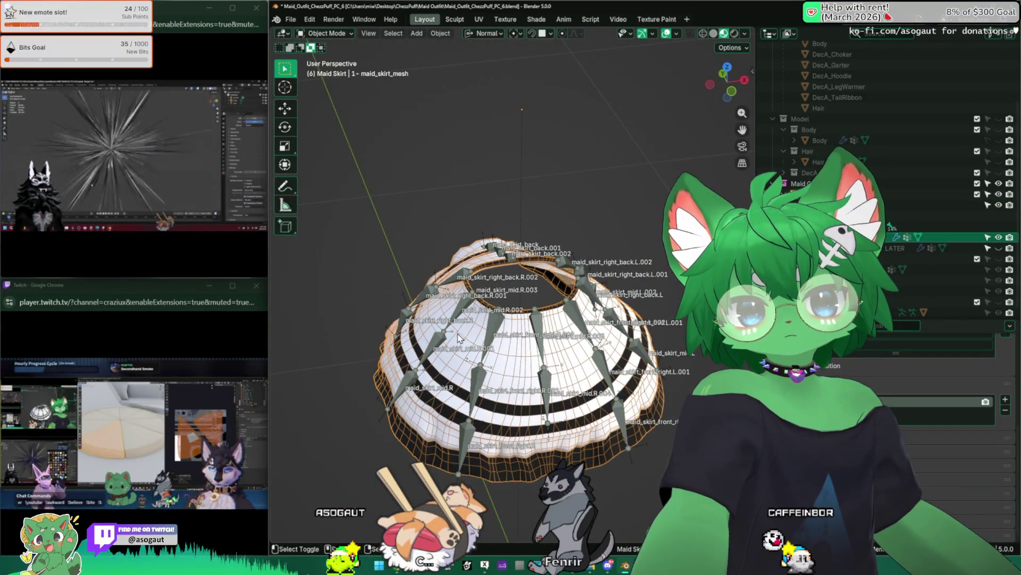
click(464, 307)
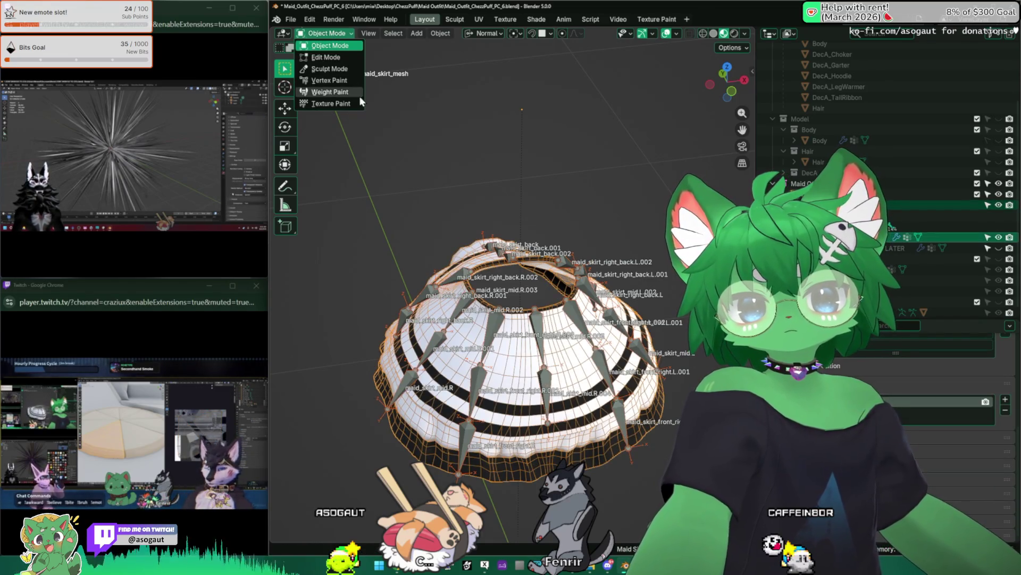
click(330, 92)
mouse_move(479, 319)
middle_down()
mouse_move(401, 247)
mouse_move(359, 232)
mouse_move(404, 132)
middle_up()
click(430, 33)
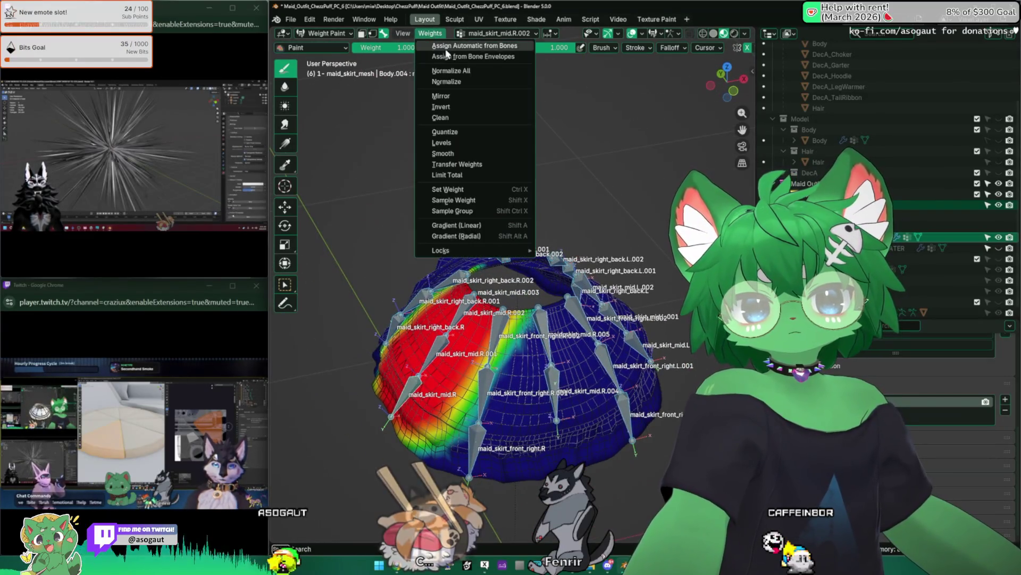
click(491, 58)
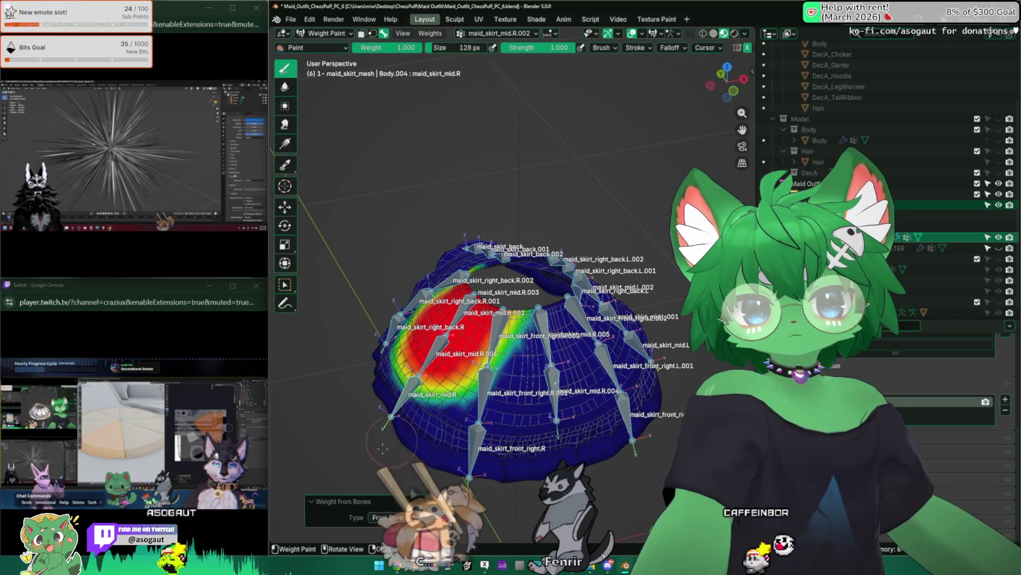
Regenerate weights with Assign Automatic from Bones, compare via undo/redo, and return to Object Mode
middle_drag(353, 344, 368, 287)
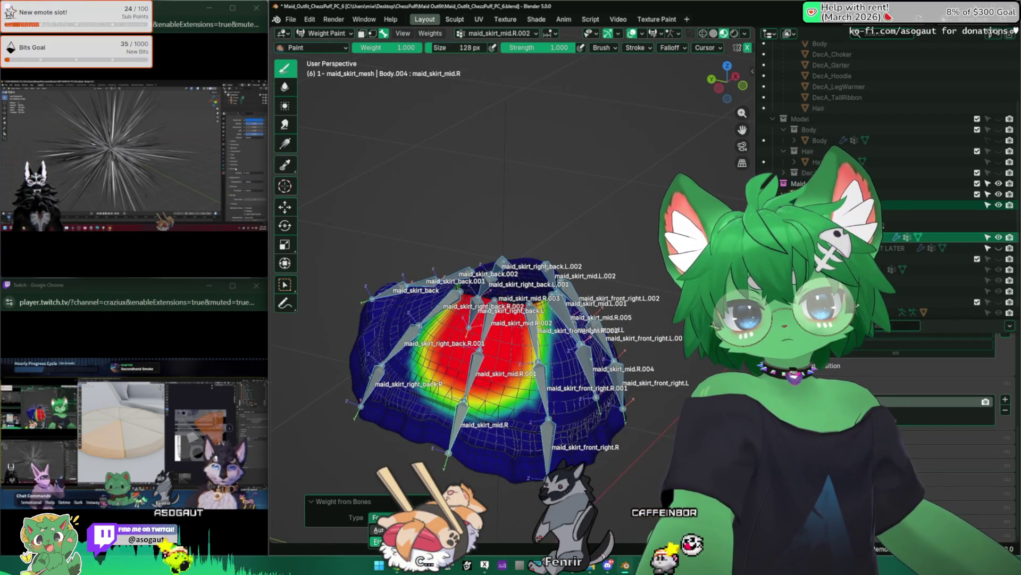
click(380, 517)
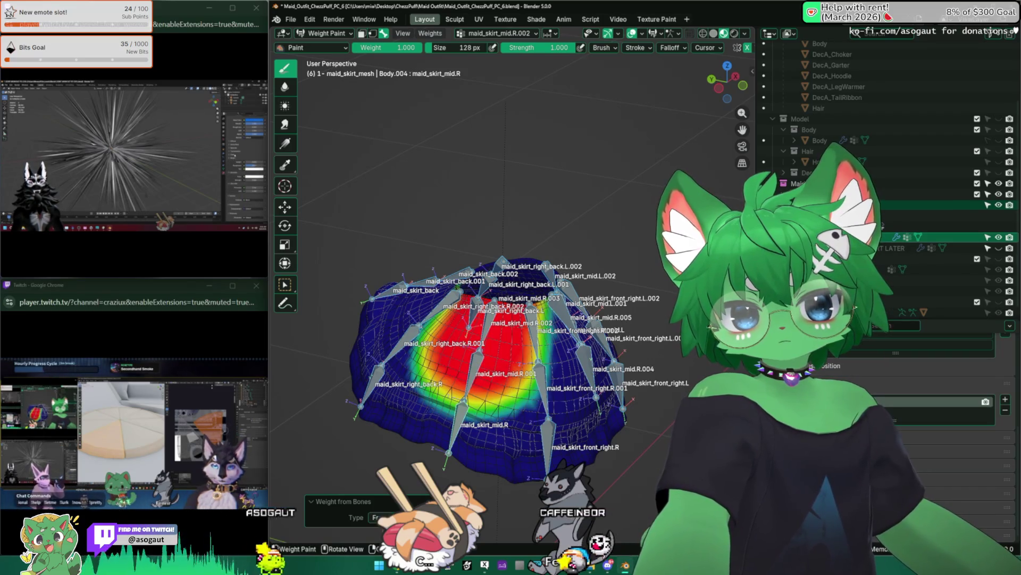
middle_drag(478, 200, 511, 160)
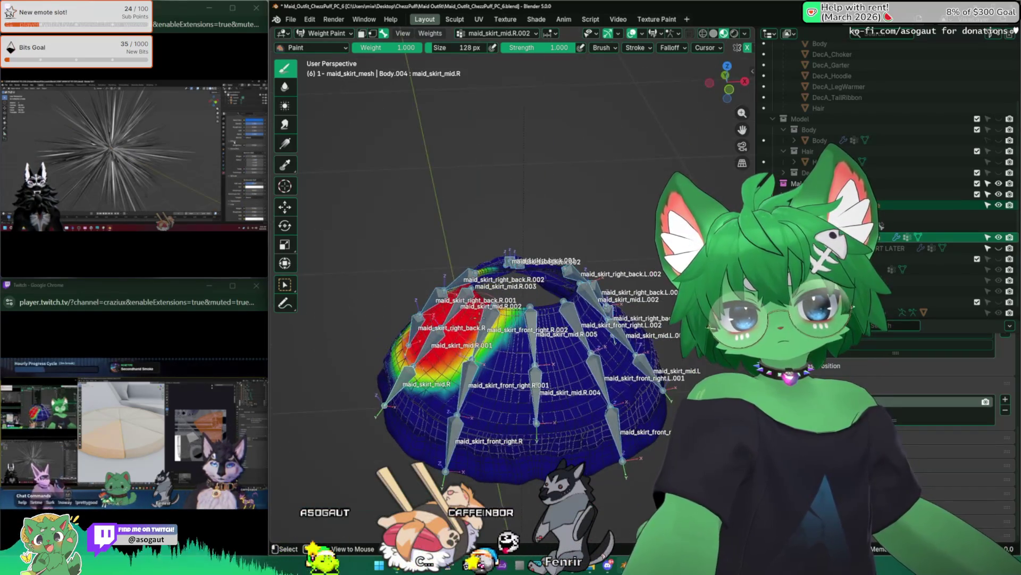
key(ctrl+z)
key(ctrl+shift+z)
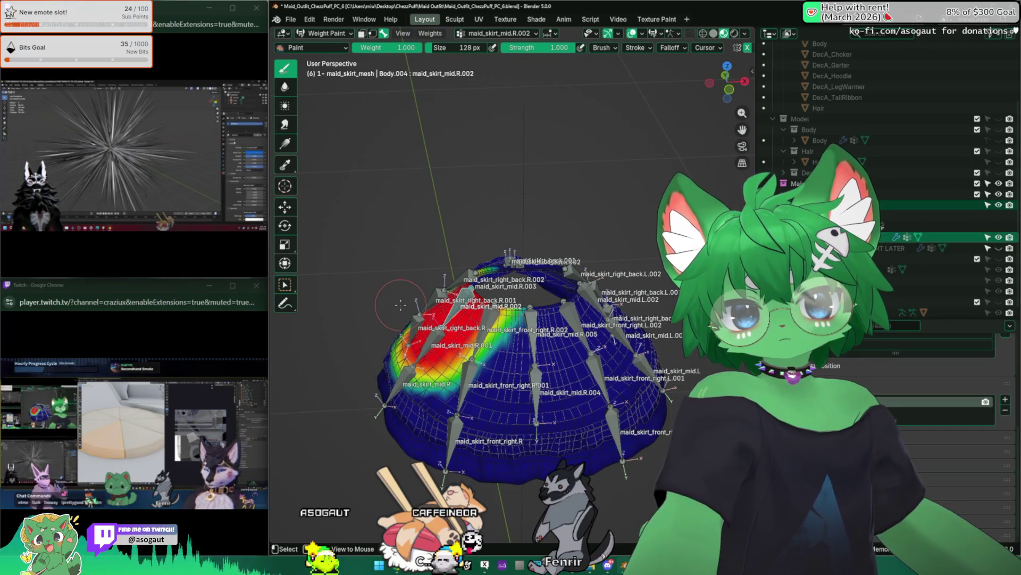
middle_drag(399, 305, 447, 240)
key(n)
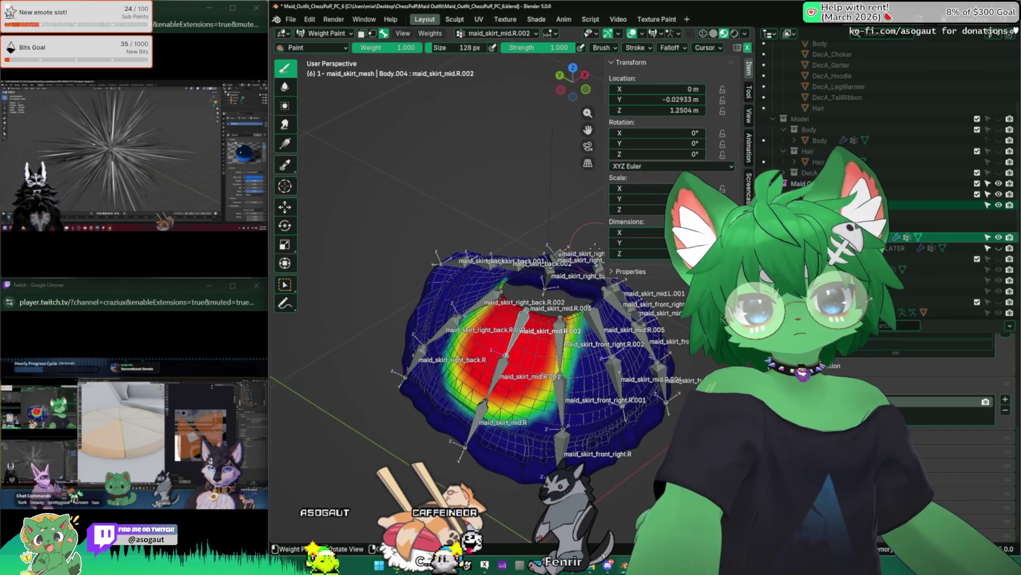
click(327, 34)
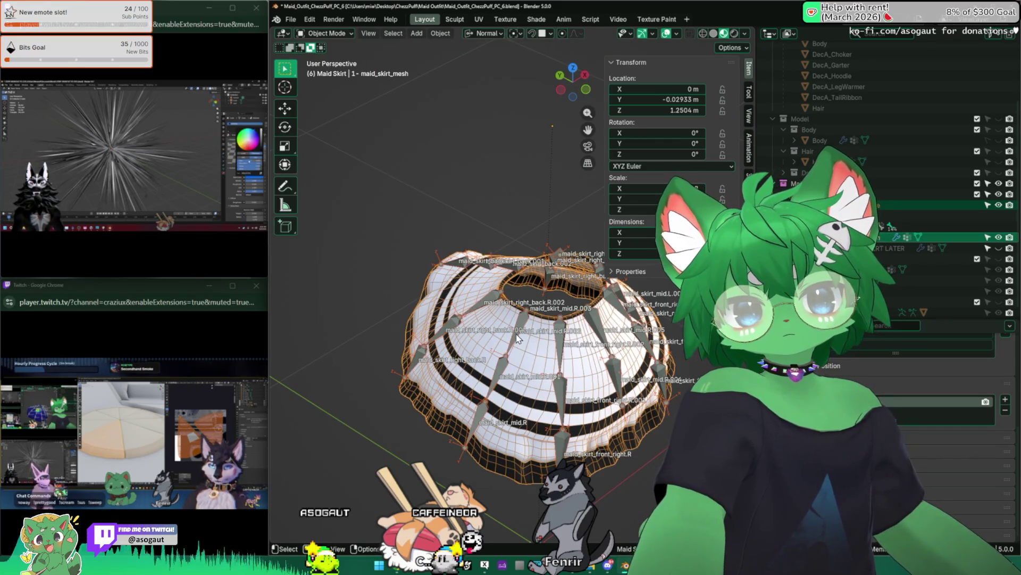
Briefly enter and leave the armature's bone editing, then cancel a mode-menu choice
click(611, 277)
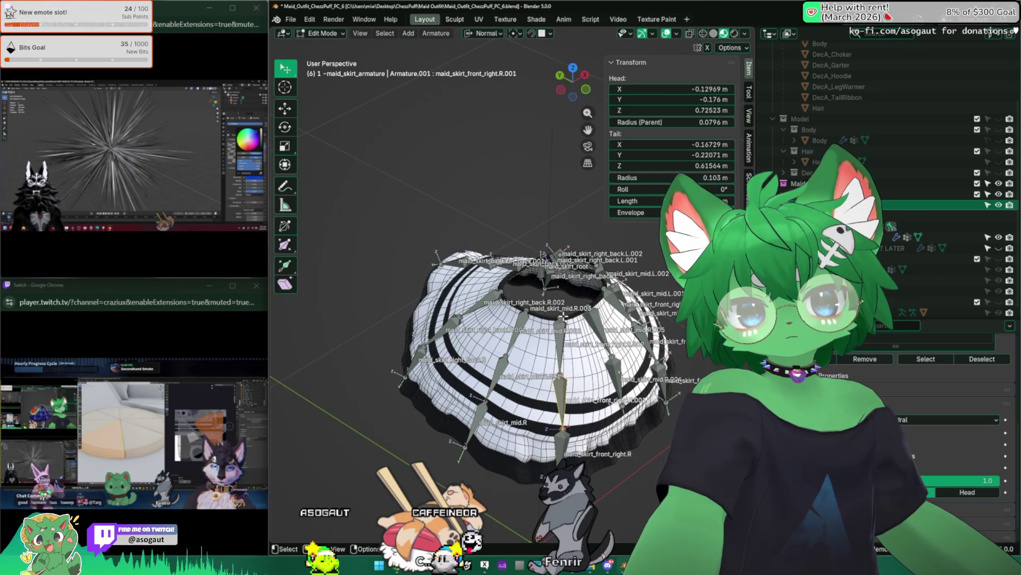
middle_drag(563, 318, 511, 264)
key(Tab)
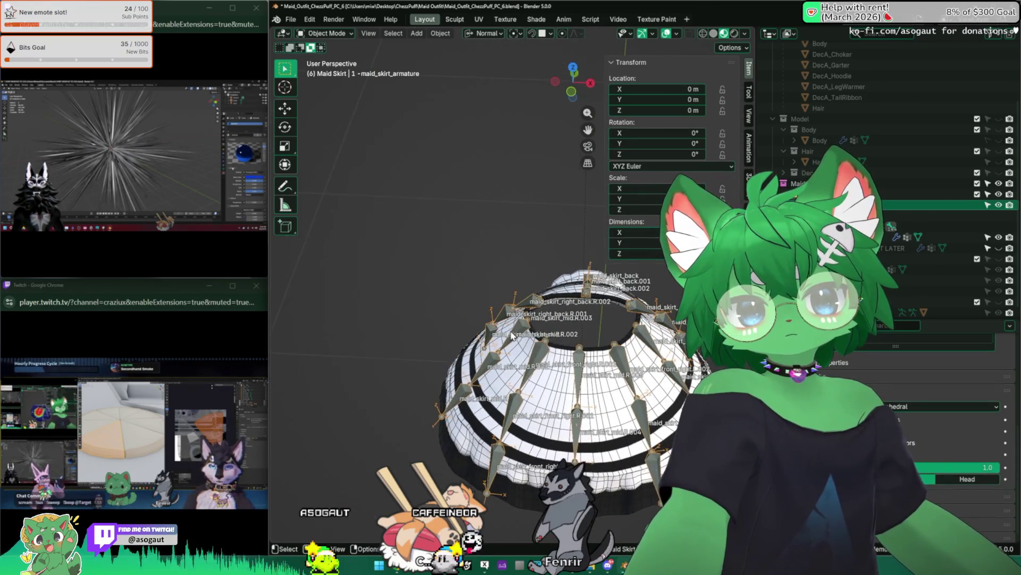
middle_drag(512, 335, 436, 92)
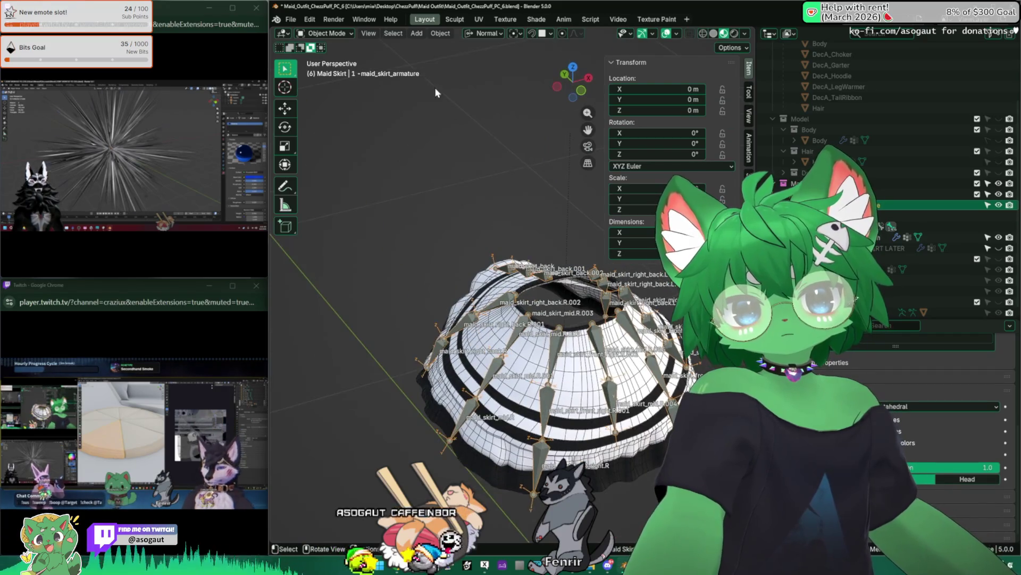
click(326, 32)
click(352, 66)
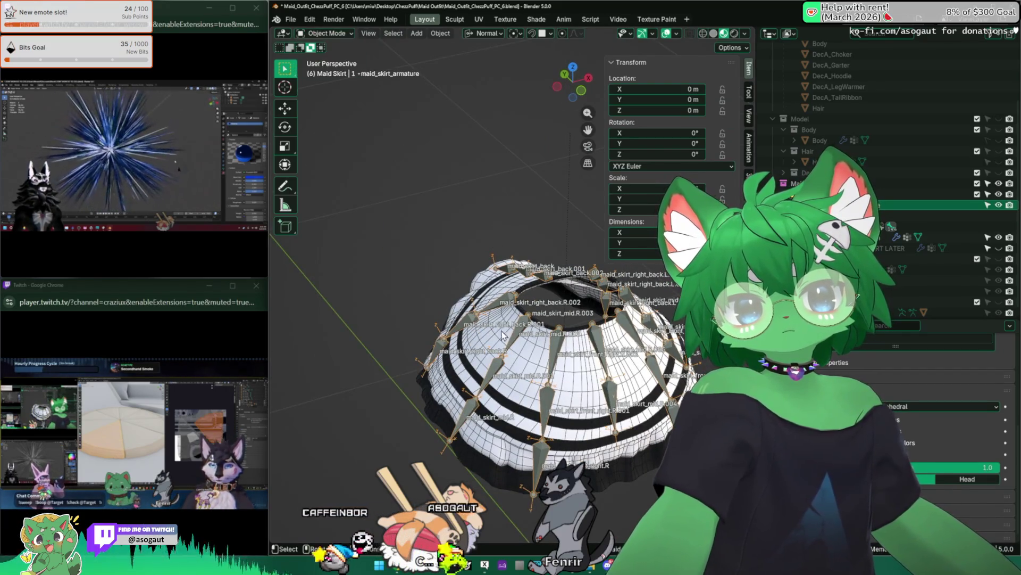
Put the skirt mesh into Weight Paint and show the maid_skirt_mid.L.002 bone's weights
click(503, 336)
click(326, 32)
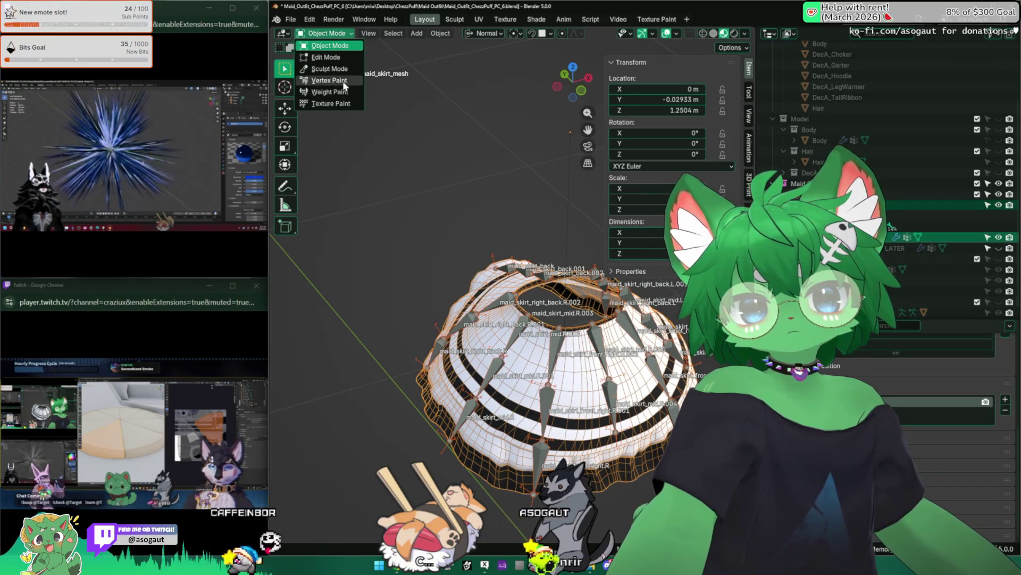
click(330, 91)
mouse_move(511, 320)
middle_down()
mouse_move(465, 245)
mouse_move(509, 531)
middle_up()
alt+click(559, 367)
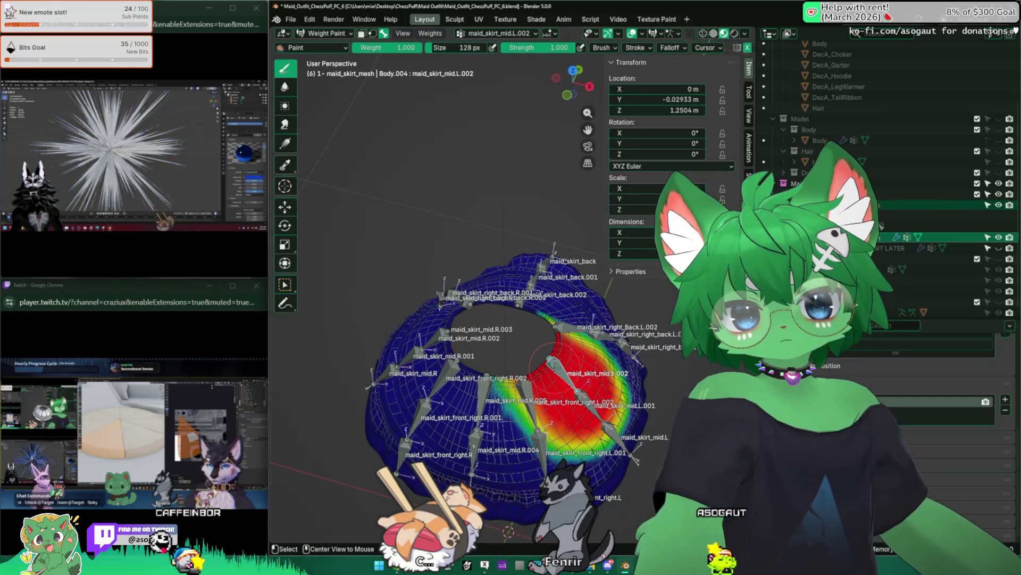
Inspect weights for maid_skirt_mid.R, front_right.R.002 and mid.R.005 in turn
alt+click(403, 375)
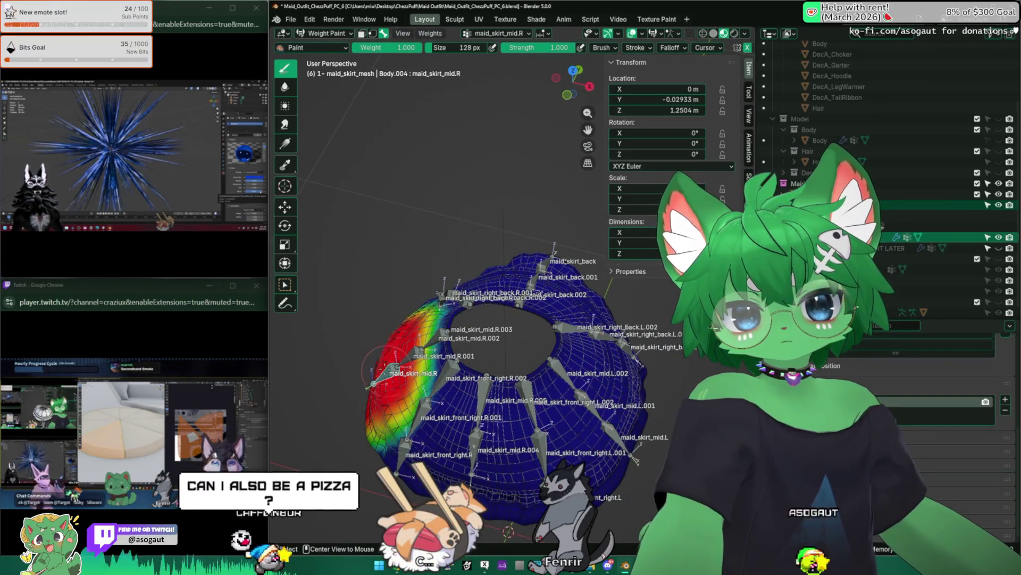
mouse_move(416, 351)
middle_down()
mouse_move(402, 312)
mouse_move(447, 335)
middle_up()
alt+click(487, 423)
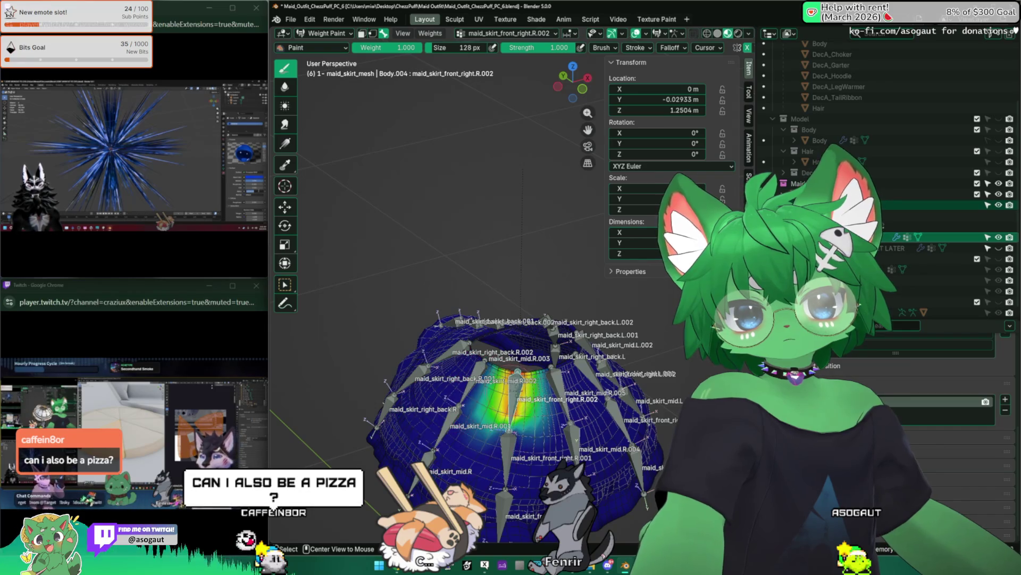
alt+click(515, 447)
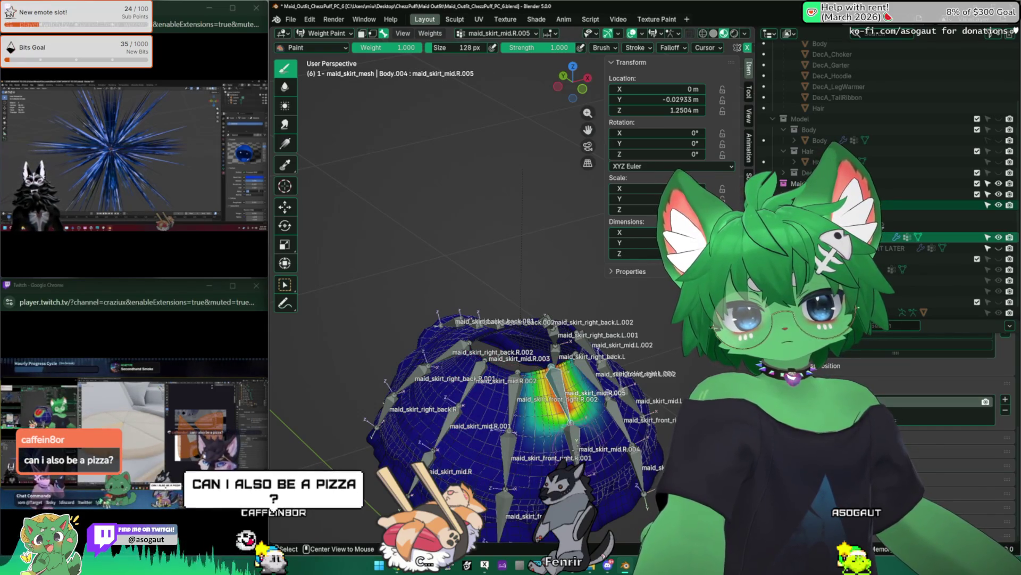
mouse_move(494, 416)
middle_down()
mouse_move(463, 375)
mouse_move(511, 344)
middle_up()
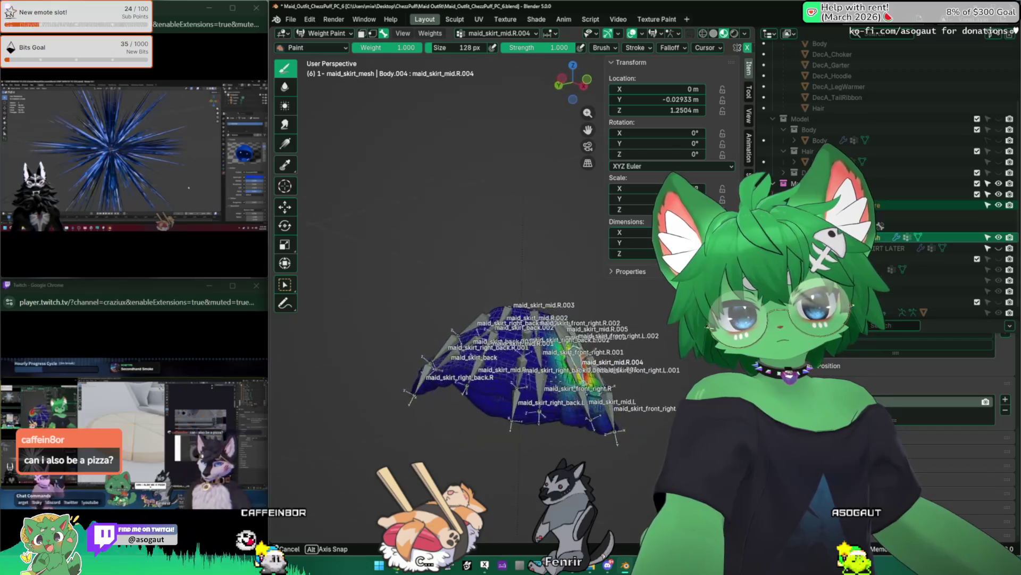
Test-move and test-rotate the mid.R.005 bone to watch the skirt deform
key(g)
middle_drag(479, 375, 510, 351)
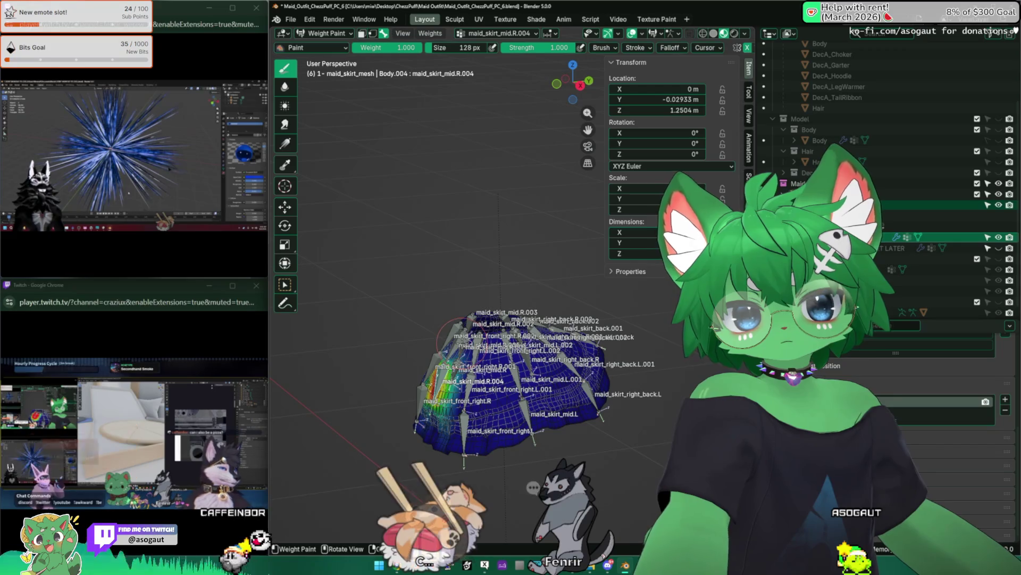
click(403, 341)
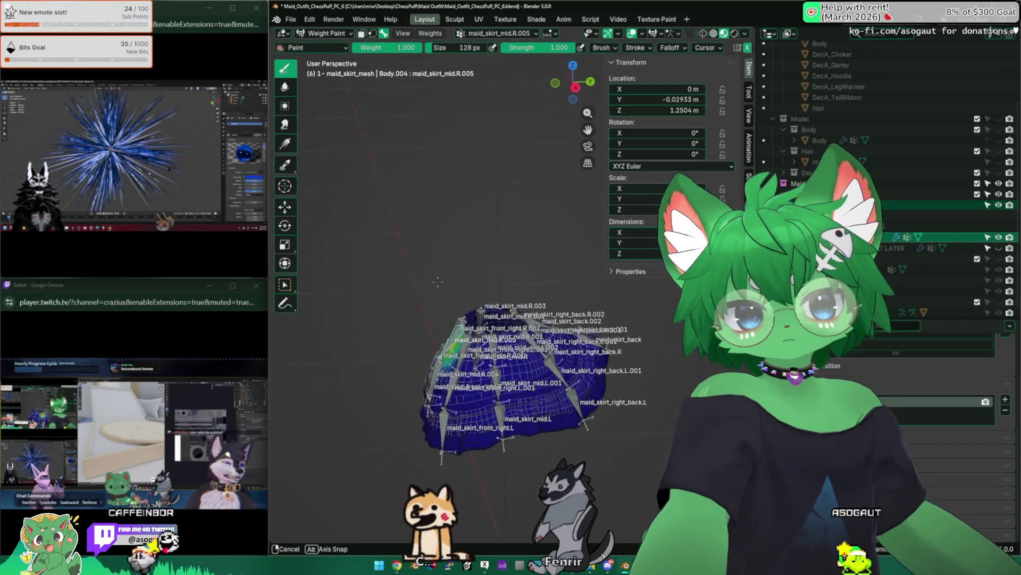
mouse_move(447, 351)
middle_down()
mouse_move(524, 287)
mouse_move(511, 497)
middle_up()
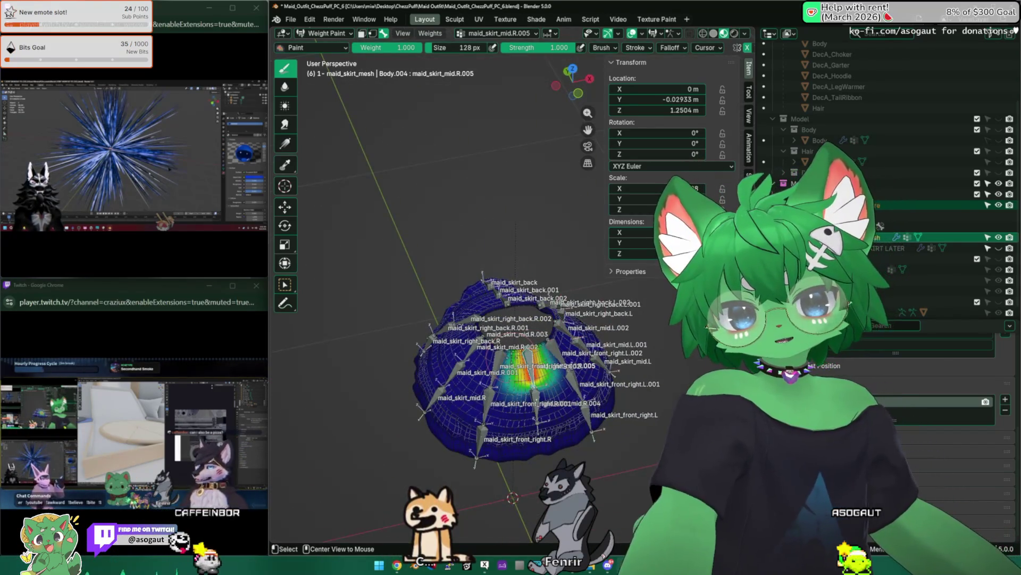
click(511, 497)
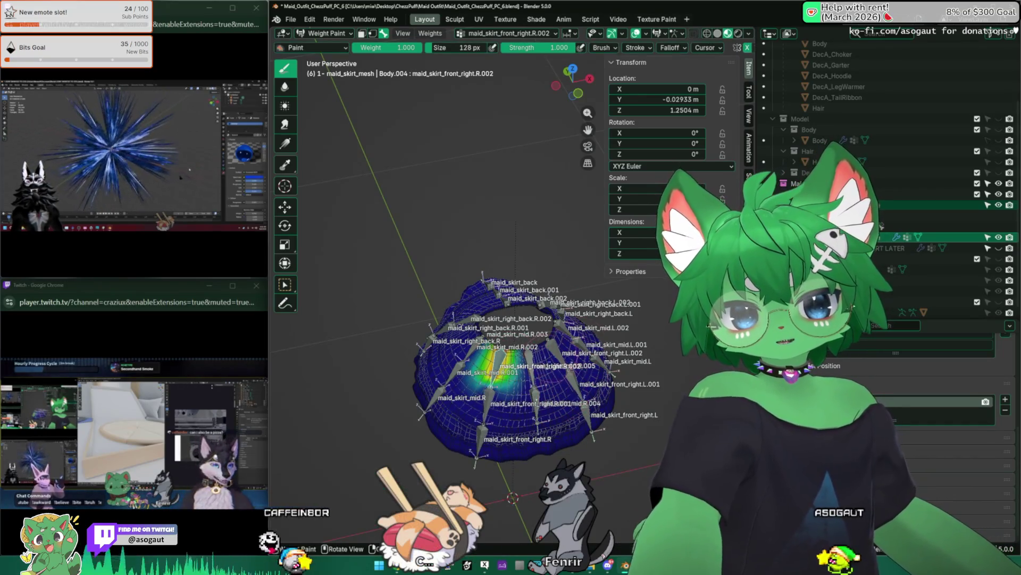
Check maid_skirt_front_right.L.002's weights with a test rotation, then switch the skirt mesh to Edit Mode
ctrl+click(527, 363)
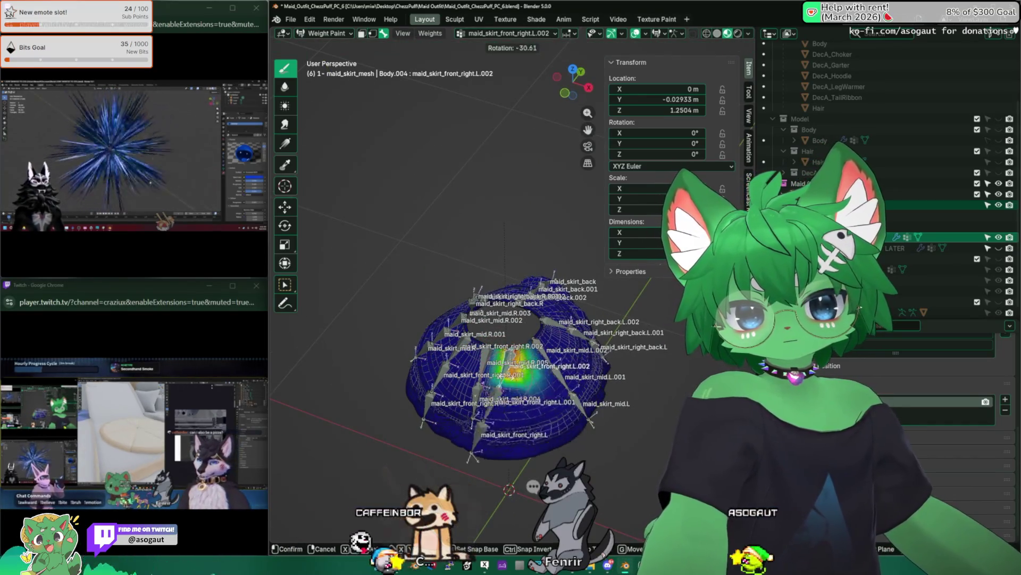
middle_drag(512, 496, 510, 527)
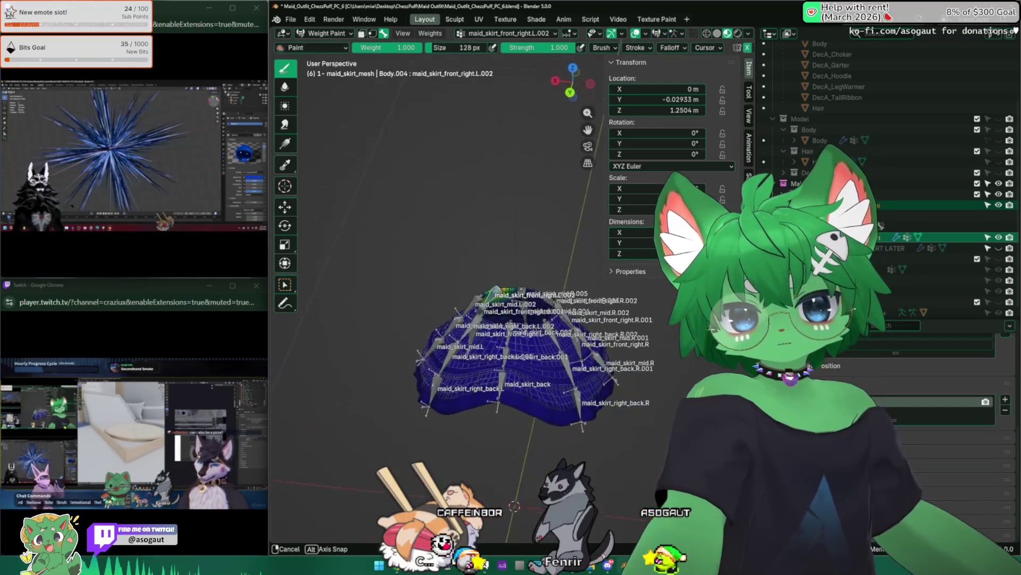
key(Tab)
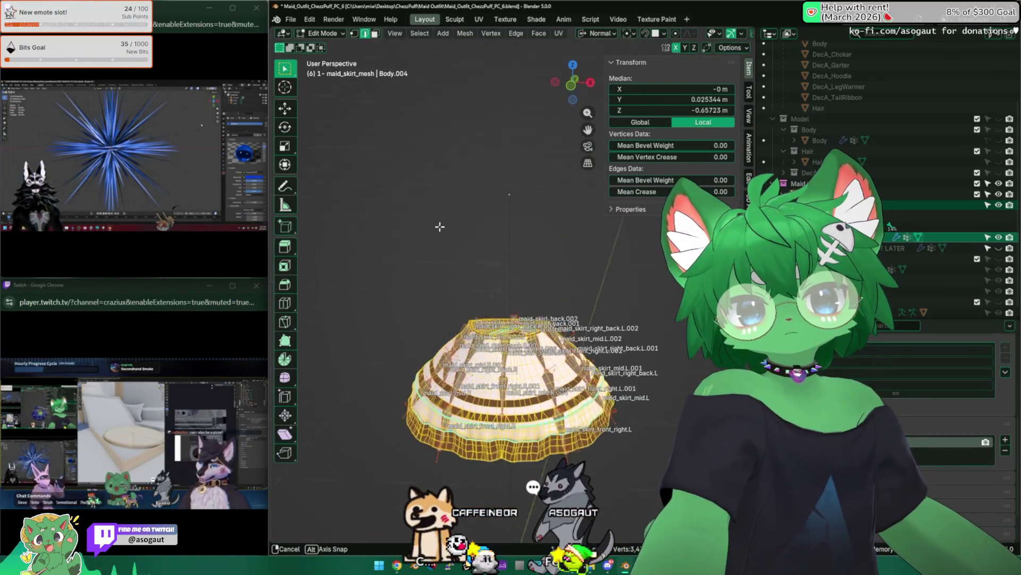
Return to Object Mode in front view and briefly check the armature's bones in Edit Mode
middle_drag(511, 239, 510, 272)
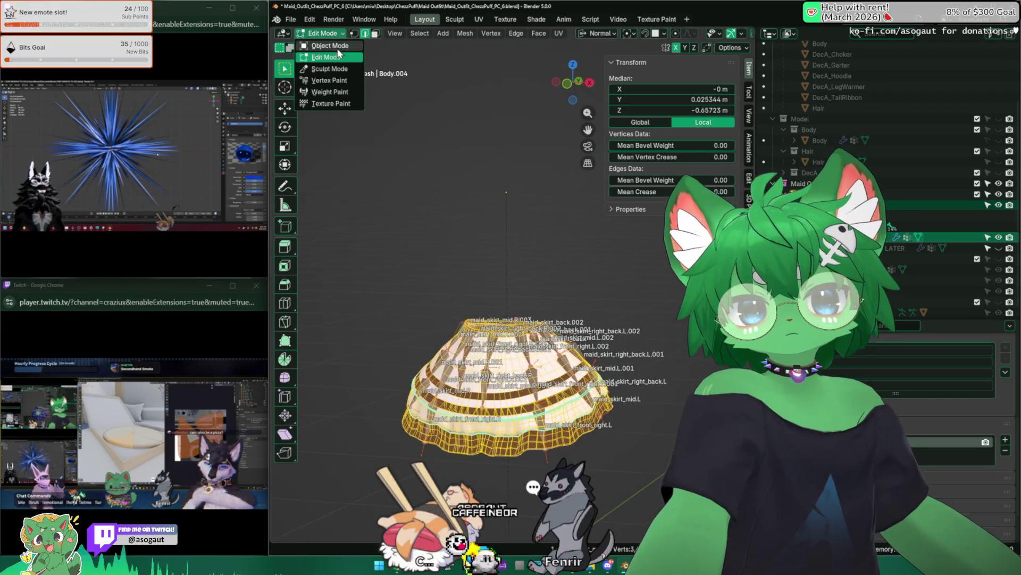
click(330, 46)
mouse_move(511, 399)
middle_down()
mouse_move(514, 477)
mouse_move(448, 261)
mouse_move(503, 335)
middle_up()
key(KP_1)
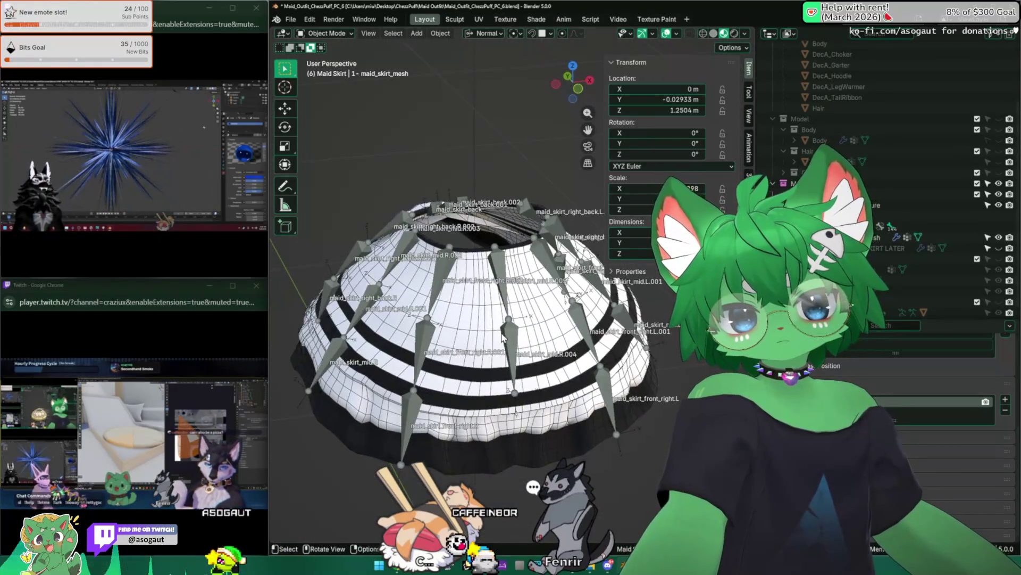
click(503, 335)
key(Tab)
scroll(489, 376, up, 3)
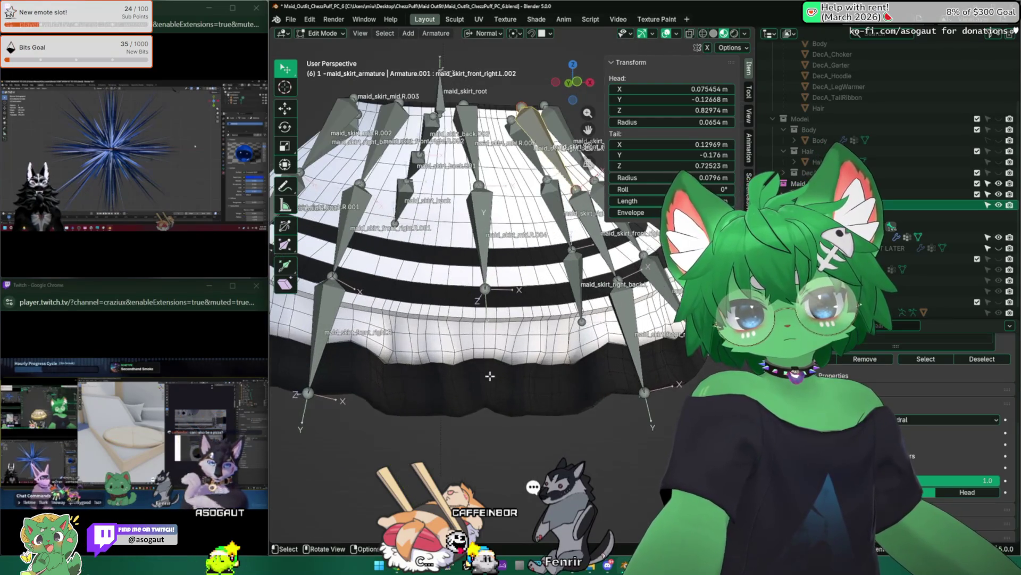
key(Tab)
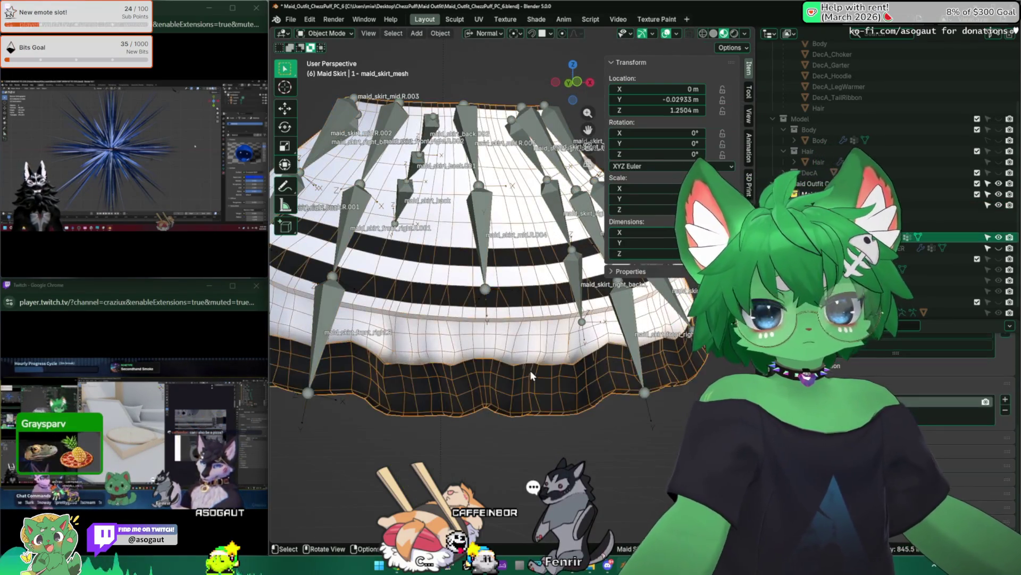
Snap the 3D cursor to the selected hem edges of the skirt mesh, then leave mesh editing
click(530, 370)
key(Tab)
scroll(483, 415, up, 2)
key(h)
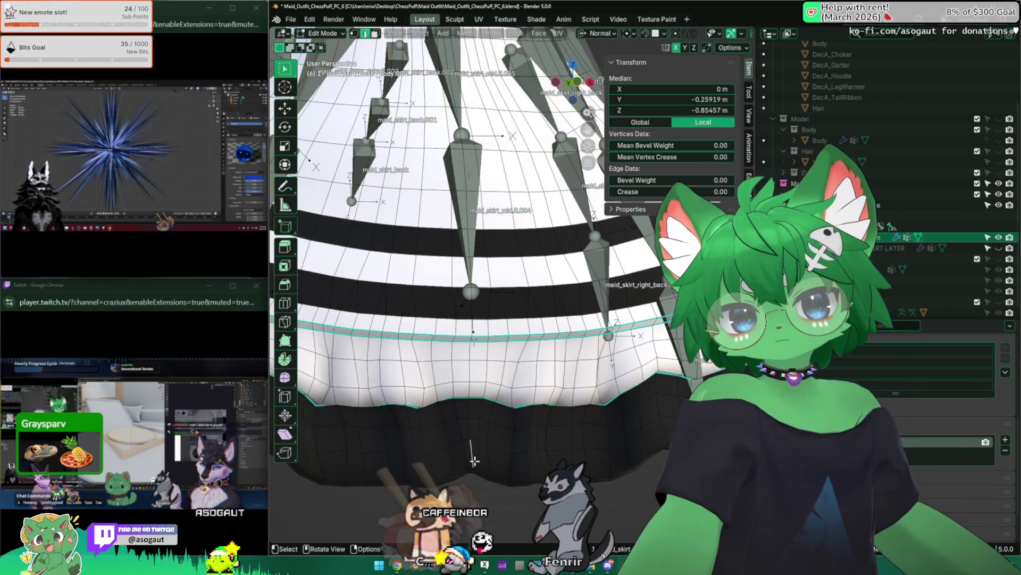
scroll(474, 460, up, 5)
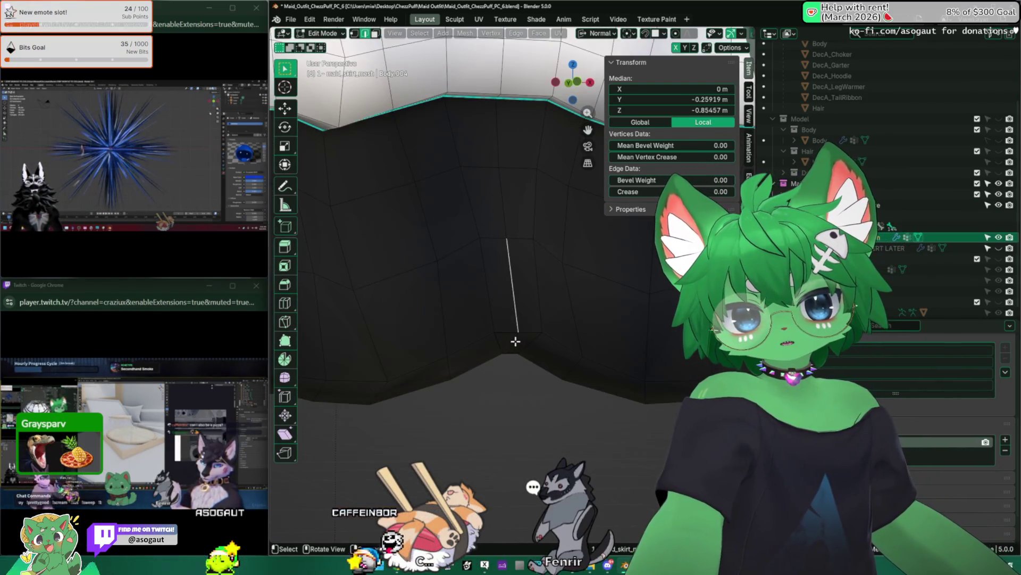
key(shift+s)
click(447, 297)
key(Tab)
scroll(515, 160, down, 4)
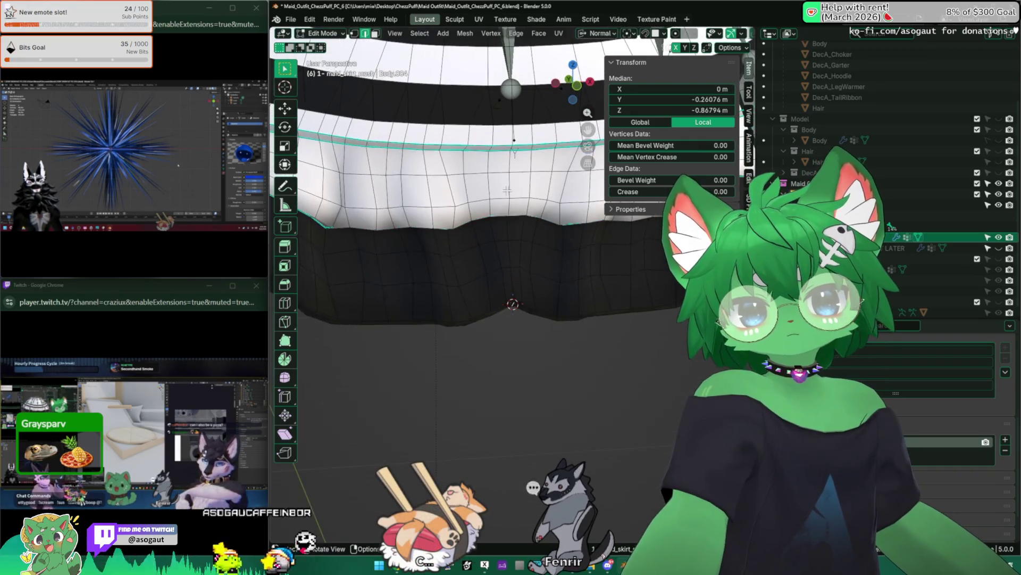
Extrude a new bone downward from a mid skirt bone toward the hem in armature editing
click(514, 84)
key(Tab)
key(e)
click(519, 203)
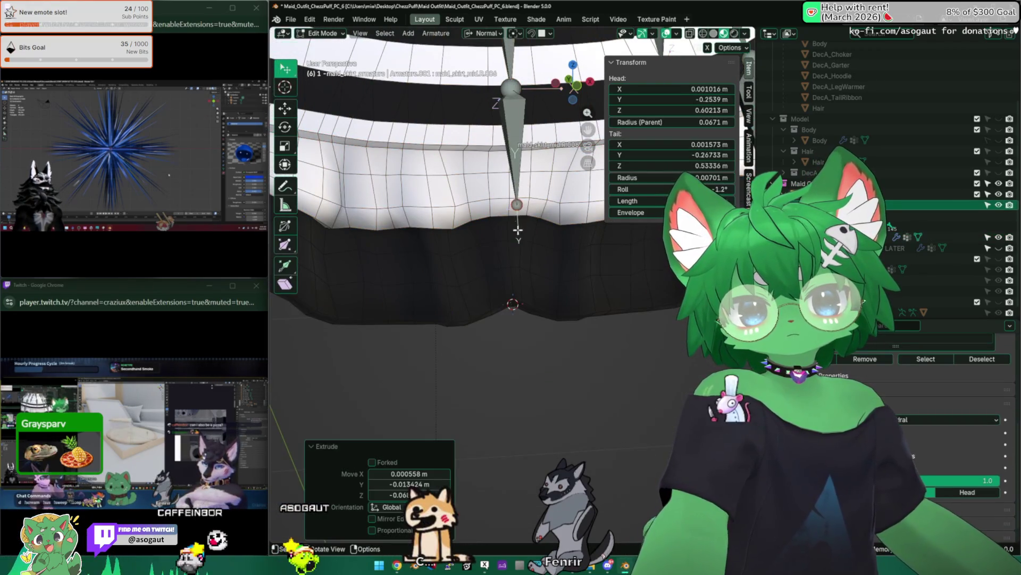
scroll(524, 248, down, 4)
Grab the new bone's tip onto the hem point and check it from several angles
middle_drag(479, 200, 559, 239)
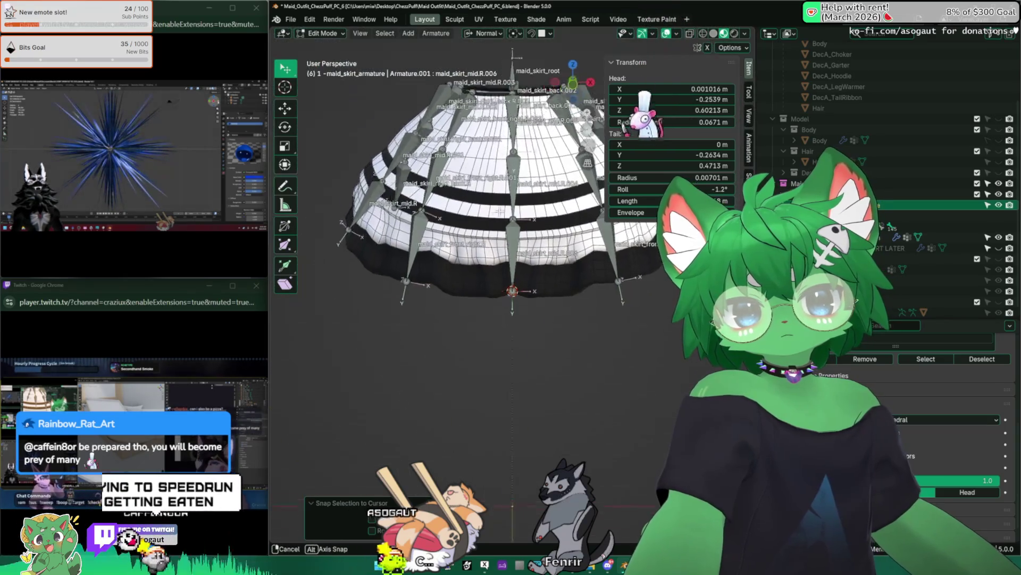
key(g)
middle_drag(419, 248, 511, 199)
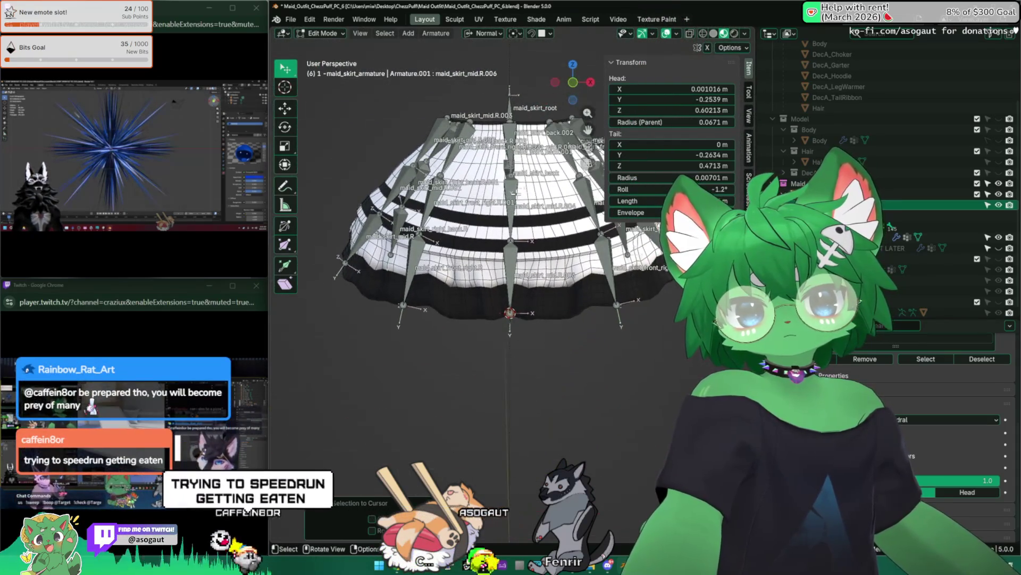
mouse_move(479, 280)
middle_down()
mouse_move(519, 199)
mouse_move(588, 129)
middle_up()
mouse_move(519, 239)
middle_down()
mouse_move(479, 303)
mouse_move(494, 263)
mouse_move(479, 323)
middle_up()
Return the armature to Object Mode and hide the sidebar's bone transform values
key(Tab)
mouse_move(391, 302)
middle_down()
mouse_move(623, 305)
mouse_move(559, 295)
mouse_move(501, 263)
middle_up()
key(n)
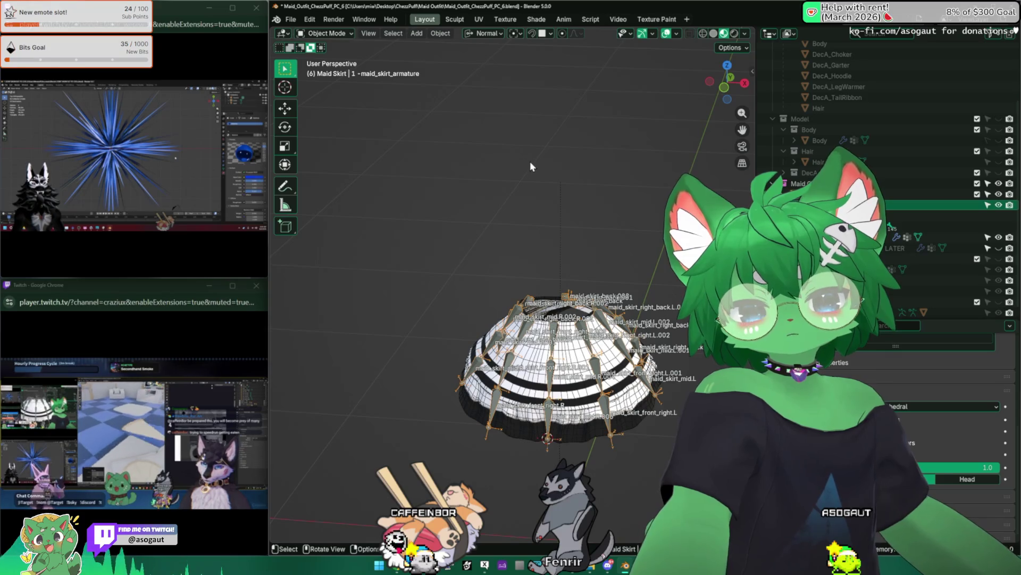
Reselect the skirt armature and enter bone editing on maid_skirt_mid.R.006
mouse_move(530, 166)
middle_down()
mouse_move(582, 166)
mouse_move(482, 168)
middle_up()
scroll(564, 165, up, 2)
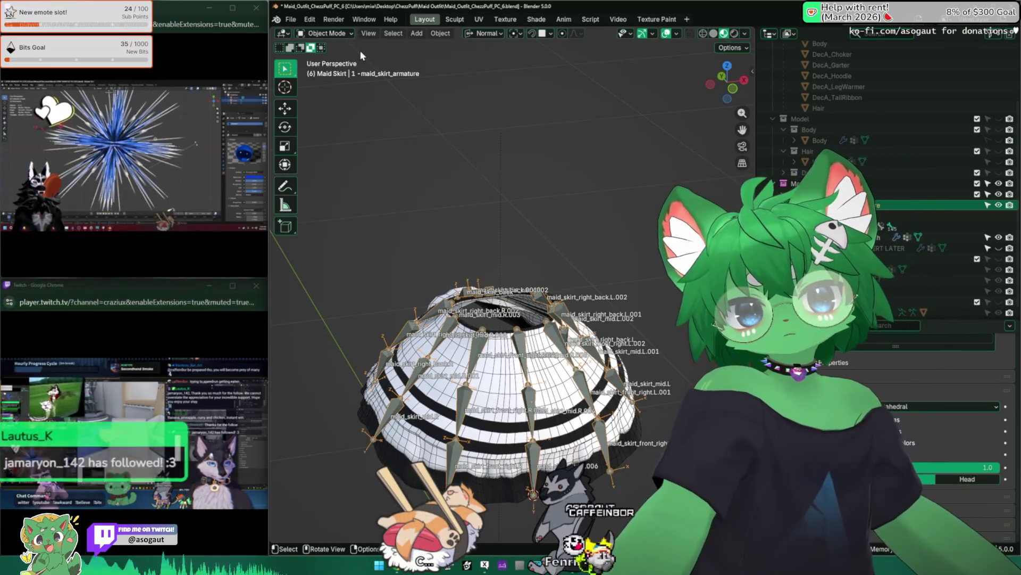
click(328, 33)
click(438, 218)
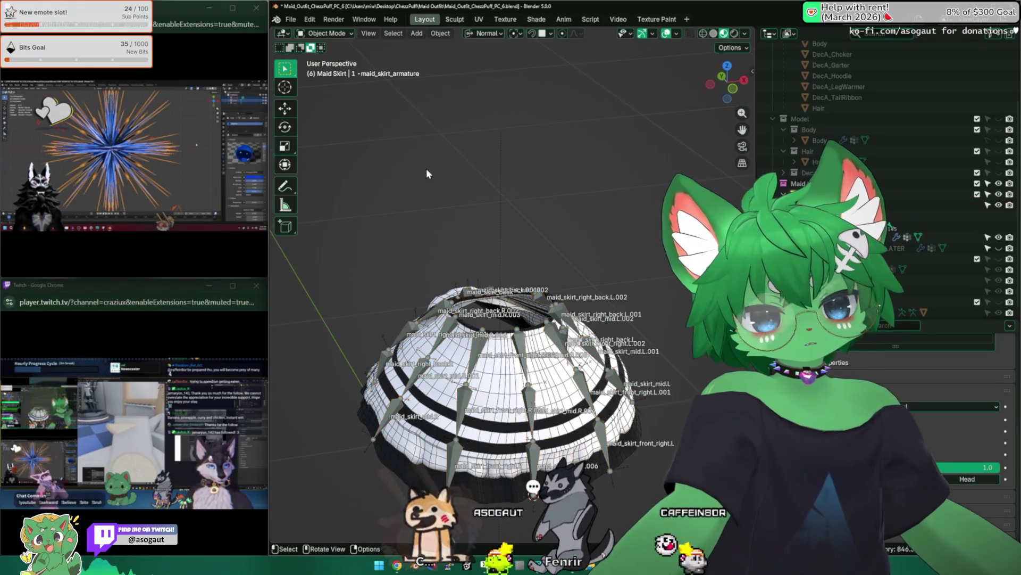
middle_drag(426, 169, 456, 226)
click(405, 254)
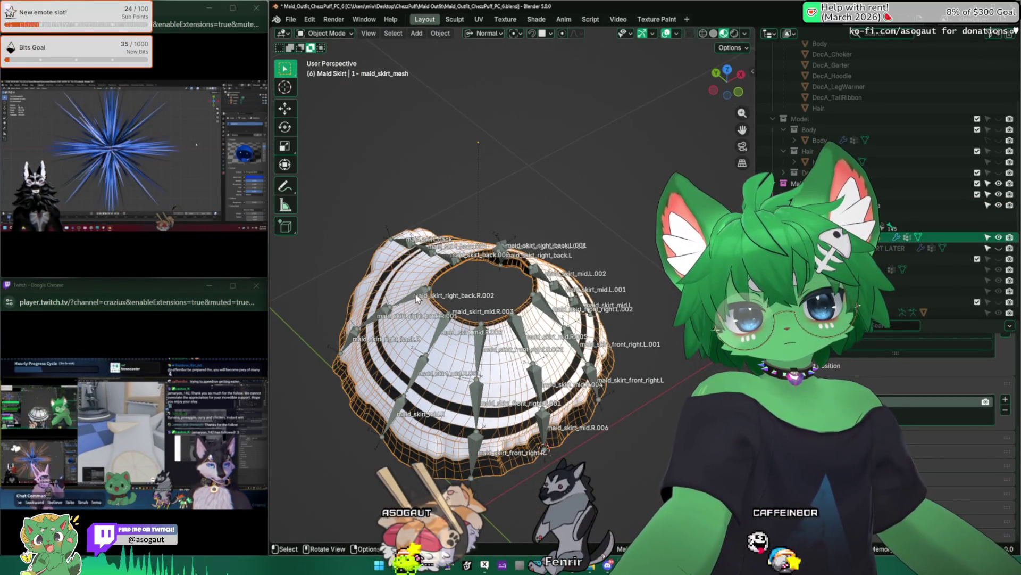
click(551, 346)
key(Tab)
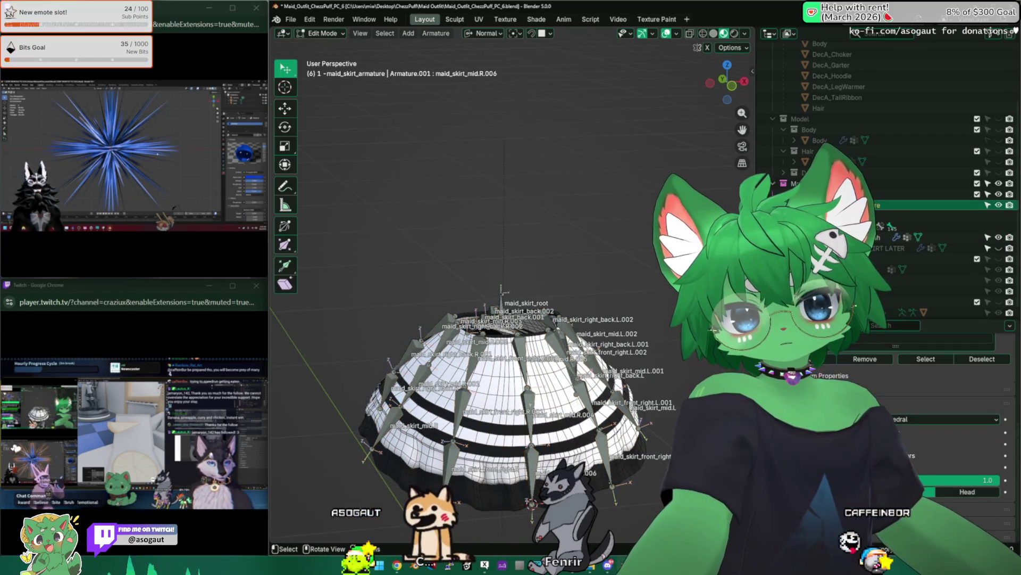
Show the Item sidebar and set maid_skirt_mid.R.006's envelope distance to 0.07 m
mouse_move(551, 346)
middle_down()
mouse_move(519, 383)
mouse_move(501, 443)
middle_up()
click(508, 397)
key(n)
click(501, 384)
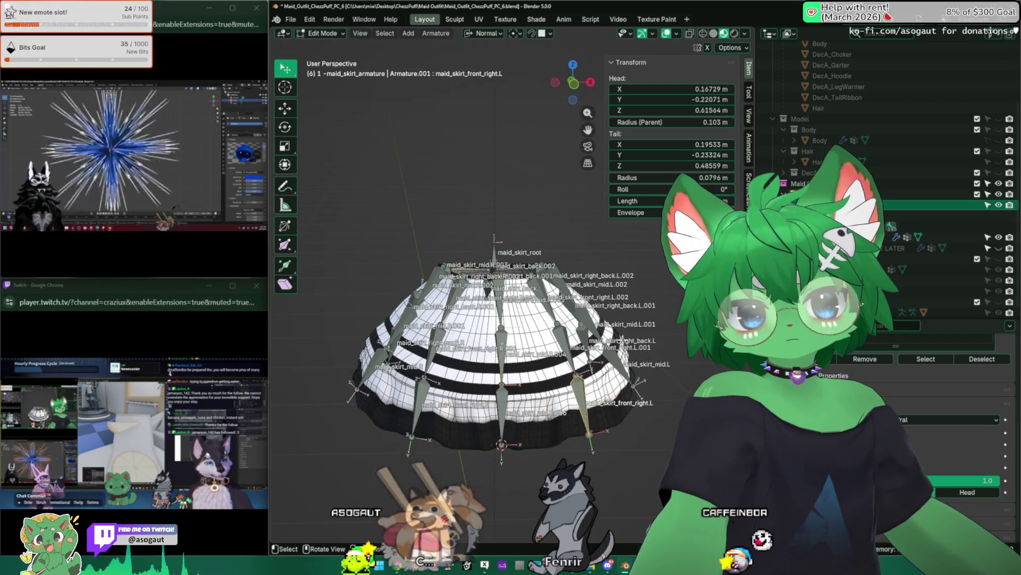
click(590, 448)
double_click(631, 212)
key(Return)
click(501, 397)
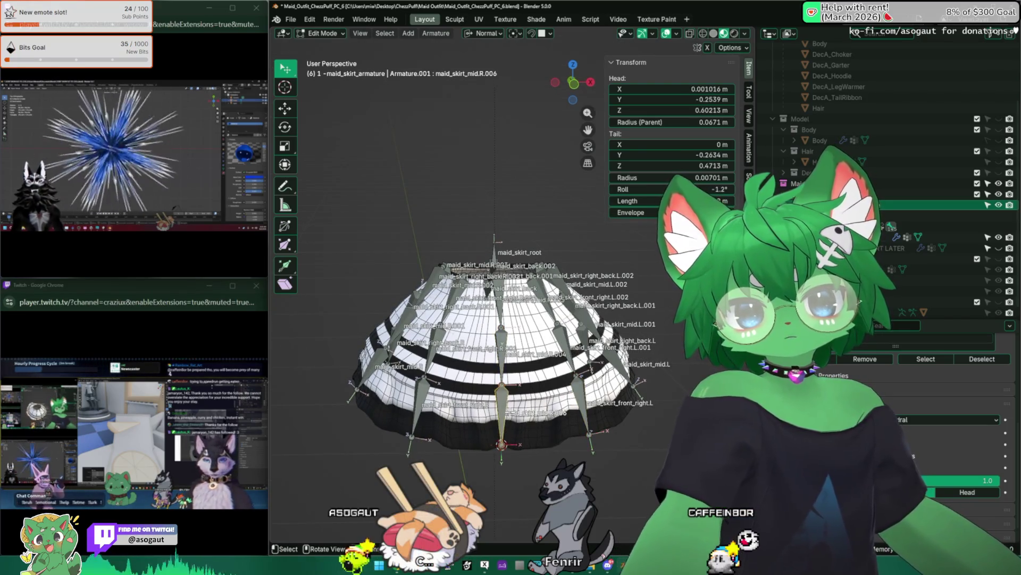
key(g)
double_click(630, 212)
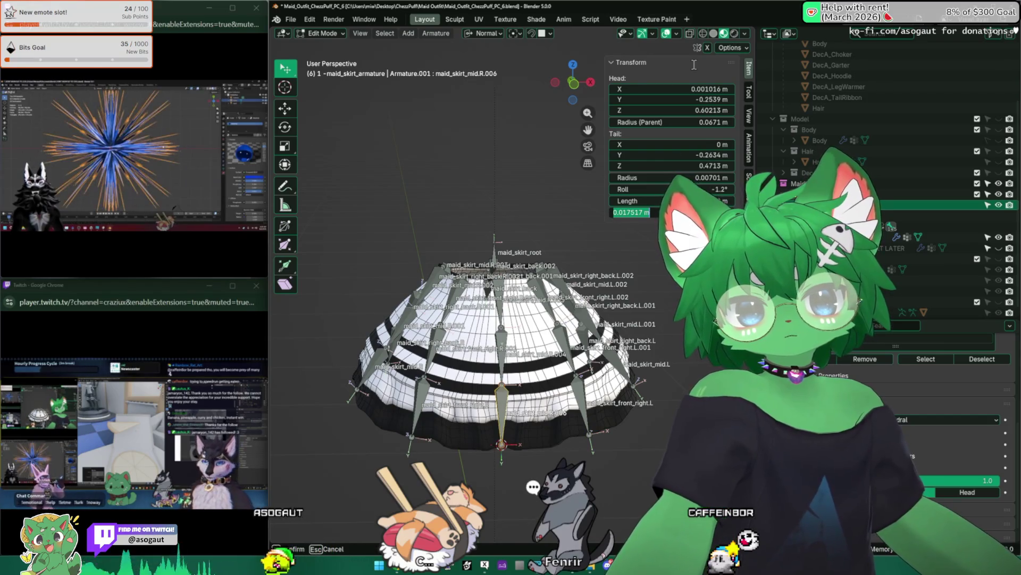
text(0.09)
key(Return)
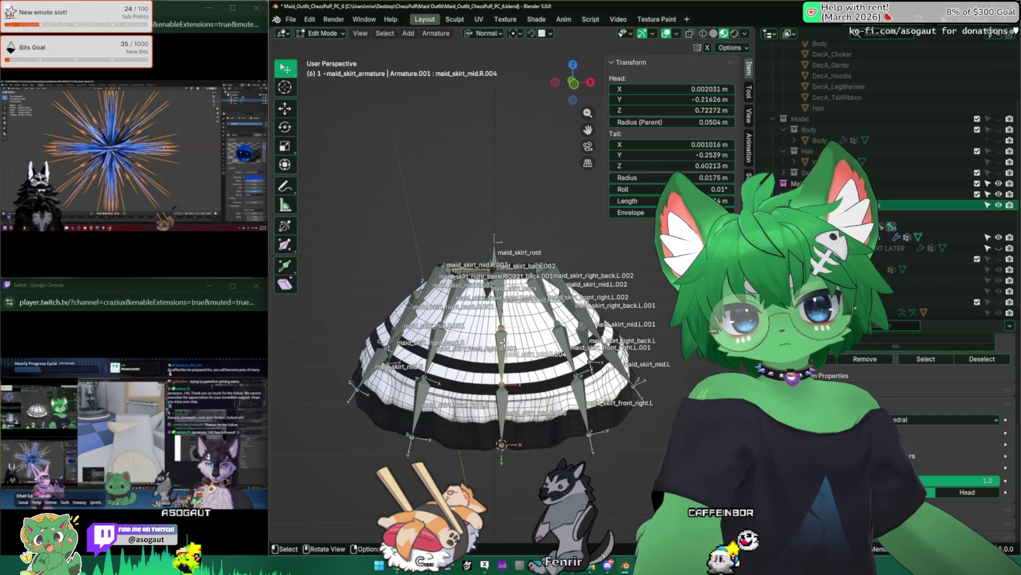
Step through mid.R.001, front_right.R bones, mid.R.005, right_back.L.002 and mid.L.002 to review them
middle_drag(496, 359, 495, 304)
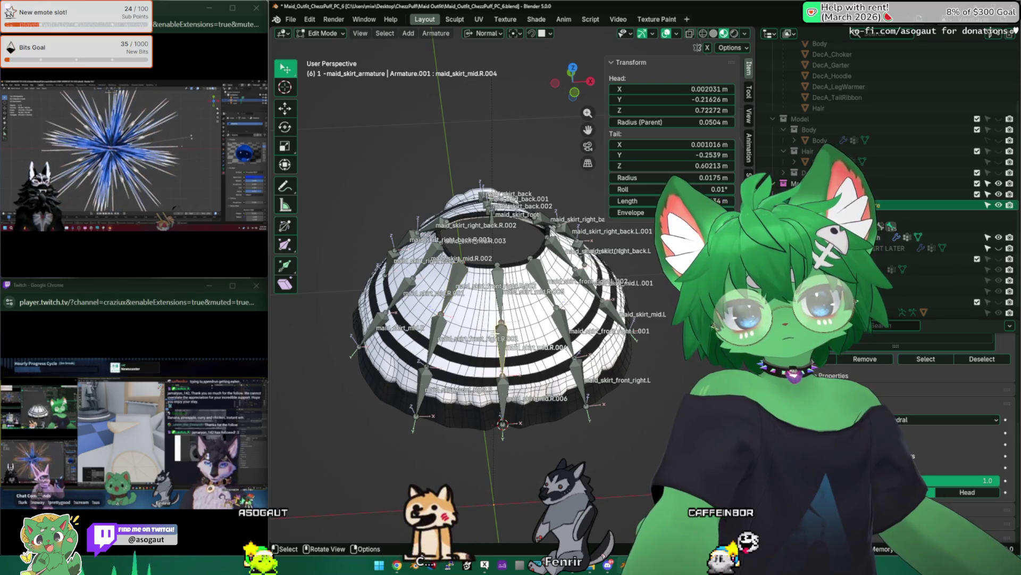
middle_drag(479, 319, 447, 351)
click(447, 359)
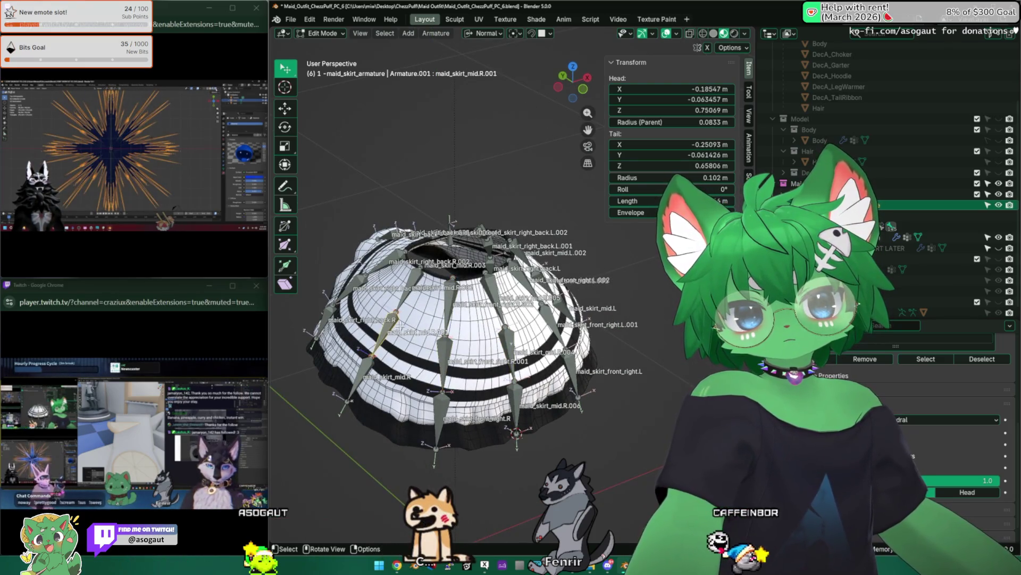
middle_drag(451, 296, 447, 351)
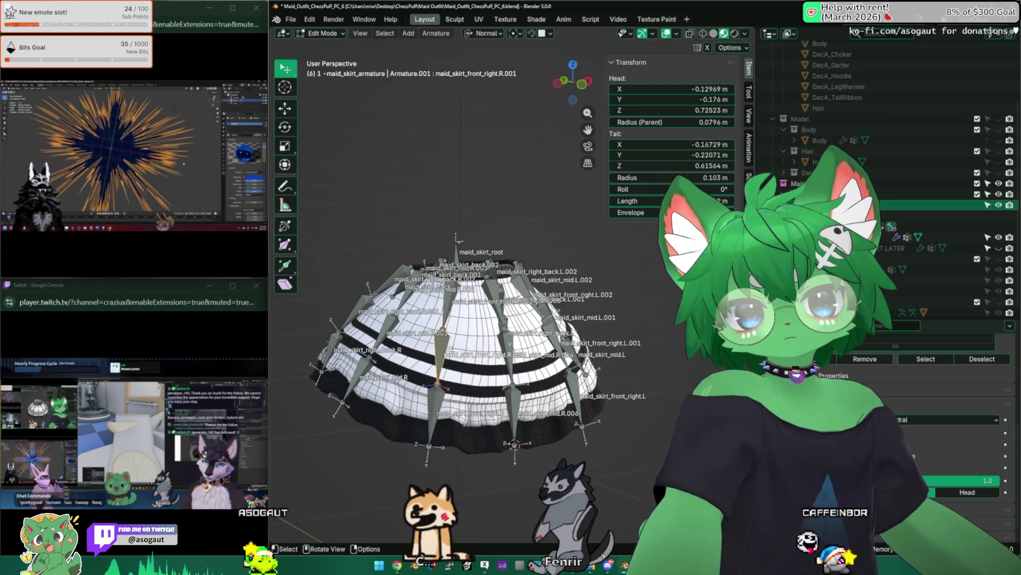
click(439, 407)
click(440, 351)
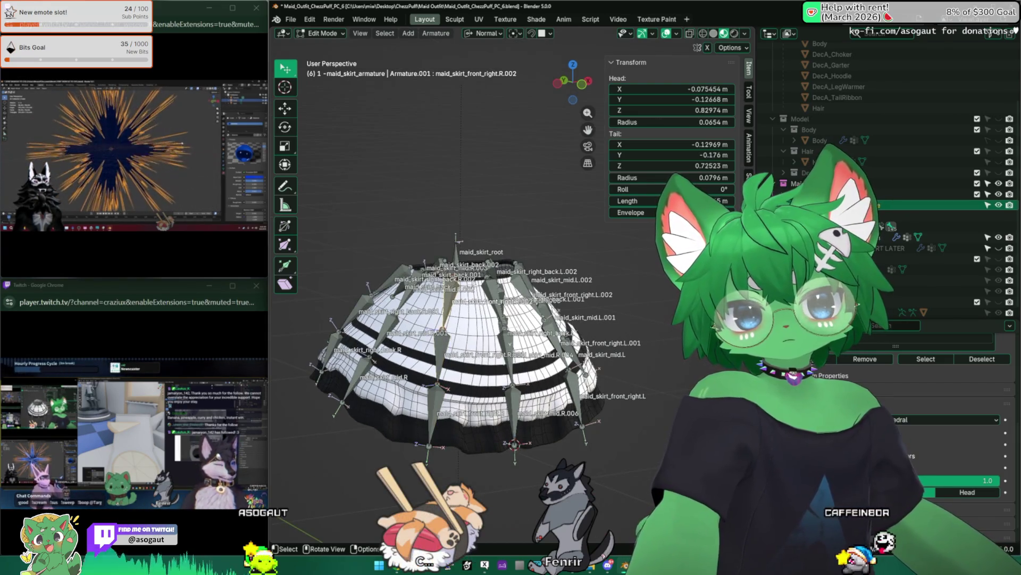
middle_drag(478, 335, 543, 343)
click(511, 311)
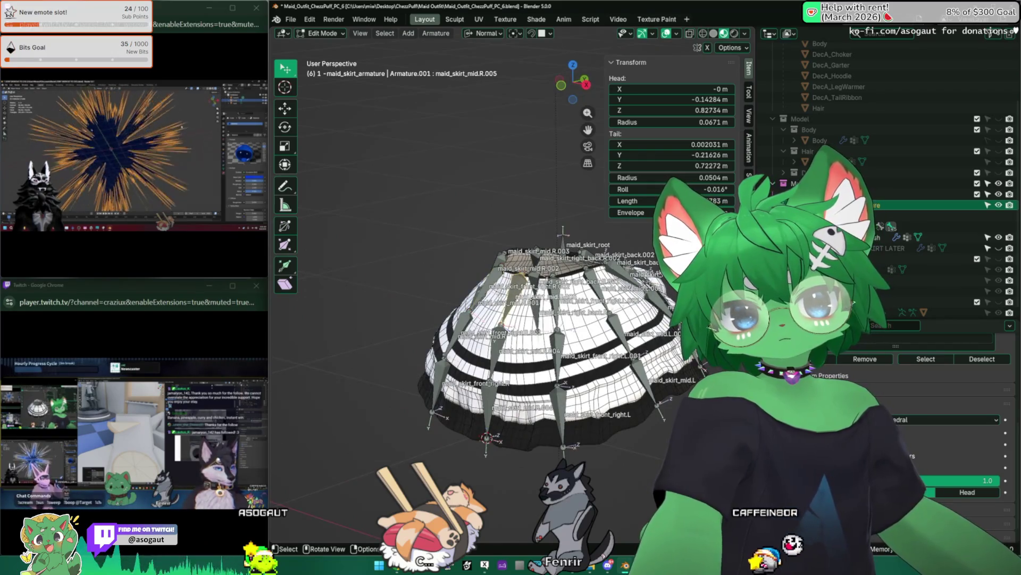
middle_drag(519, 336, 447, 319)
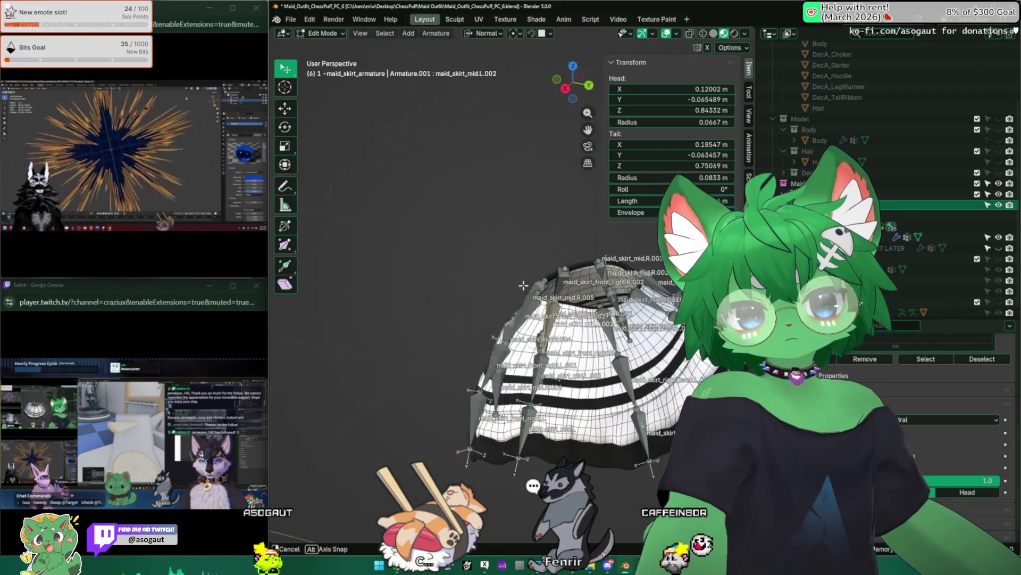
click(511, 287)
mouse_move(511, 319)
middle_down()
mouse_move(431, 335)
mouse_move(495, 272)
mouse_move(525, 260)
middle_up()
click(510, 320)
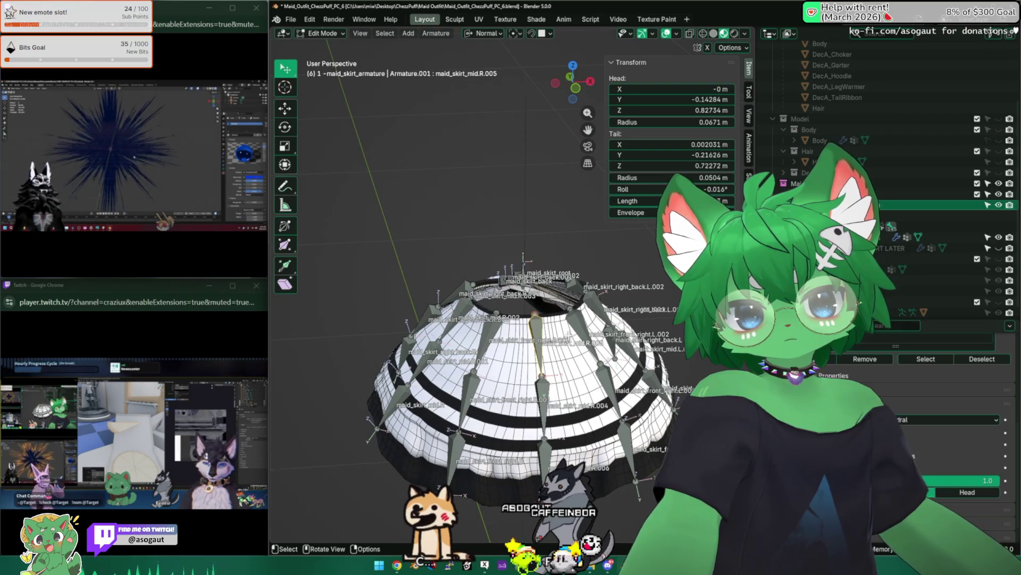
Set envelope distance 0.07 m on lower front bone mid.R.006 and its parent mid.R.004
click(520, 343)
middle_drag(519, 344, 511, 259)
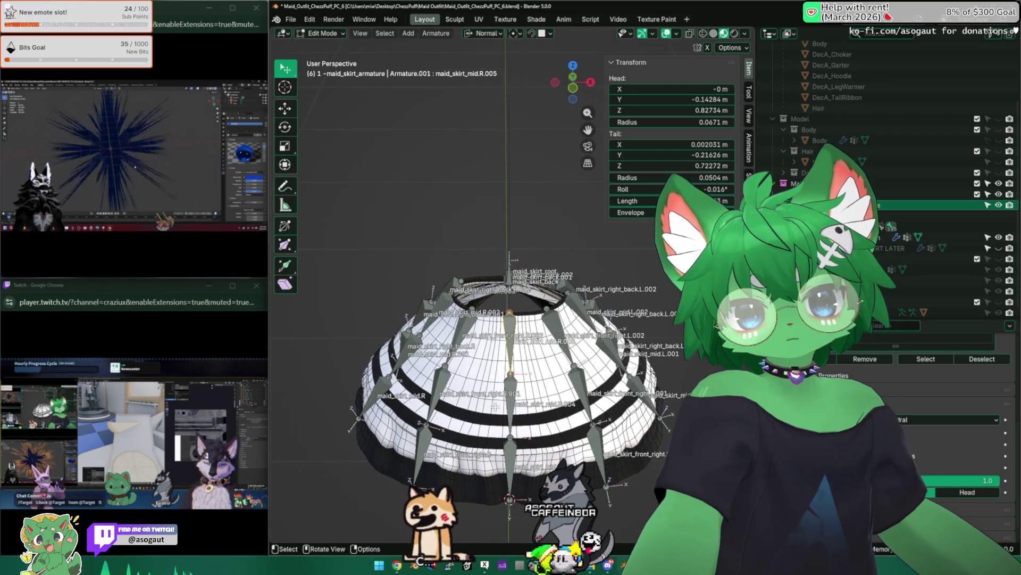
click(510, 448)
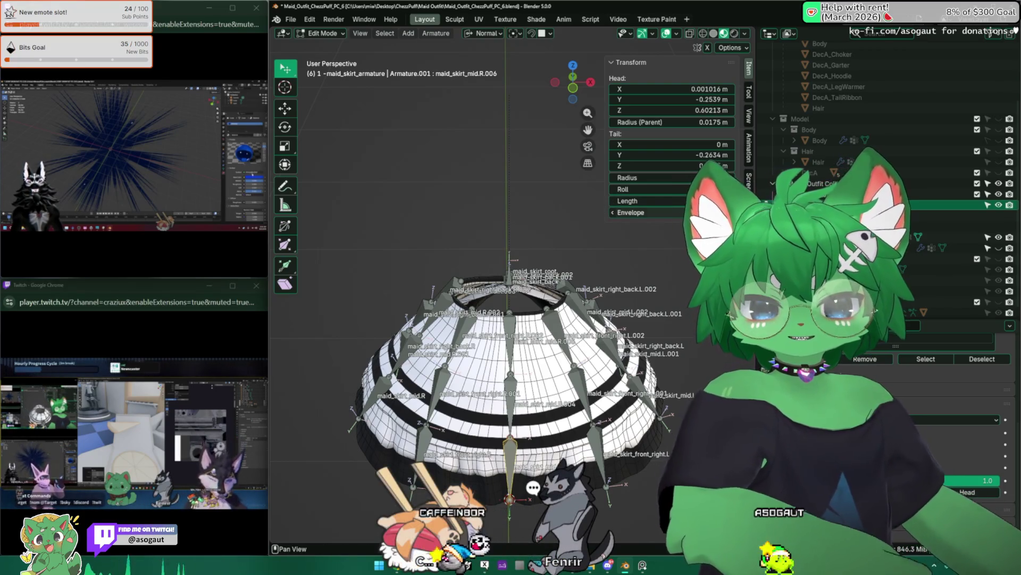
double_click(663, 213)
key(Return)
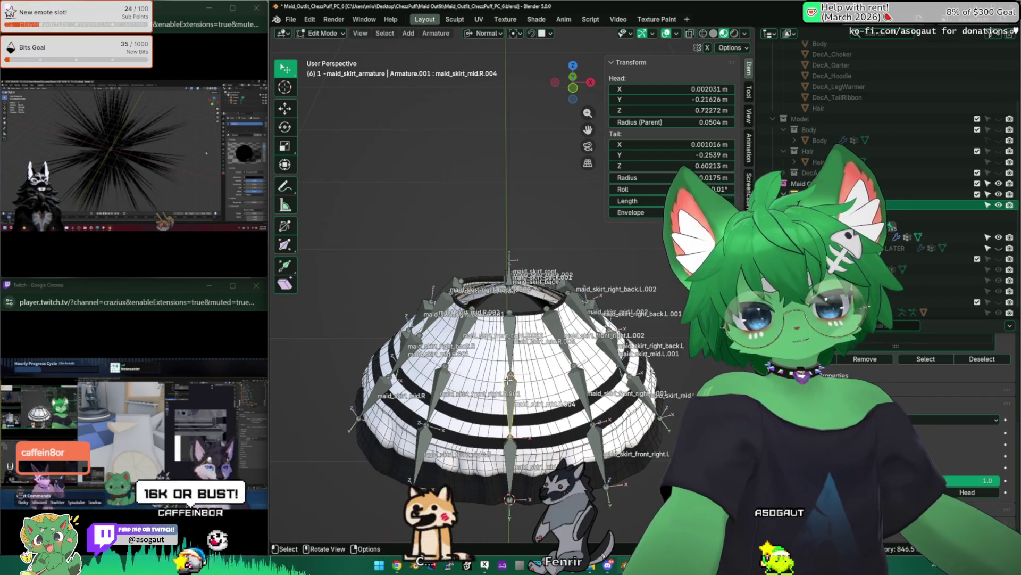
key(bracketleft)
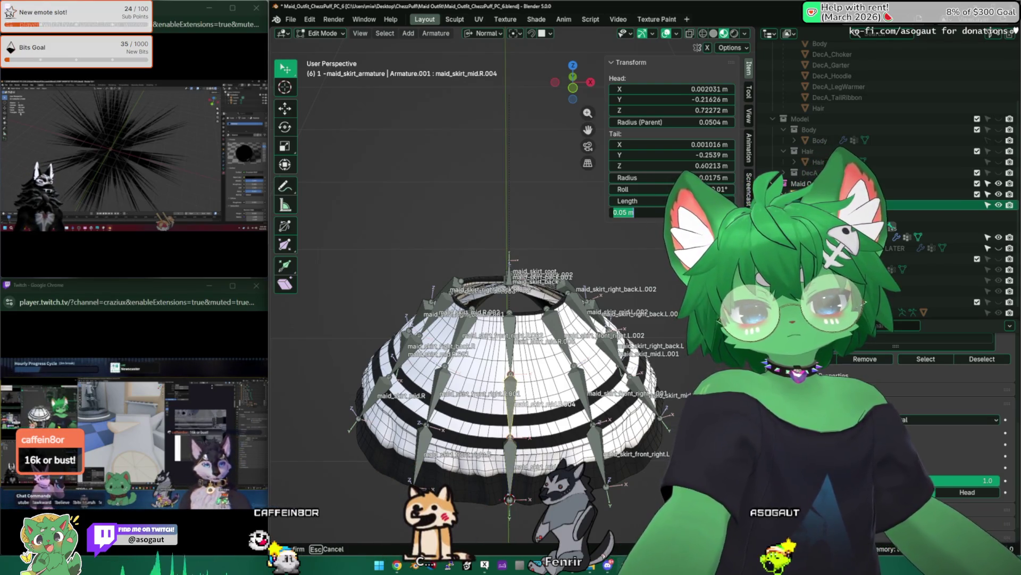
text(7)
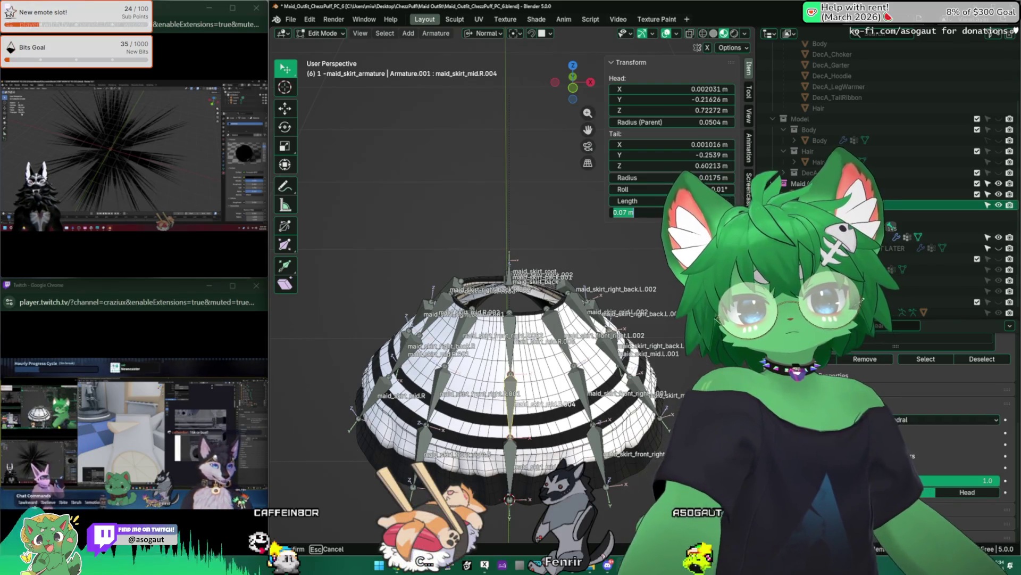
key(Return)
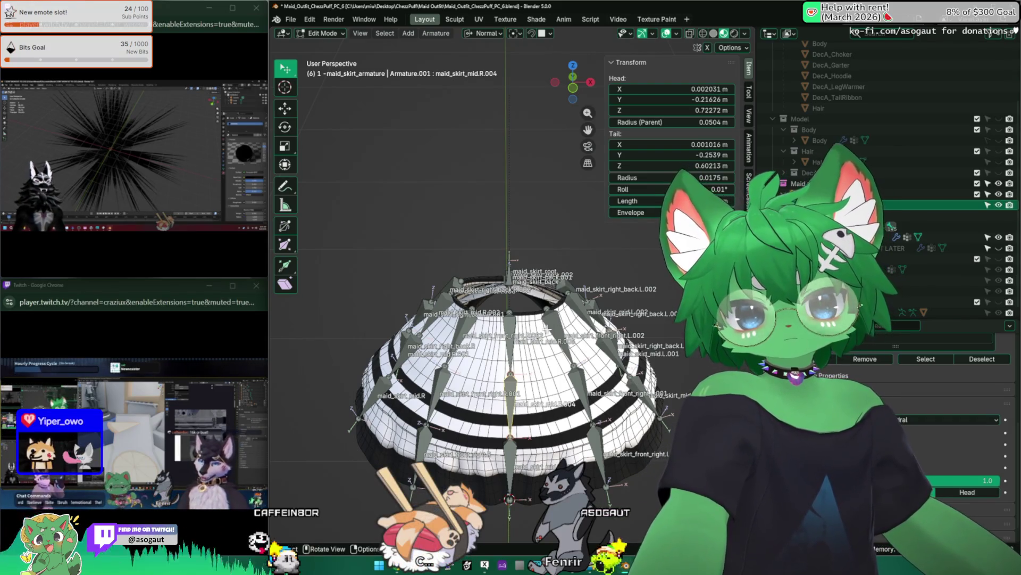
Review the right_back.R bones from front and top views
middle_drag(549, 328, 519, 278)
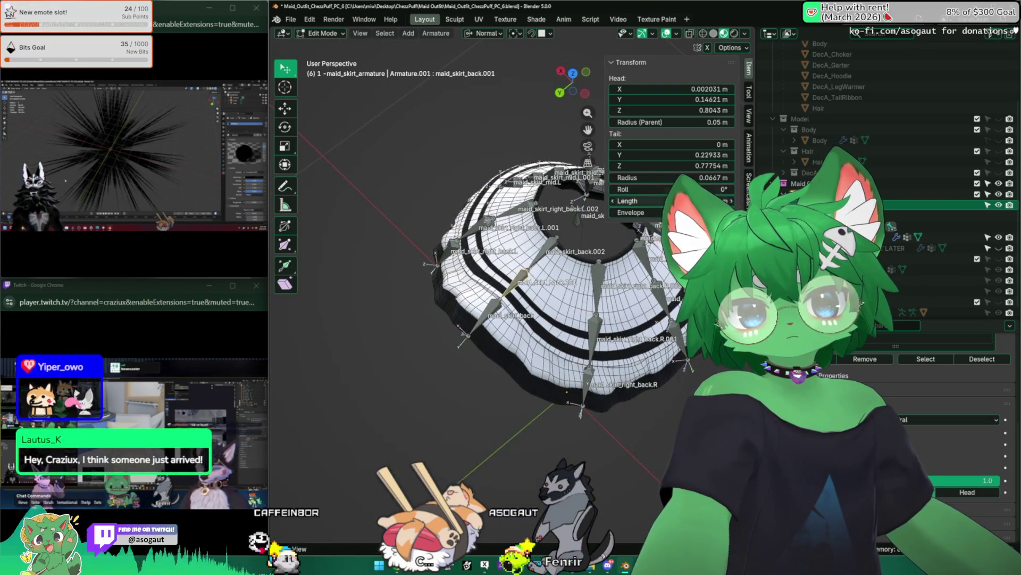
middle_drag(519, 278, 543, 351)
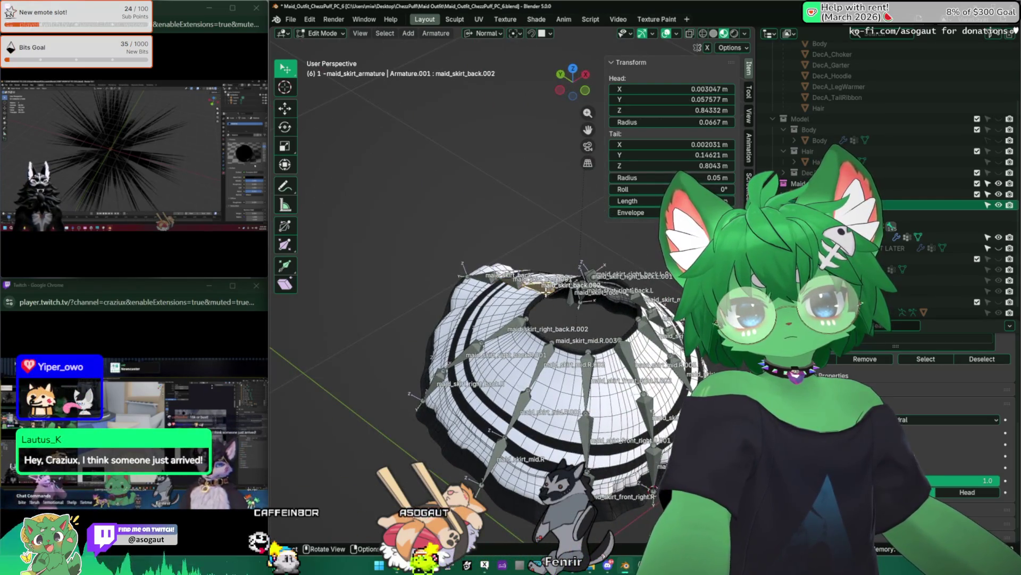
mouse_move(547, 291)
middle_down()
mouse_move(535, 335)
mouse_move(511, 264)
mouse_move(494, 303)
middle_up()
click(530, 334)
click(618, 335)
key(KP_1)
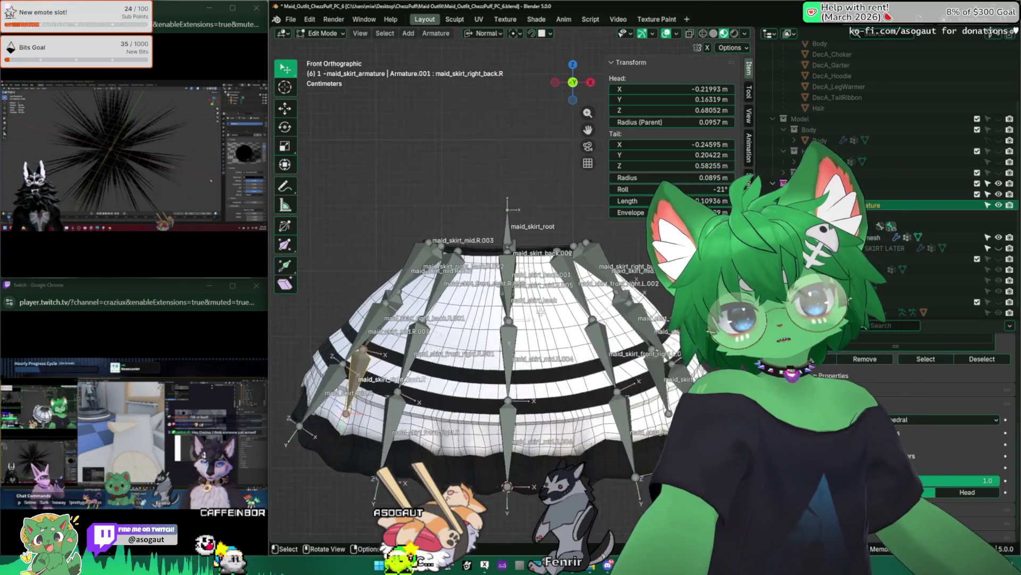
scroll(495, 303, up, 3)
middle_drag(504, 229, 507, 211)
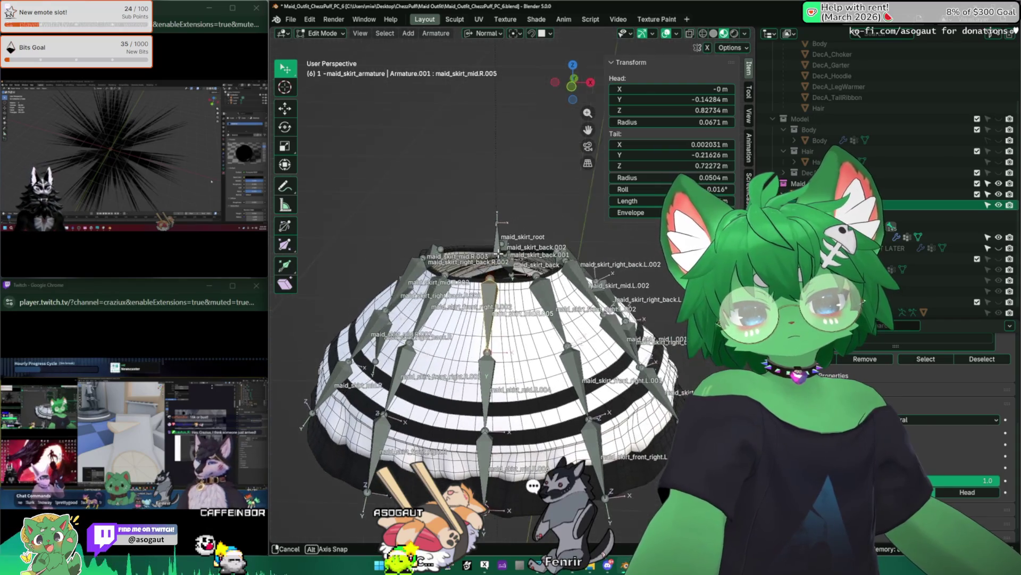
middle_drag(503, 344, 491, 333)
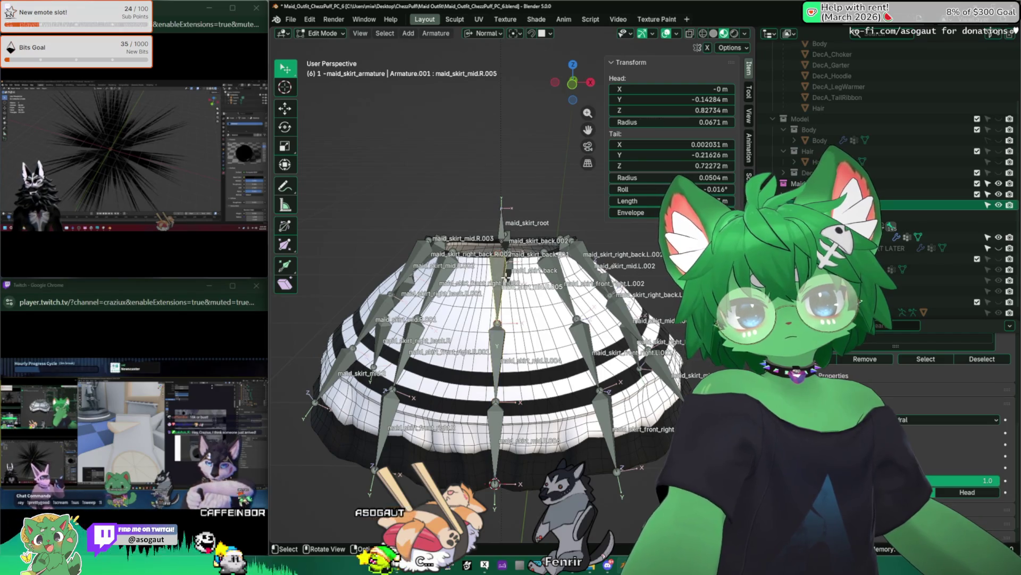
middle_drag(503, 336, 503, 287)
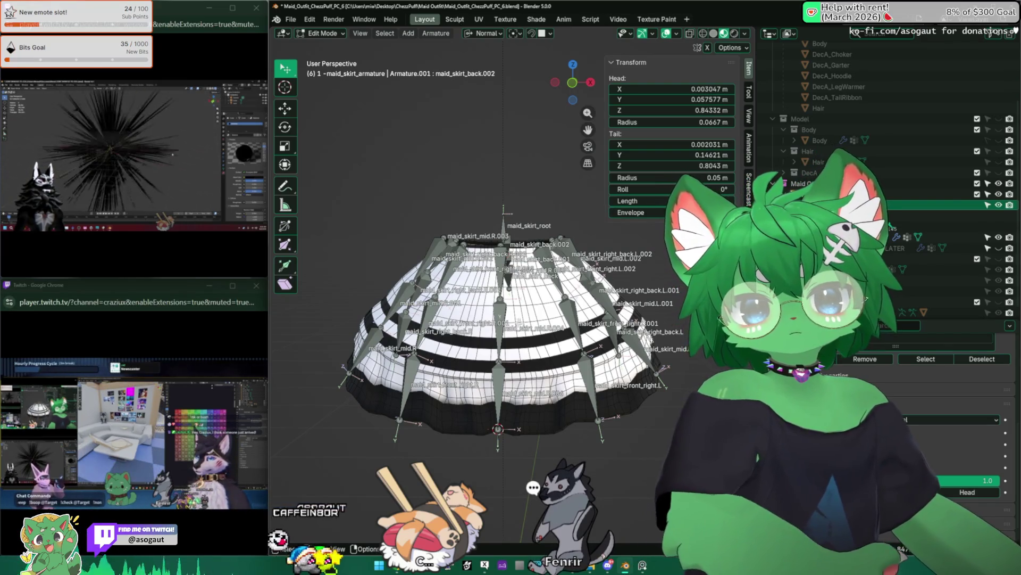
Adjust envelope distances on another skirt bone and mid.R.005, stepping between mid.R.004 and mid.R.005
click(498, 395)
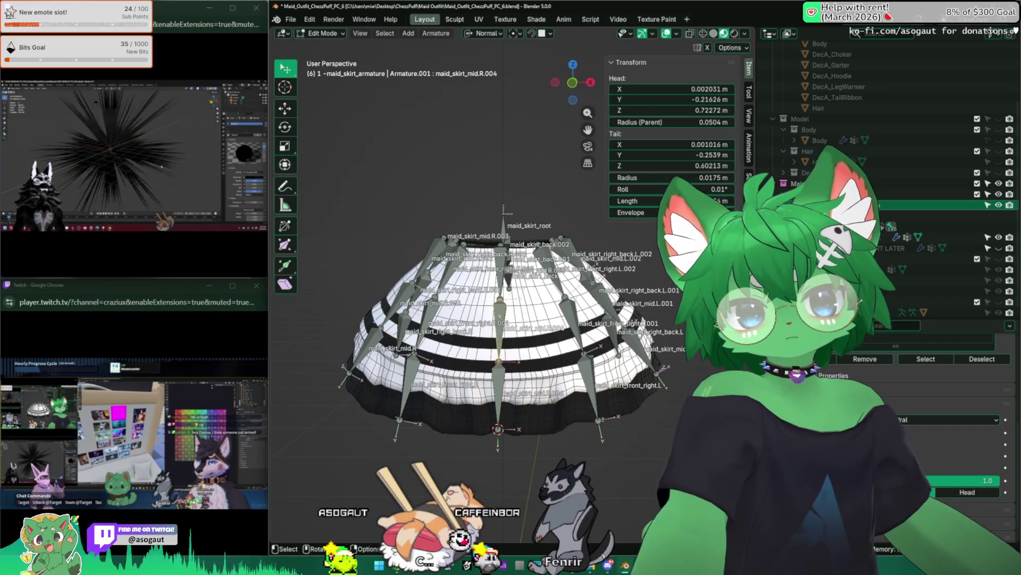
drag(703, 213, 707, 213)
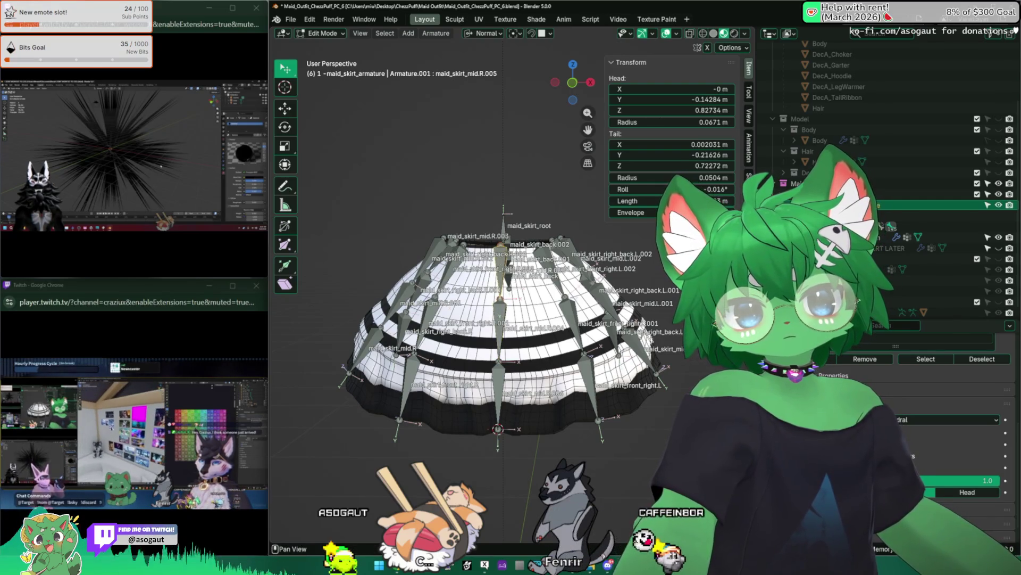
key(Return)
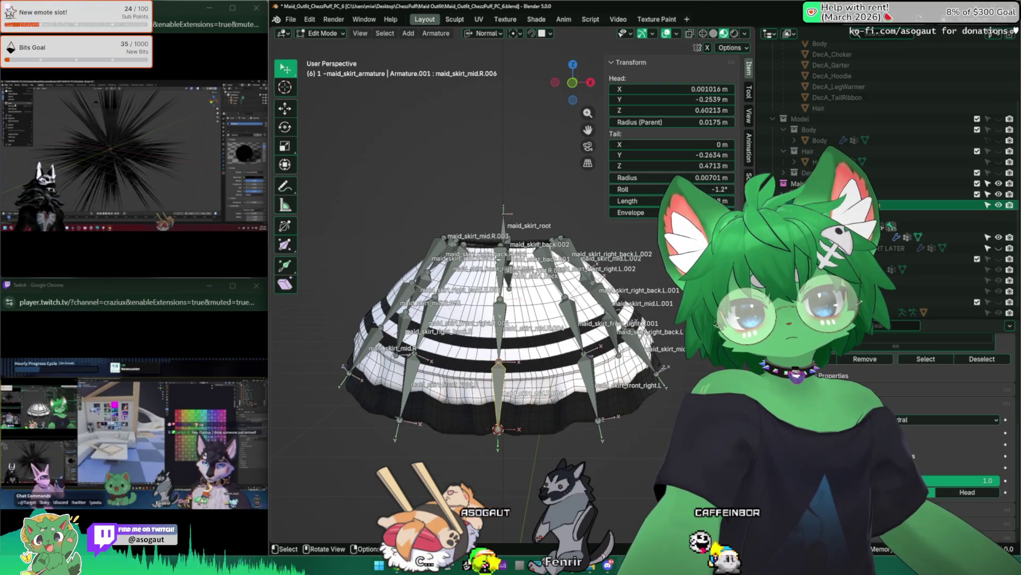
key(bracketleft)
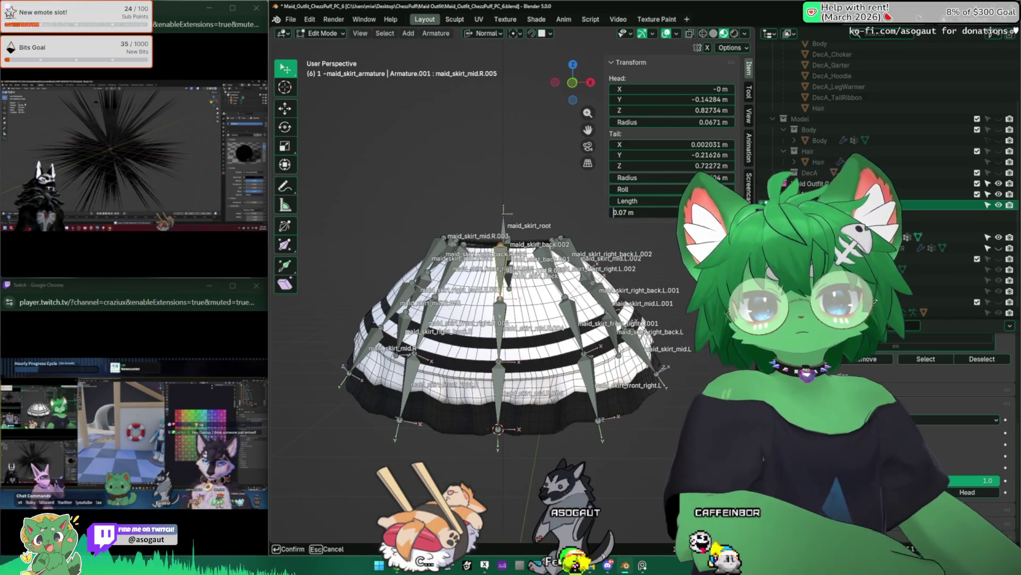
double_click(630, 213)
key(Return)
key(bracketleft)
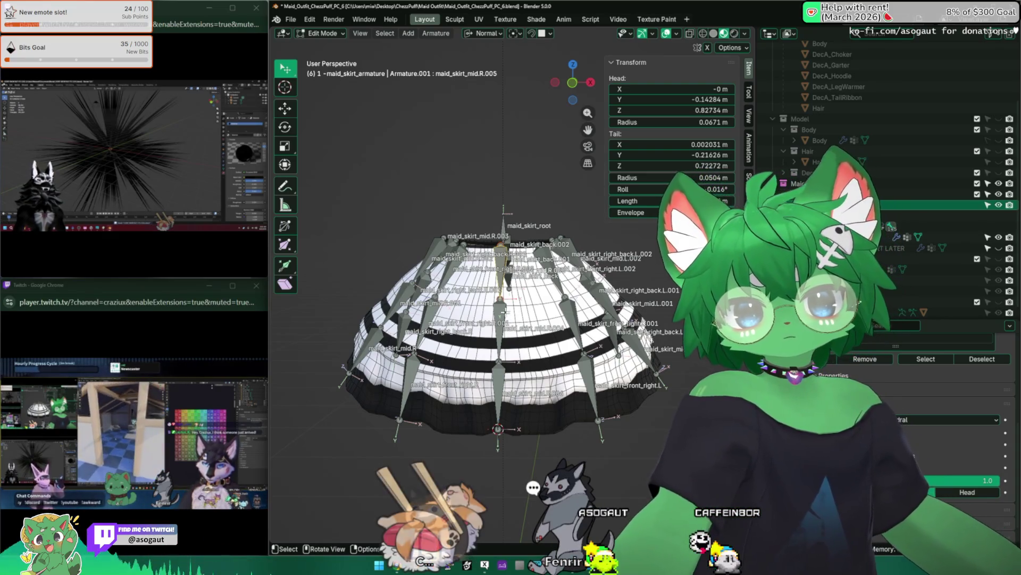
key(bracketright)
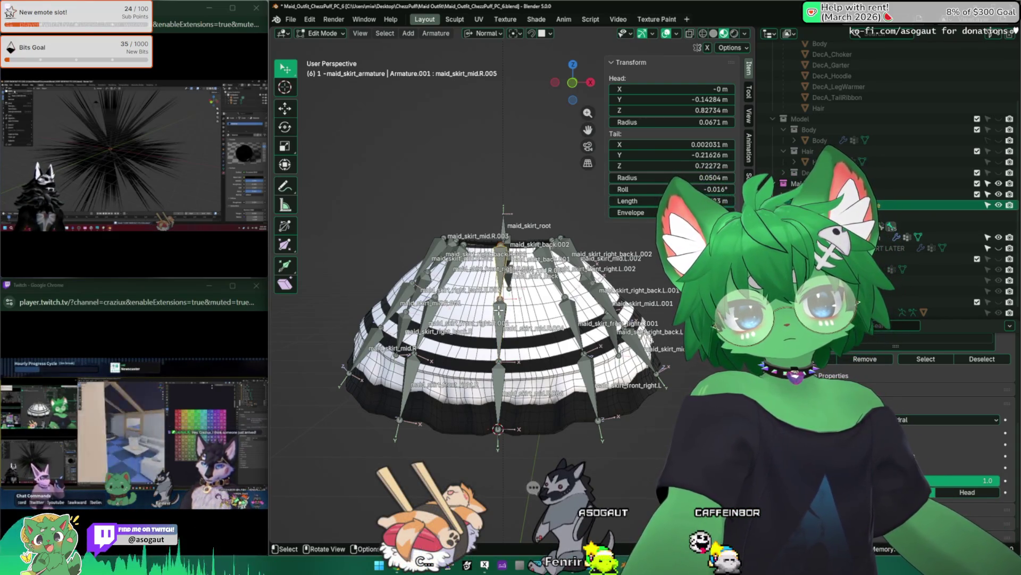
Return the armature to Object Mode and isolate it in local view without the mesh
key(Tab)
key(KP_Divide)
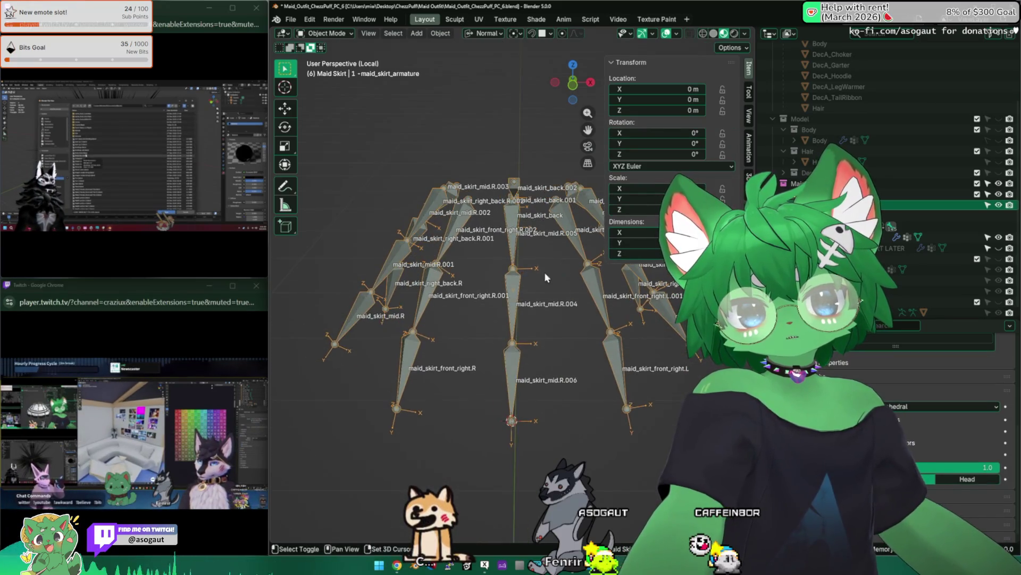
Re-enter bone editing on the isolated armature and set a middle bone's envelope distance to 0.07 m
middle_drag(545, 273, 510, 311)
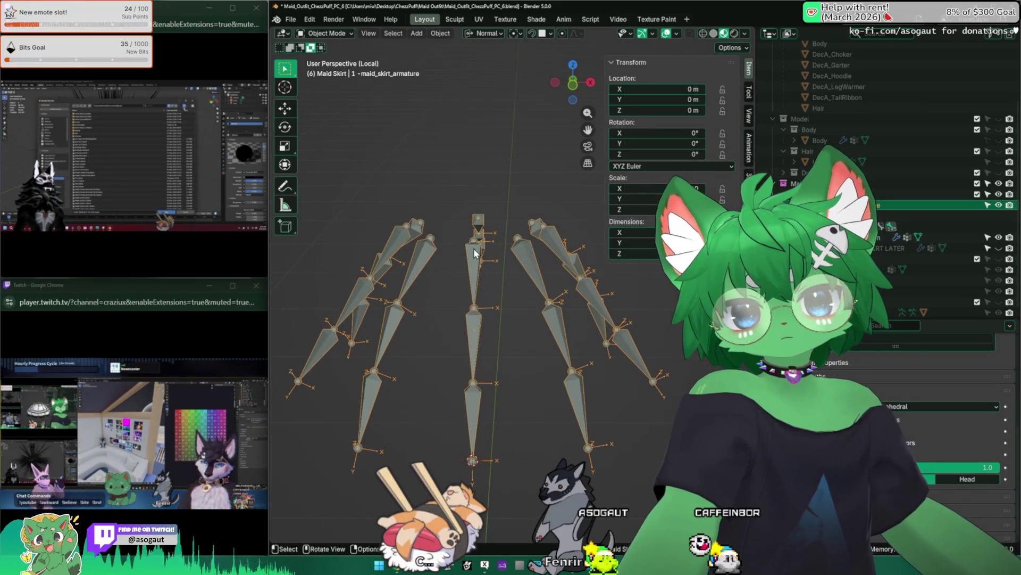
key(Tab)
click(475, 271)
mouse_move(475, 271)
middle_down()
mouse_move(472, 302)
mouse_move(464, 287)
middle_up()
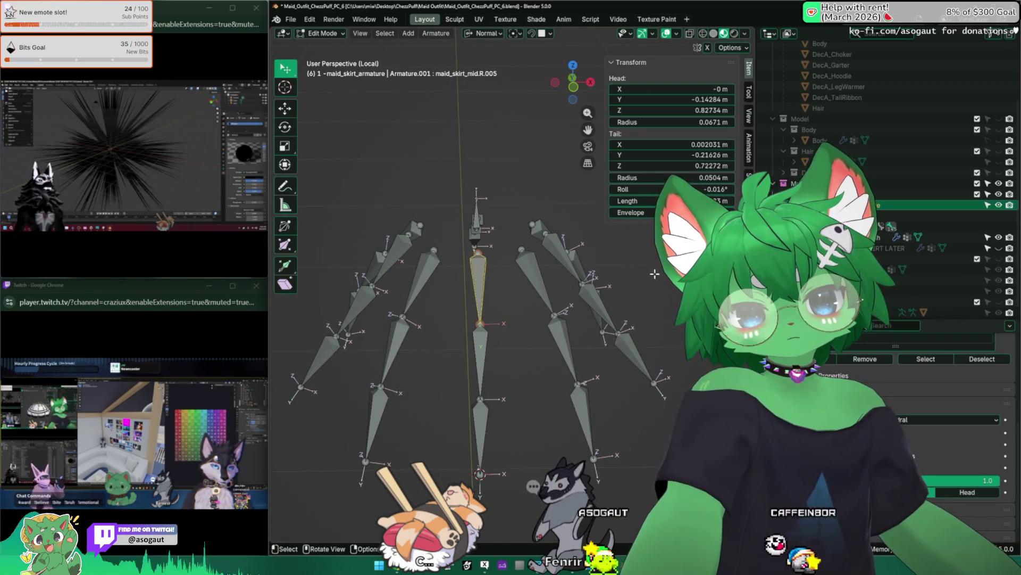
click(483, 421)
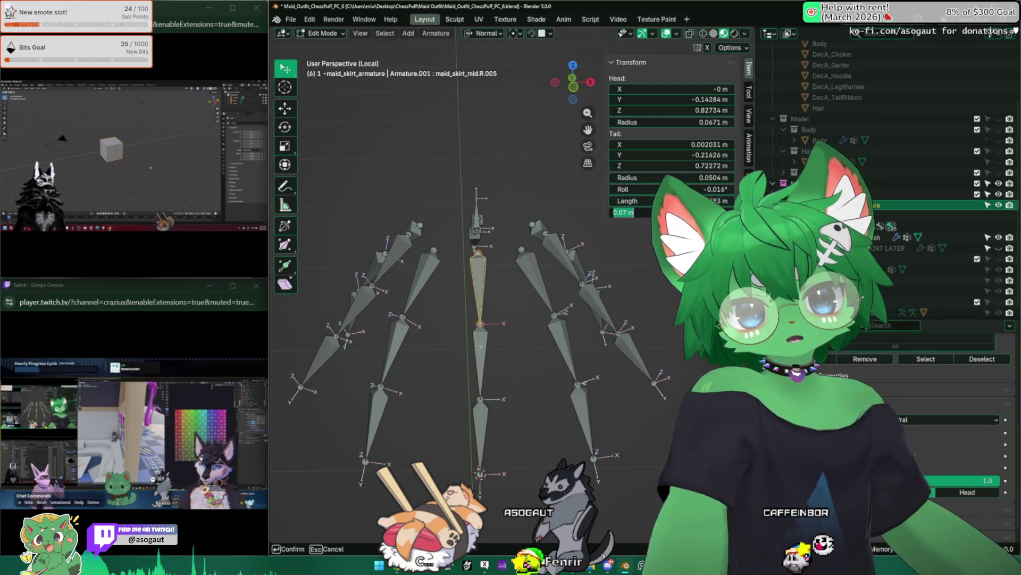
double_click(631, 212)
key(Return)
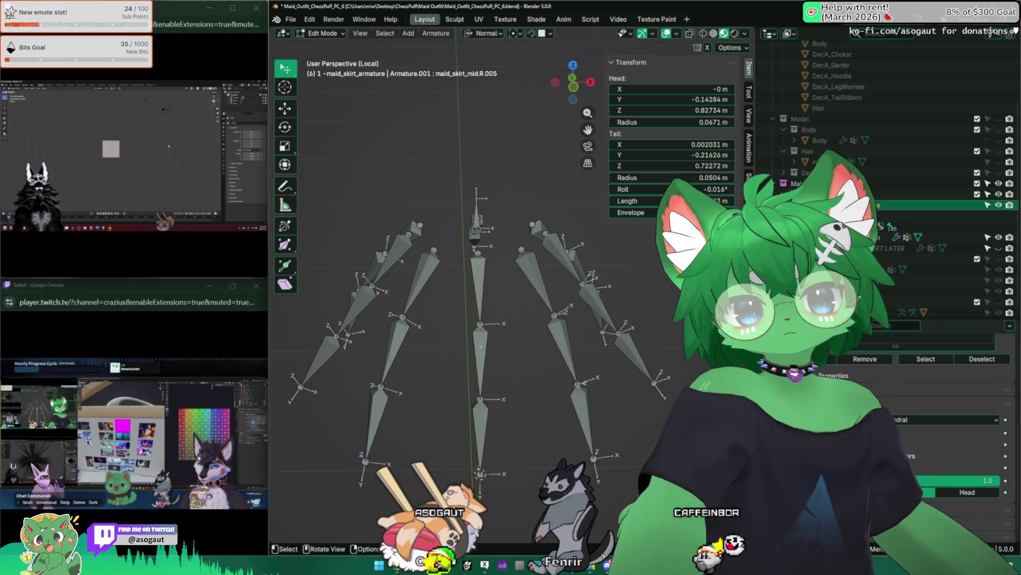
Enter 0.07 m as maid_skirt_mid.R.004's envelope distance and compare with mid.R.005
click(477, 417)
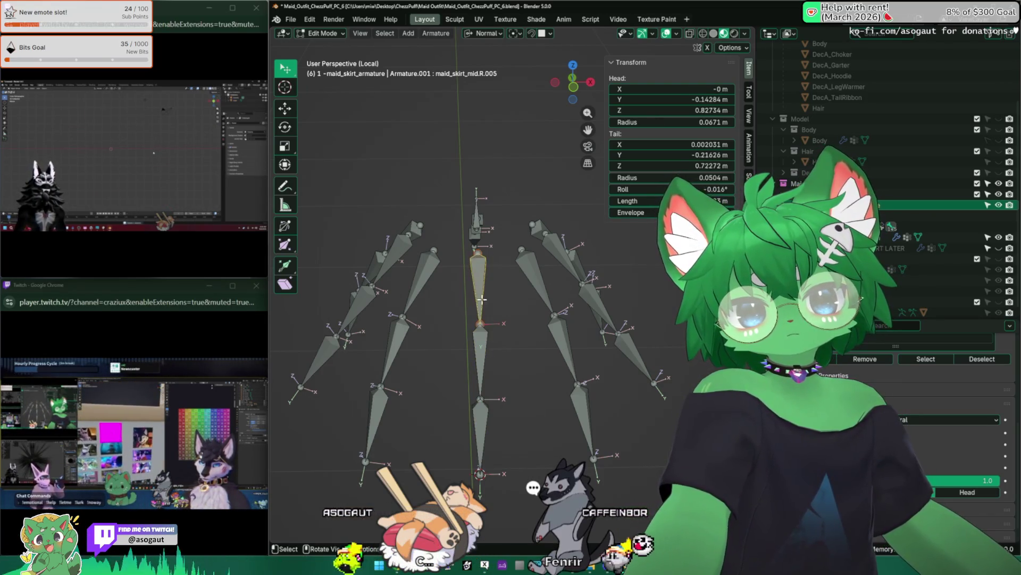
click(482, 352)
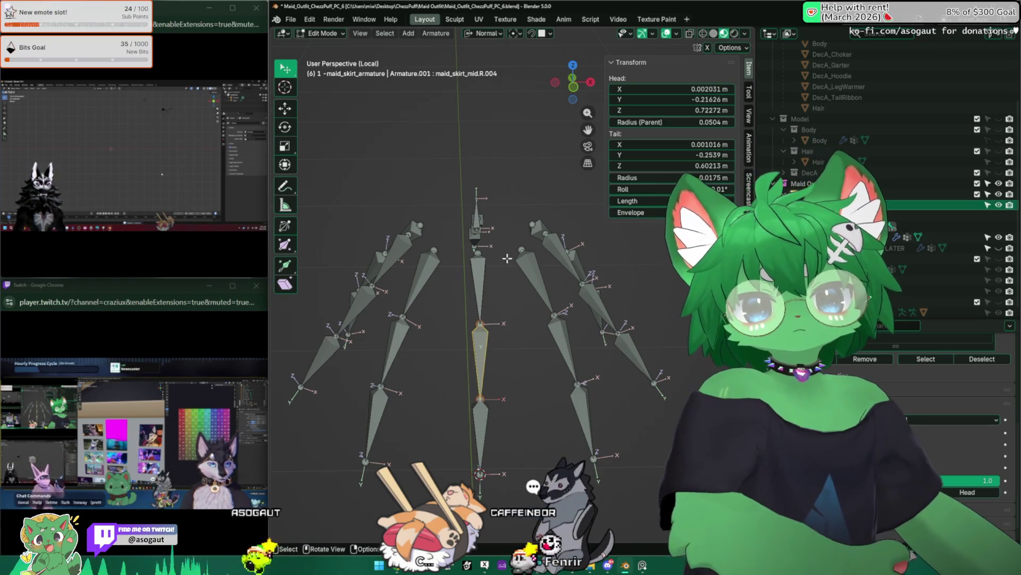
click(481, 352)
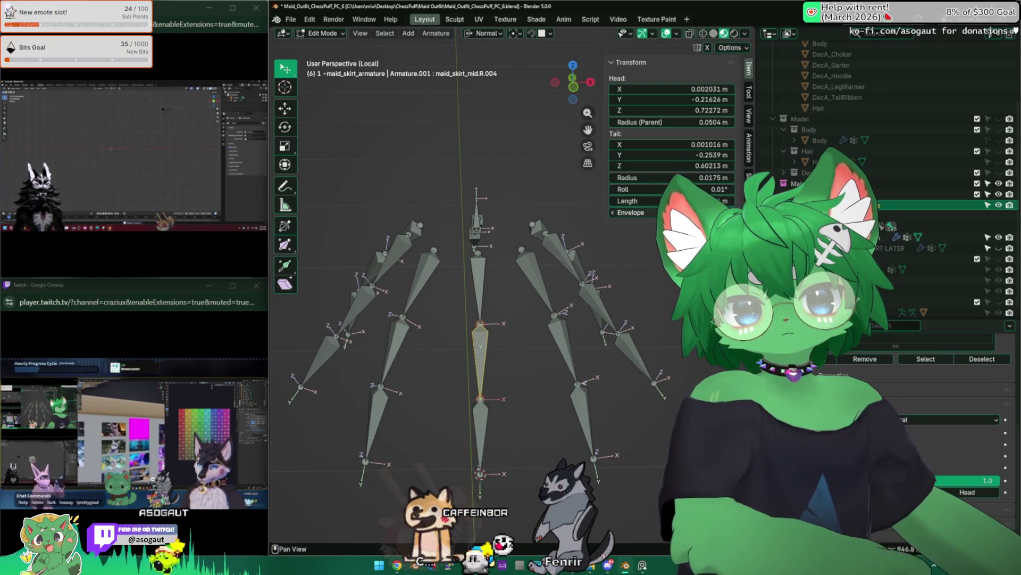
double_click(638, 213)
click(483, 274)
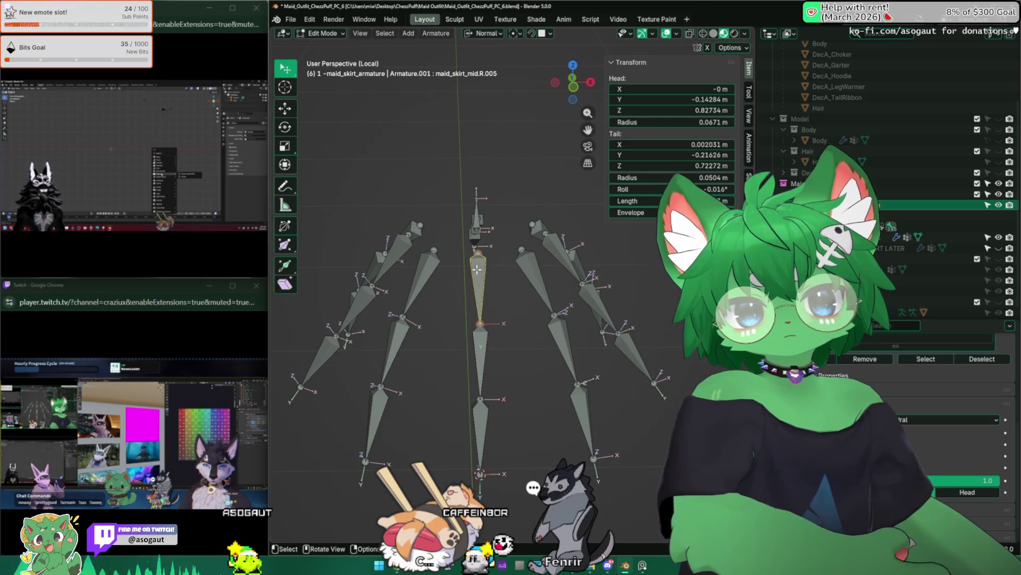
click(487, 342)
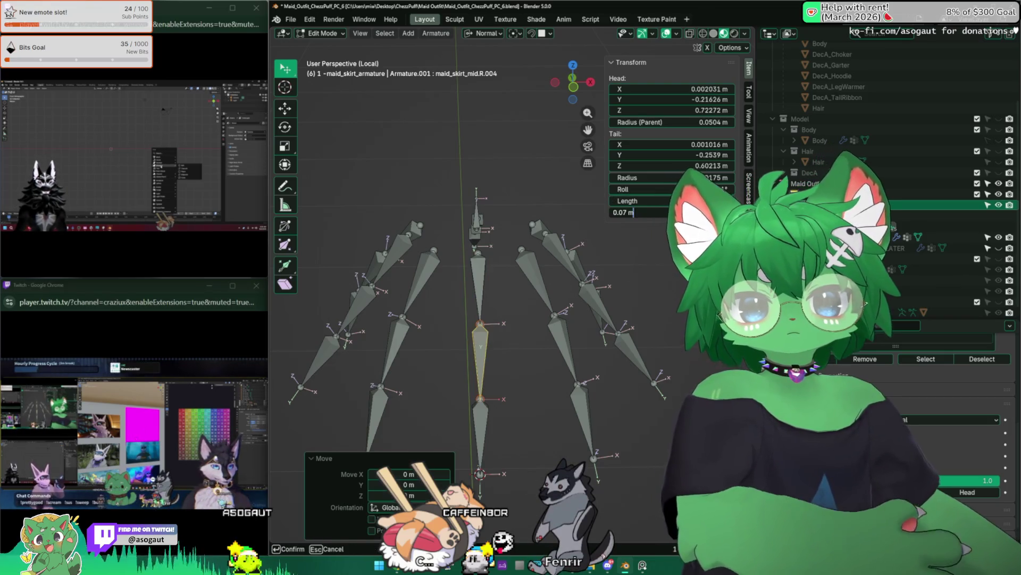
middle_drag(496, 336, 460, 322)
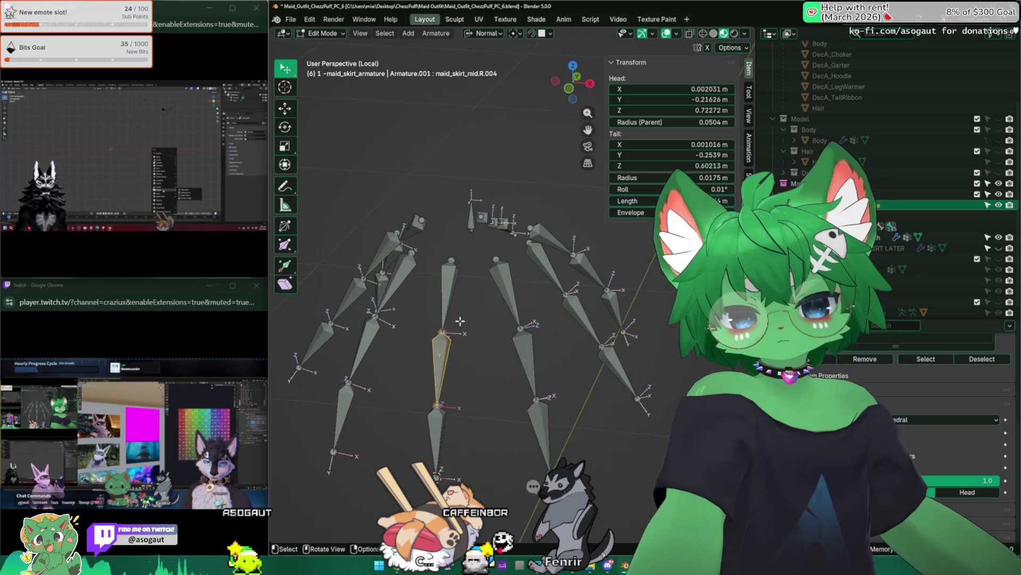
Inspect mid.R.006, mid.R.005, back.002 and mid.R.004 bones from several angles
click(425, 356)
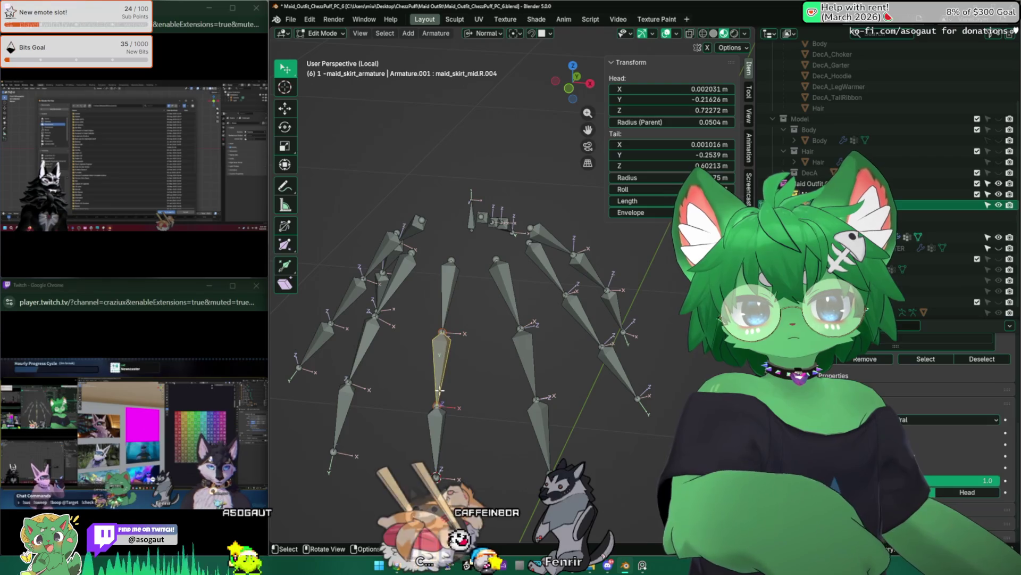
click(431, 431)
click(441, 363)
middle_drag(447, 344, 640, 228)
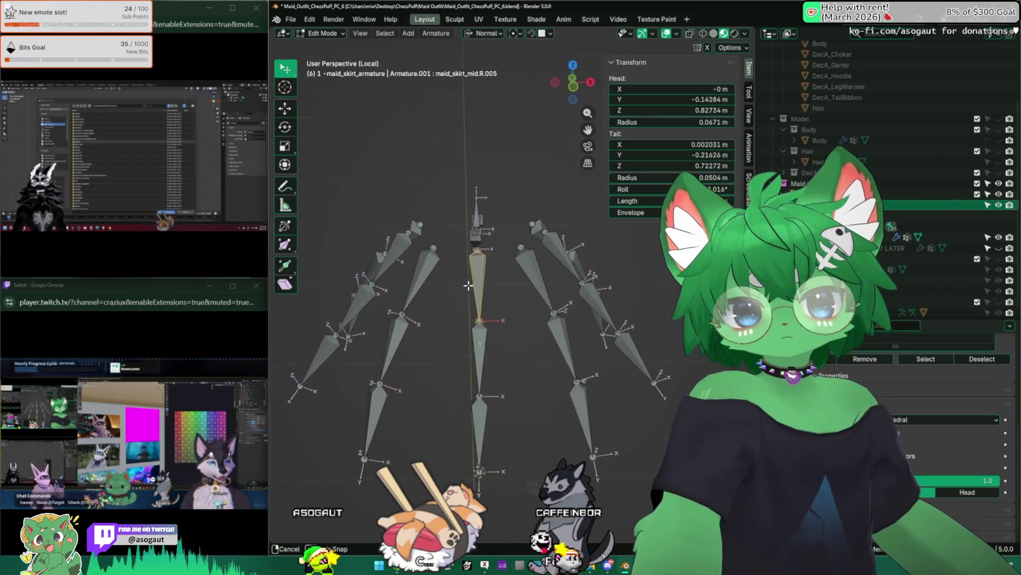
middle_drag(623, 288, 559, 264)
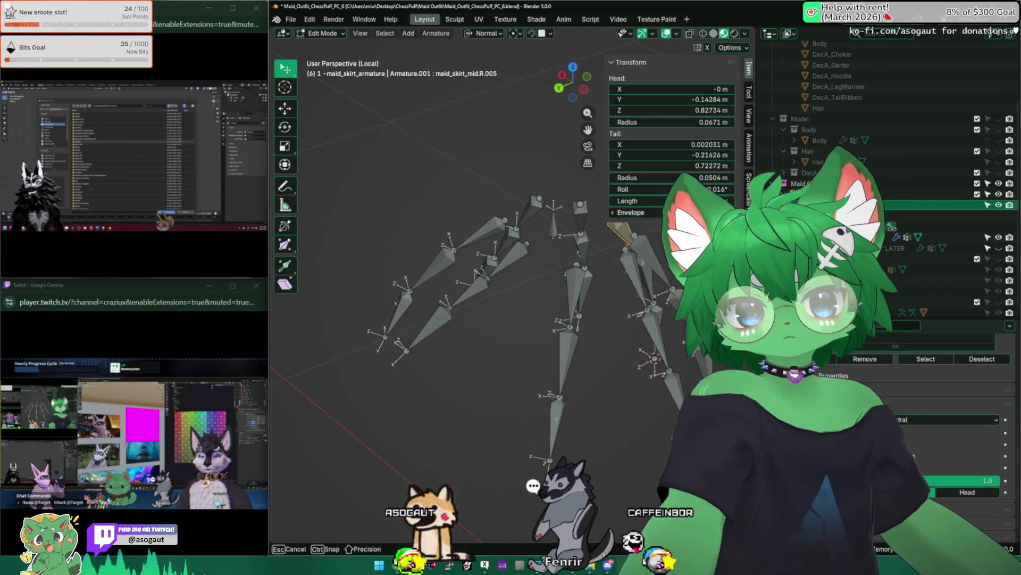
click(515, 255)
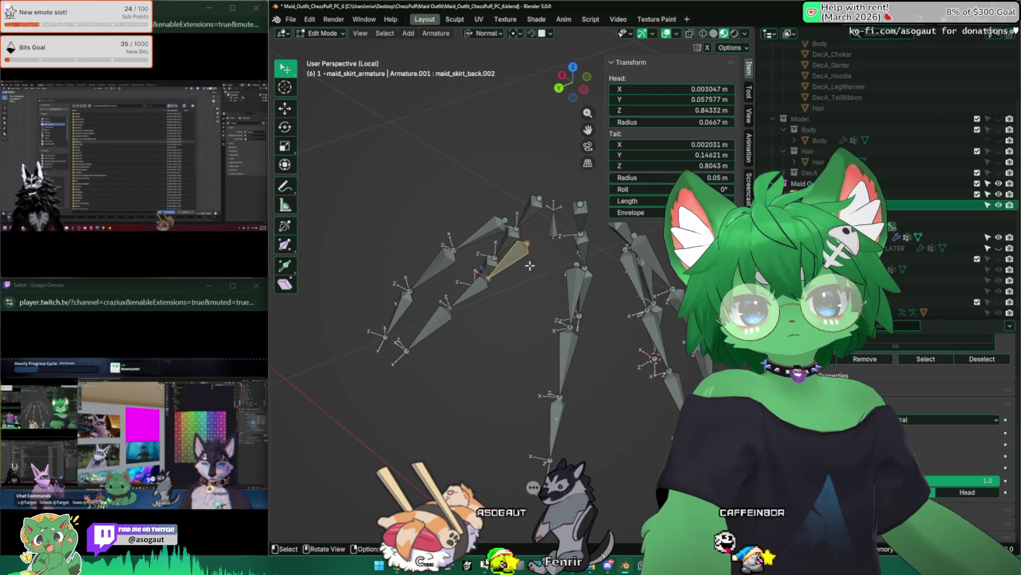
middle_drag(470, 294, 519, 272)
click(655, 304)
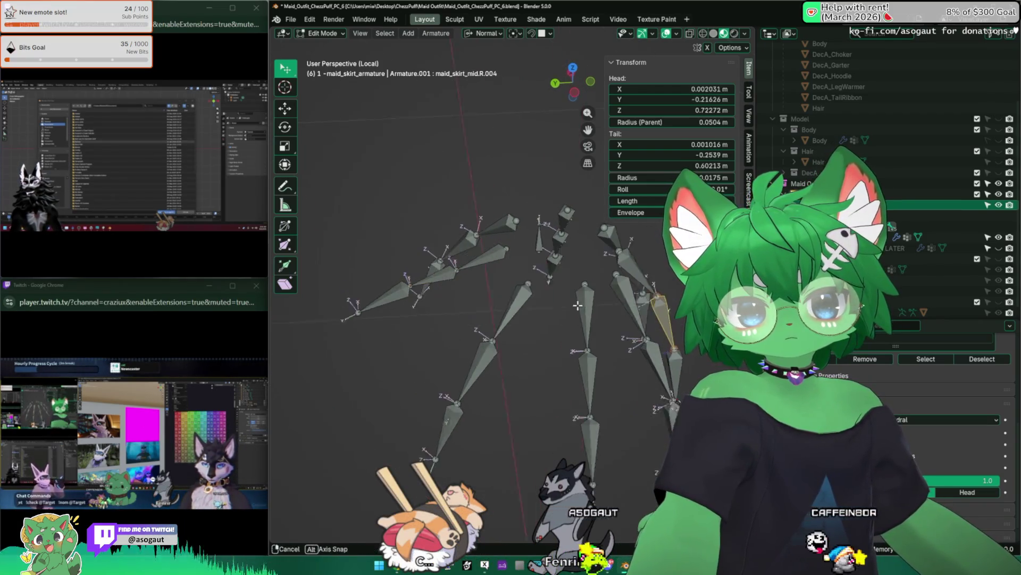
middle_drag(559, 319, 495, 303)
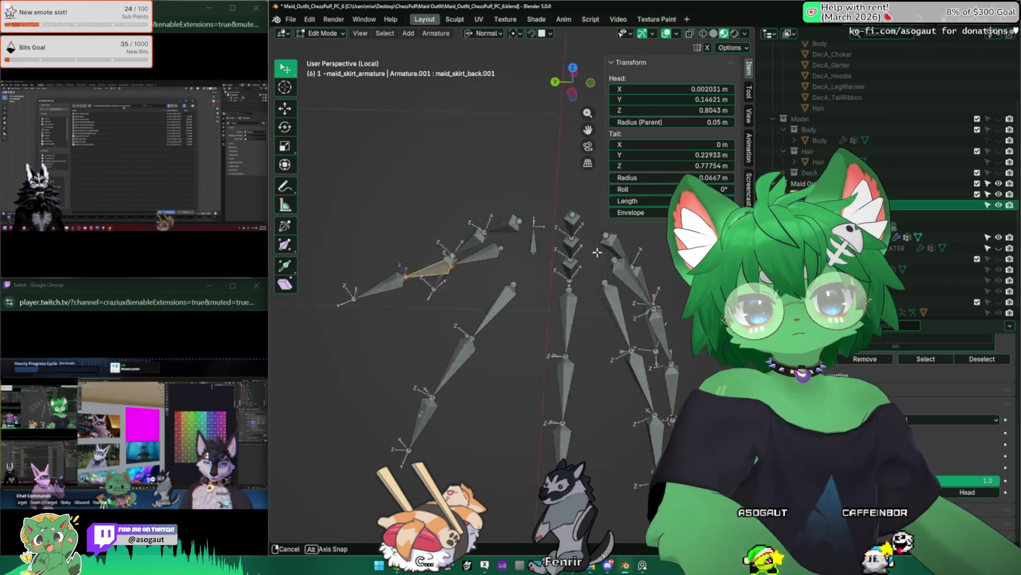
middle_drag(479, 304, 543, 287)
Undo an accidental drag of mid.R.006 and check the maid_skirt_back bone
click(638, 415)
drag(638, 415, 630, 399)
key(ctrl+z)
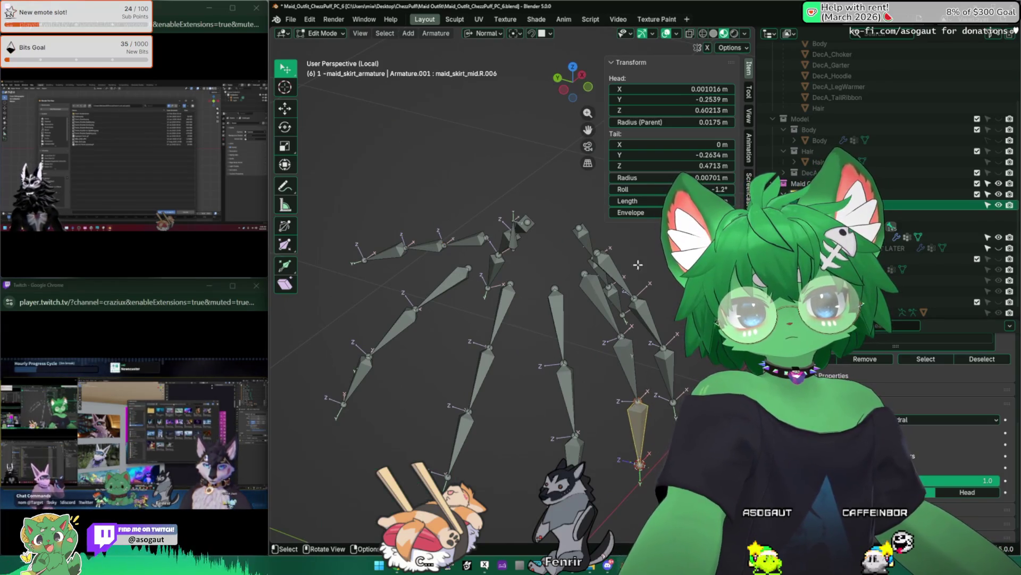
middle_drag(433, 232, 479, 240)
click(376, 296)
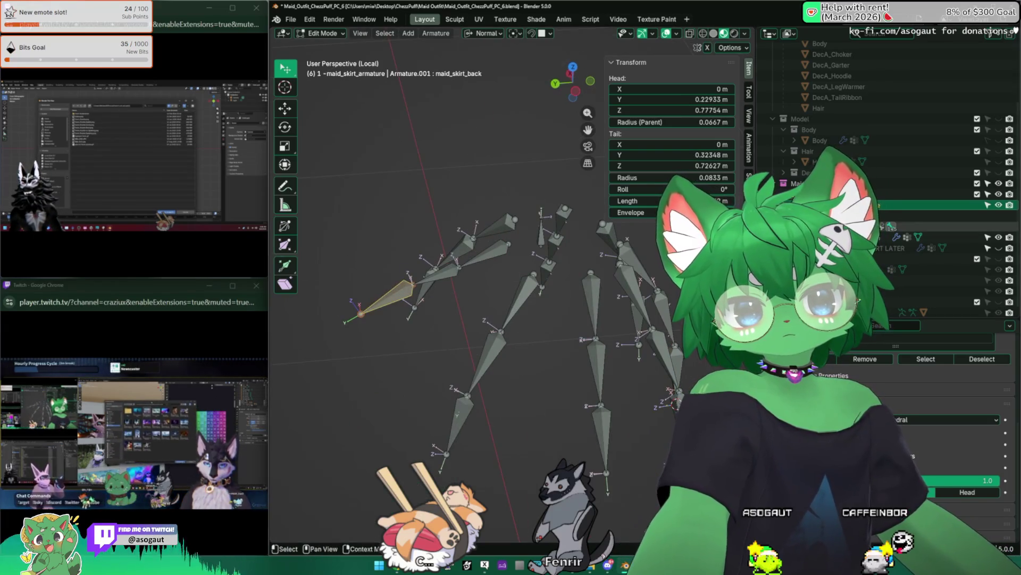
middle_drag(415, 287, 457, 286)
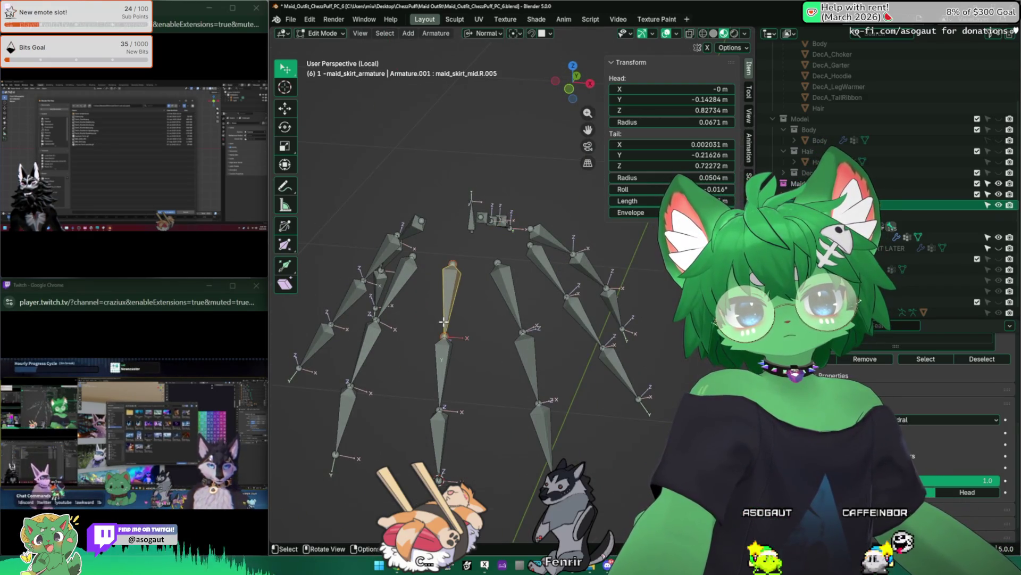
Make maid_skirt_mid.R.005 active and save the blend file
middle_drag(476, 365, 448, 335)
click(425, 311)
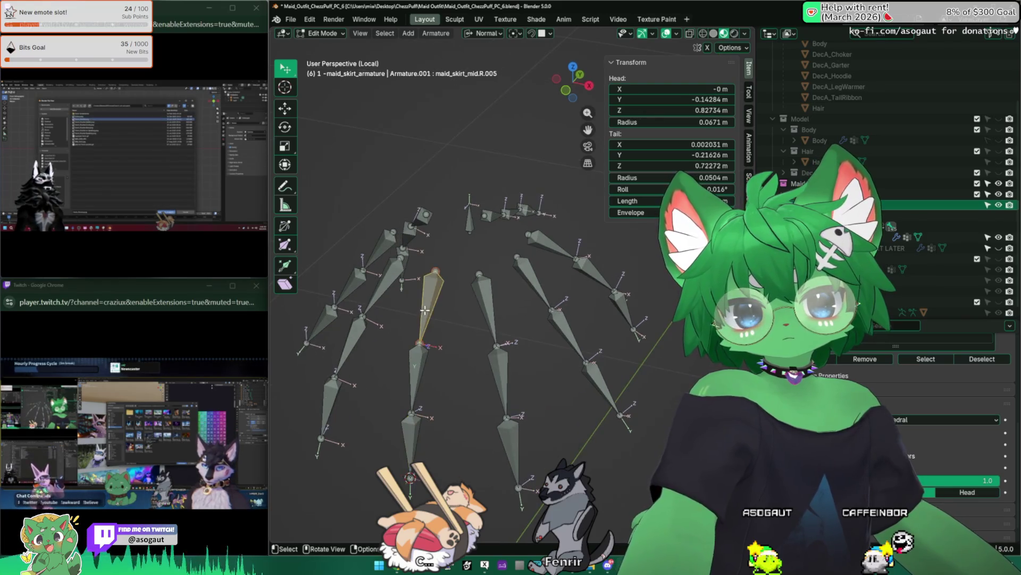
mouse_move(479, 239)
middle_down()
mouse_move(473, 212)
mouse_move(519, 160)
middle_up()
key(ctrl+s)
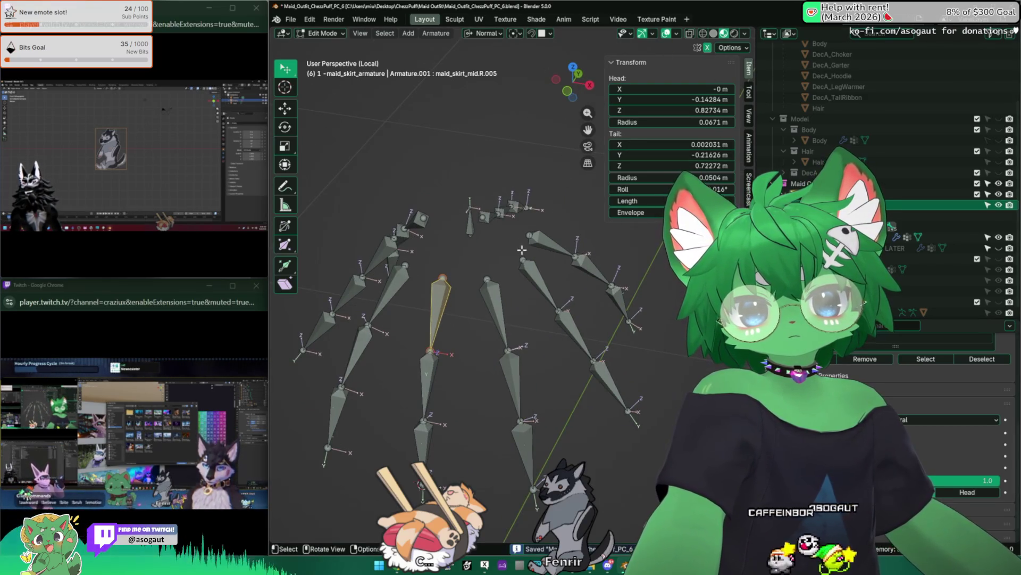
Adjust the envelope distance of maid_skirt_front_right.L.002 (values such as 0.13 m)
middle_drag(503, 305, 527, 335)
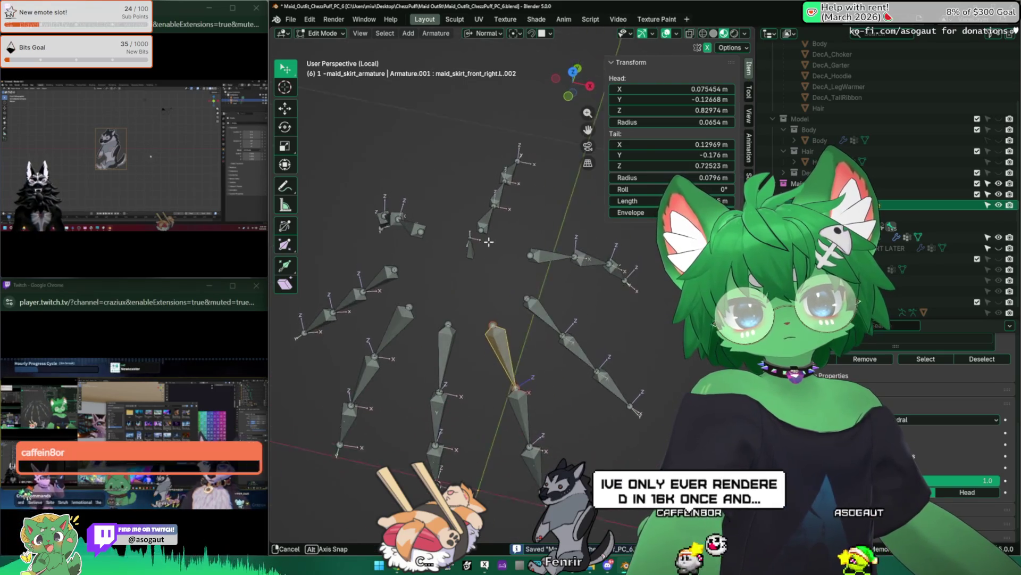
click(519, 343)
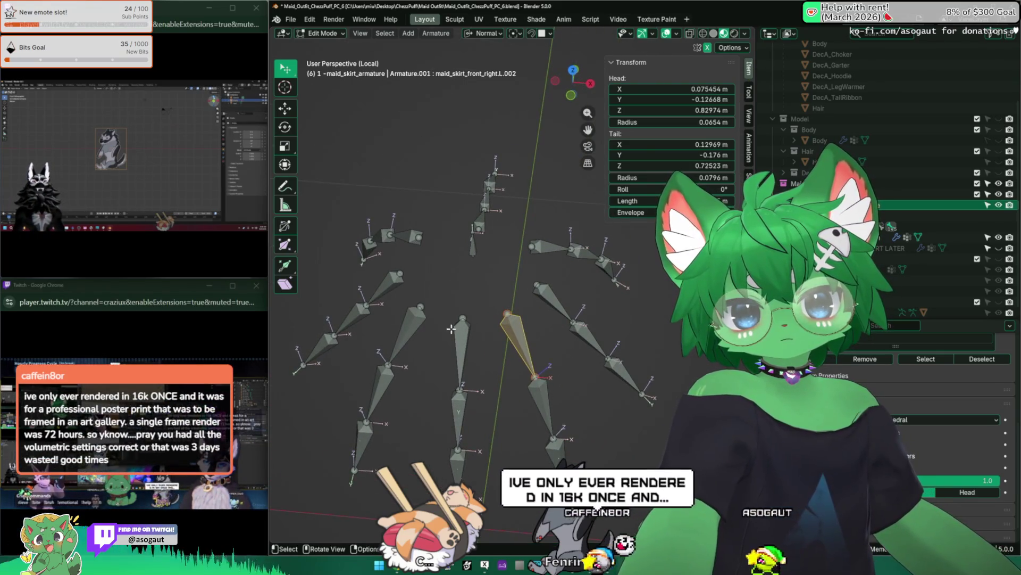
click(472, 334)
click(523, 344)
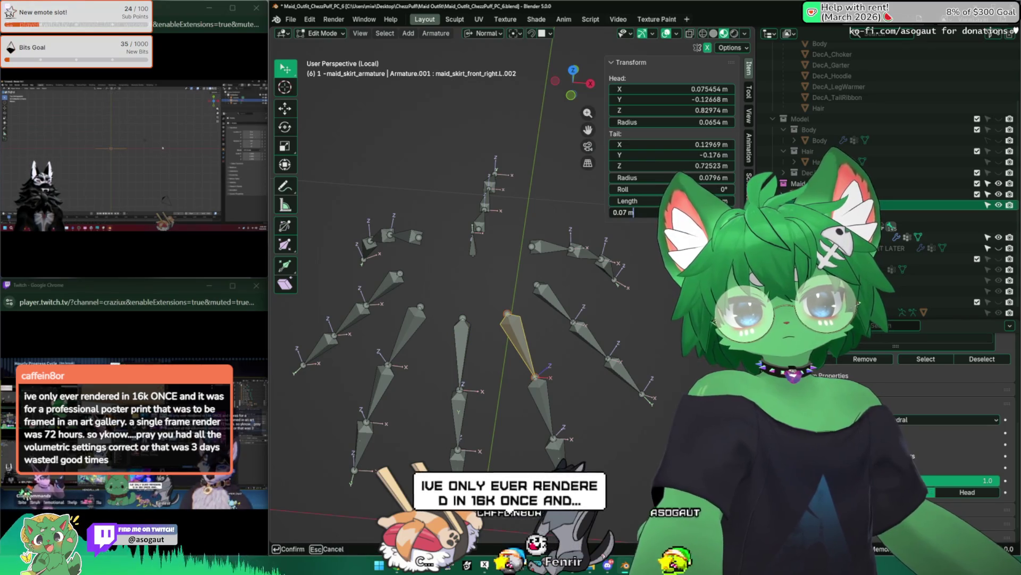
click(425, 320)
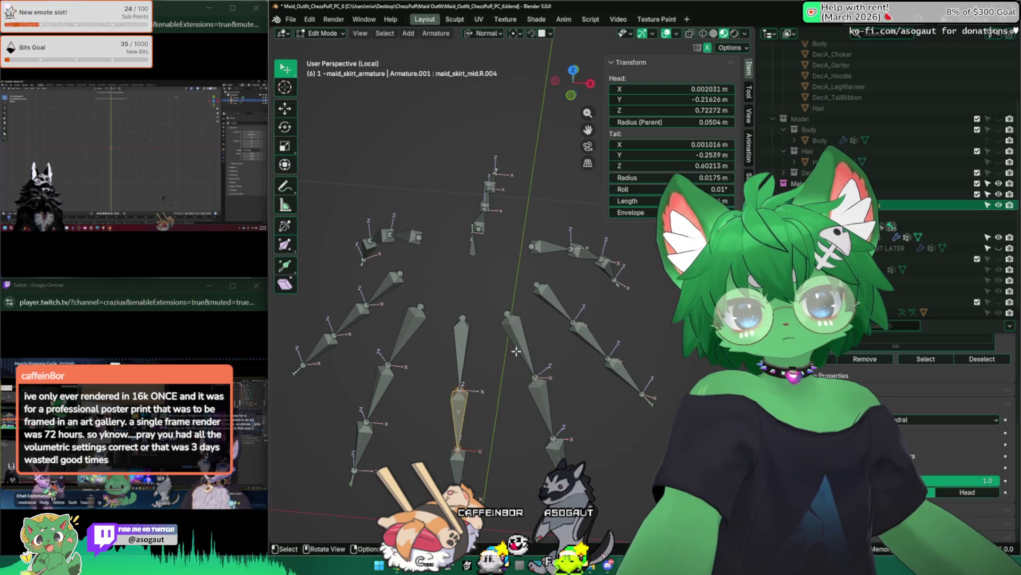
key(Return)
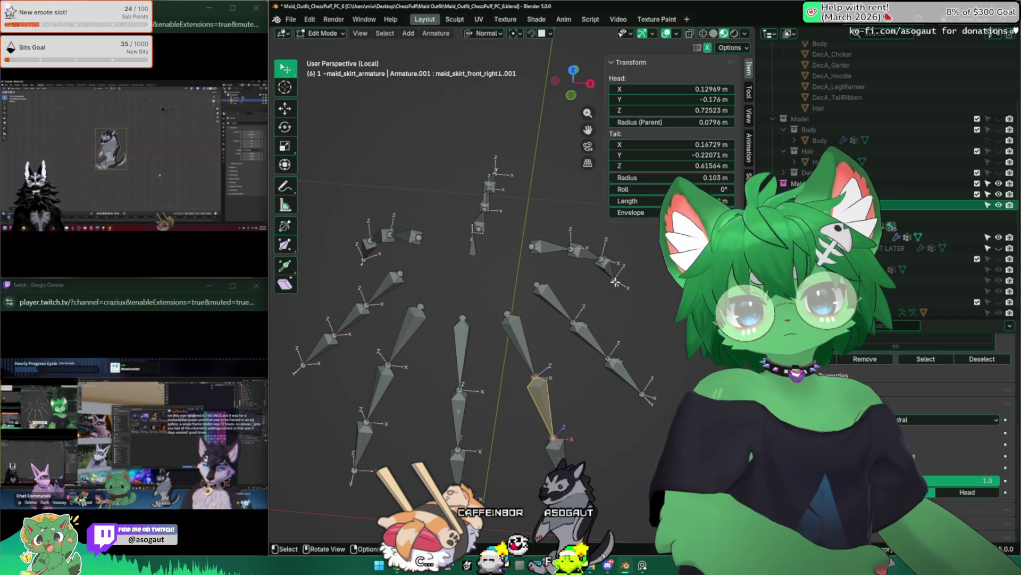
Inspect the mirrored front bone, maid_skirt_front_right.L and maid_skirt_right_back.L from several angles
middle_drag(543, 304, 512, 306)
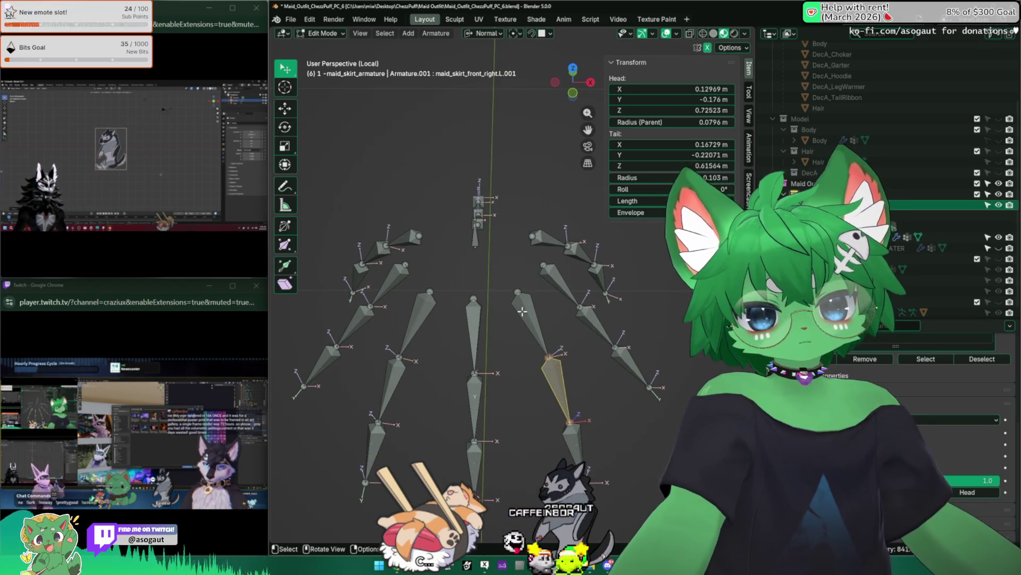
click(393, 373)
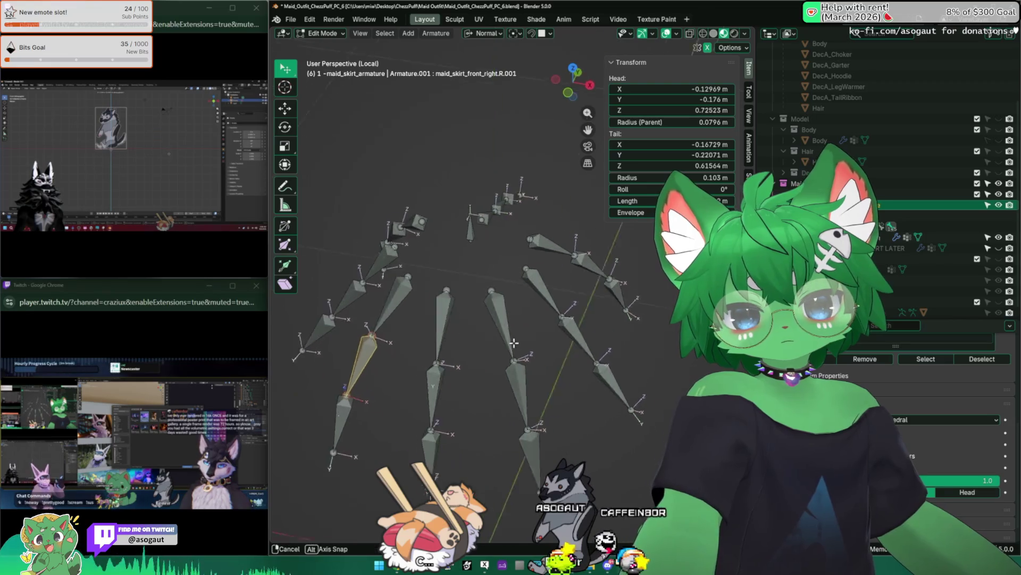
middle_drag(499, 362, 514, 391)
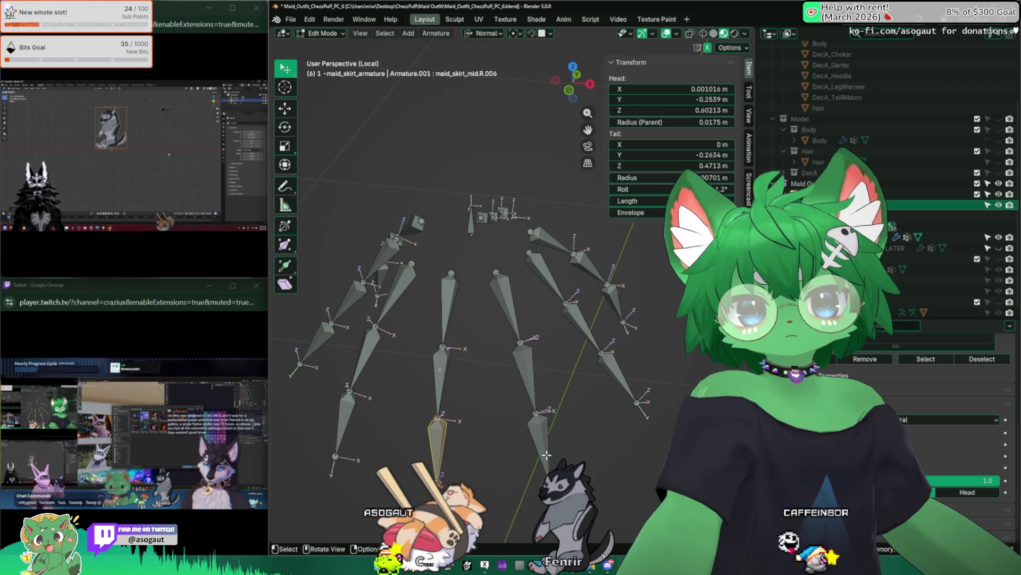
click(542, 431)
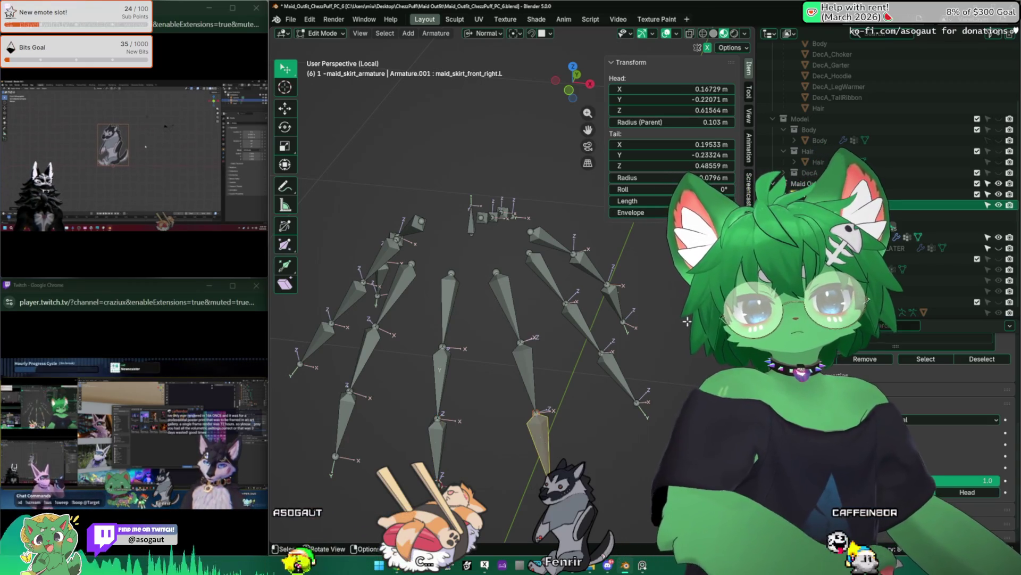
middle_drag(526, 343, 581, 312)
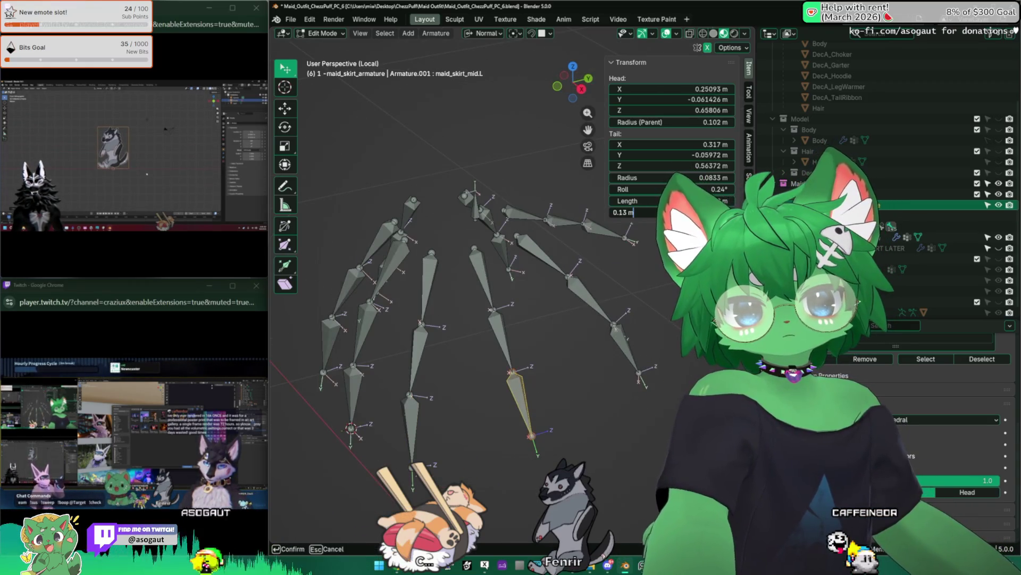
click(630, 343)
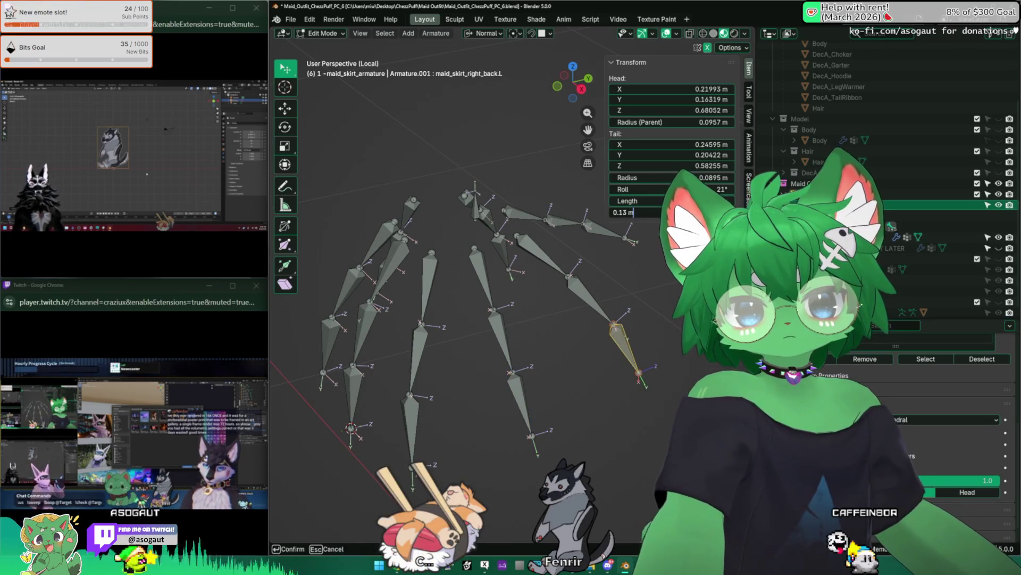
mouse_move(478, 255)
middle_down()
mouse_move(456, 233)
mouse_move(405, 315)
middle_up()
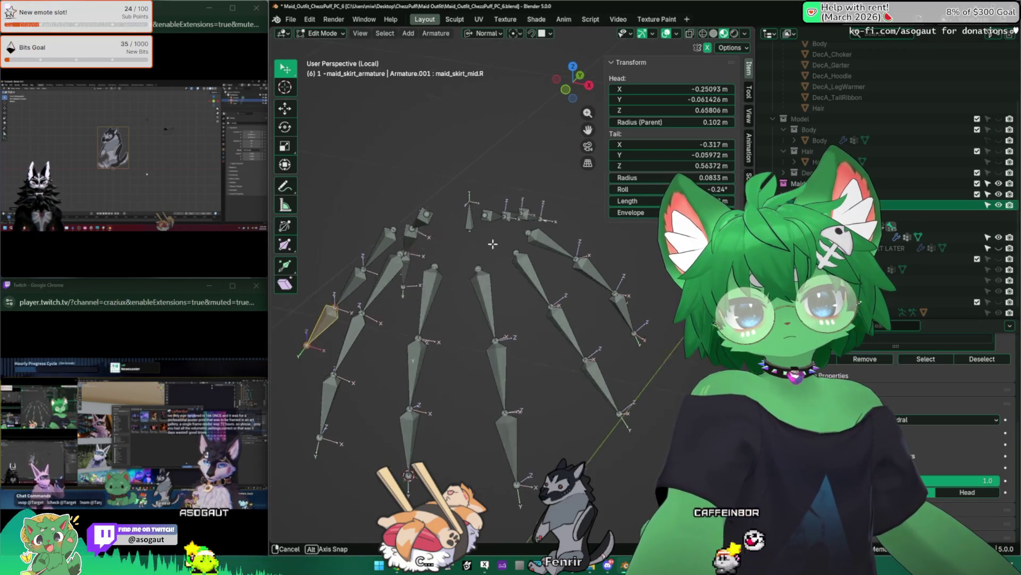
middle_drag(397, 264, 438, 256)
middle_drag(562, 297, 512, 344)
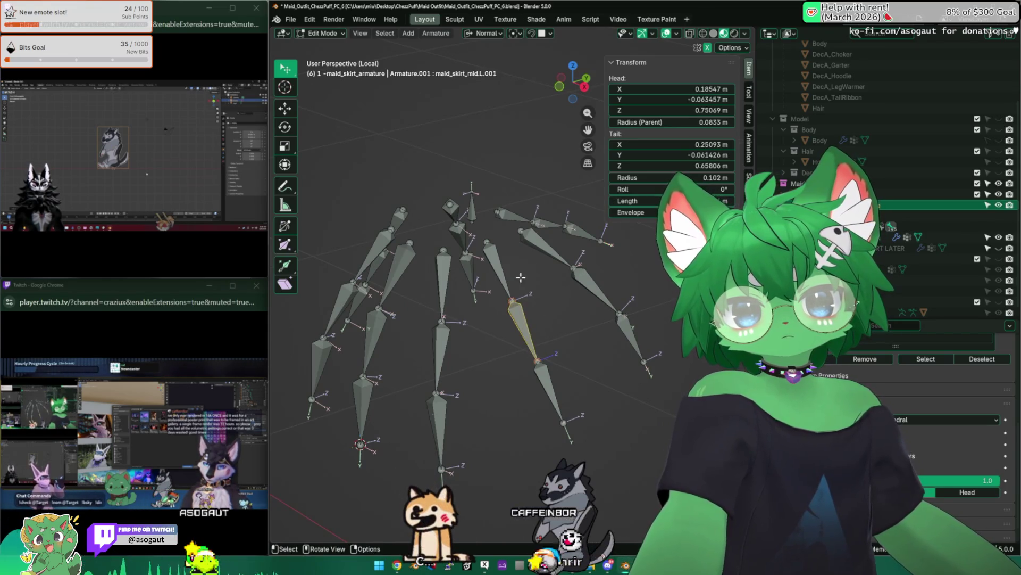
middle_drag(489, 267, 446, 304)
Tune envelopes on mid.R.004, front_right.L.001 and the right-back bones (e.g. 0.05 m), then return to object mode
click(430, 352)
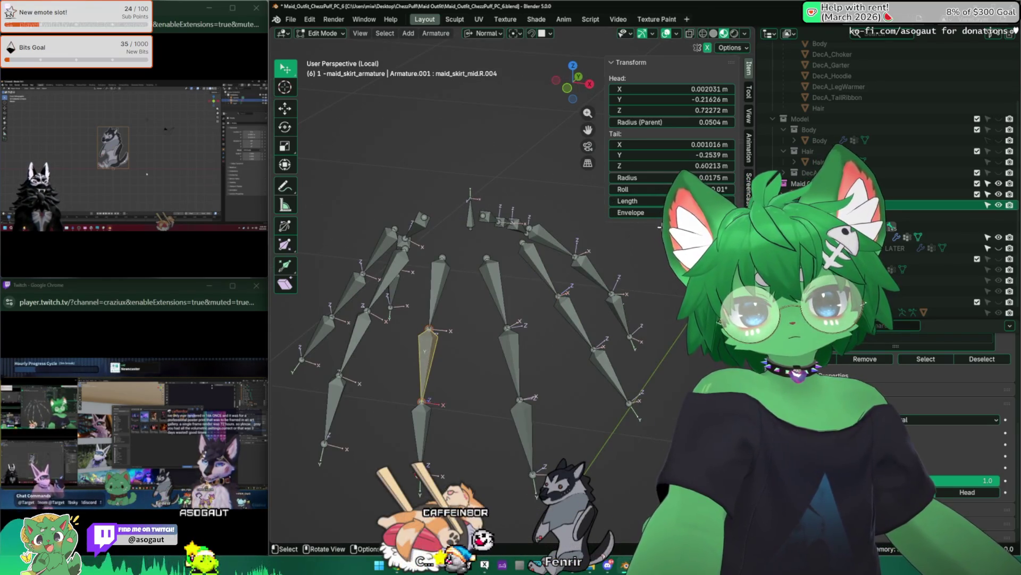
click(510, 343)
middle_drag(511, 320, 480, 351)
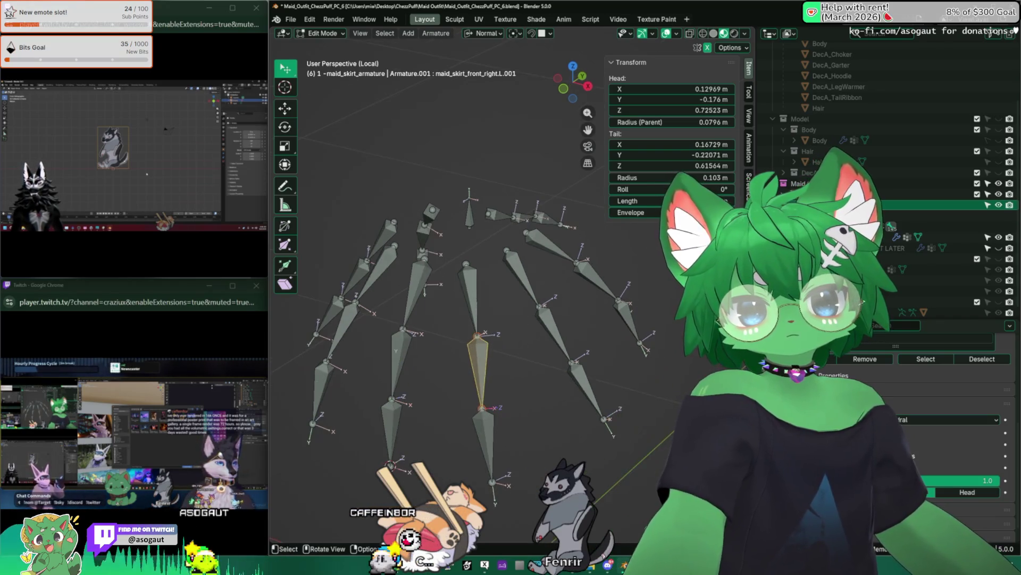
middle_drag(559, 326, 527, 343)
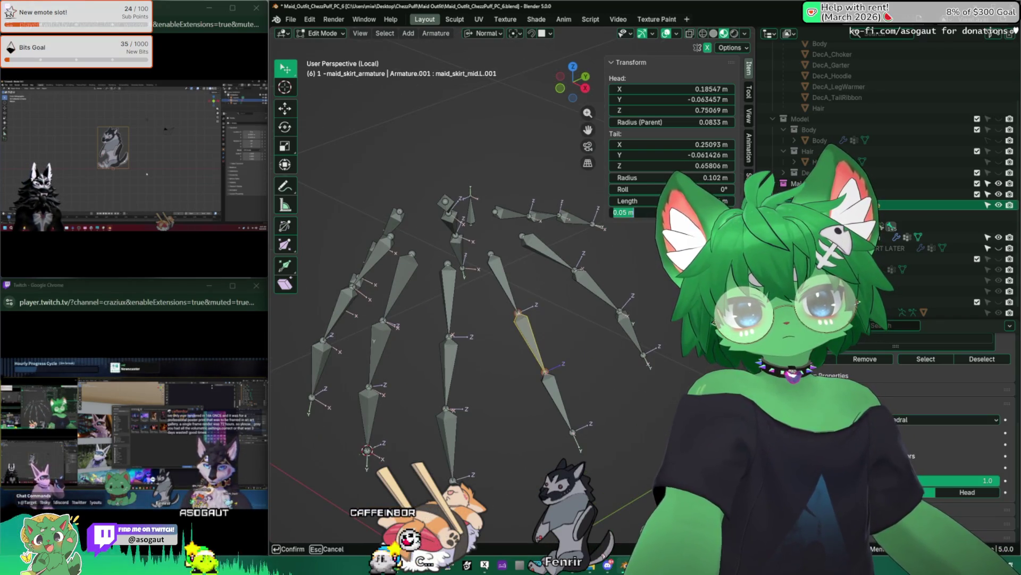
click(590, 276)
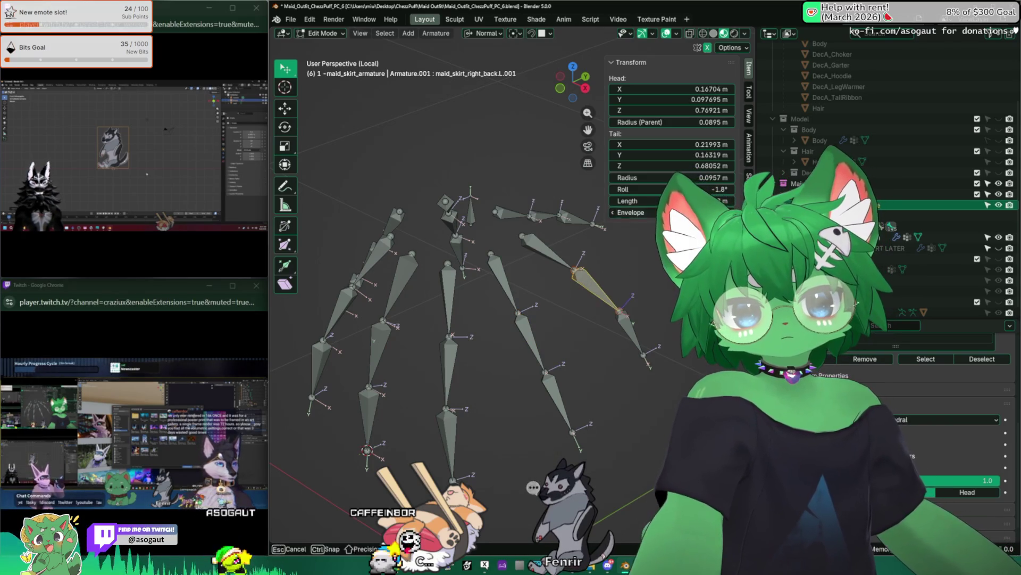
click(553, 246)
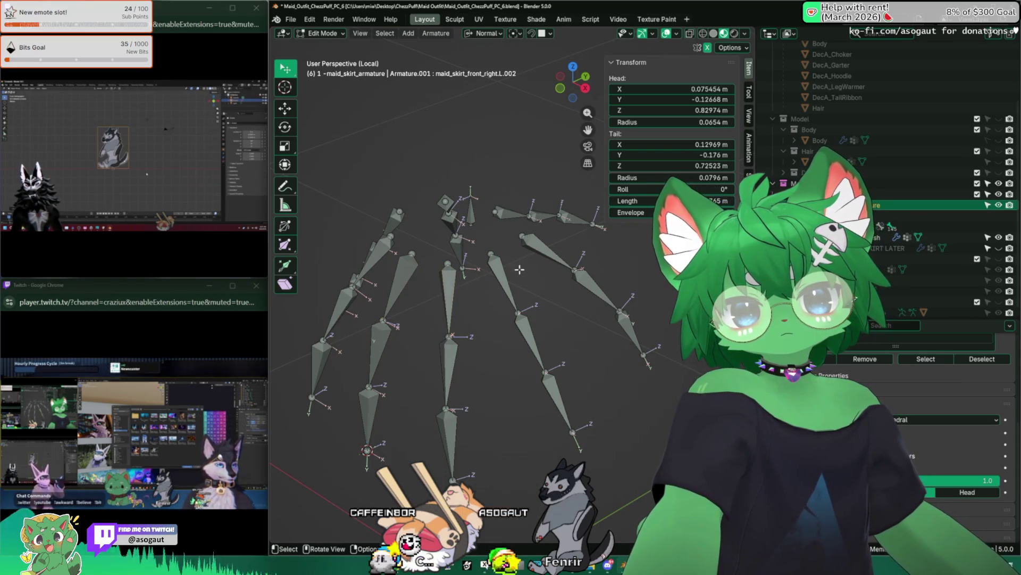
middle_drag(533, 264, 511, 271)
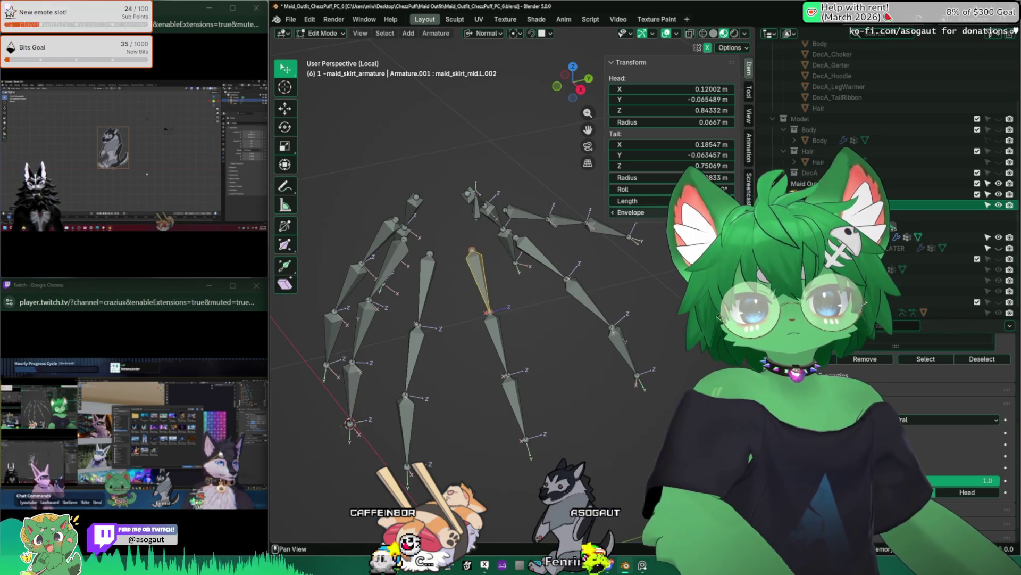
click(534, 251)
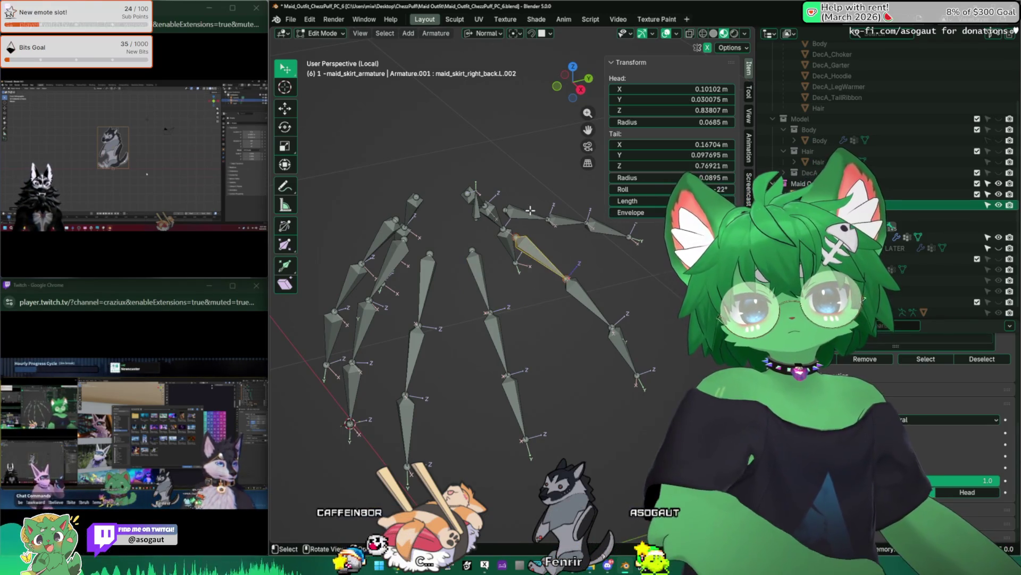
middle_drag(530, 211, 483, 259)
click(479, 239)
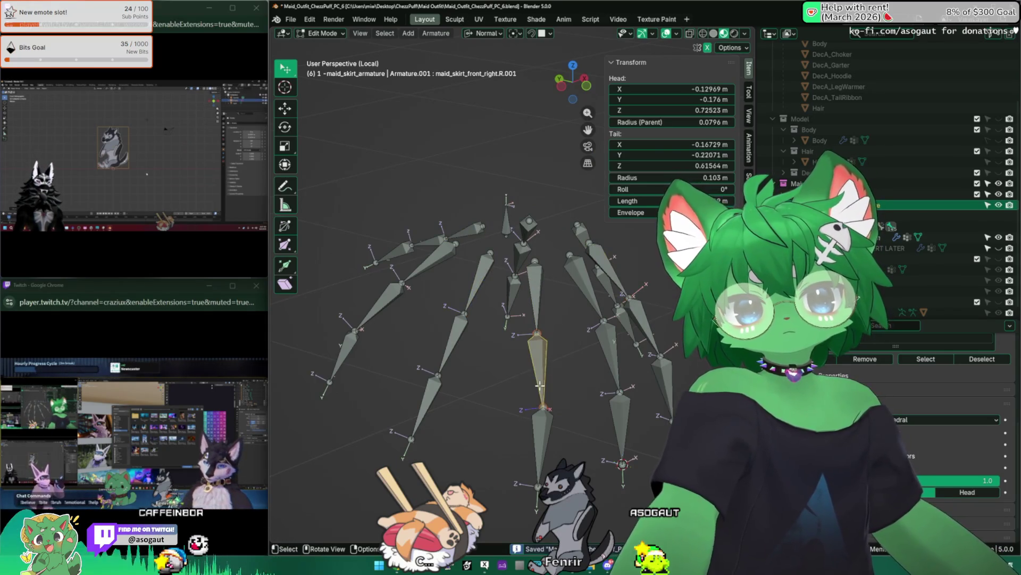
scroll(510, 320, down, 3)
key(Tab)
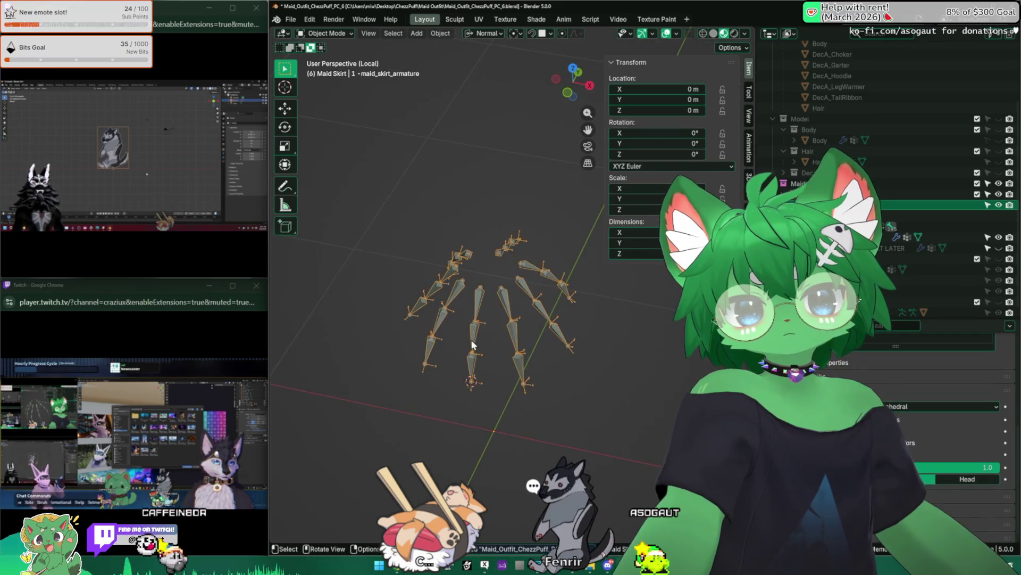
Unhide everything, select the skirt mesh and switch it to Weight Paint mode
key(alt+h)
middle_drag(473, 344, 494, 322)
click(494, 322)
click(328, 33)
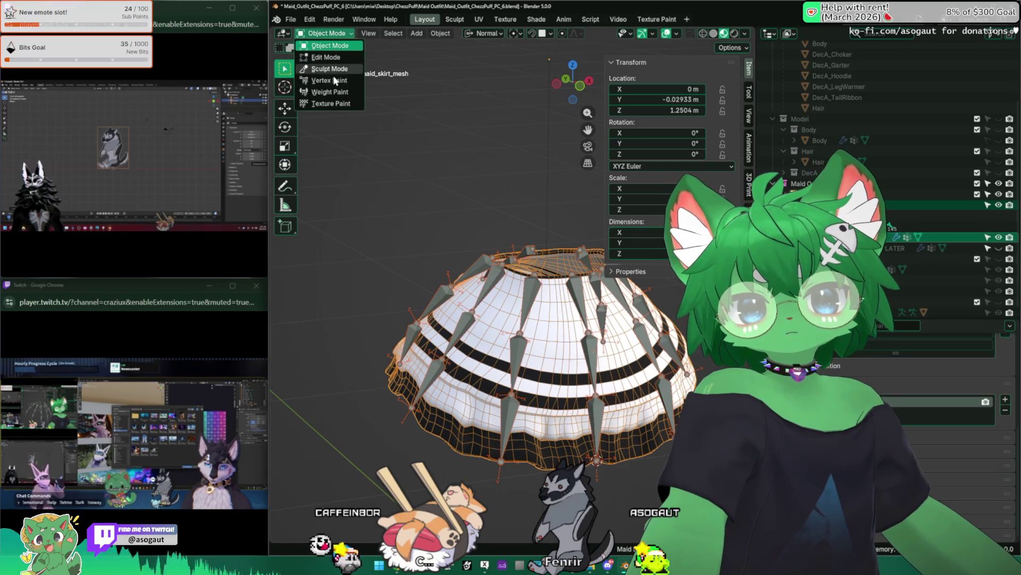
click(330, 92)
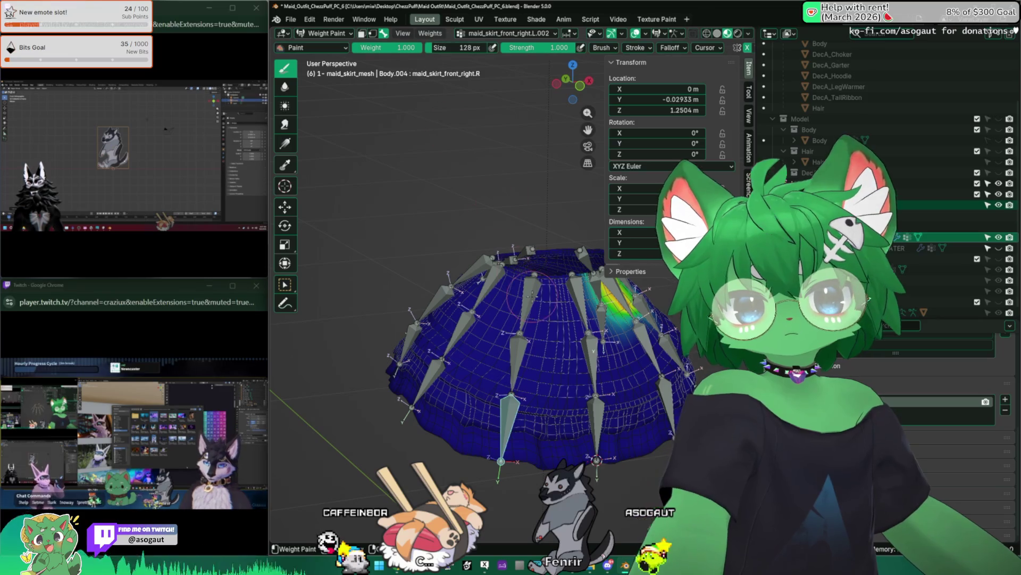
Toggle vertex selection masking and restore the weight heat-map display while viewing from above
key(v)
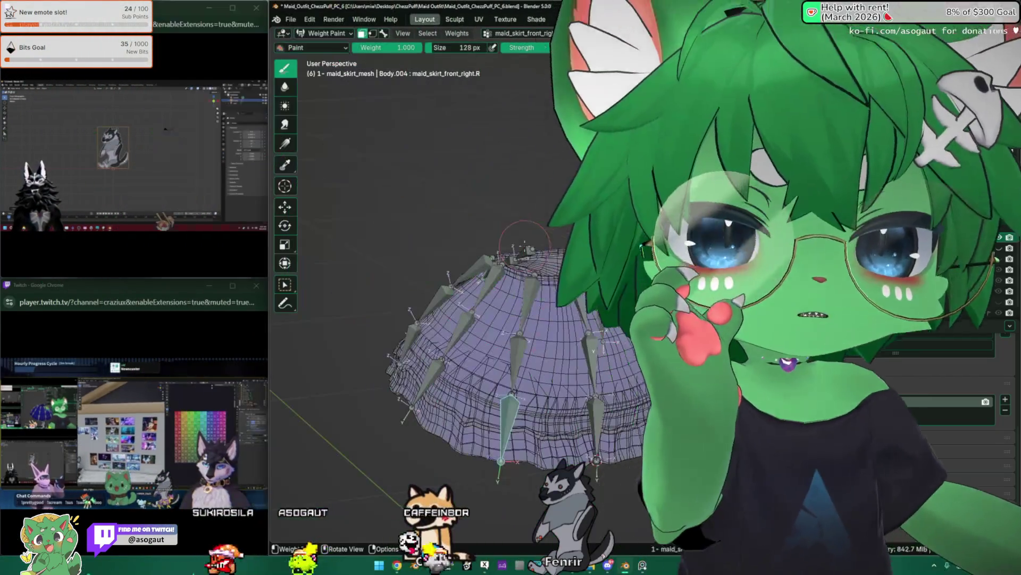
middle_drag(523, 236, 478, 243)
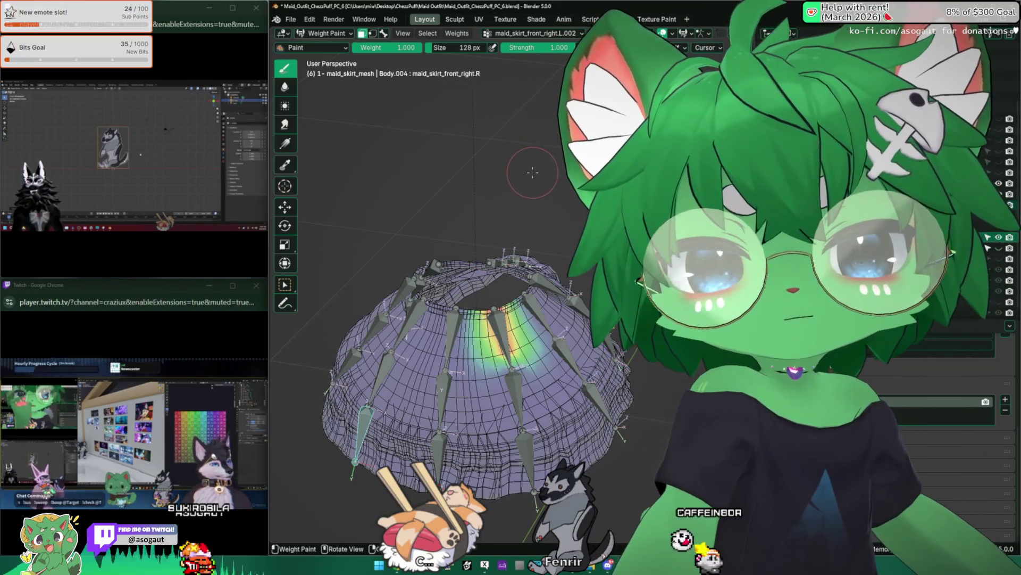
key(z)
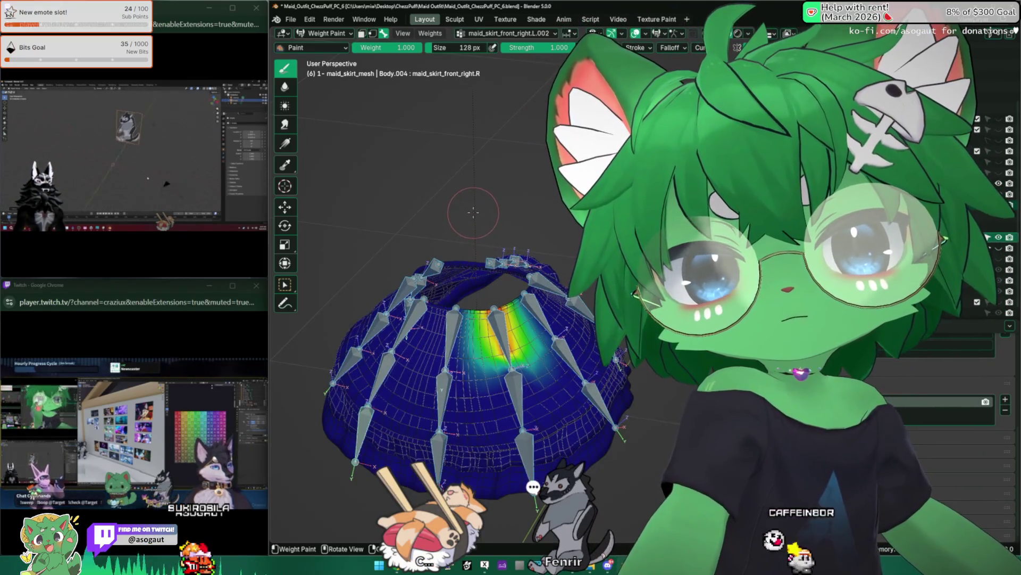
key(z)
key(z)
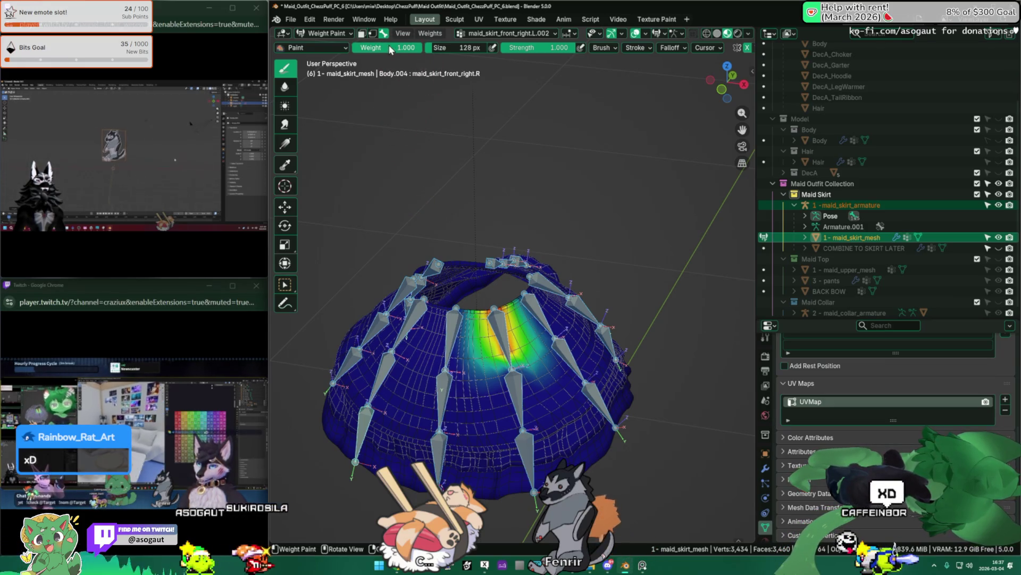
Regenerate the skirt weights from bones and review the maid_skirt_mid.R.004 and R.005 groups
click(429, 34)
click(483, 58)
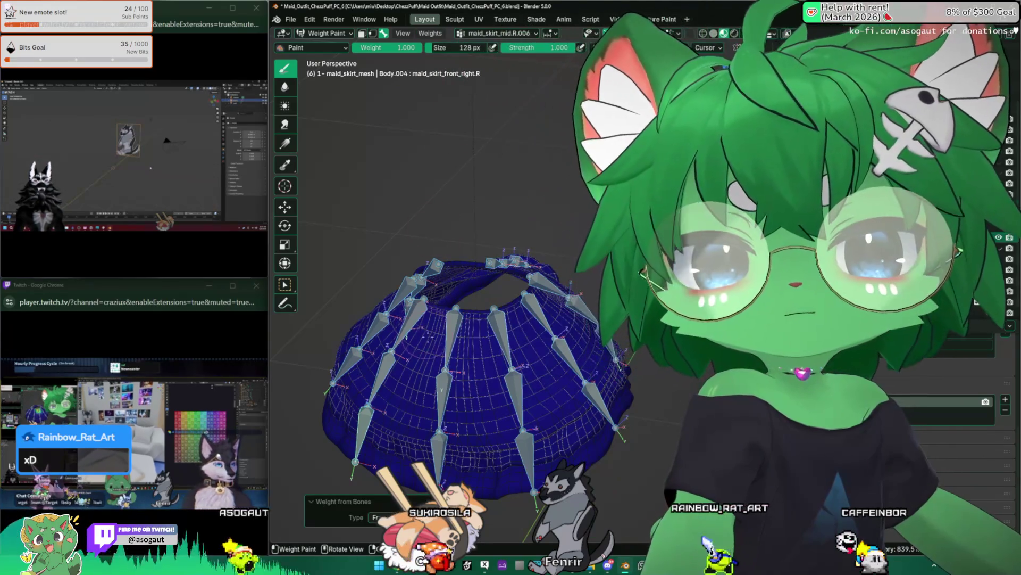
alt+click(448, 383)
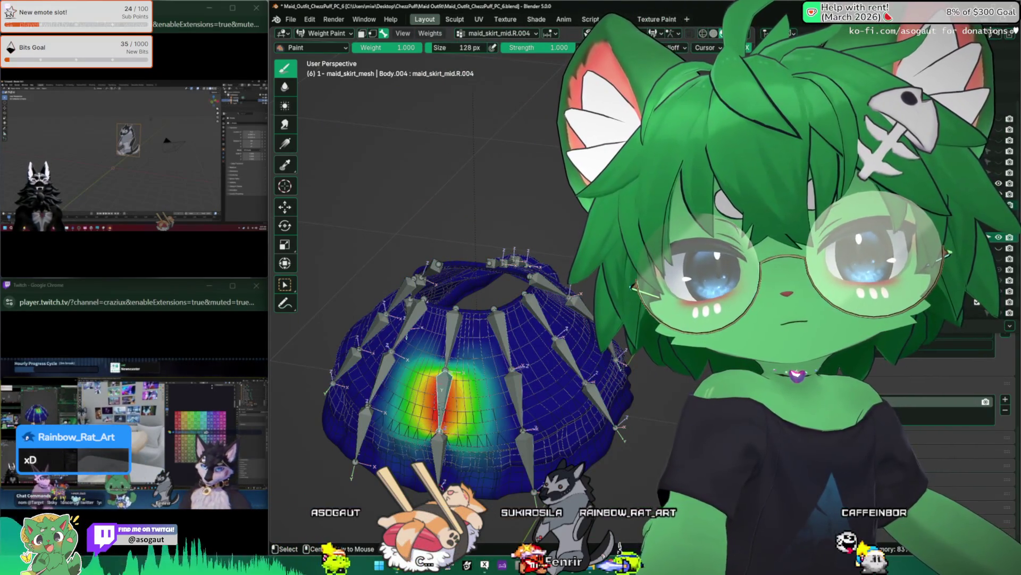
alt+click(451, 336)
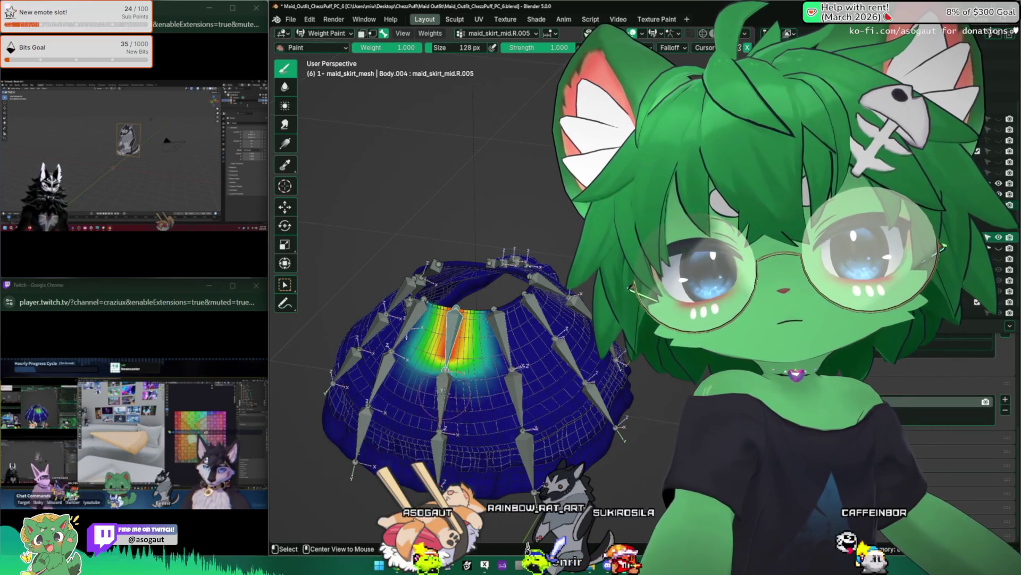
middle_drag(479, 360, 480, 304)
alt+click(490, 415)
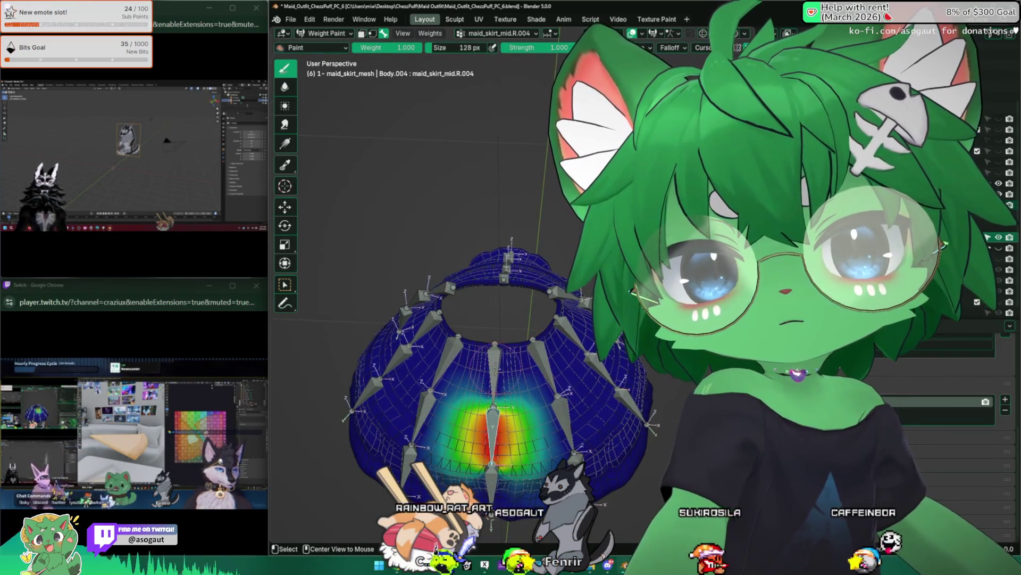
middle_drag(479, 359, 447, 280)
Rotate skirt bones twice to test how the weights deform the mesh
mouse_move(446, 319)
middle_down()
mouse_move(479, 359)
mouse_move(559, 263)
mouse_move(511, 304)
middle_up()
key(r)
click(496, 335)
key(r)
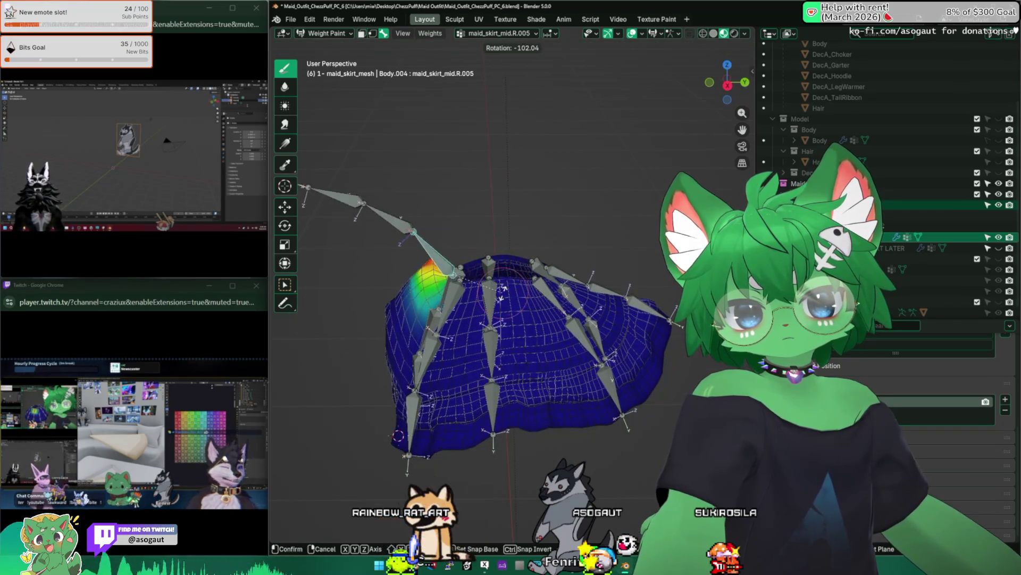
click(502, 291)
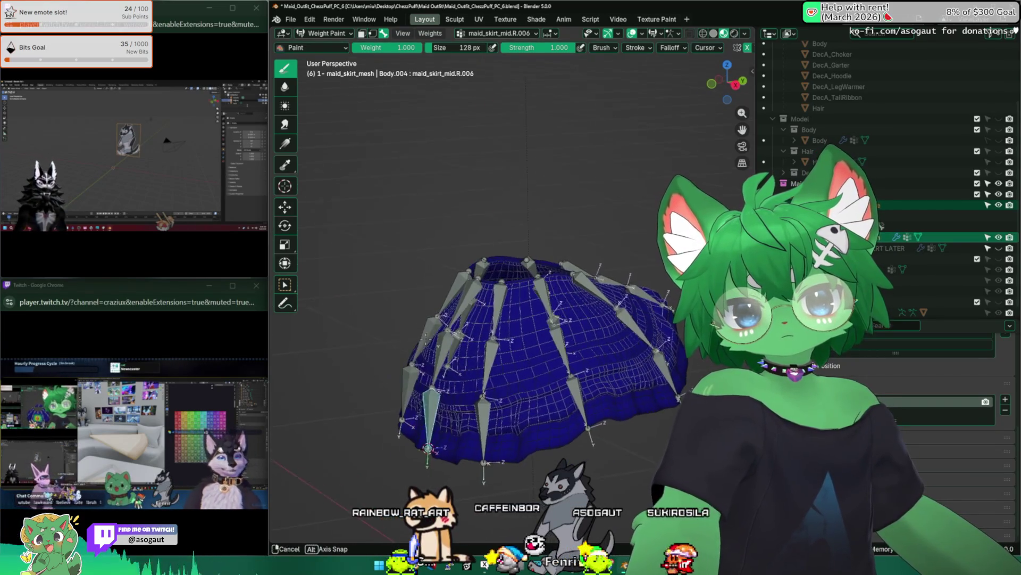
Check mid.R.005 and the centre mid groups from top and front views, then return to object mode
middle_drag(391, 399, 397, 361)
alt+click(480, 307)
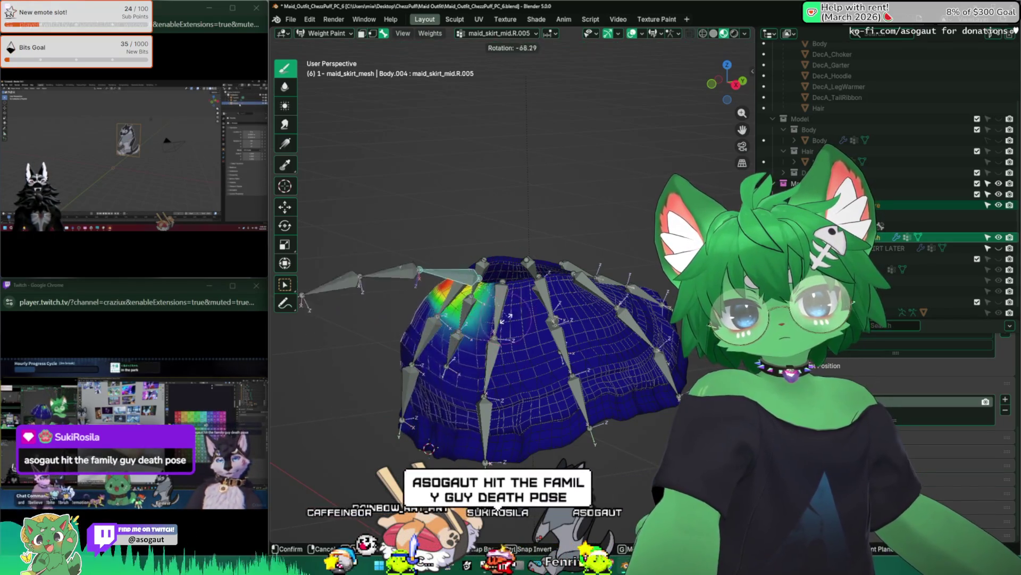
key(KP_1)
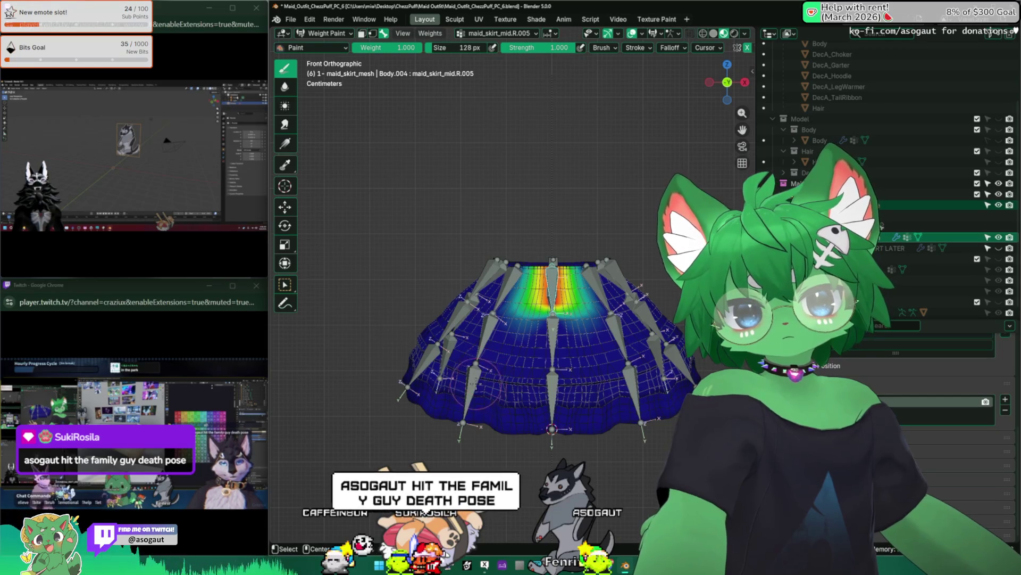
alt+click(479, 387)
alt+click(553, 430)
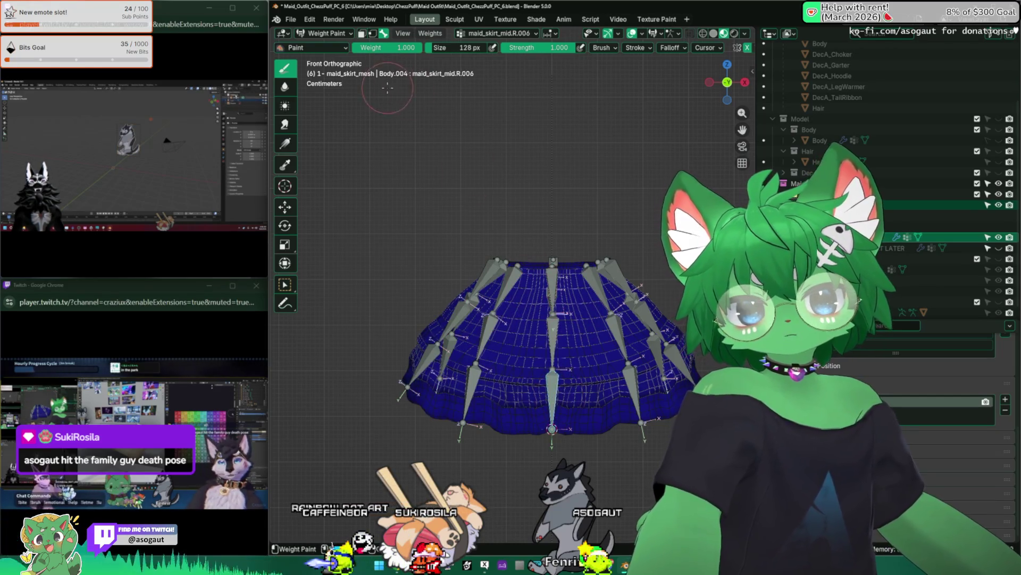
click(330, 46)
click(571, 264)
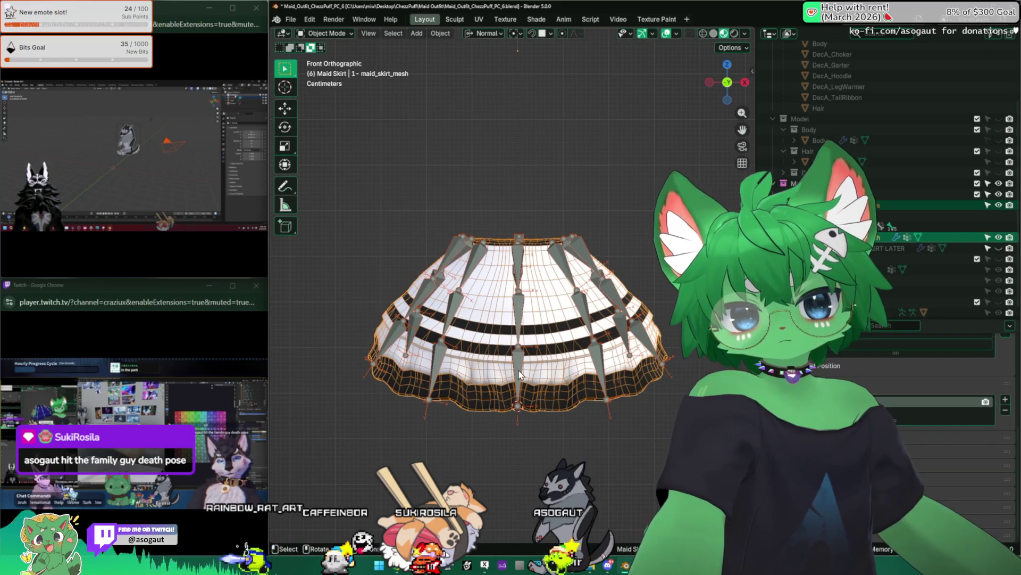
Enter bone editing with the sidebar shown, display bones as Envelope and begin scaling mid.R.006's envelope
key(Tab)
middle_drag(499, 199, 560, 224)
key(n)
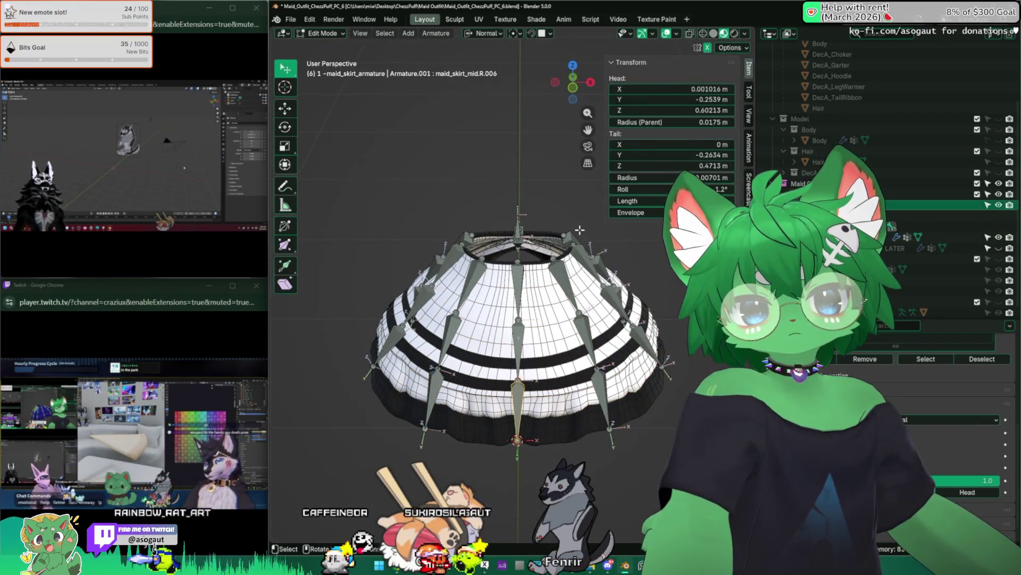
middle_drag(647, 245, 559, 264)
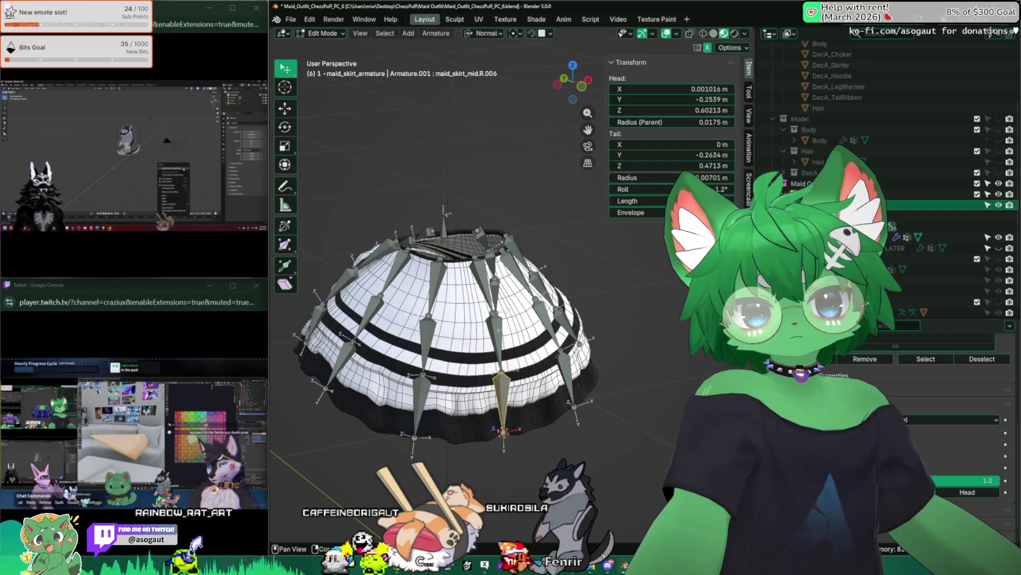
click(949, 419)
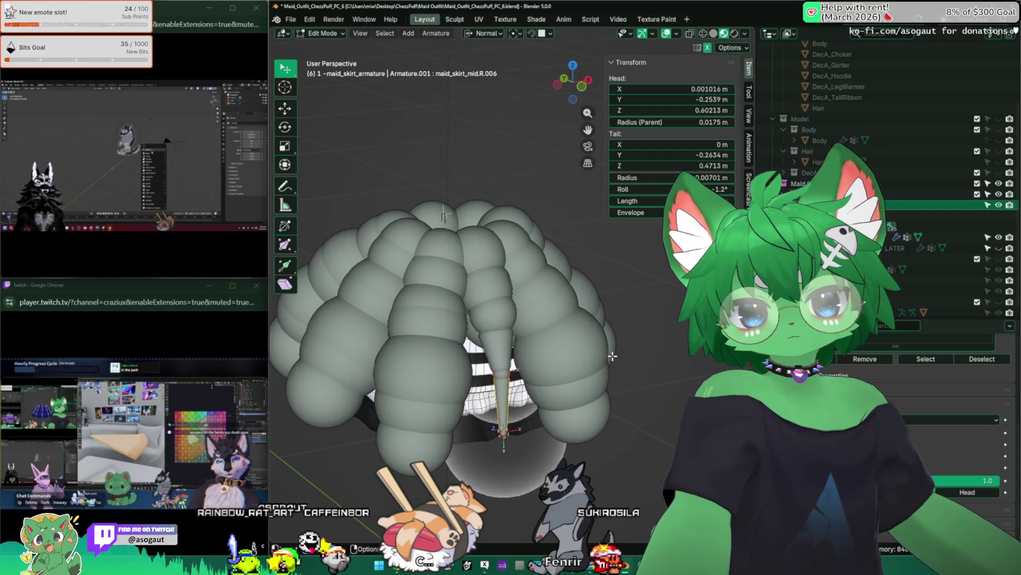
middle_drag(612, 354, 500, 341)
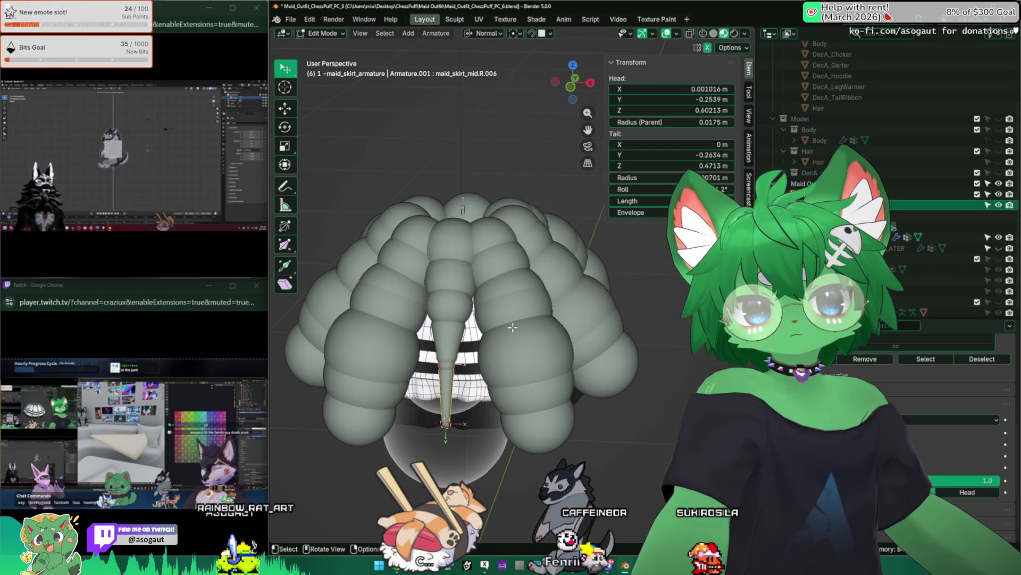
key(ctrl+alt+s)
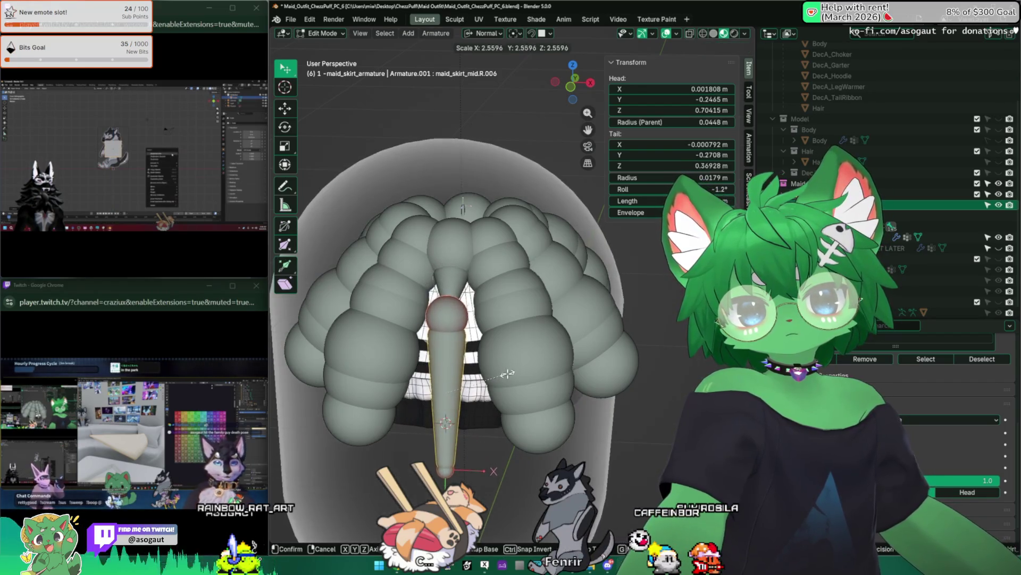
Cancel the resize, compare the centre mid bone with its neighbours and abandon a tail move
key(Escape)
mouse_move(463, 209)
middle_down()
mouse_move(422, 342)
mouse_move(469, 424)
middle_up()
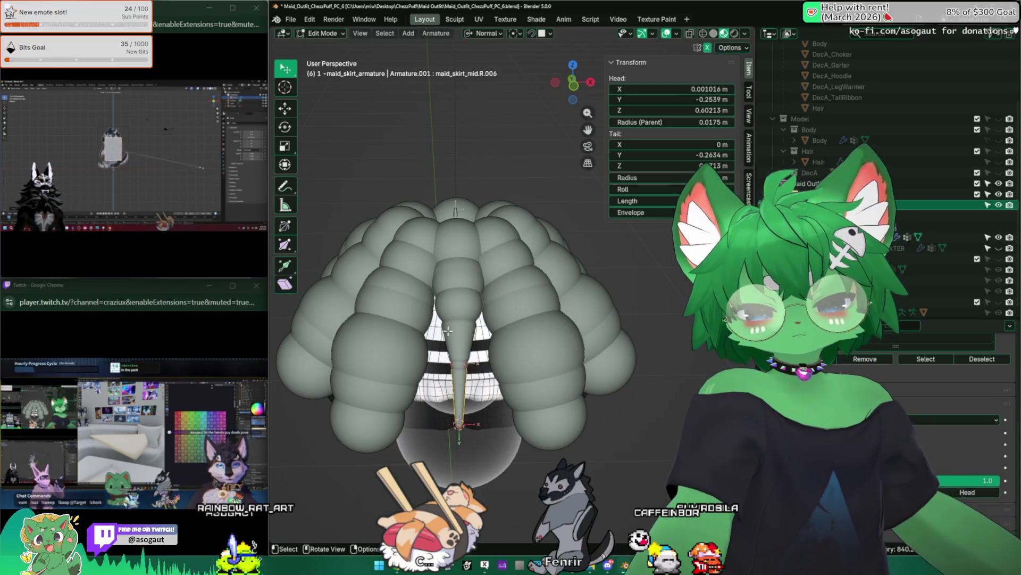
middle_drag(448, 330, 495, 383)
click(511, 418)
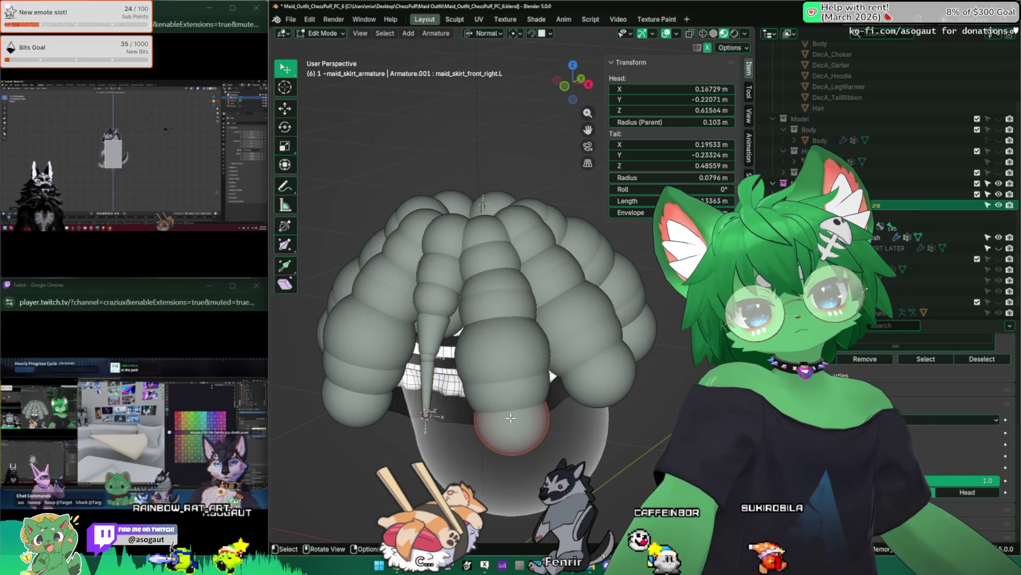
click(428, 411)
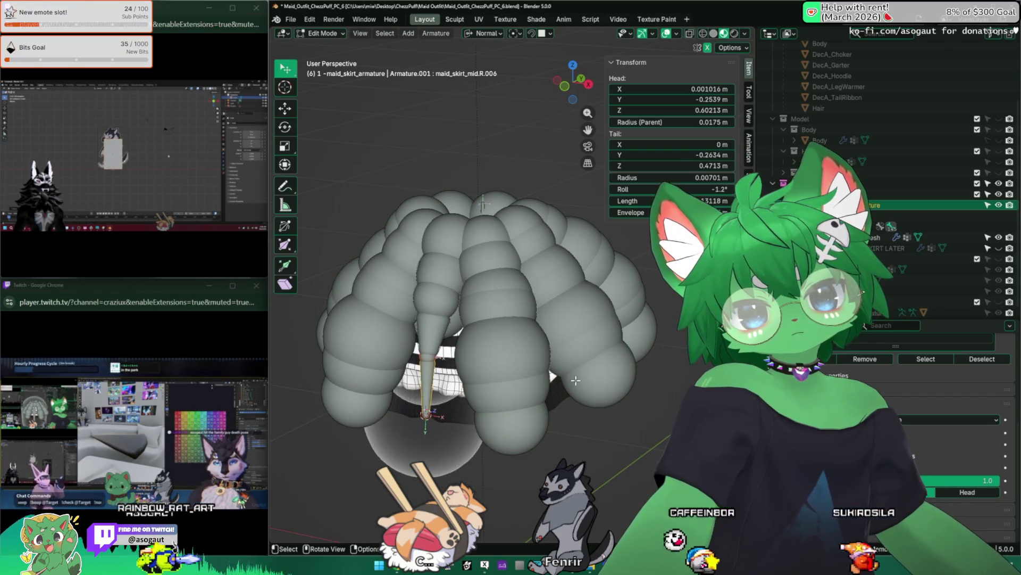
click(590, 360)
key(ctrl+z)
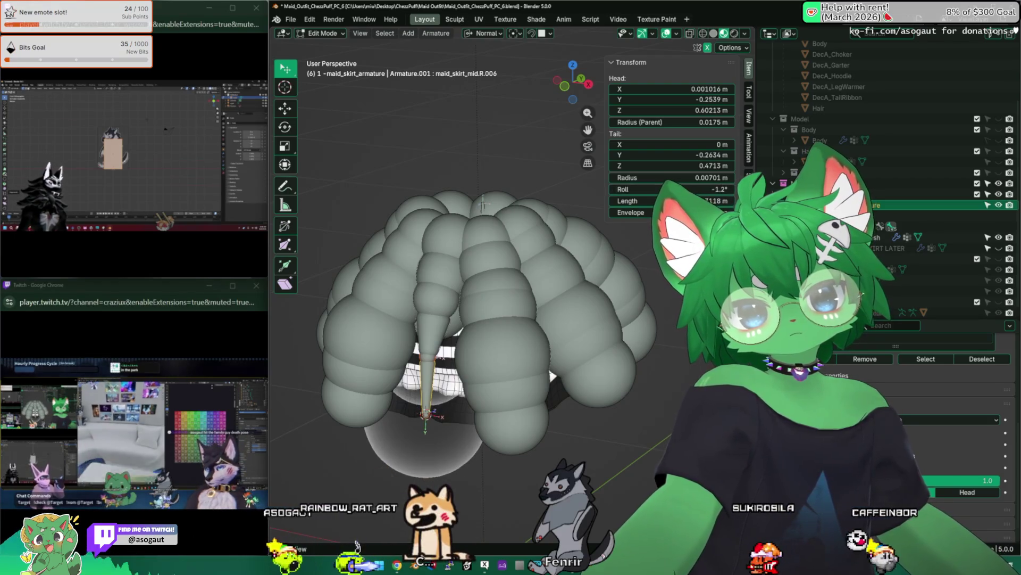
key(g)
right_click(713, 153)
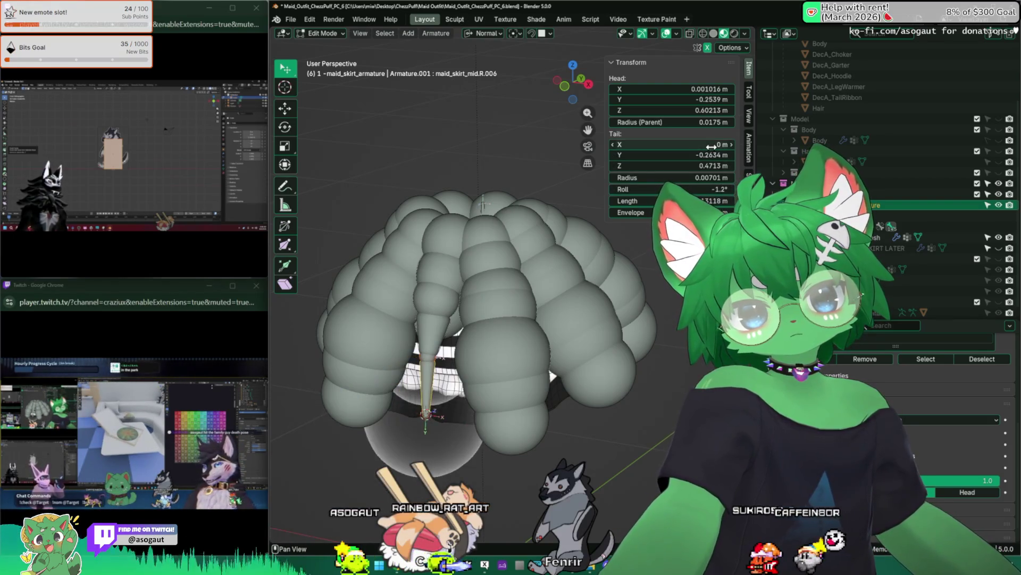
drag(722, 144, 715, 144)
right_click(714, 152)
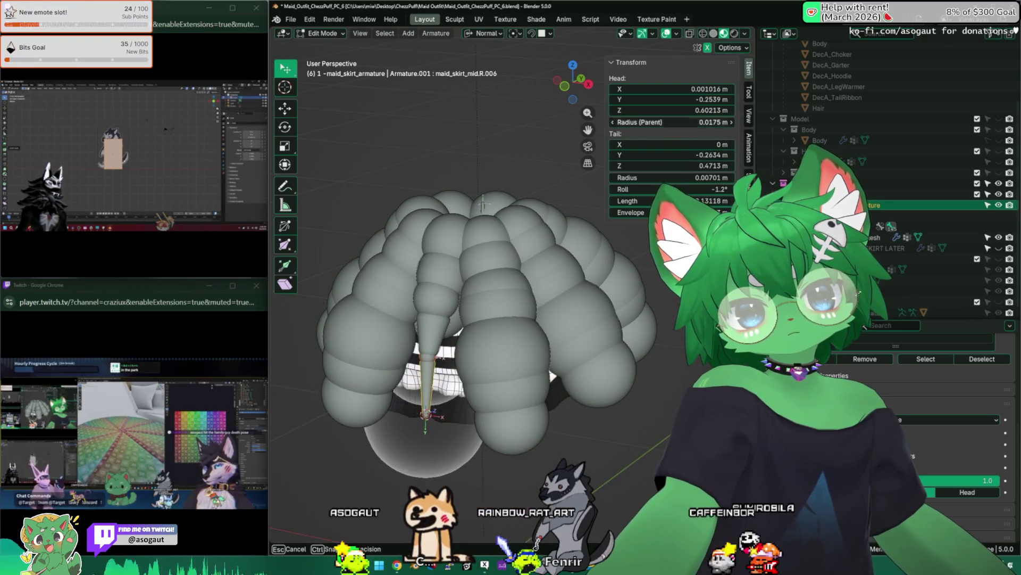
Try copying the neighbour's 0.0796 m head radius onto the mid bone, undoing each attempt
click(516, 388)
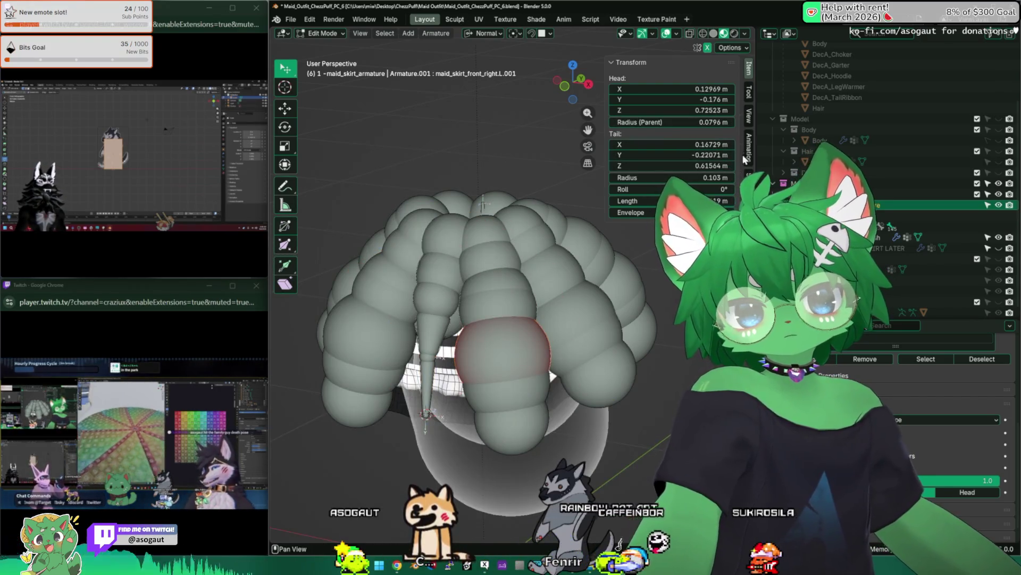
double_click(718, 122)
click(428, 379)
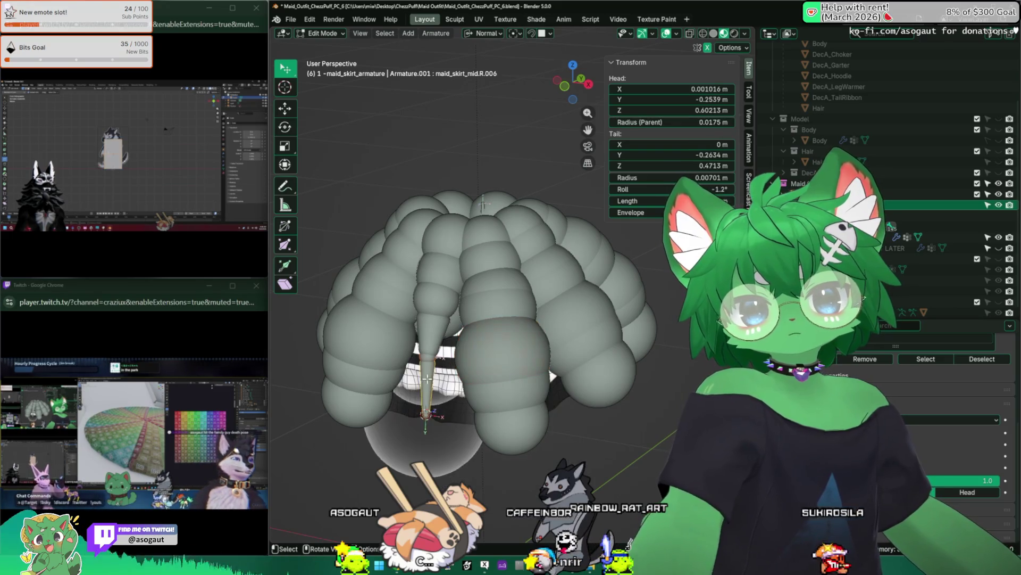
key(Return)
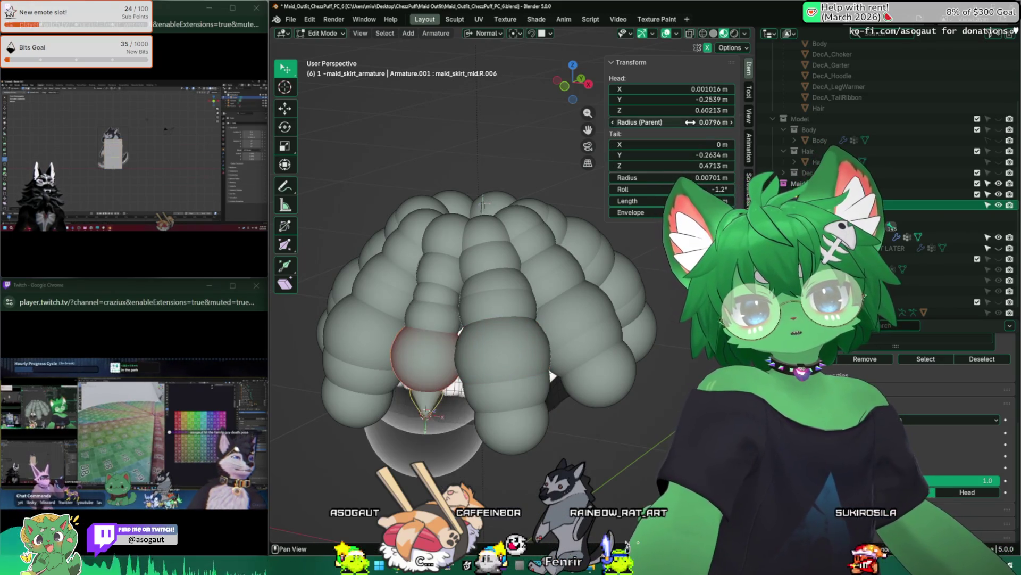
key(ctrl+z)
key(Tab)
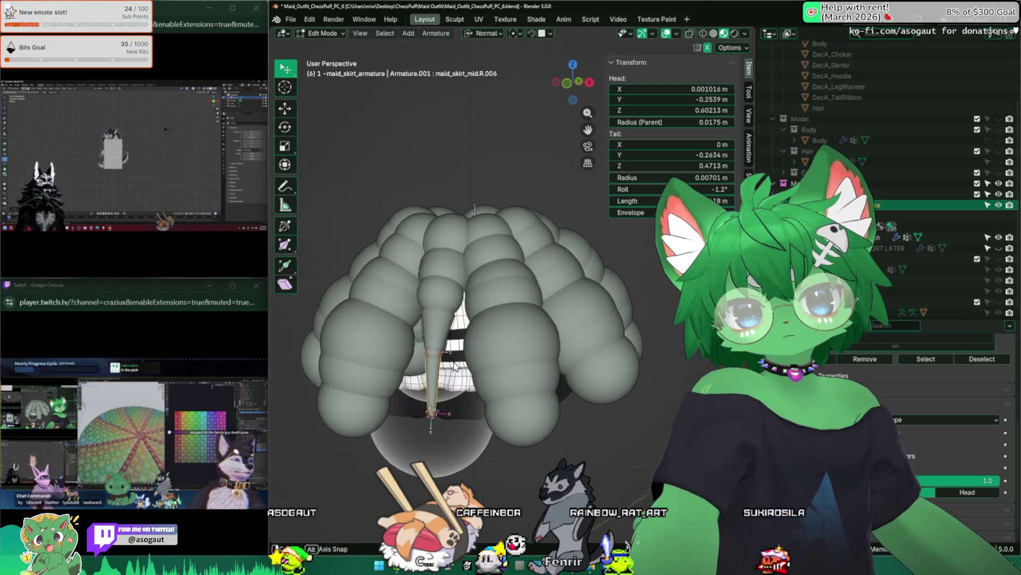
key(Tab)
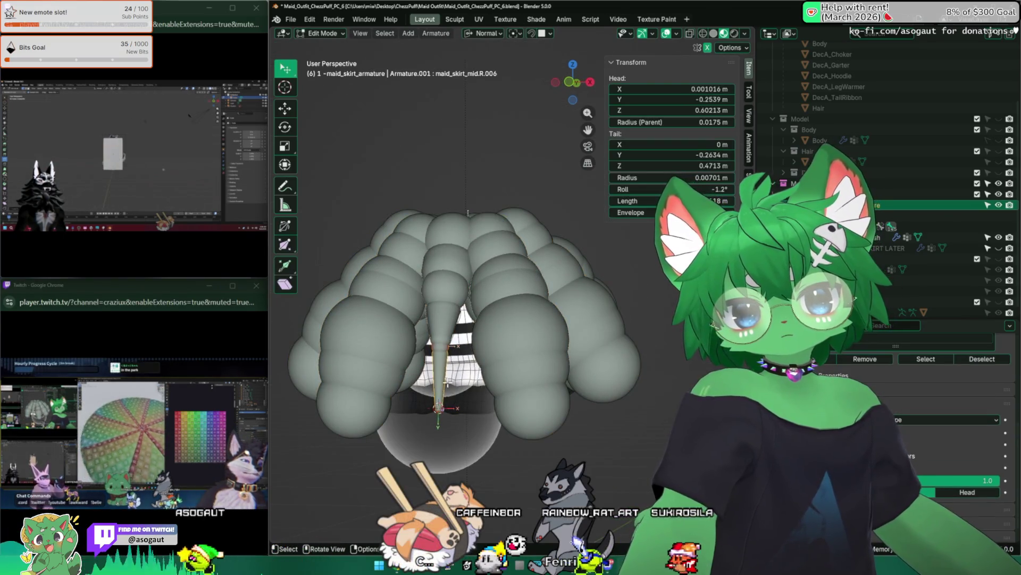
mouse_move(448, 383)
middle_down()
mouse_move(626, 432)
mouse_move(472, 476)
middle_up()
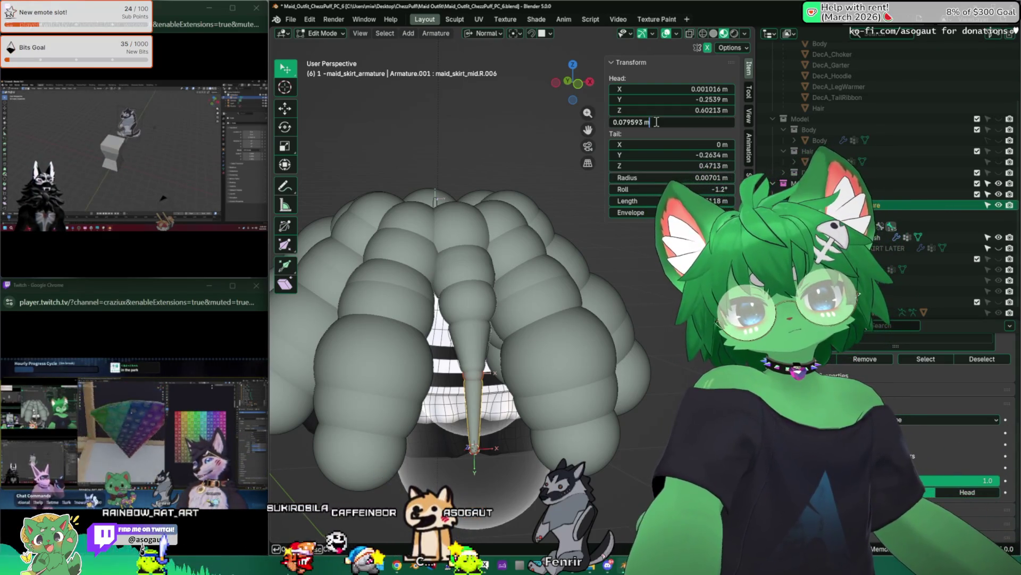
key(Return)
key(ctrl+z)
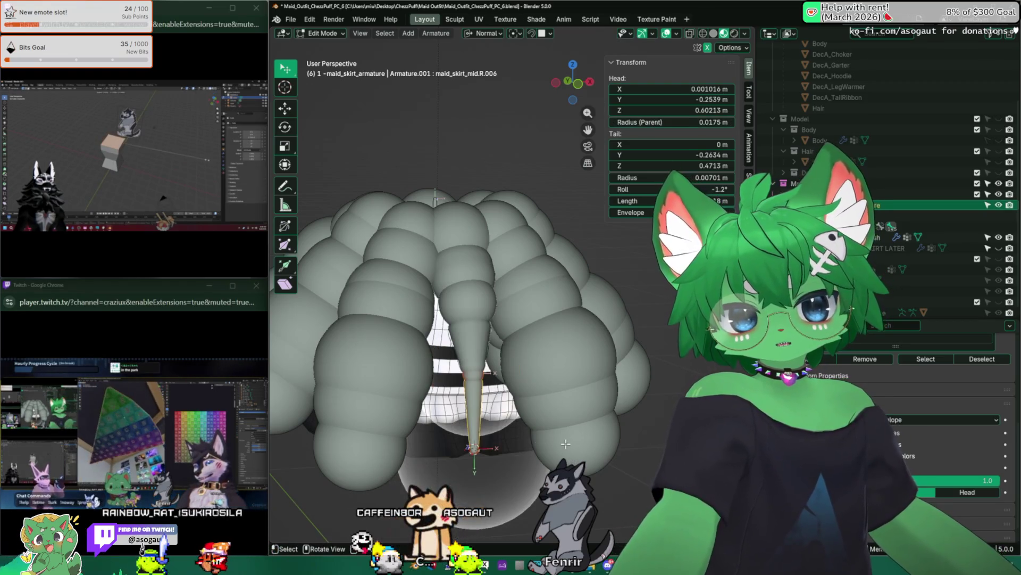
Give maid_skirt_mid.R.006 a tail radius of 0.103 m and a head radius of 0.0796 m
click(566, 443)
click(478, 398)
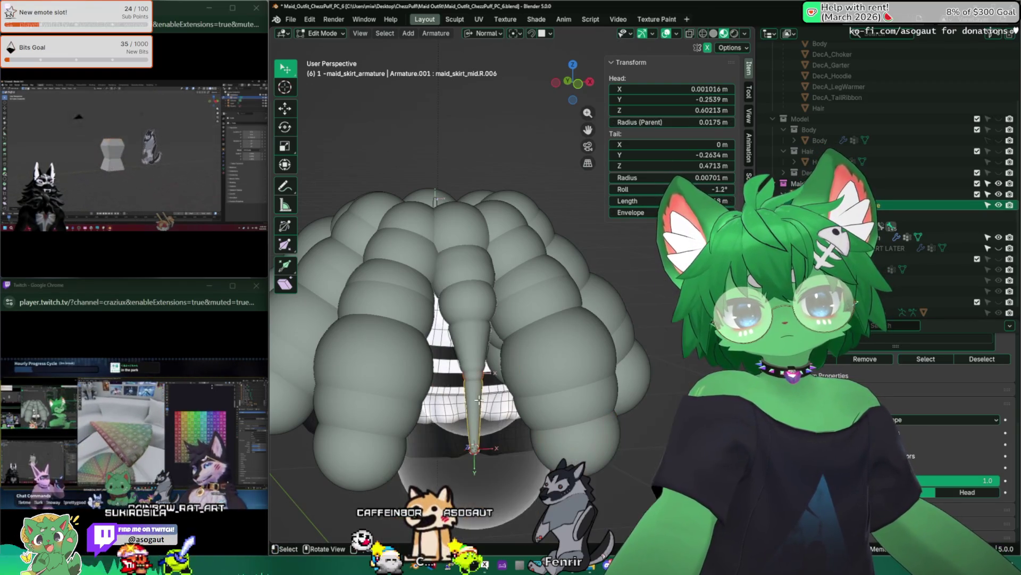
click(573, 407)
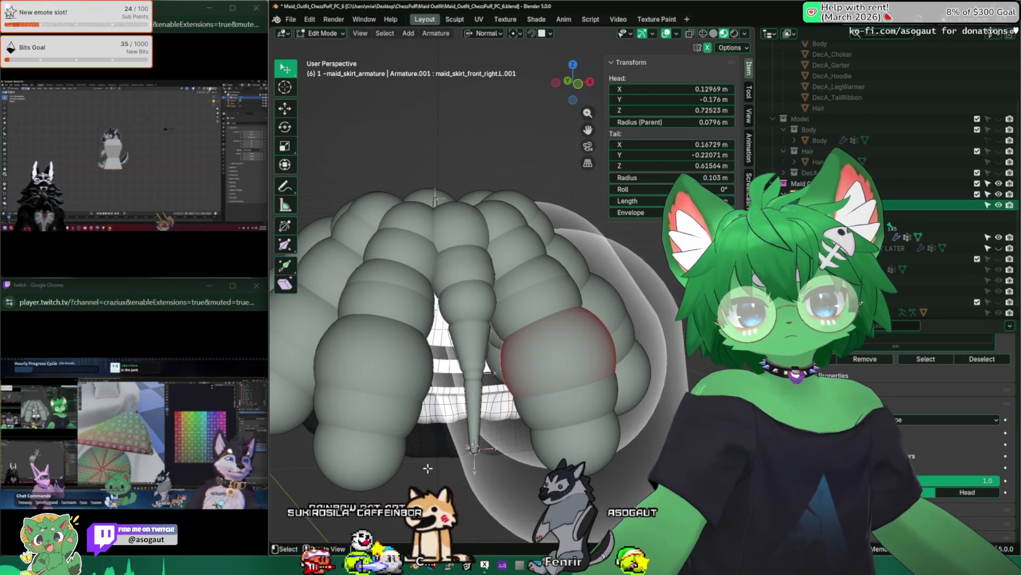
click(478, 415)
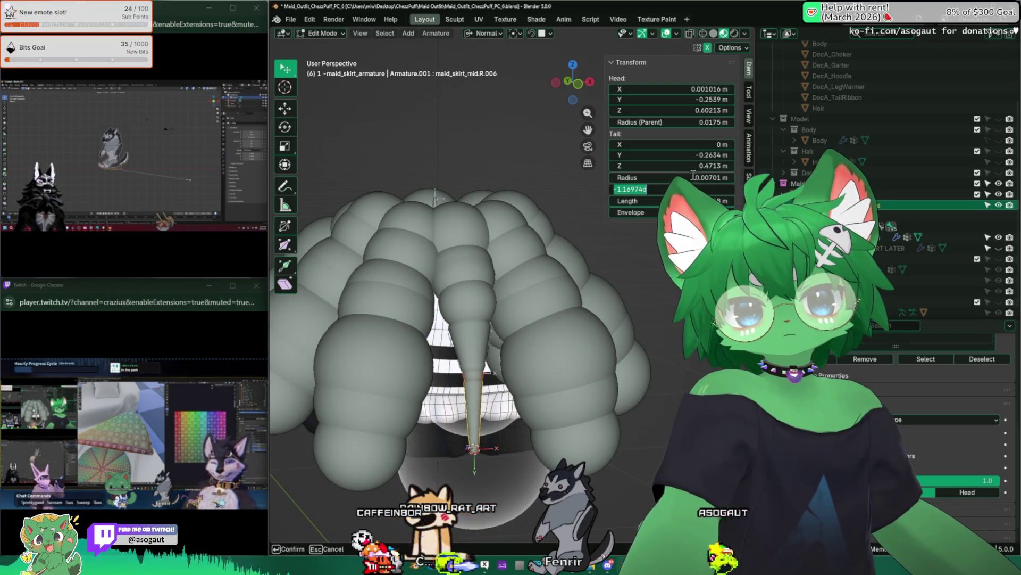
key(Return)
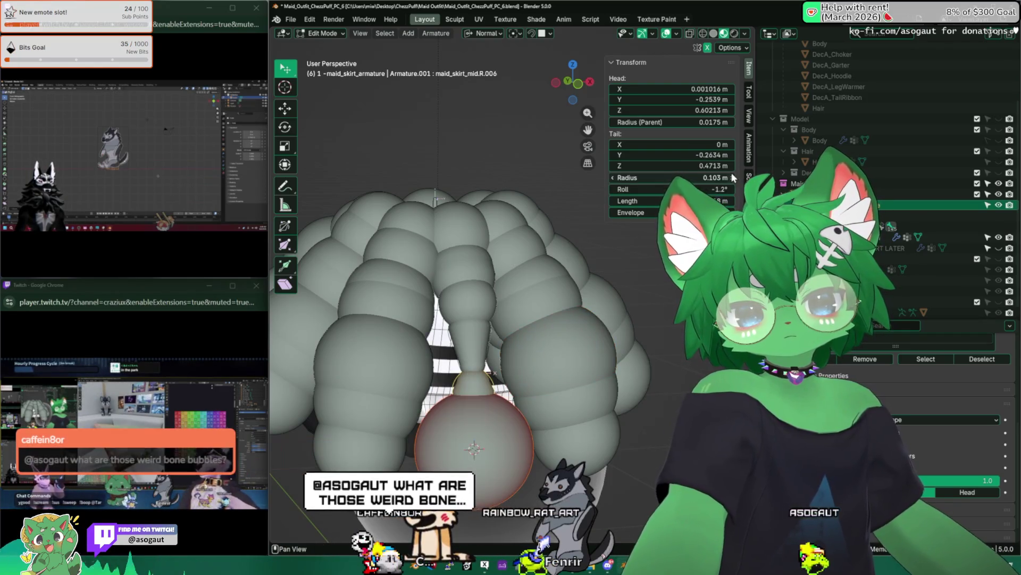
click(559, 344)
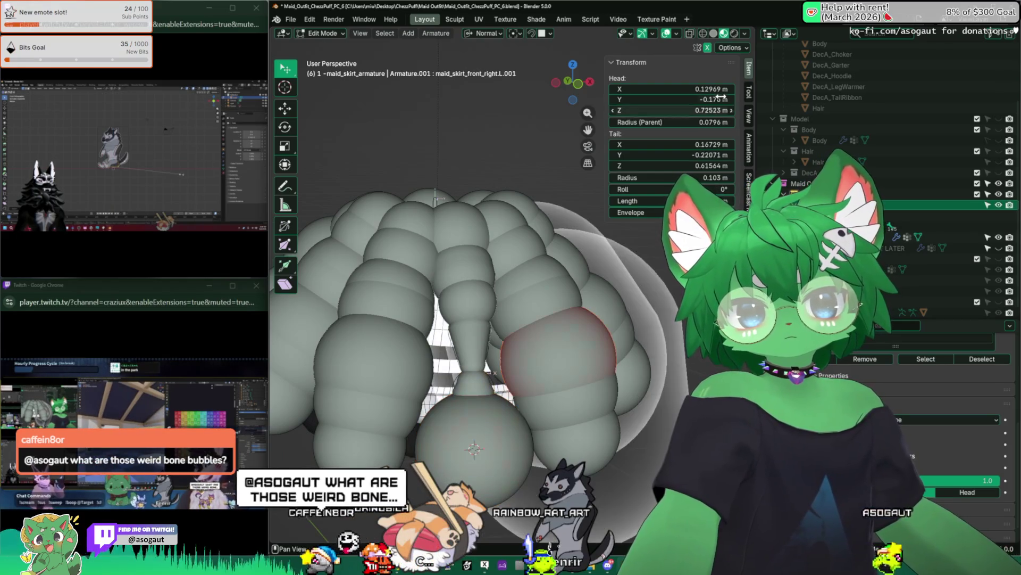
click(477, 432)
double_click(692, 122)
text(0.0796)
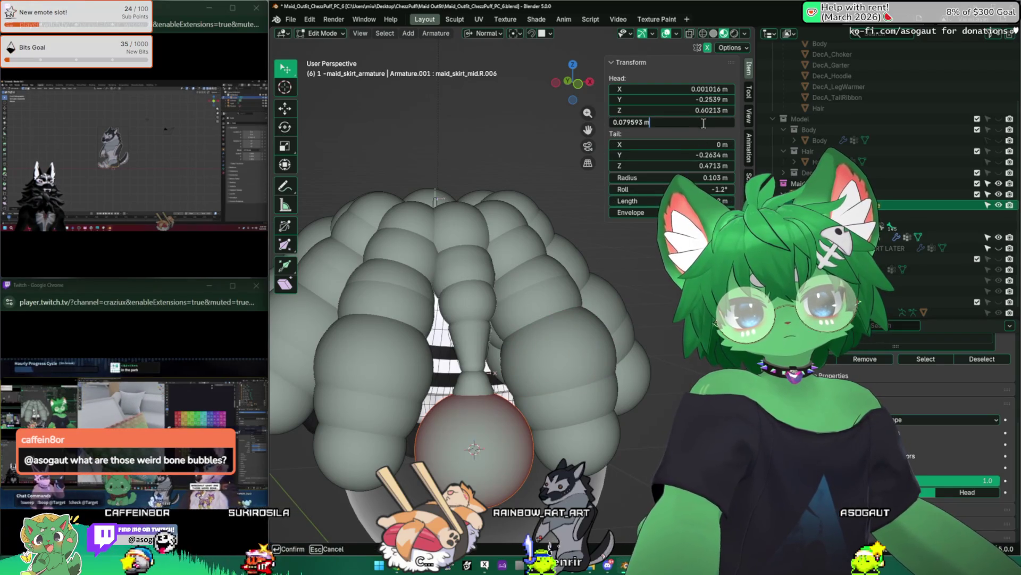
key(Return)
mouse_move(479, 336)
middle_down()
mouse_move(569, 279)
mouse_move(581, 306)
mouse_move(282, 321)
mouse_move(576, 364)
mouse_move(447, 335)
middle_up()
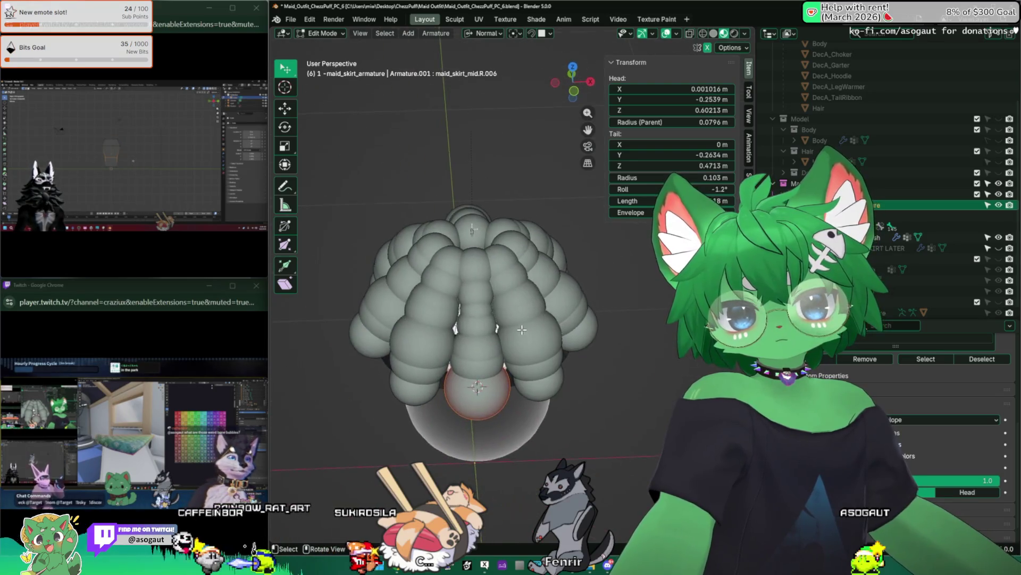
Select the right back skirt bone, try enlarging its tail radius and undo the change
key(Tab)
mouse_move(422, 295)
middle_down()
mouse_move(535, 263)
mouse_move(421, 283)
mouse_move(527, 293)
middle_up()
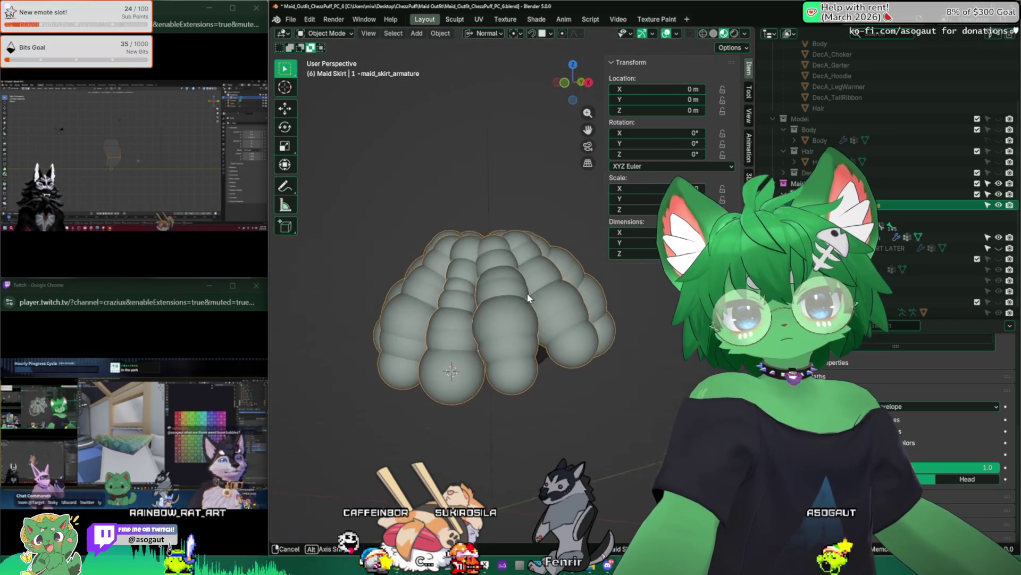
key(Tab)
mouse_move(512, 357)
middle_down()
mouse_move(518, 338)
mouse_move(605, 321)
middle_up()
click(518, 338)
click(604, 321)
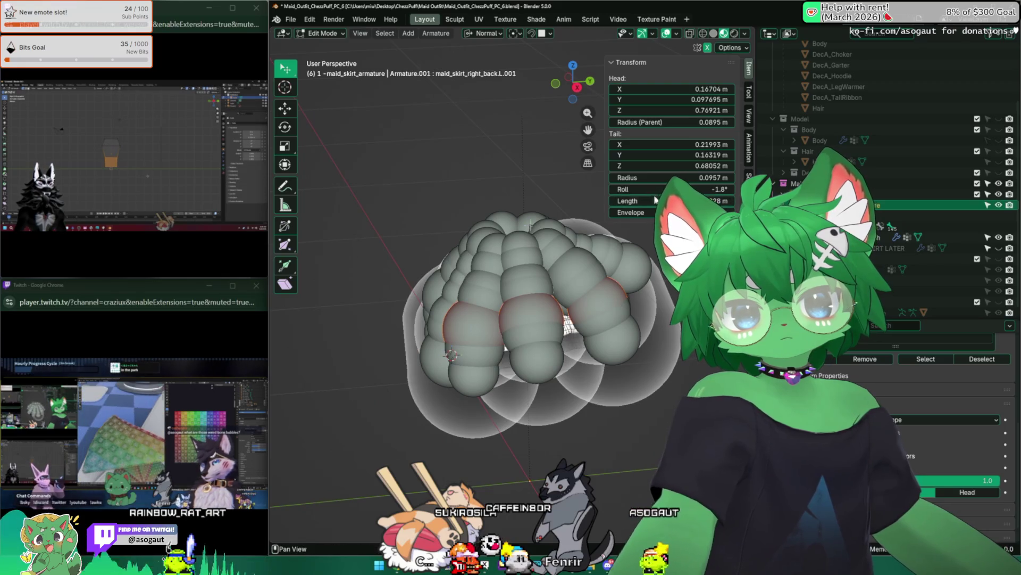
drag(506, 347, 640, 390)
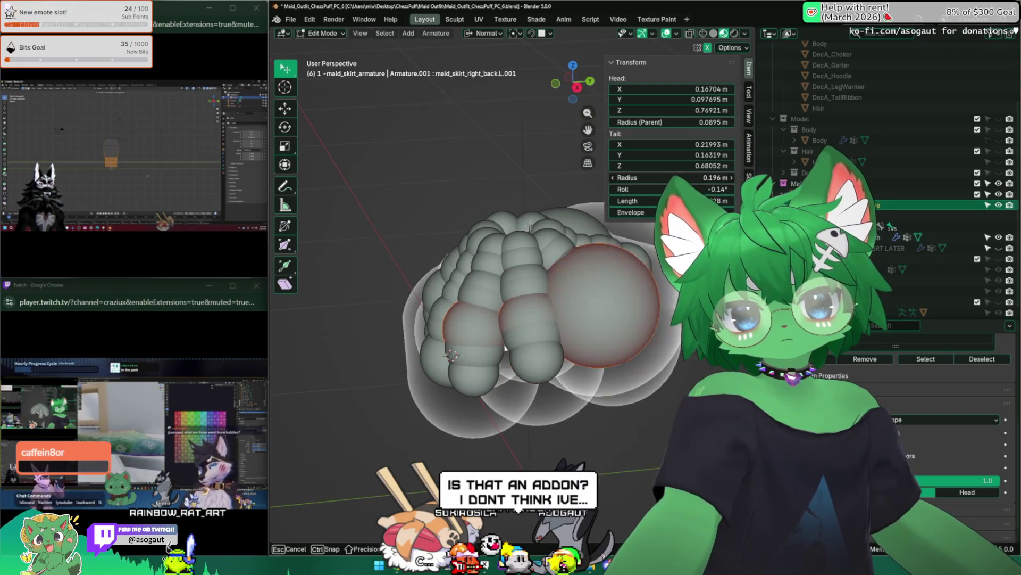
key(ctrl+z)
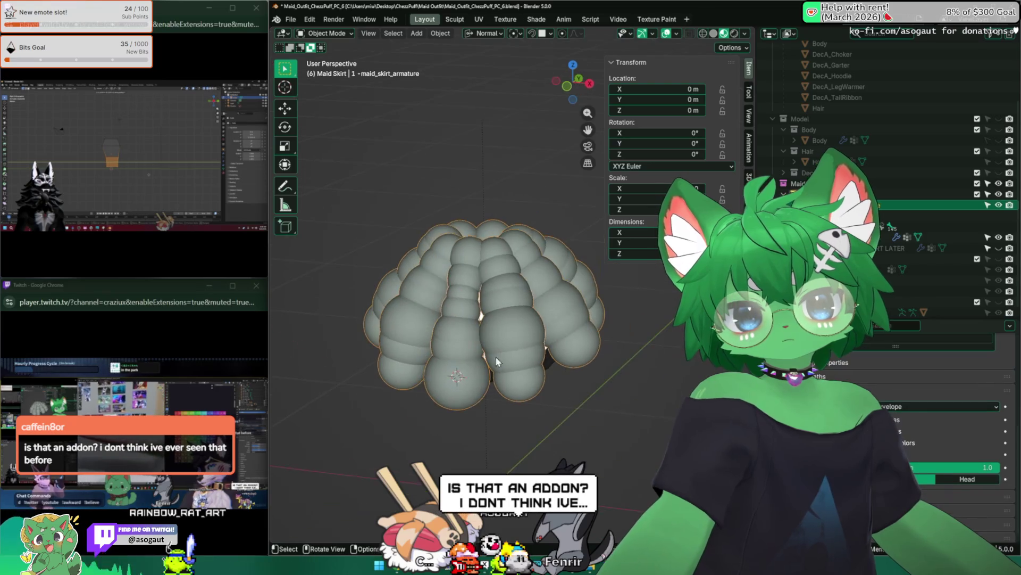
Return to object mode, review the envelope cluster from several sides and hide the sidebar
key(Tab)
mouse_move(466, 415)
middle_down()
mouse_move(575, 363)
mouse_move(511, 320)
middle_up()
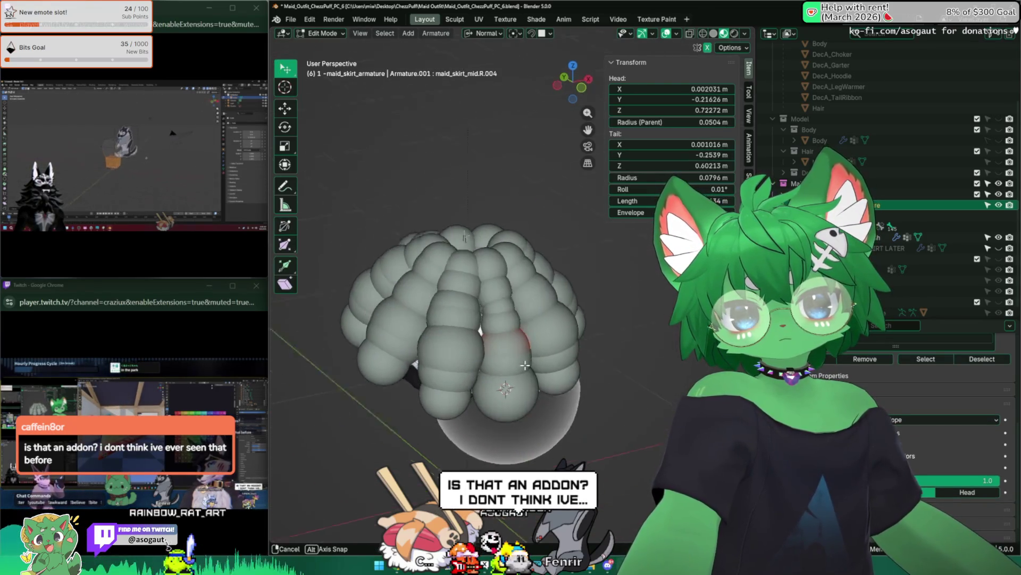
key(Tab)
mouse_move(478, 279)
middle_down()
mouse_move(438, 172)
mouse_move(486, 327)
middle_up()
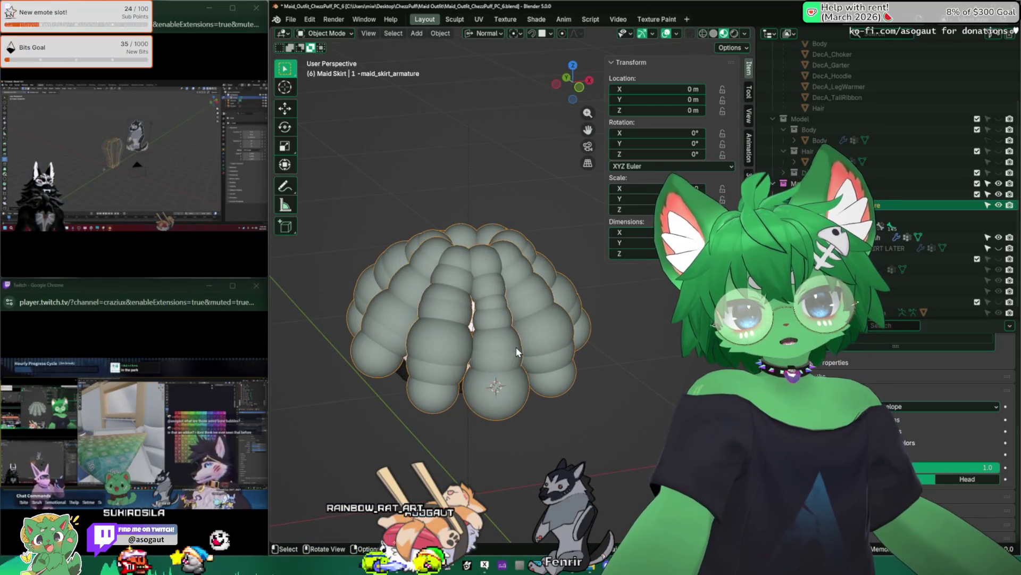
middle_drag(505, 292, 556, 352)
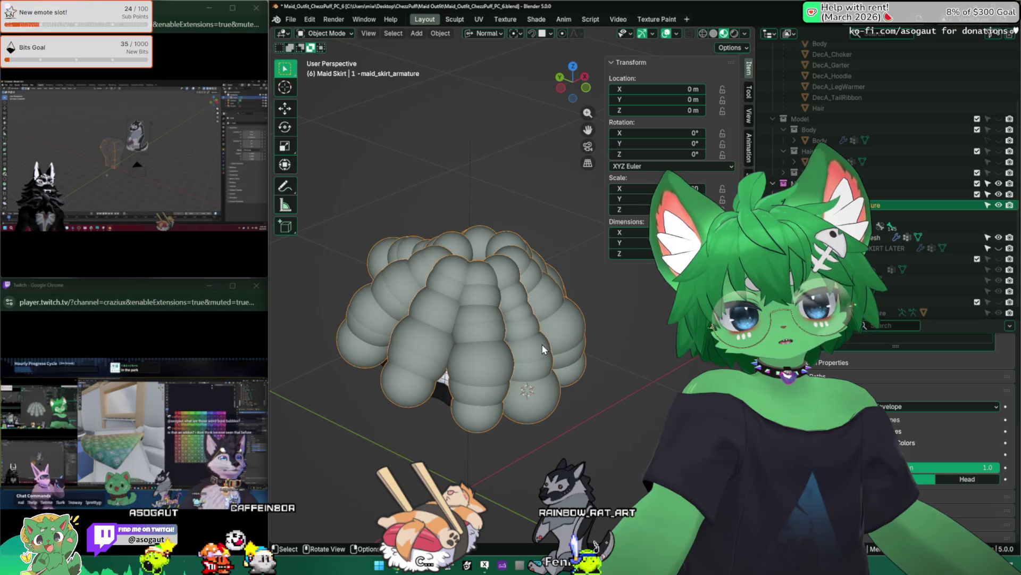
scroll(527, 331, up, 3)
mouse_move(522, 326)
middle_down()
mouse_move(495, 383)
mouse_move(477, 344)
mouse_move(487, 351)
middle_up()
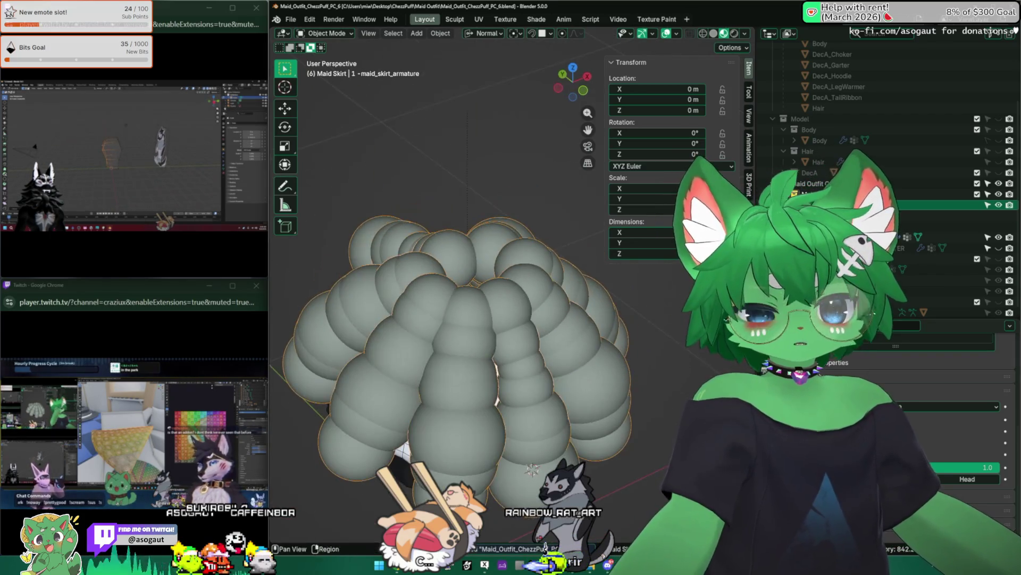
middle_drag(525, 384, 470, 435)
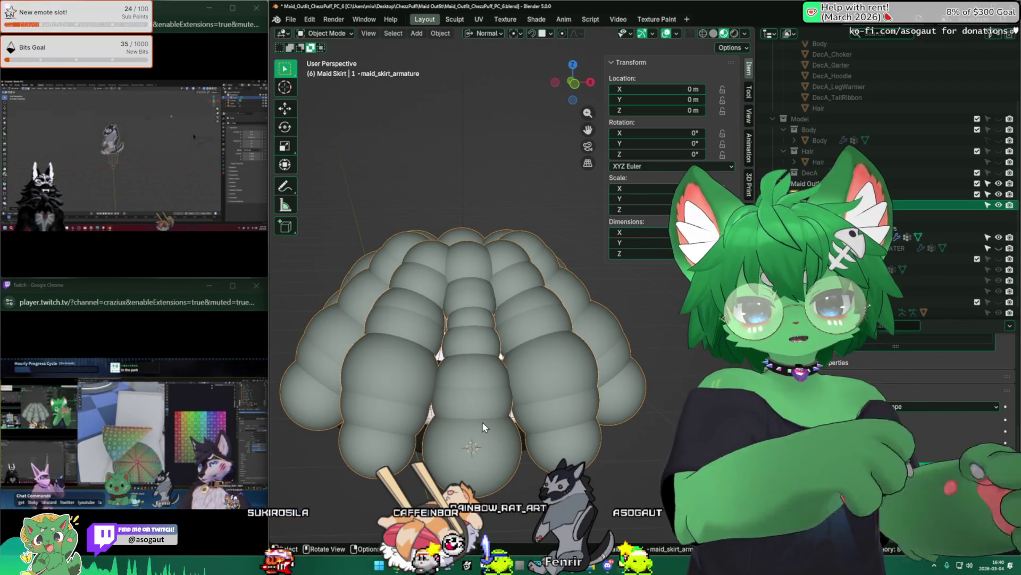
key(n)
middle_drag(502, 453, 524, 406)
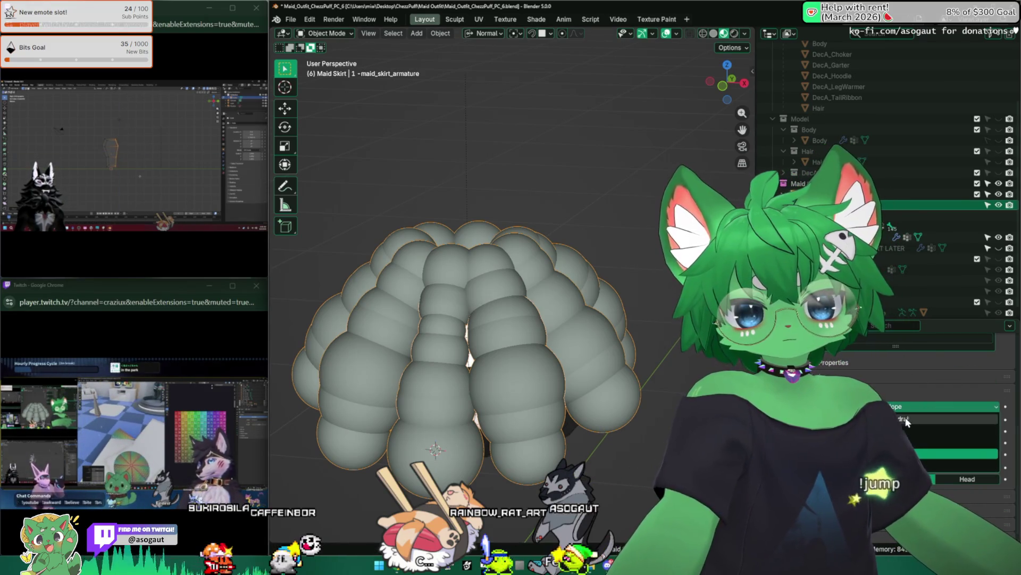
Display the bones as Octahedral and sketch explanatory annotation strokes over the skirt
click(907, 420)
mouse_move(447, 399)
middle_down()
mouse_move(502, 465)
mouse_move(510, 319)
middle_up()
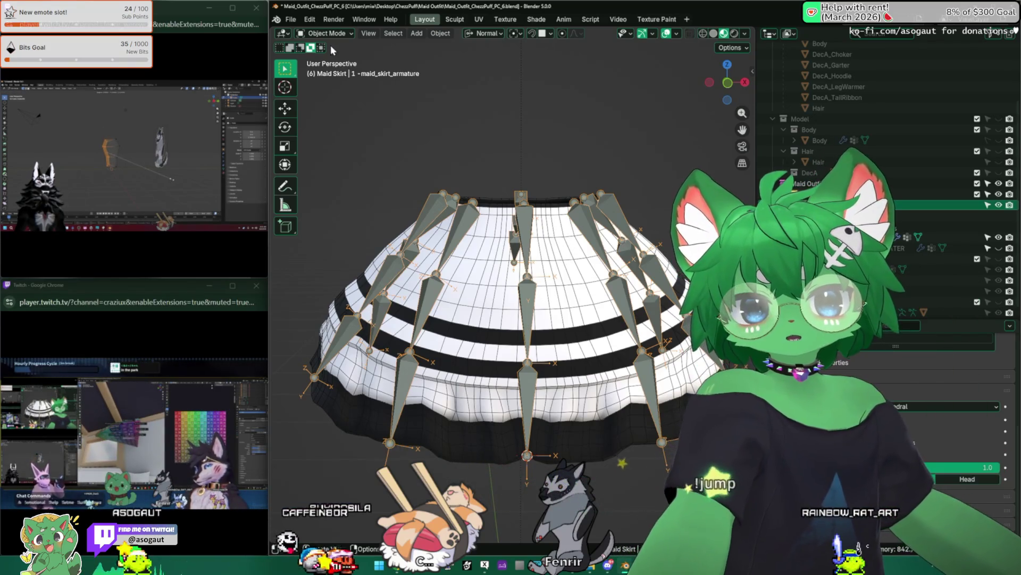
click(285, 186)
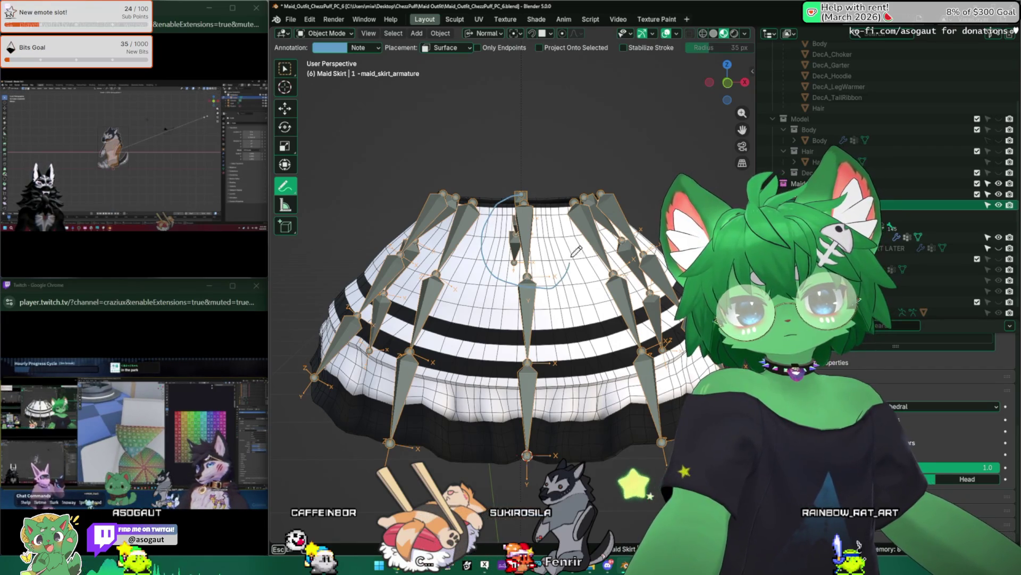
mouse_move(548, 278)
mouse_down()
mouse_move(466, 473)
mouse_move(600, 373)
mouse_up()
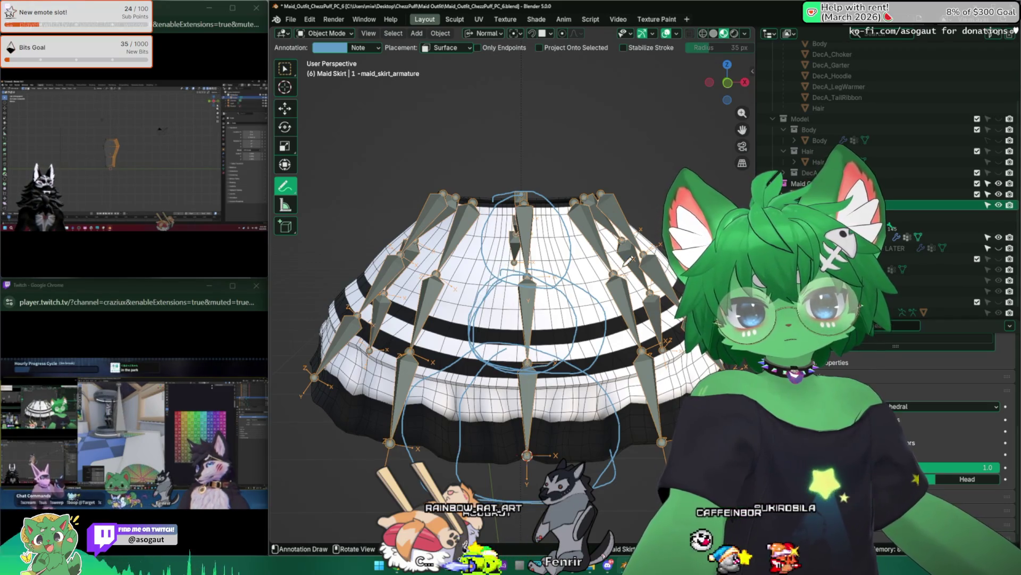
drag(570, 258, 574, 209)
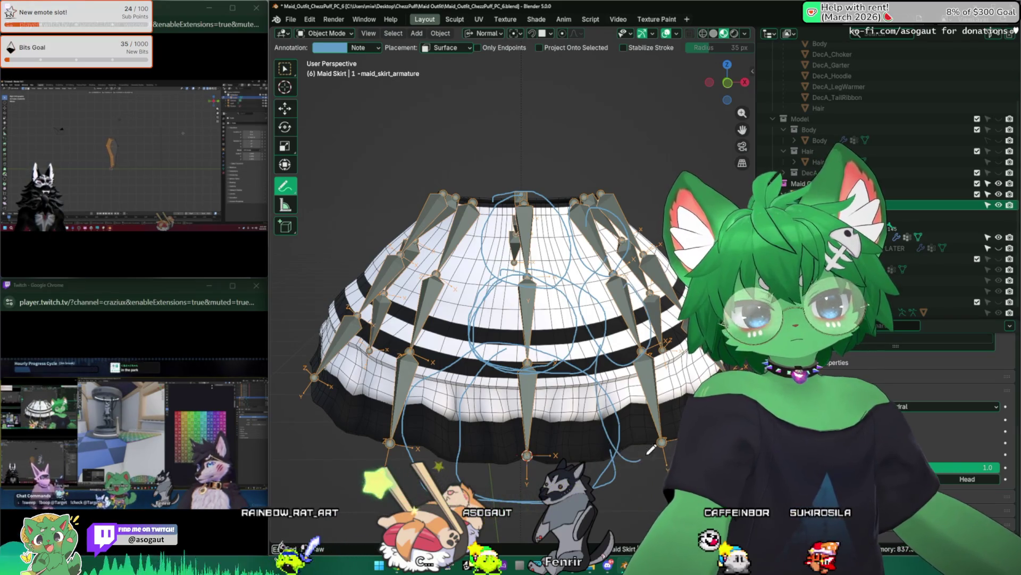
Erase the annotation strokes and switch back to box selection
middle_drag(647, 454, 515, 307)
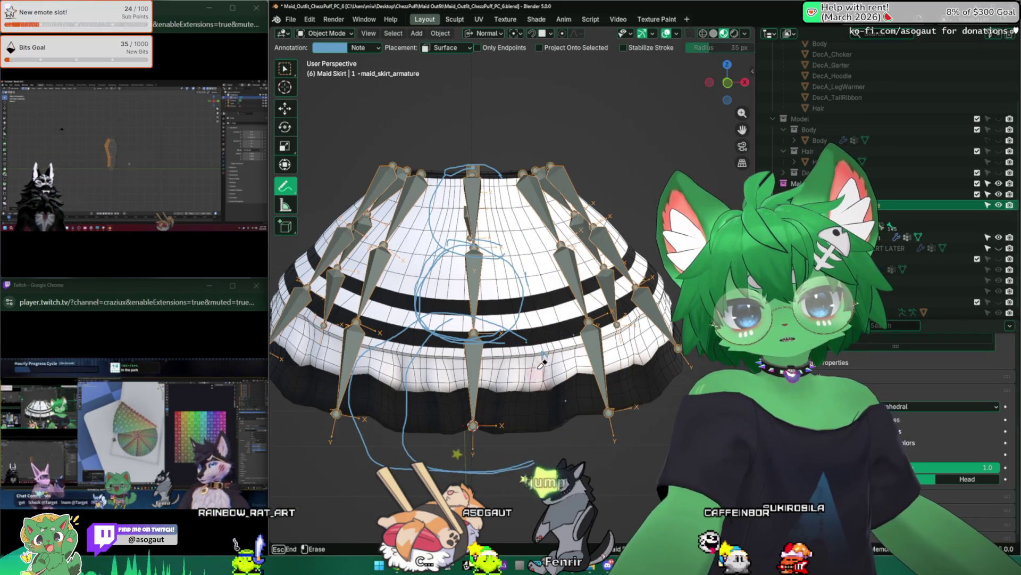
ctrl+drag(476, 479, 334, 413)
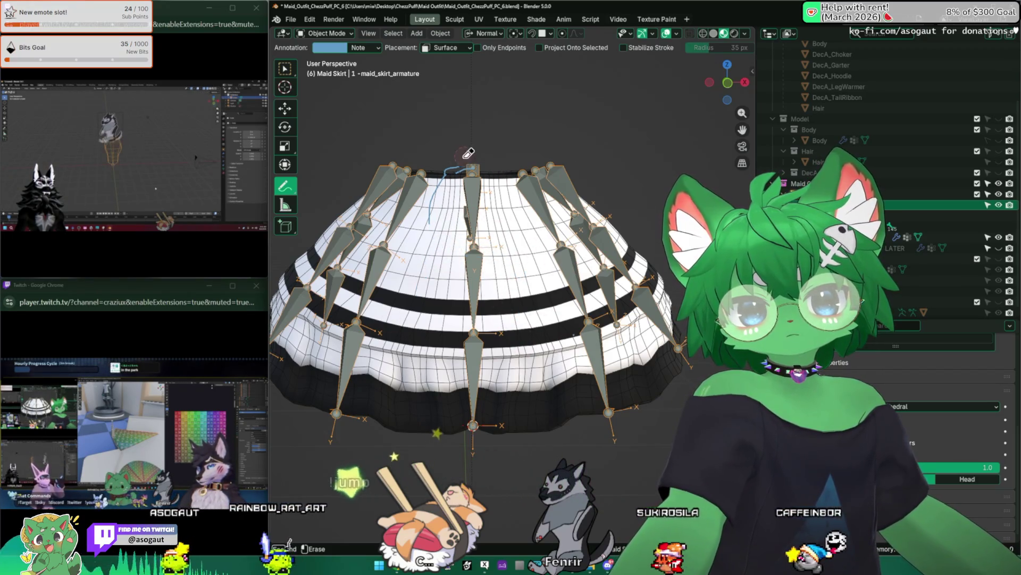
click(325, 34)
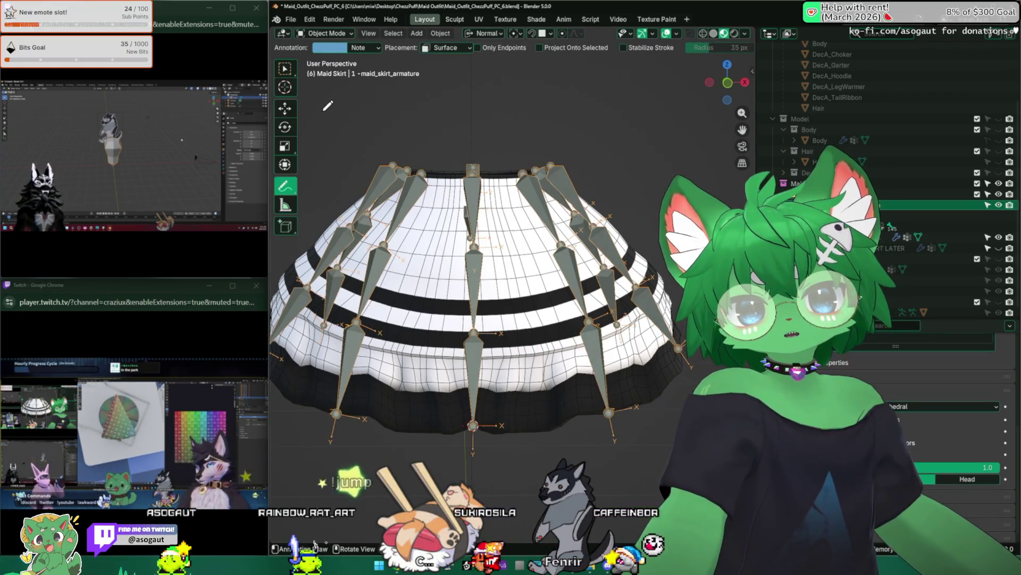
click(286, 70)
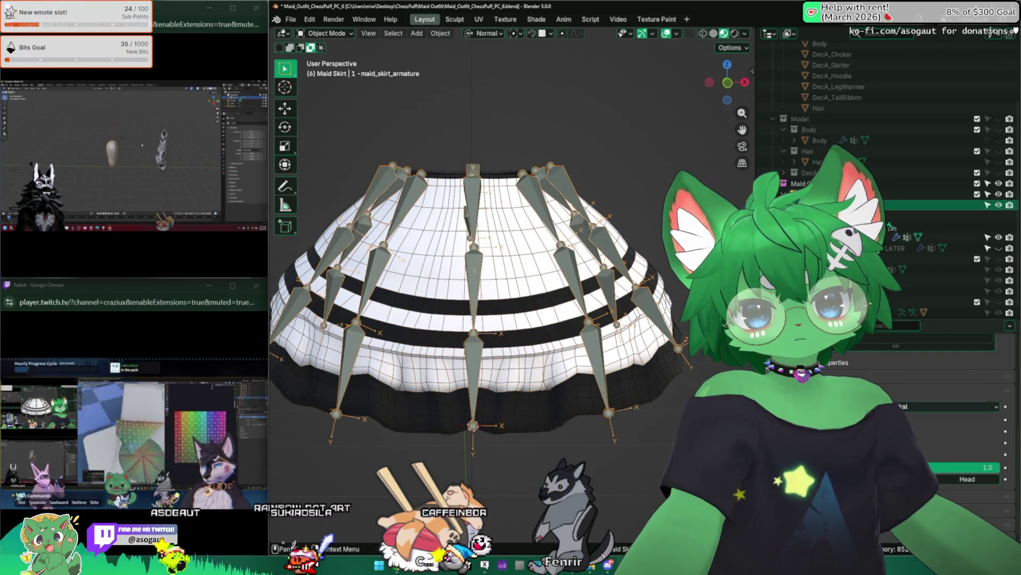
Set bone display back to Envelope, enter bone editing and select a bone in the cluster
click(951, 406)
click(950, 415)
mouse_move(512, 298)
middle_down()
mouse_move(465, 418)
mouse_move(452, 331)
middle_up()
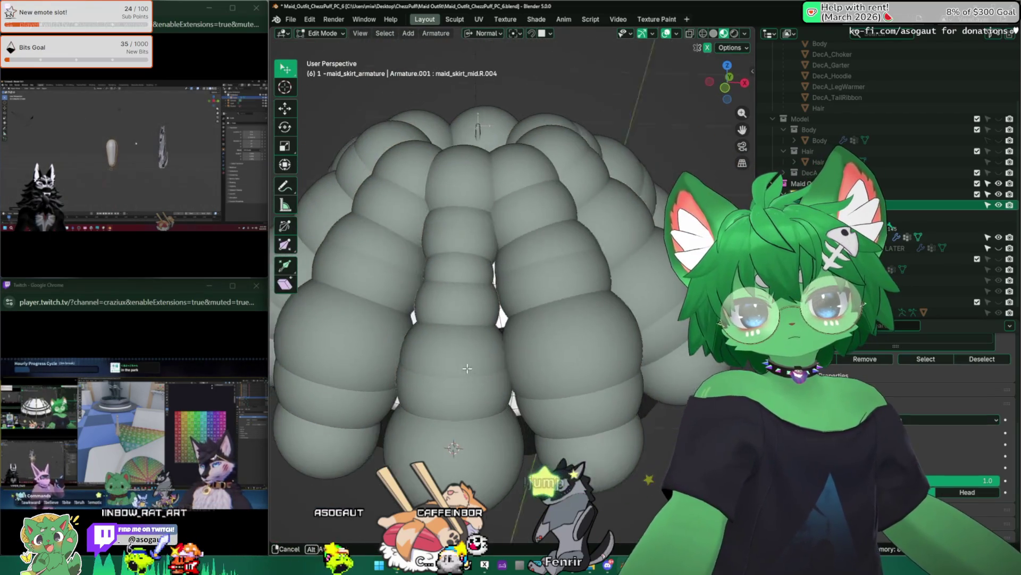
scroll(452, 330, down, 4)
key(Tab)
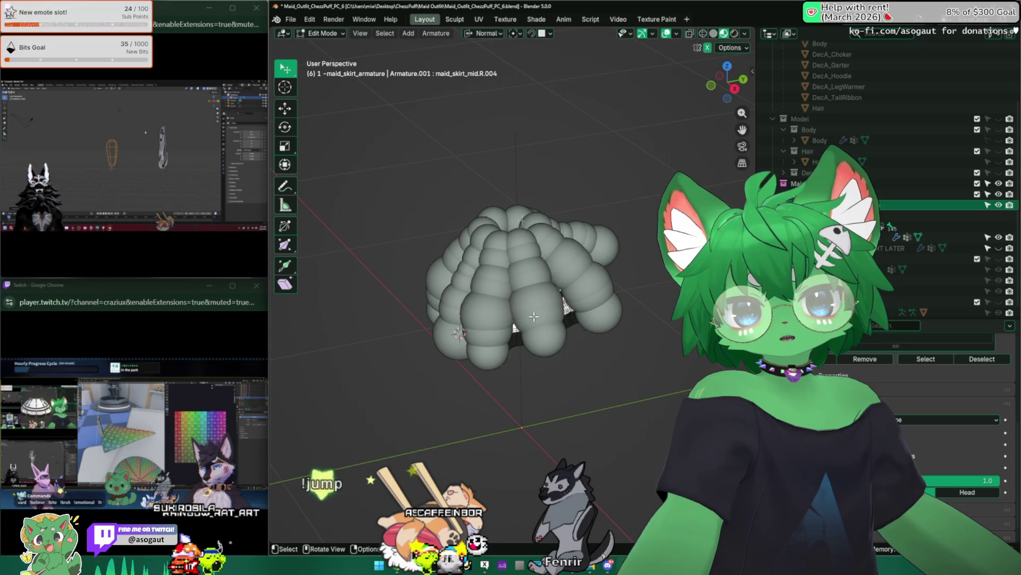
click(563, 321)
scroll(564, 321, up, 3)
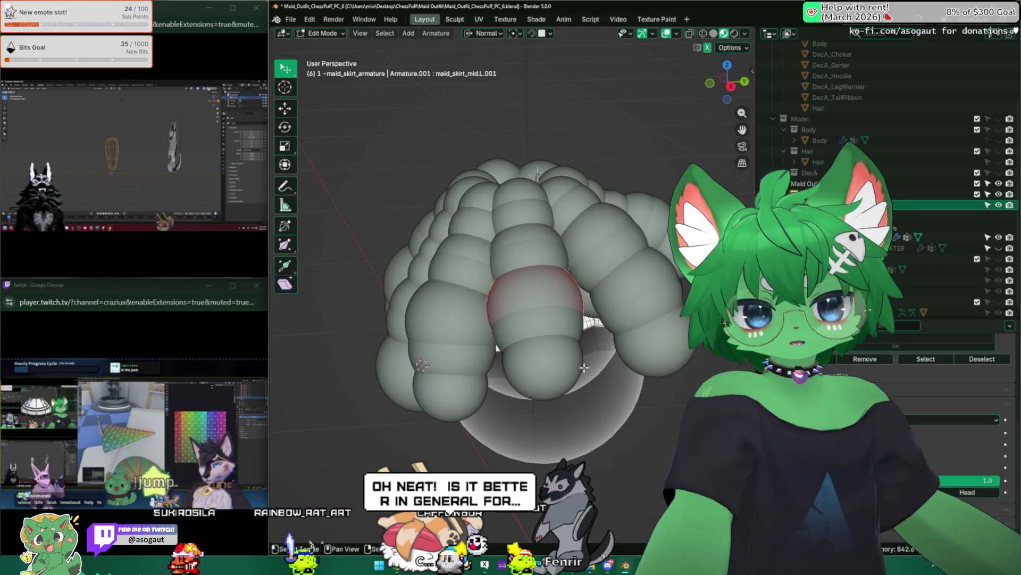
Inspect the envelopes from several angles and pick among overlapping bones, ending on maid_skirt_mid.L.001
middle_drag(594, 366, 439, 330)
scroll(538, 348, up, 1)
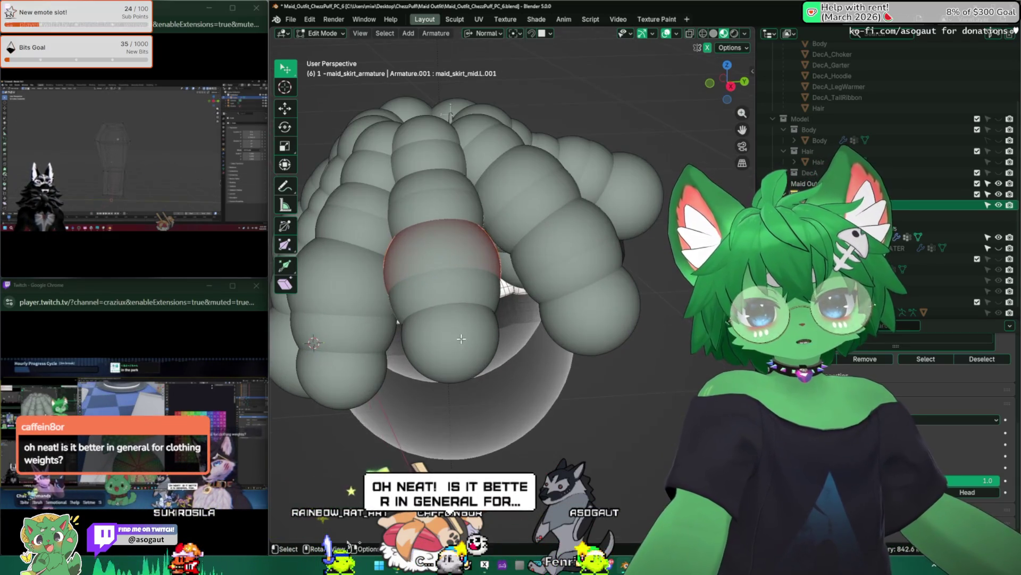
scroll(511, 351, up, 2)
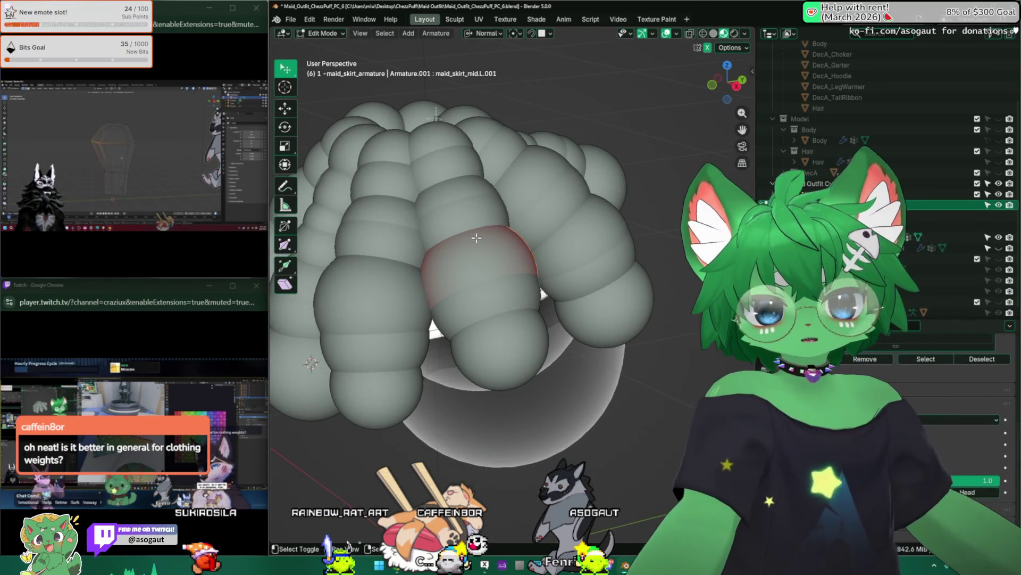
click(465, 244)
middle_drag(465, 241, 388, 274)
click(333, 291)
mouse_move(334, 291)
middle_down()
mouse_move(364, 281)
mouse_move(479, 311)
middle_up()
scroll(363, 281, down, 2)
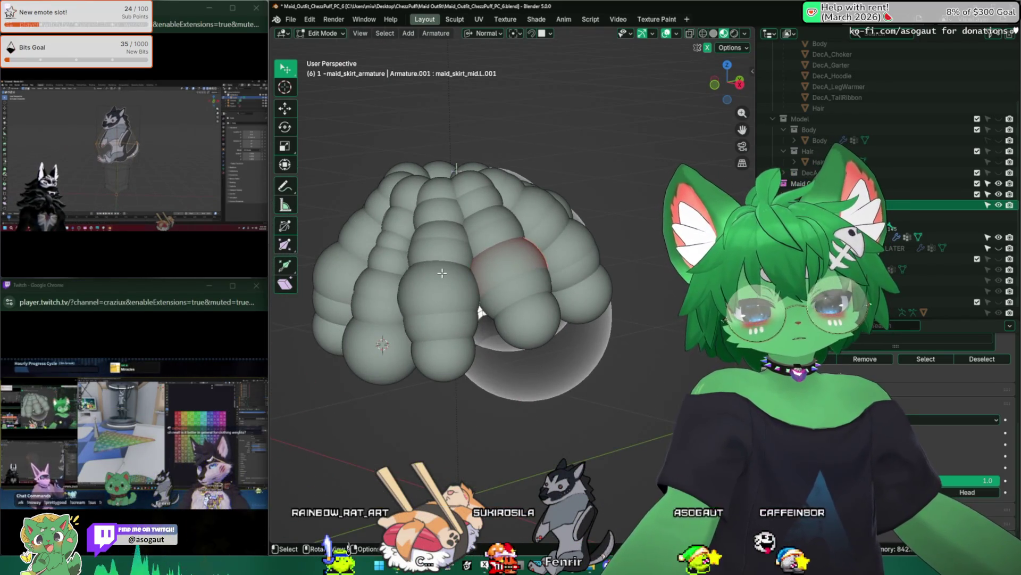
scroll(479, 311, up, 1)
middle_drag(528, 258, 512, 282)
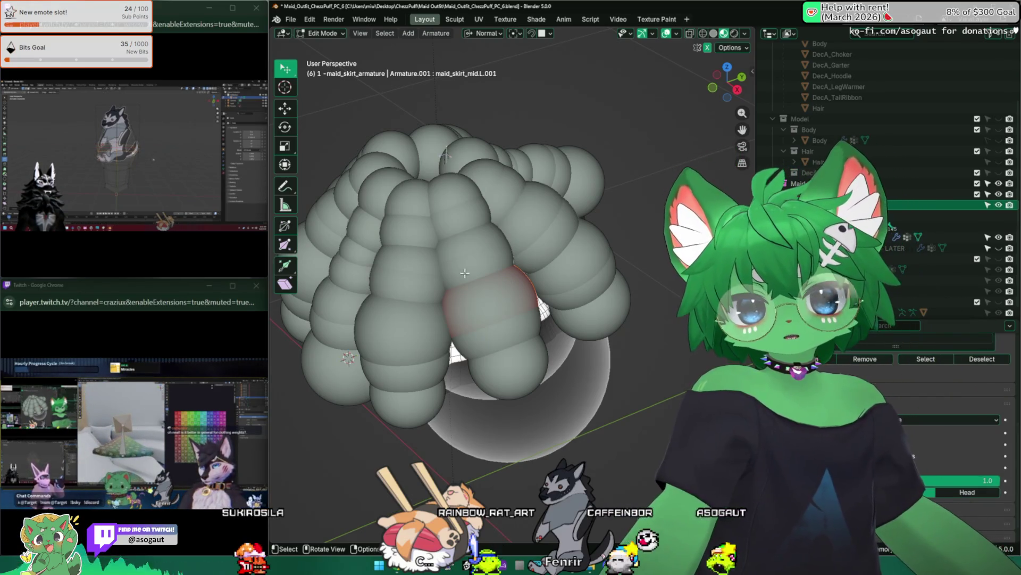
alt+click(511, 282)
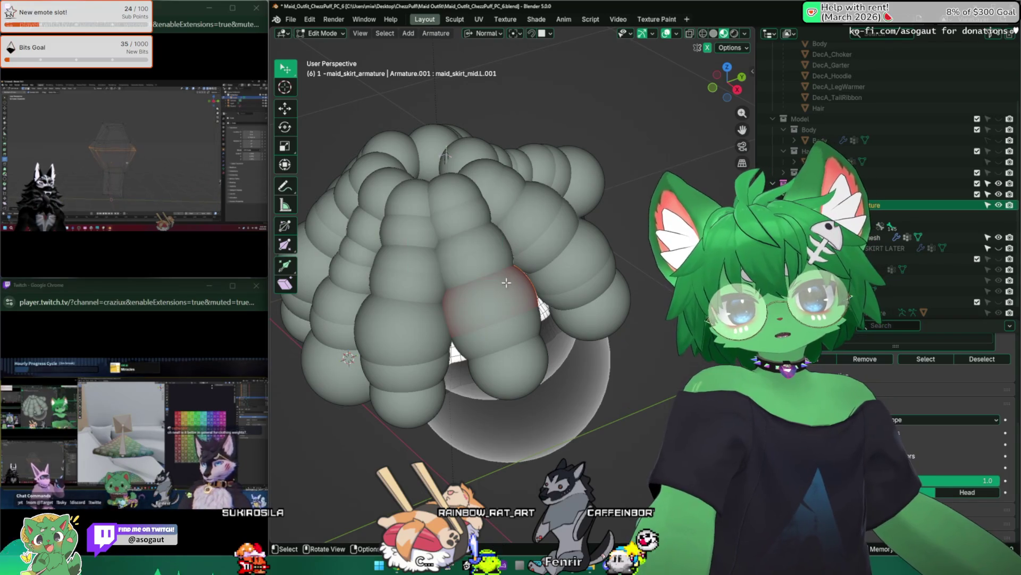
click(453, 269)
mouse_move(515, 344)
middle_down()
mouse_move(490, 227)
mouse_move(421, 238)
mouse_move(501, 245)
mouse_move(513, 226)
middle_up()
scroll(490, 227, up, 3)
scroll(490, 228, down, 3)
scroll(448, 239, up, 3)
scroll(421, 239, down, 2)
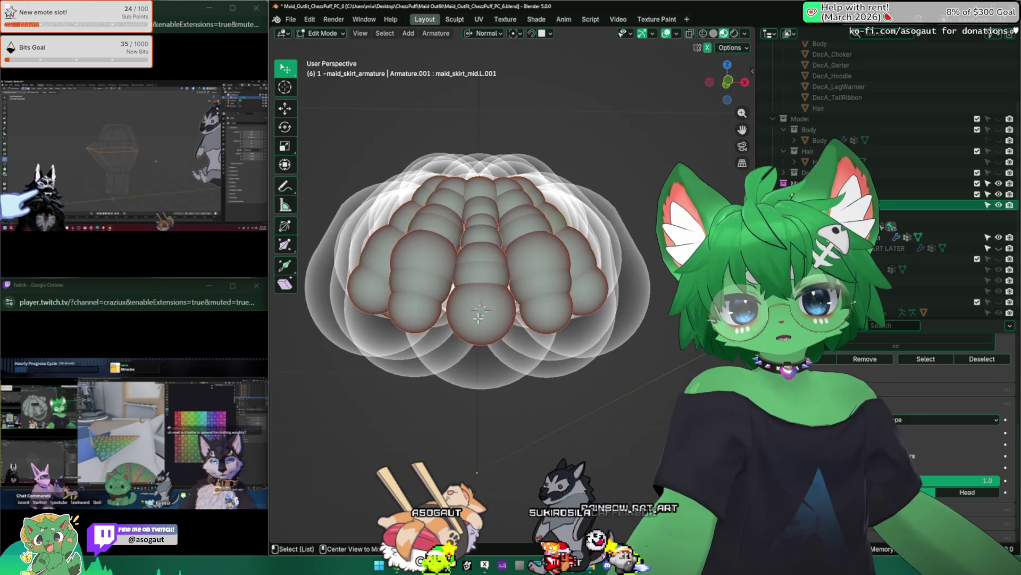
Resize maid_skirt_mid.R.006's envelope with Alt+S, return to object mode and save the file
click(479, 320)
scroll(515, 271, up, 3)
key(n)
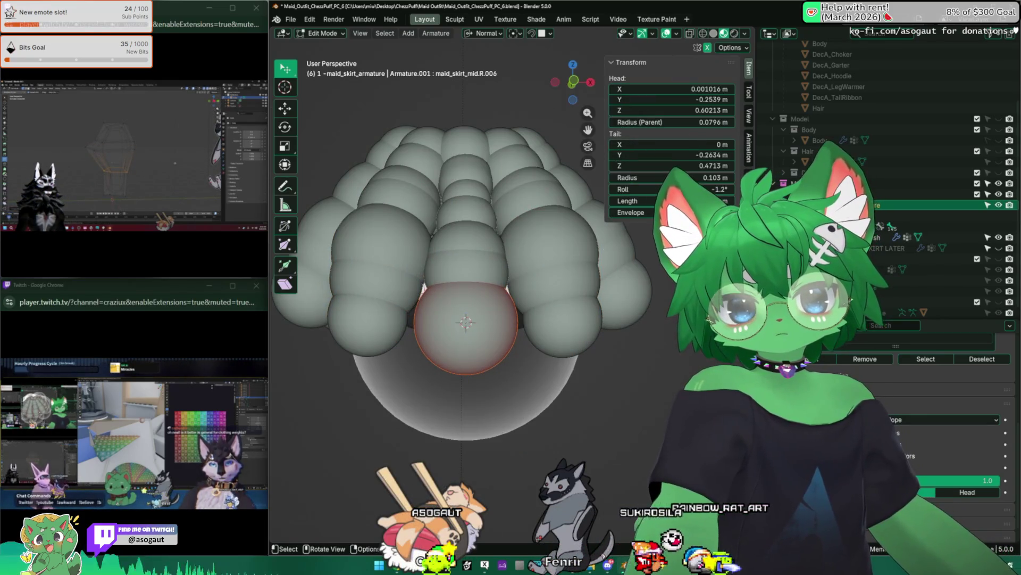
scroll(479, 320, up, 1)
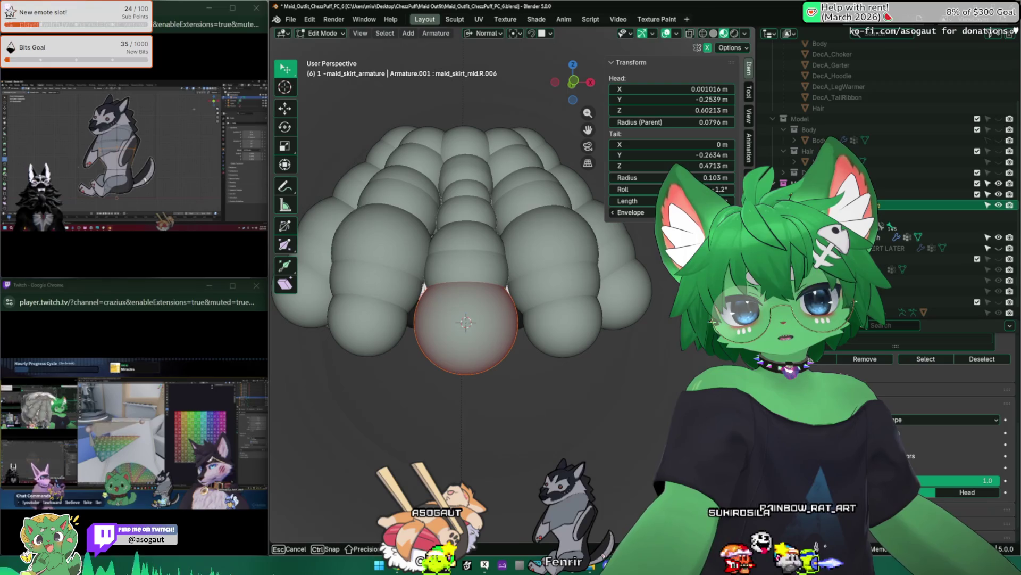
key(alt+s)
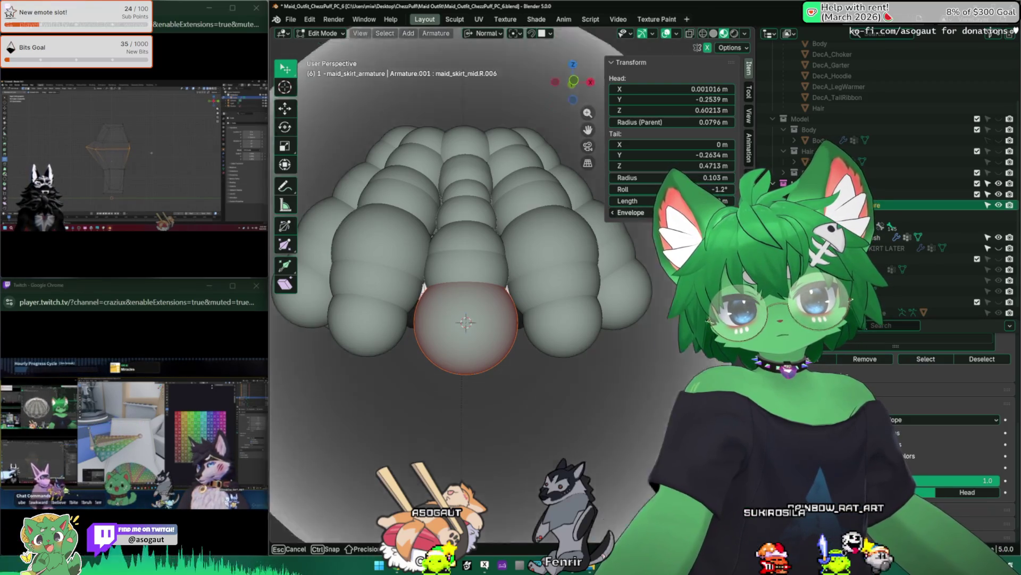
click(465, 321)
middle_drag(466, 321, 615, 365)
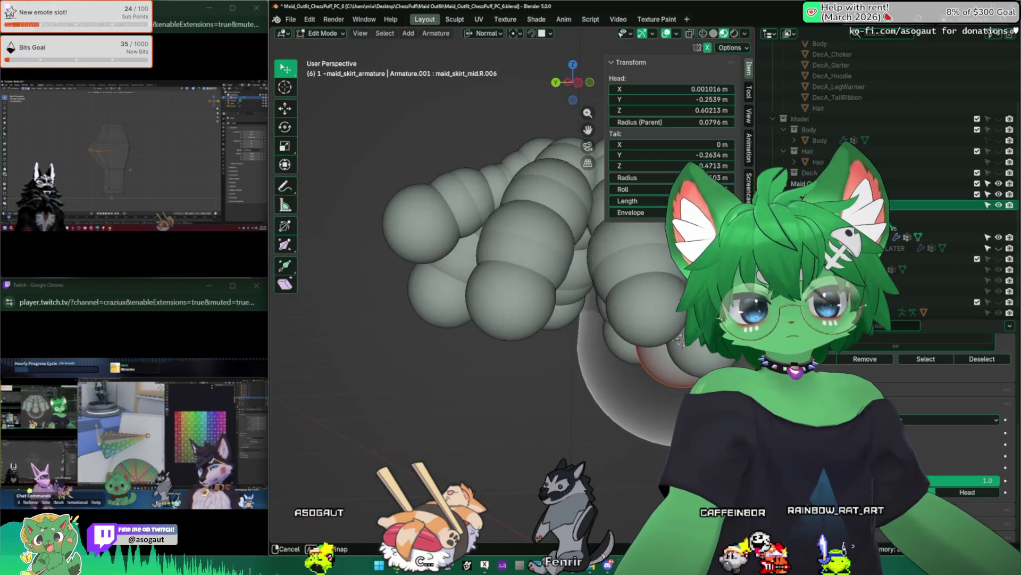
key(Tab)
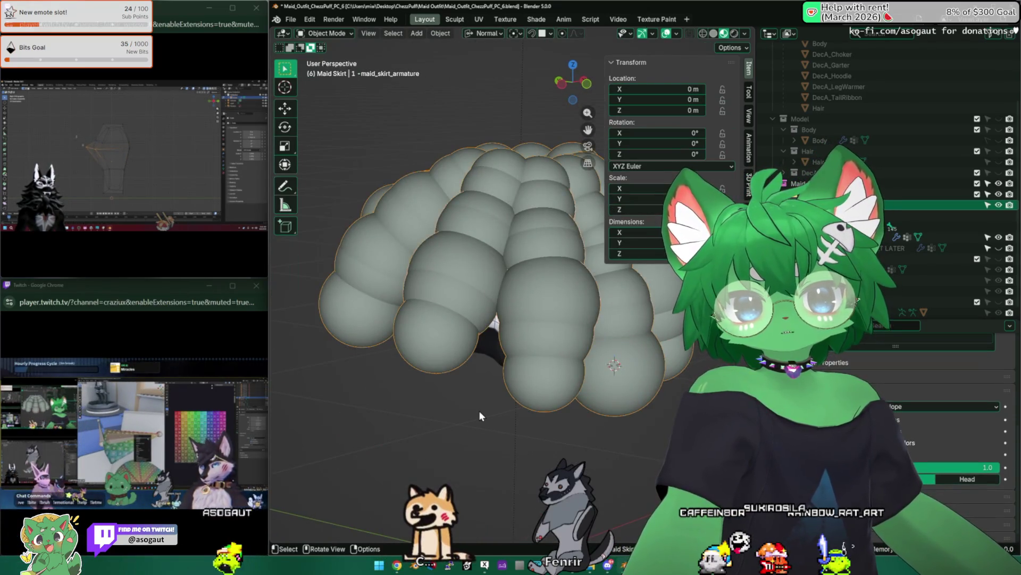
key(ctrl+s)
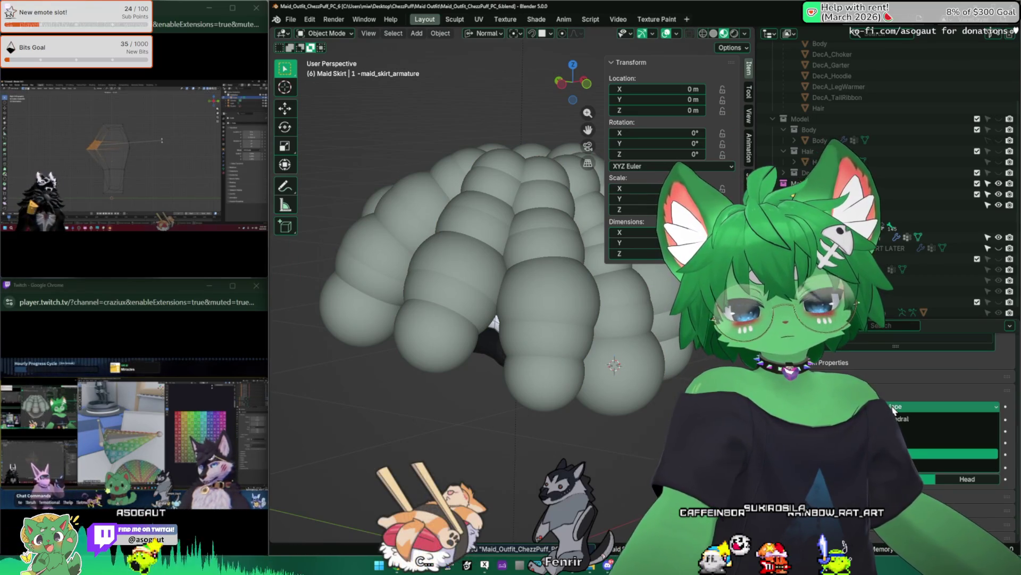
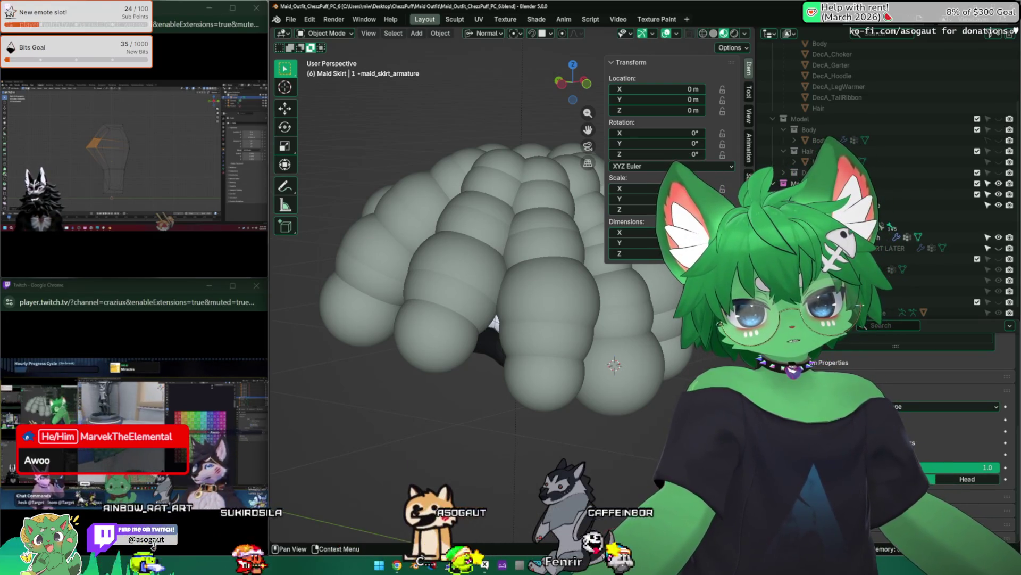
Set the skirt armature's Viewport Display > Display As to Octahedral and hide the sidebar
click(914, 412)
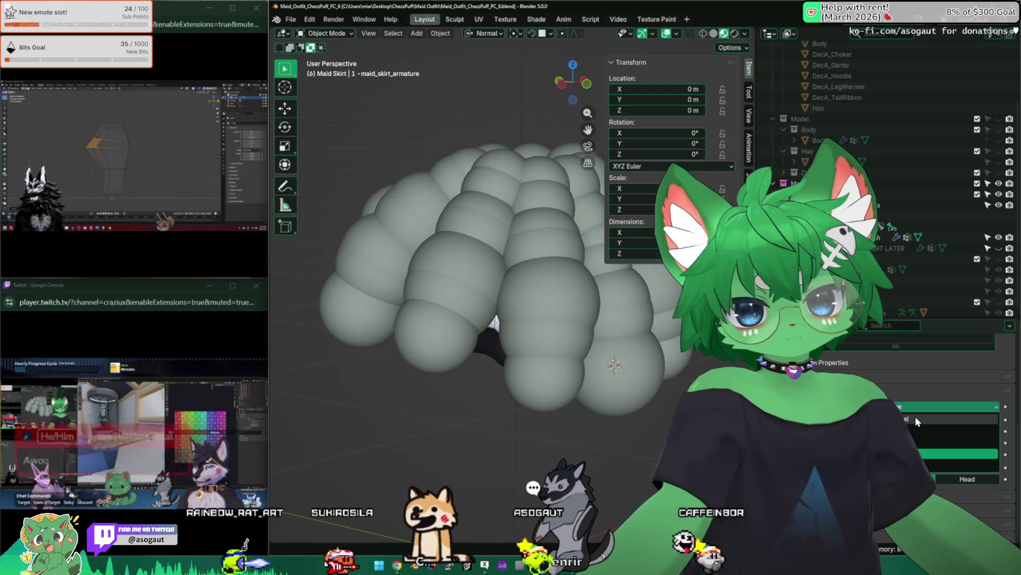
scroll(479, 280, down, 5)
mouse_move(479, 279)
middle_down()
mouse_move(491, 348)
mouse_move(594, 349)
mouse_move(497, 196)
mouse_move(511, 221)
middle_up()
key(n)
scroll(511, 221, up, 3)
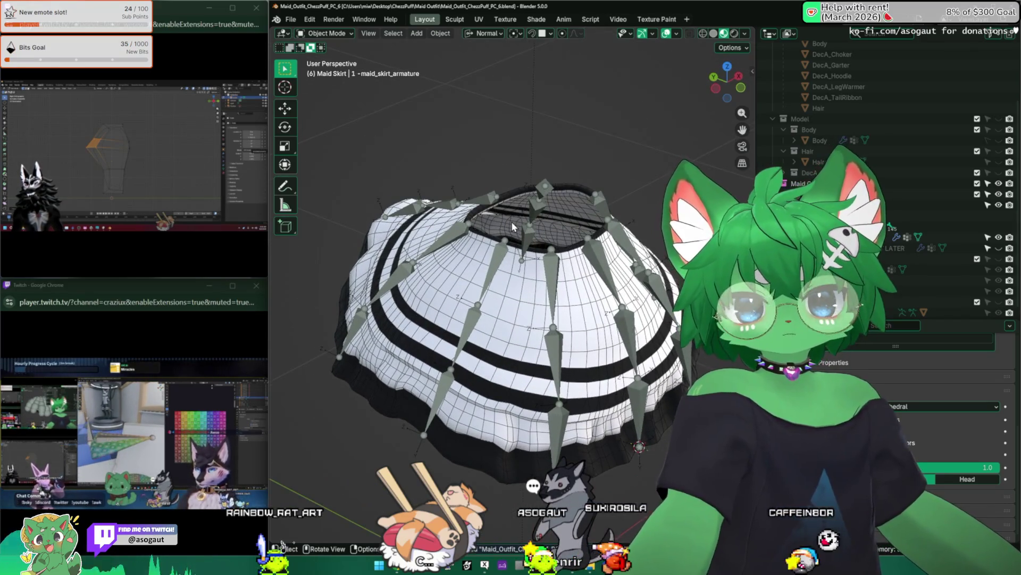
scroll(512, 226, down, 3)
Select the skirt armature, then make the maid skirt mesh the selected object
middle_drag(512, 221, 527, 263)
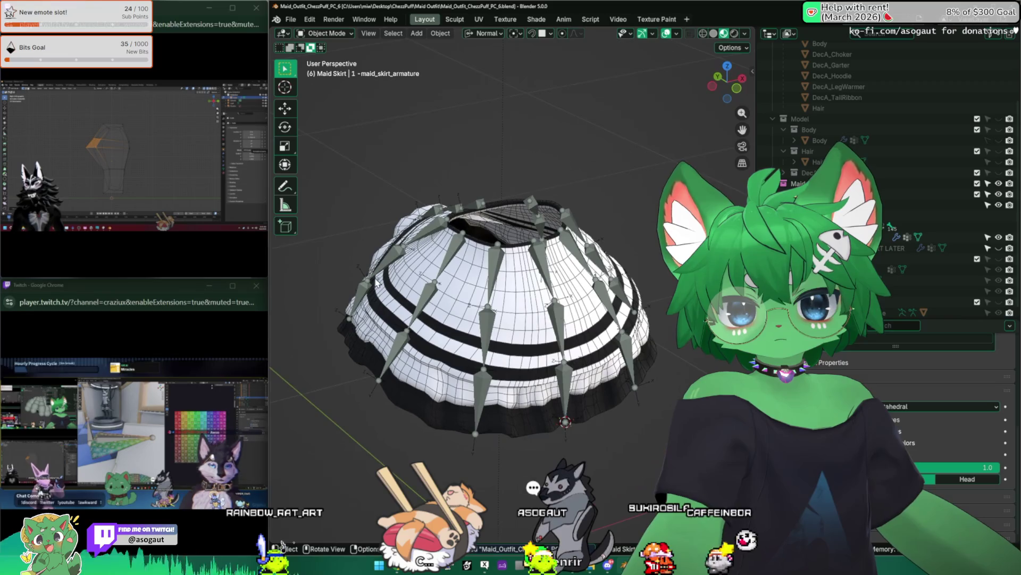
scroll(465, 239, up, 1)
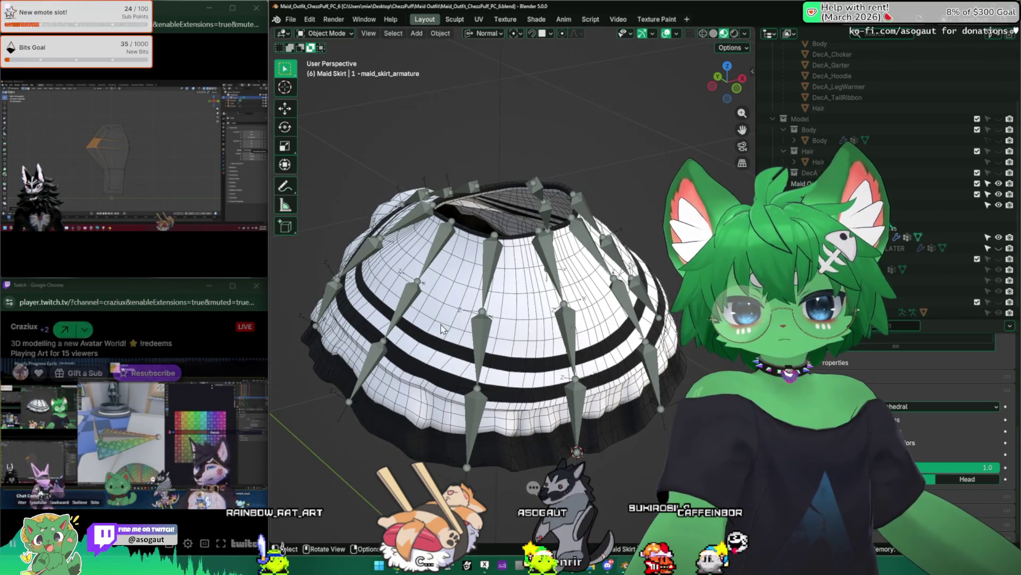
middle_drag(495, 275, 504, 287)
click(511, 263)
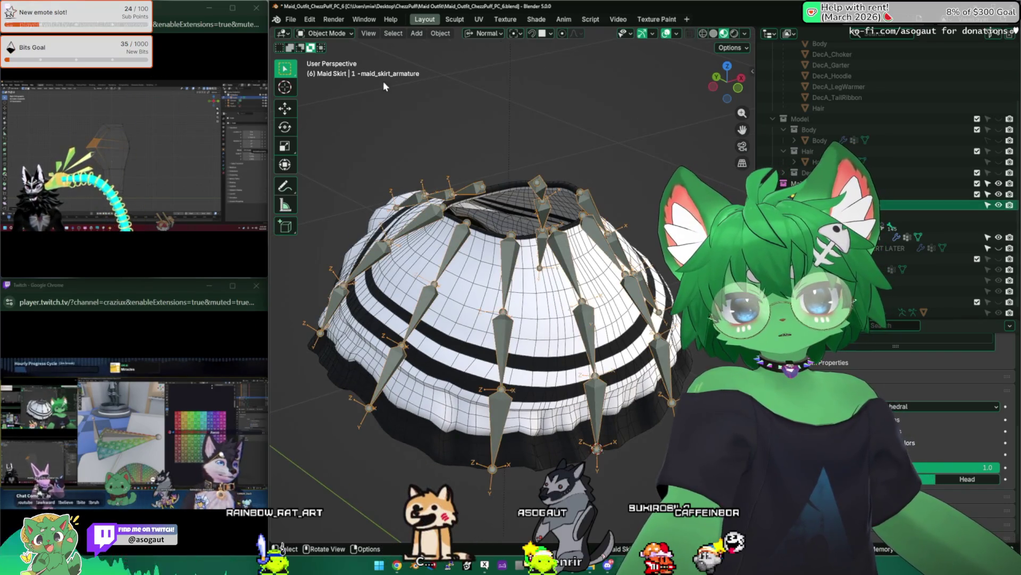
click(422, 168)
middle_drag(422, 172, 399, 121)
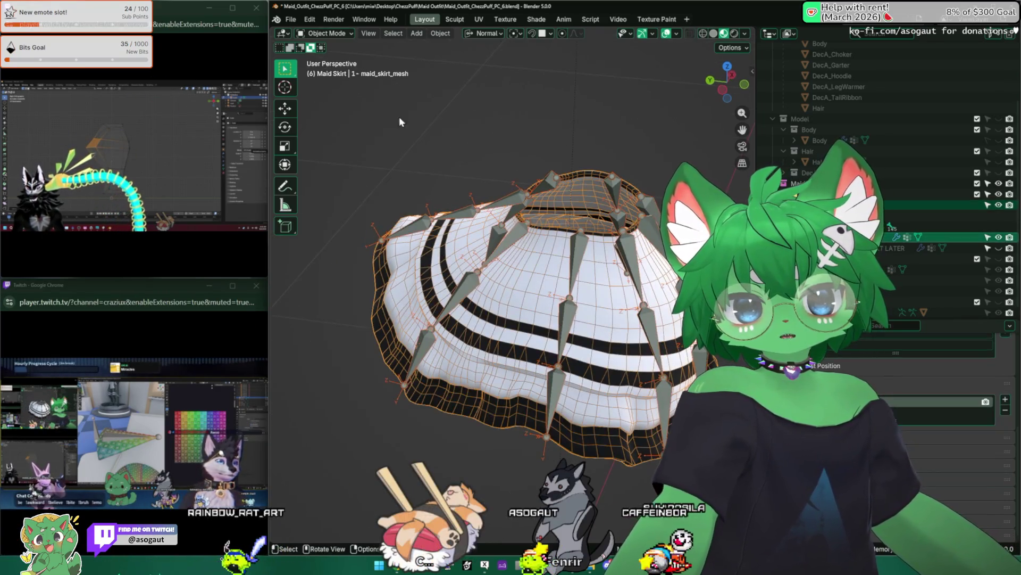
Switch the maid skirt mesh into Weight Paint mode
click(323, 34)
click(330, 91)
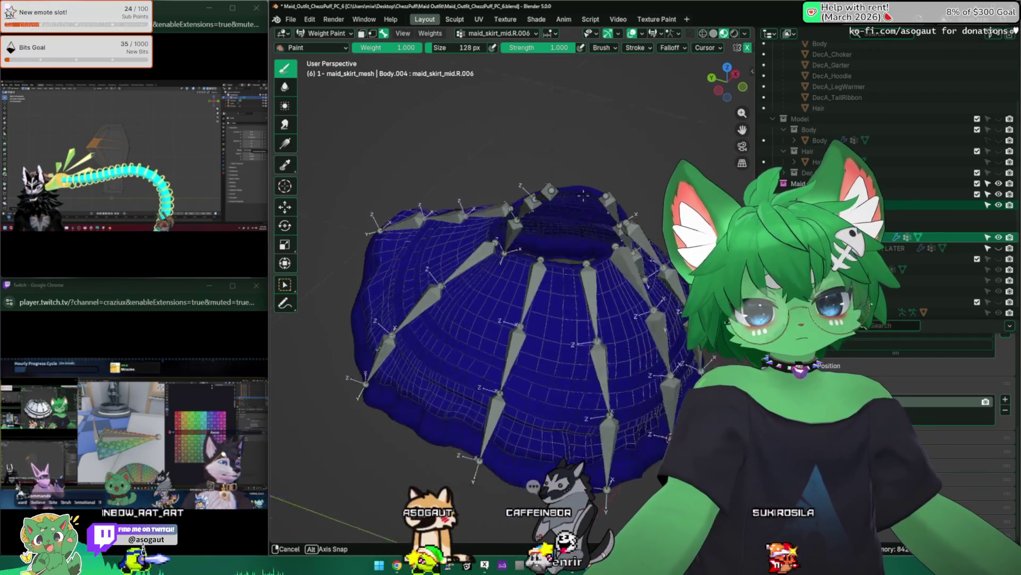
middle_drag(447, 279, 478, 240)
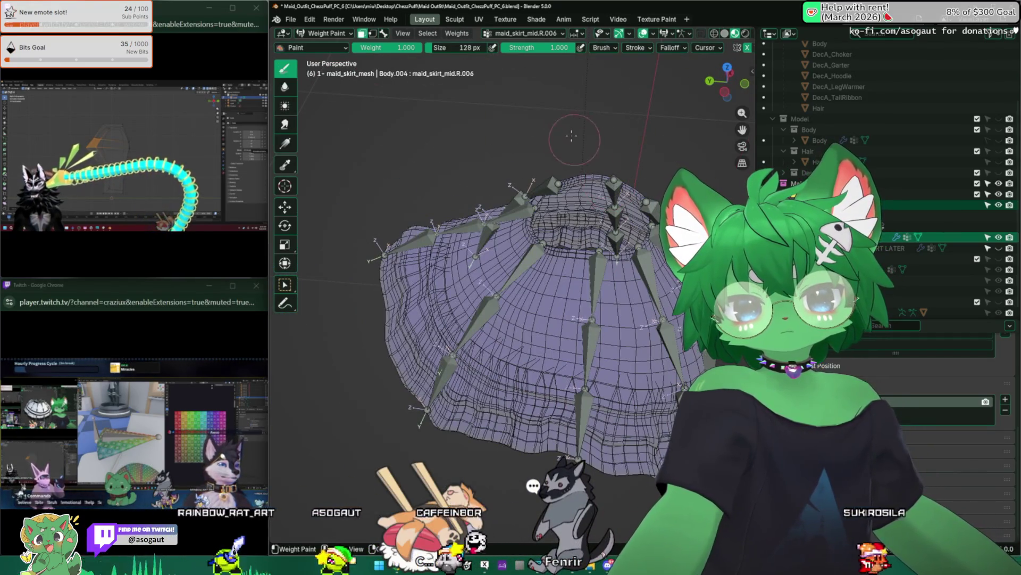
middle_drag(555, 96, 478, 89)
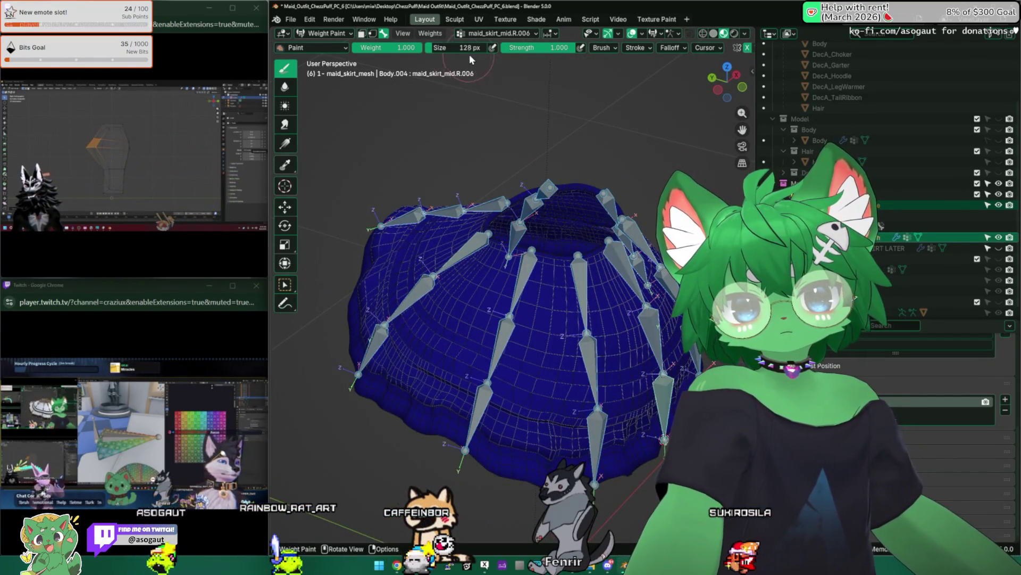
Assign automatic weights from the skirt bones via Weights > Assign Automatic from Bones and inspect the result
click(430, 33)
click(443, 46)
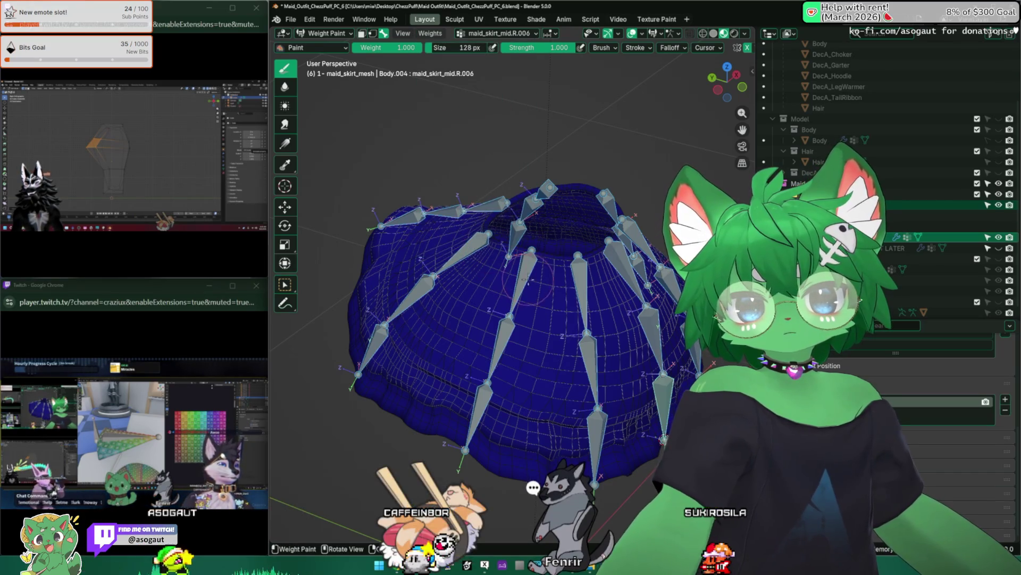
middle_drag(549, 239, 553, 190)
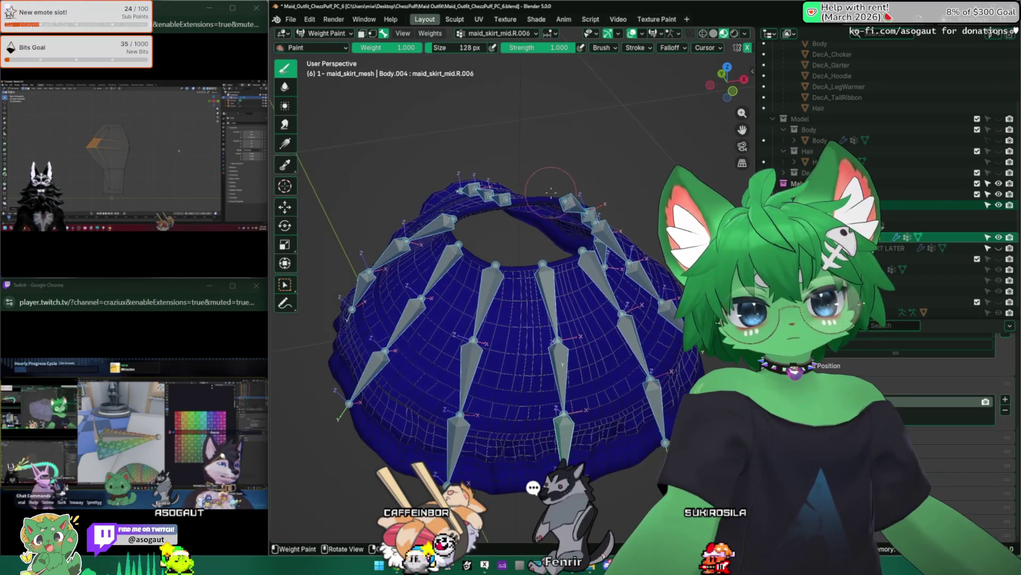
middle_drag(483, 175, 523, 155)
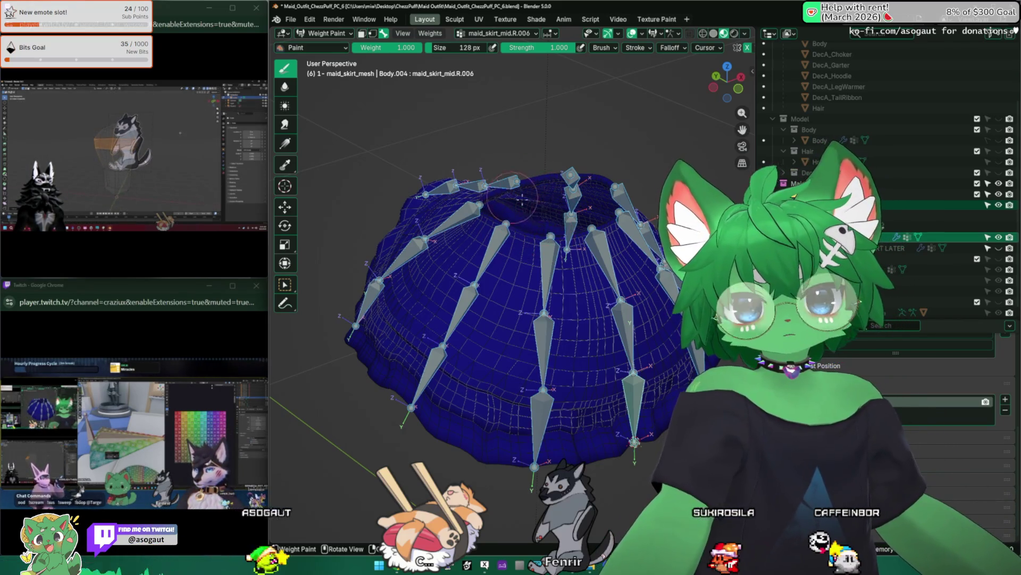
middle_drag(511, 199, 513, 275)
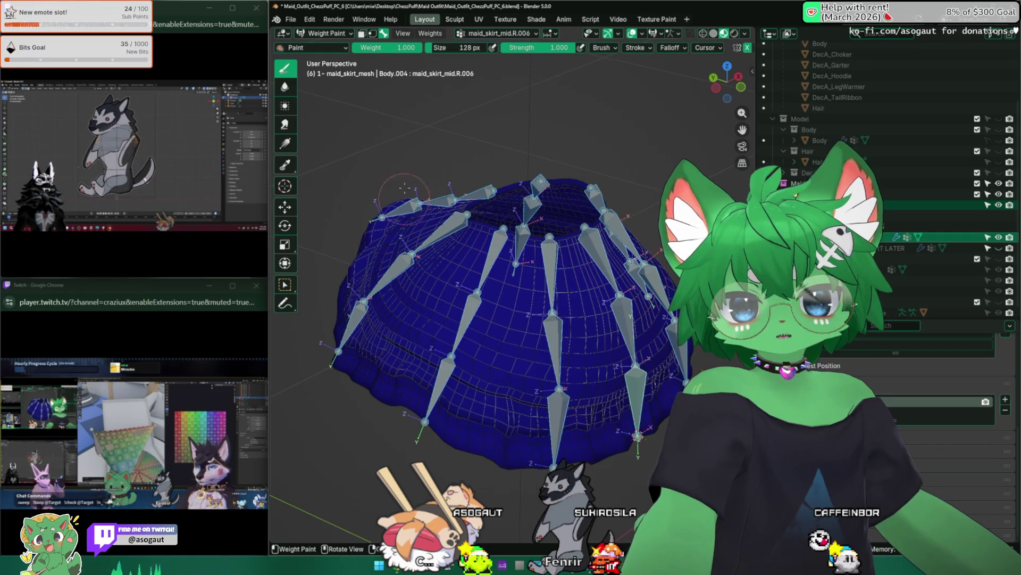
click(430, 34)
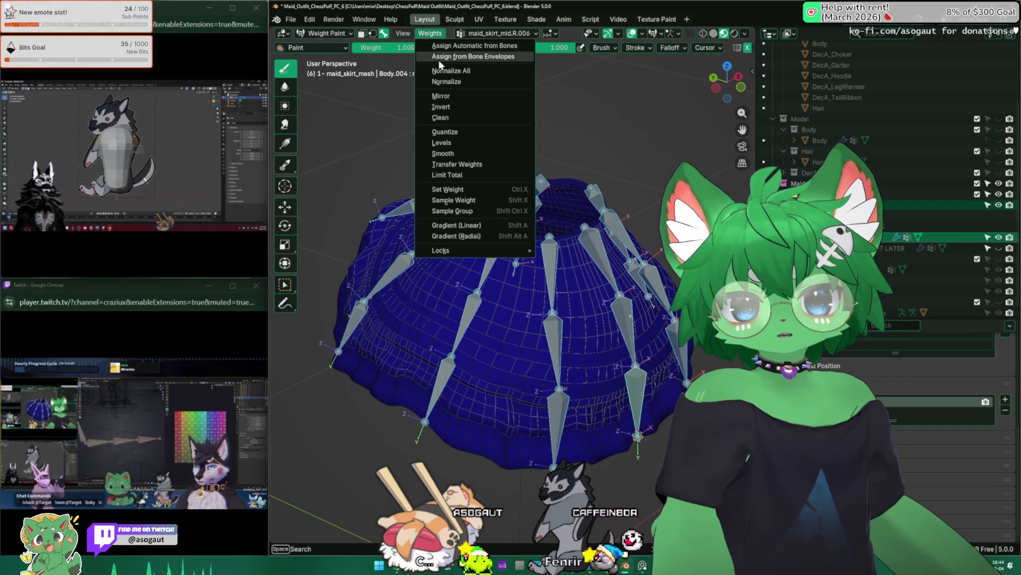
Assign the skirt weights from the bone envelopes and check a side bone's heatmap
click(474, 57)
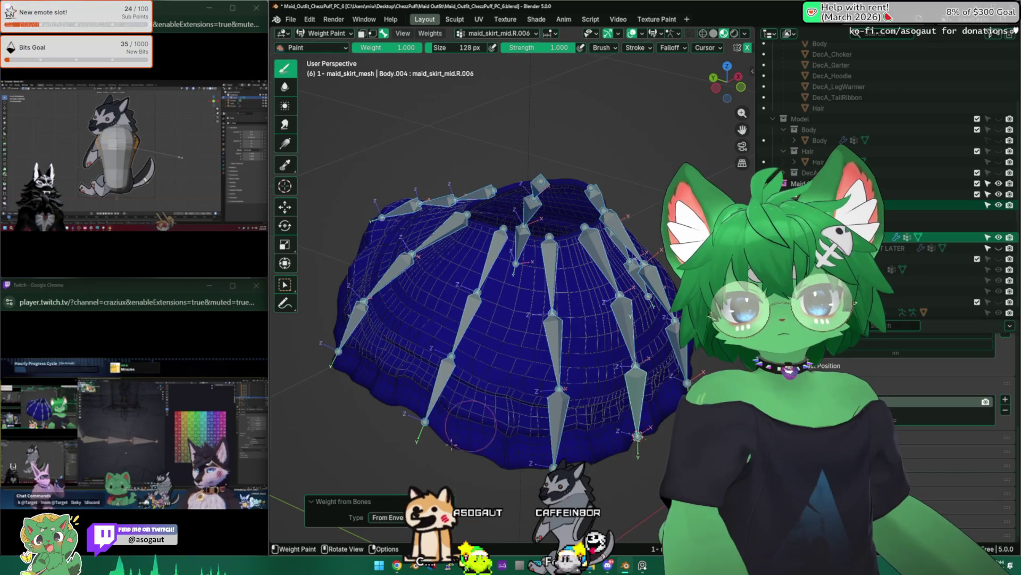
click(388, 518)
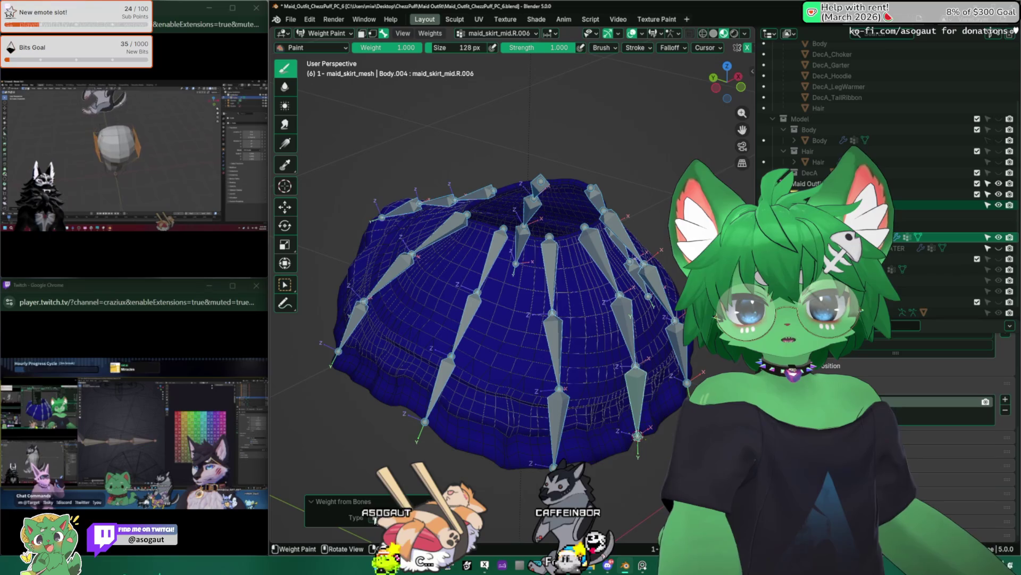
middle_drag(495, 319, 448, 303)
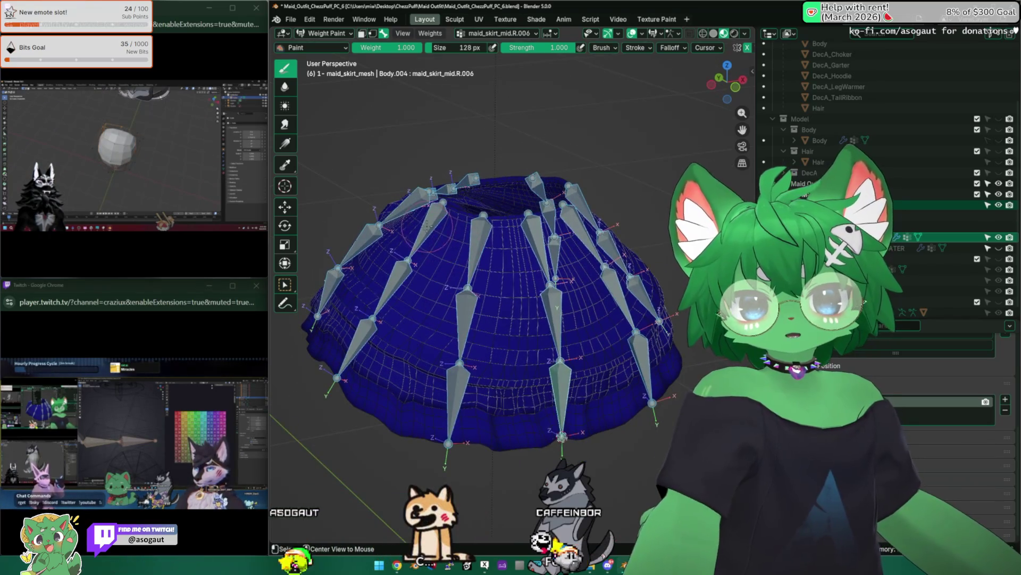
ctrl+click(437, 210)
Test-rotate maid_skirt_mid.R.001, mid.R, mid.R.002 and front_right.R.002 to check their deformation
ctrl+click(399, 264)
key(r)
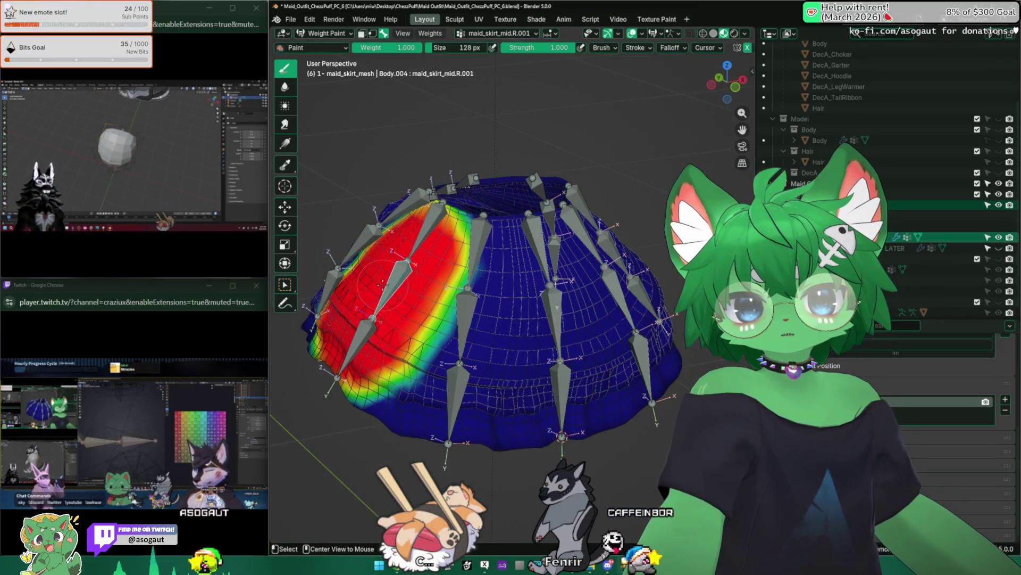
click(363, 318)
ctrl+click(375, 327)
scroll(495, 303, down, 3)
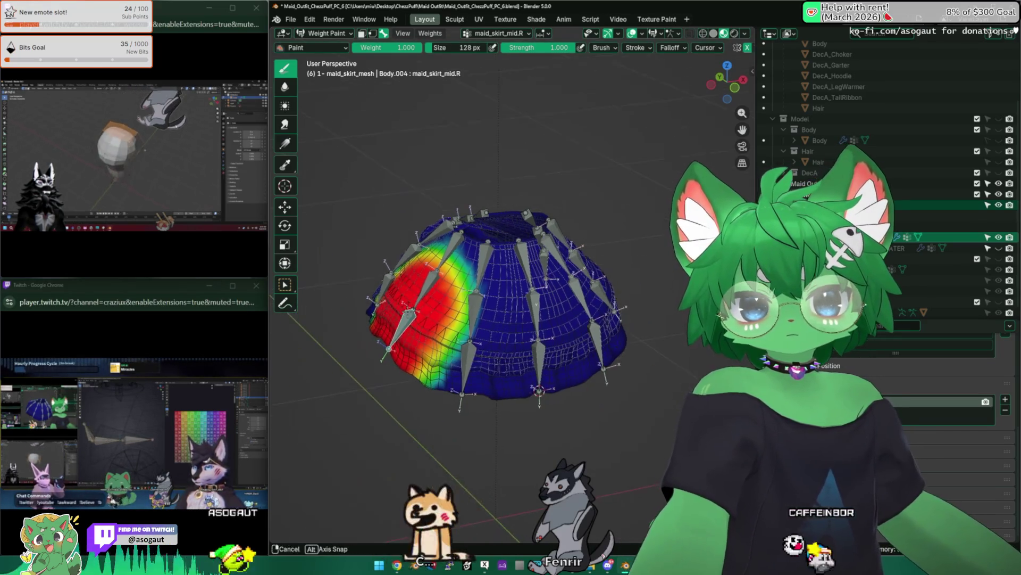
ctrl+click(435, 267)
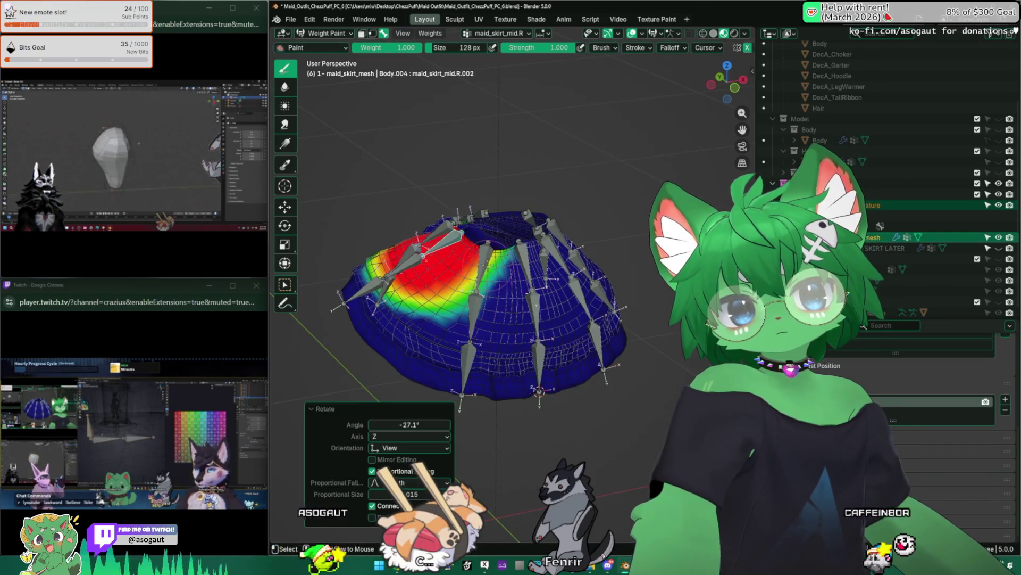
middle_drag(495, 303, 558, 272)
ctrl+click(619, 263)
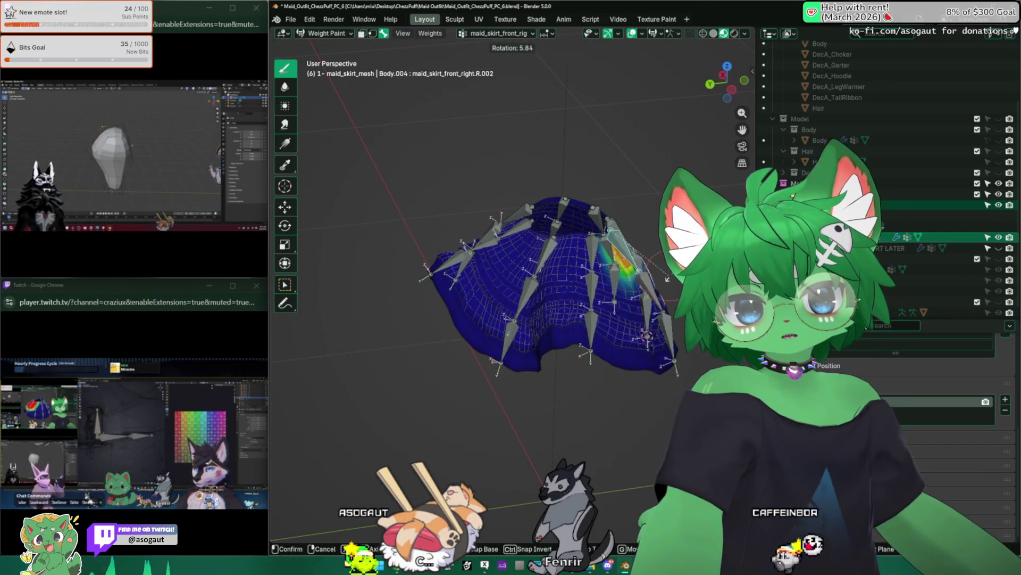
drag(665, 284, 630, 319)
Check maid_skirt_front_right.R, then rotate maid_skirt_mid.R.005 and another middle bone to test bending
middle_drag(559, 304, 495, 240)
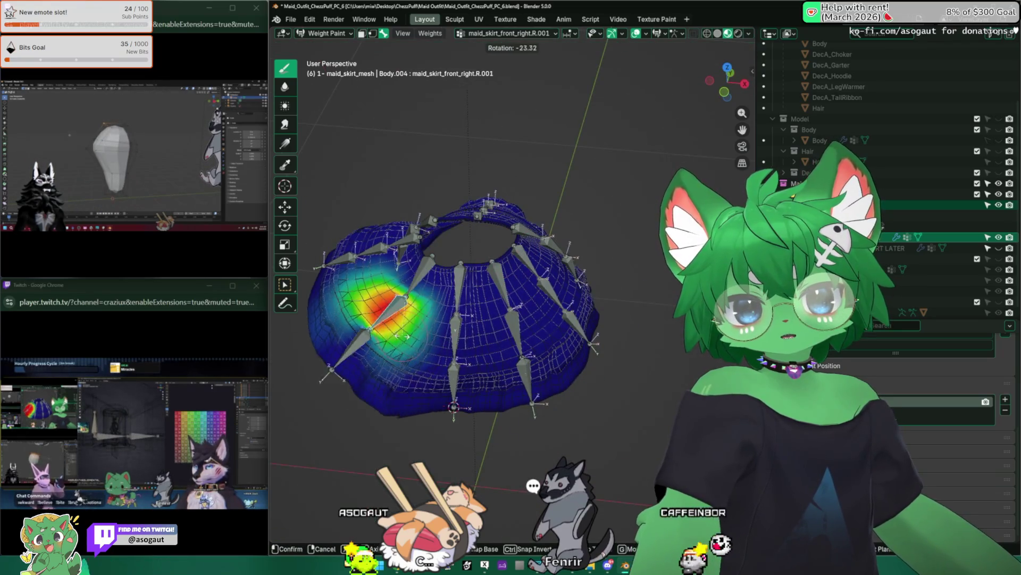
ctrl+click(343, 264)
middle_drag(478, 304, 478, 240)
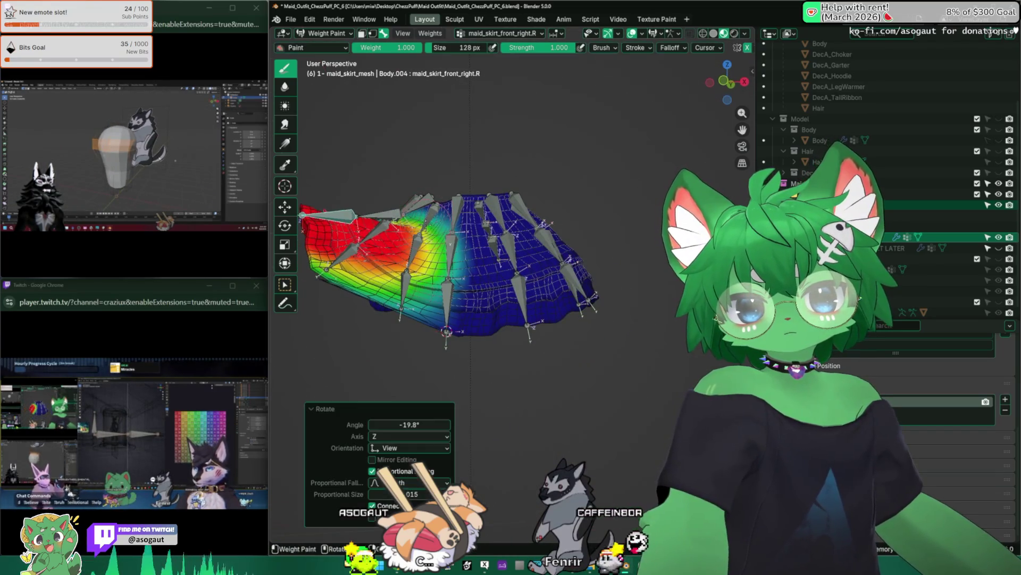
ctrl+click(478, 223)
middle_drag(479, 304, 479, 239)
key(r)
click(479, 279)
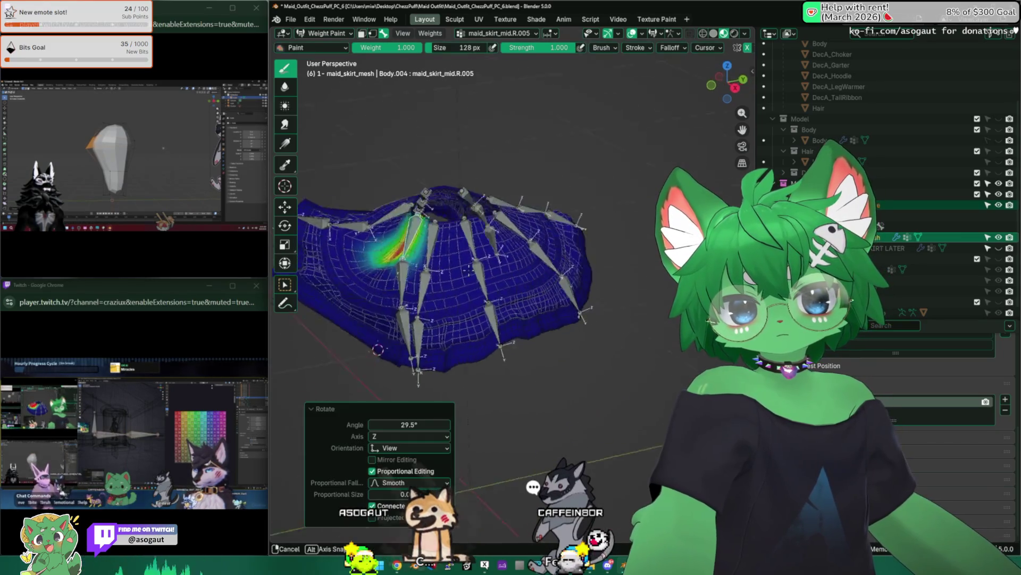
middle_drag(479, 304, 479, 240)
key(r)
ctrl+click(375, 232)
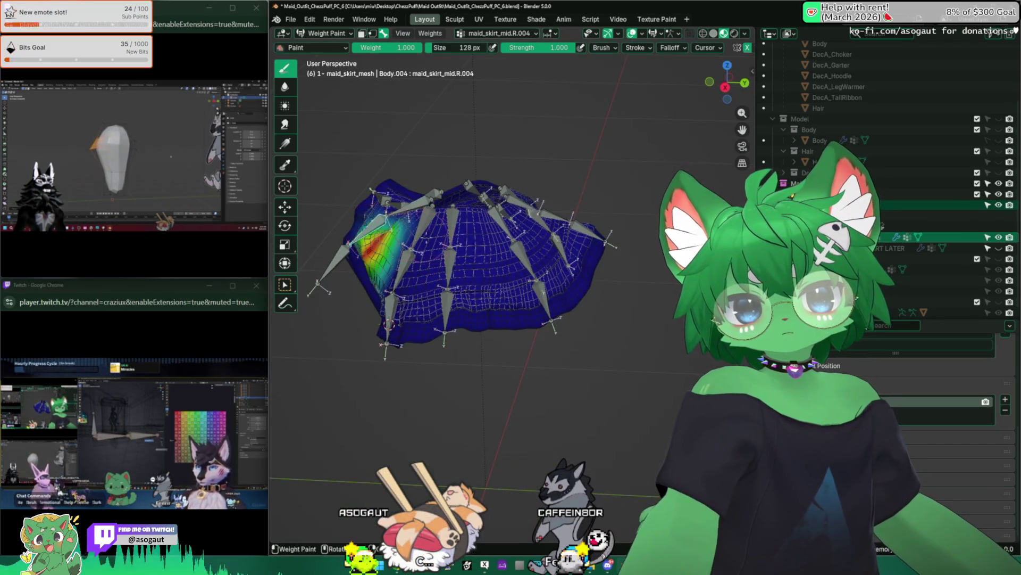
key(r)
click(351, 239)
mouse_move(480, 304)
middle_down()
mouse_move(479, 223)
mouse_move(495, 288)
mouse_move(494, 199)
mouse_move(479, 240)
middle_up()
Select maid_skirt_back.002 and .001, rotate the back bone to test it, then select maid_skirt_back
ctrl+click(542, 288)
middle_drag(527, 304, 527, 224)
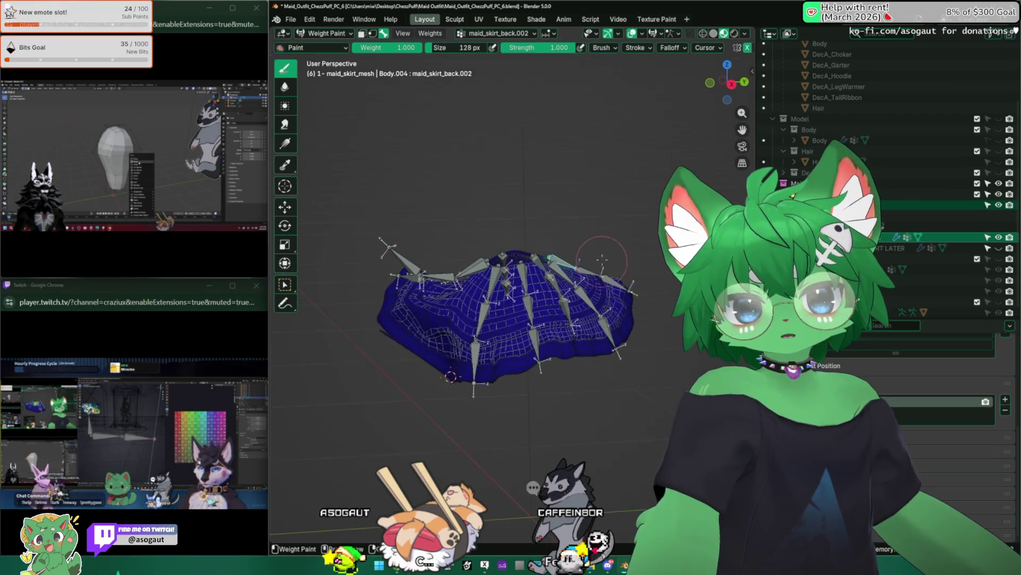
key(r)
click(575, 240)
key(r)
click(587, 222)
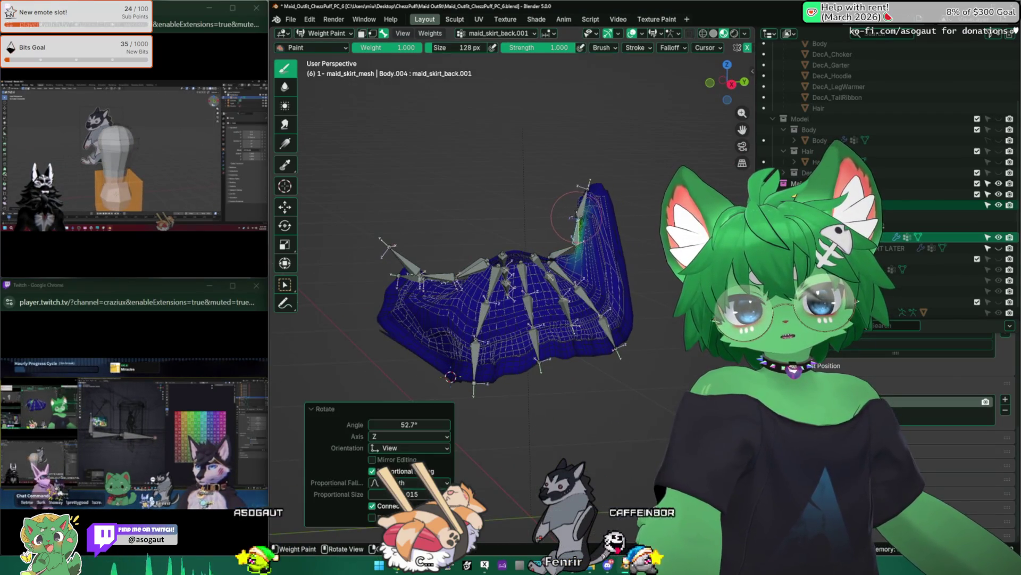
key(r)
click(586, 222)
middle_drag(518, 304, 447, 239)
Preview the skirt textured, return to the weight heatmap, and view maid_skirt_back.002's weights from the top
key(z)
mouse_move(495, 264)
middle_down()
mouse_move(494, 335)
mouse_move(488, 264)
mouse_move(407, 68)
middle_up()
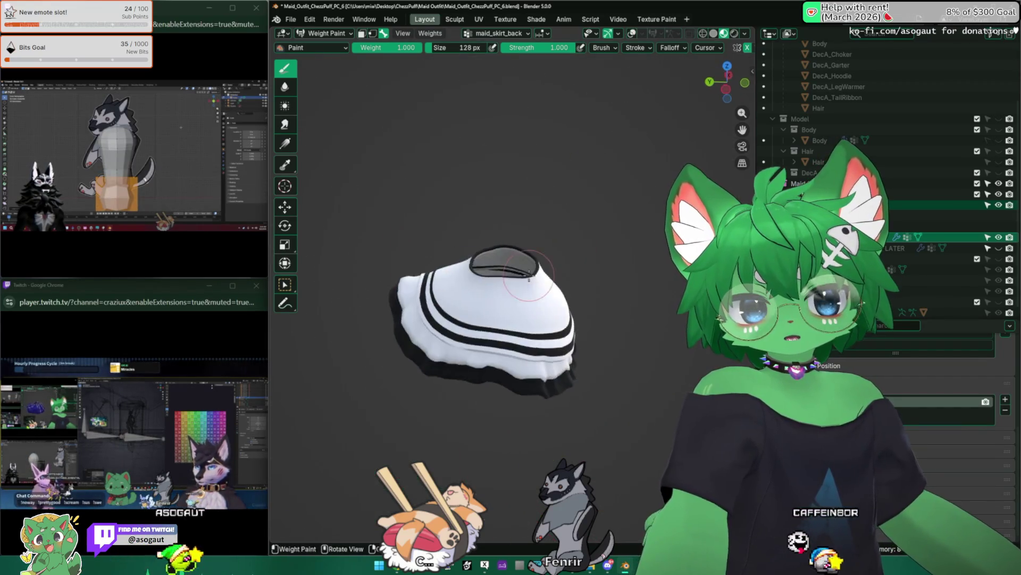
key(z)
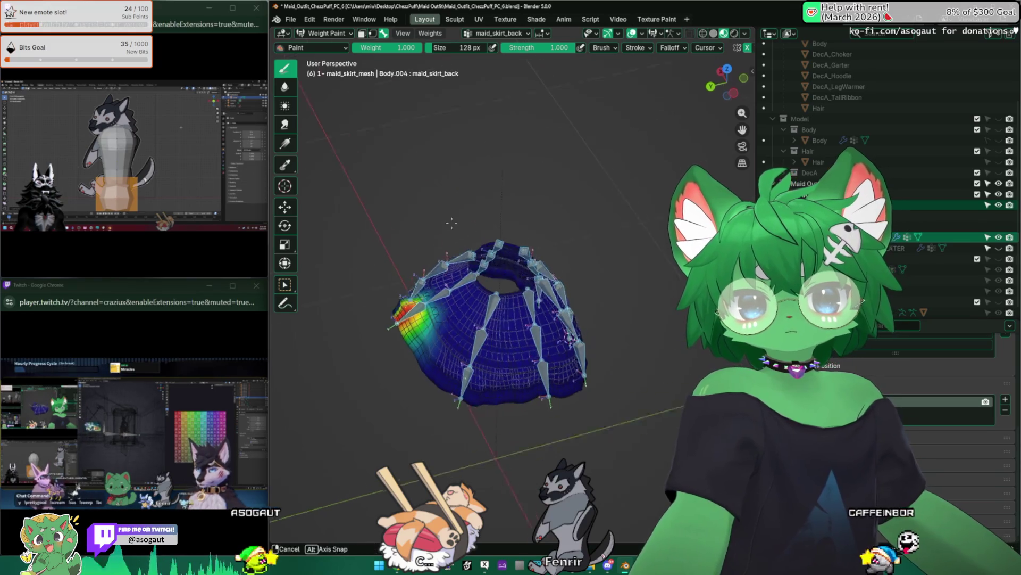
middle_drag(435, 240, 519, 287)
ctrl+click(496, 303)
key(KP_7)
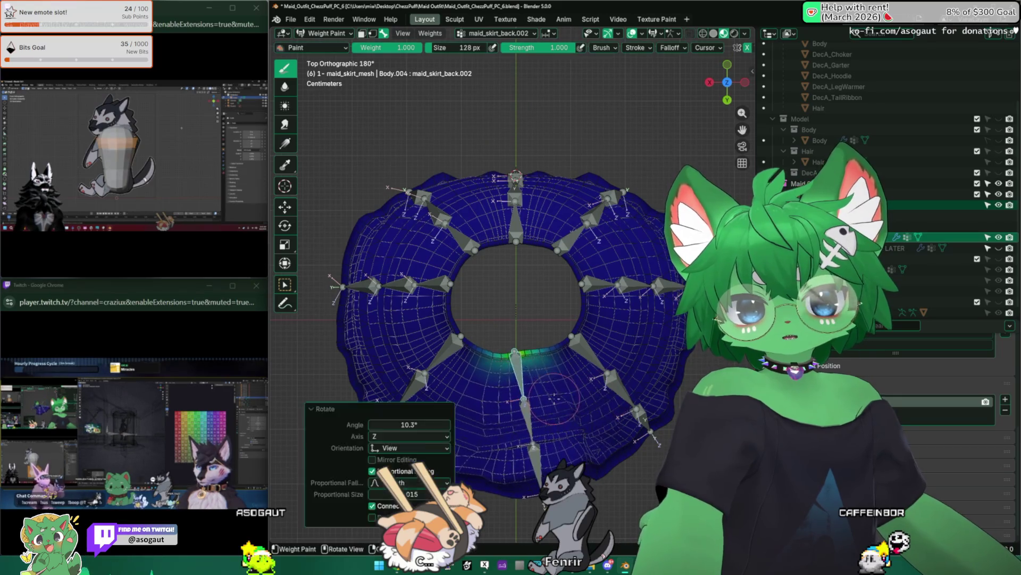
Regenerate automatic weights from bones, then paint extra weight near the skirt tip on the right back bone group
middle_drag(546, 411, 502, 247)
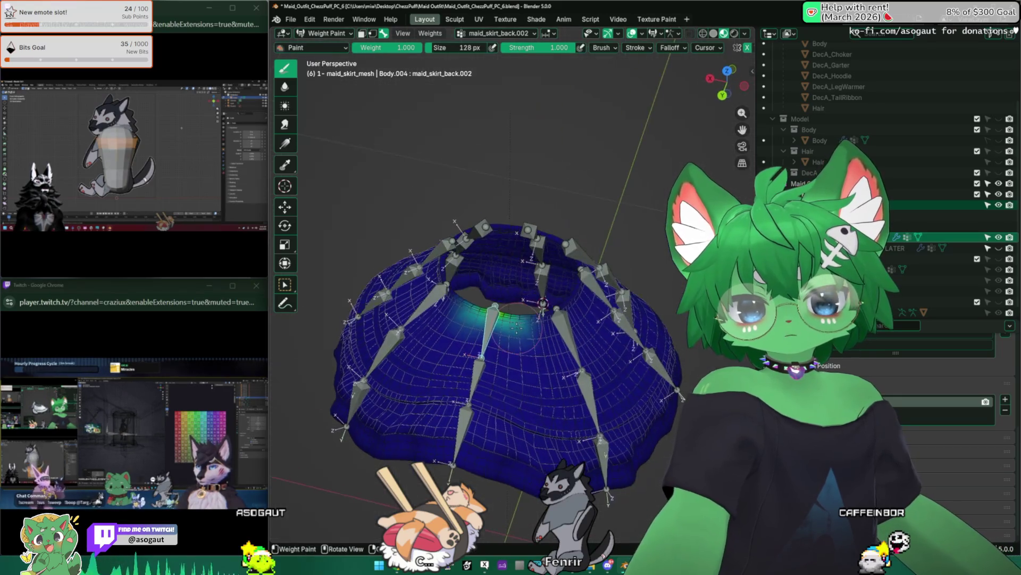
click(430, 33)
click(469, 58)
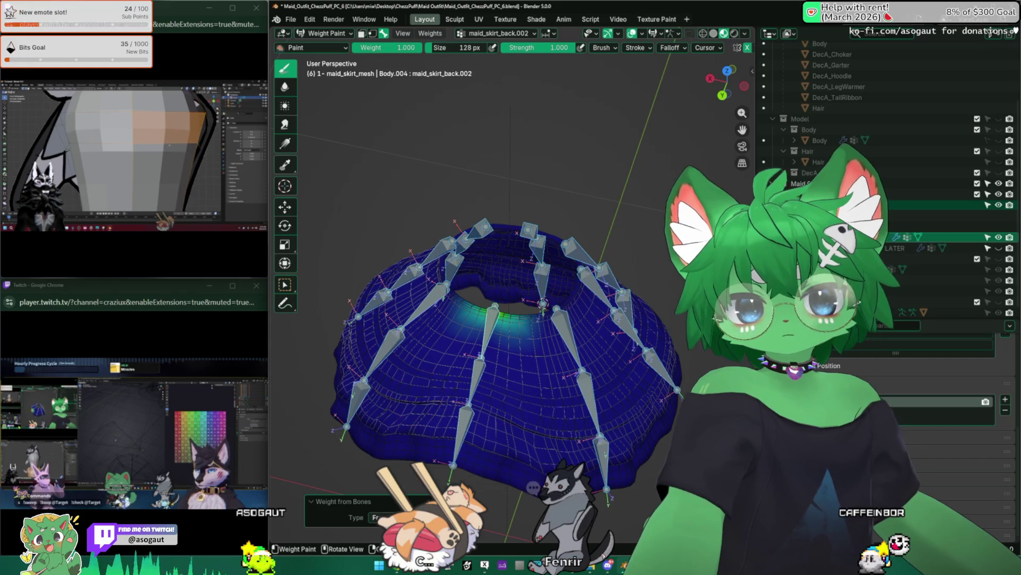
middle_drag(510, 335, 488, 319)
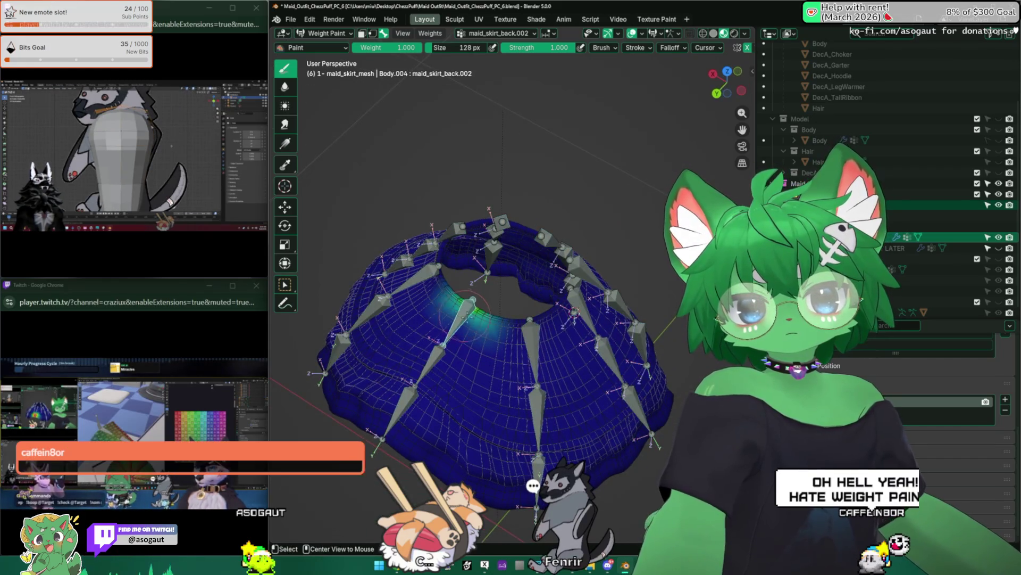
alt+click(534, 352)
mouse_move(533, 351)
middle_down()
mouse_move(479, 303)
mouse_move(491, 320)
mouse_move(511, 303)
mouse_move(567, 299)
middle_up()
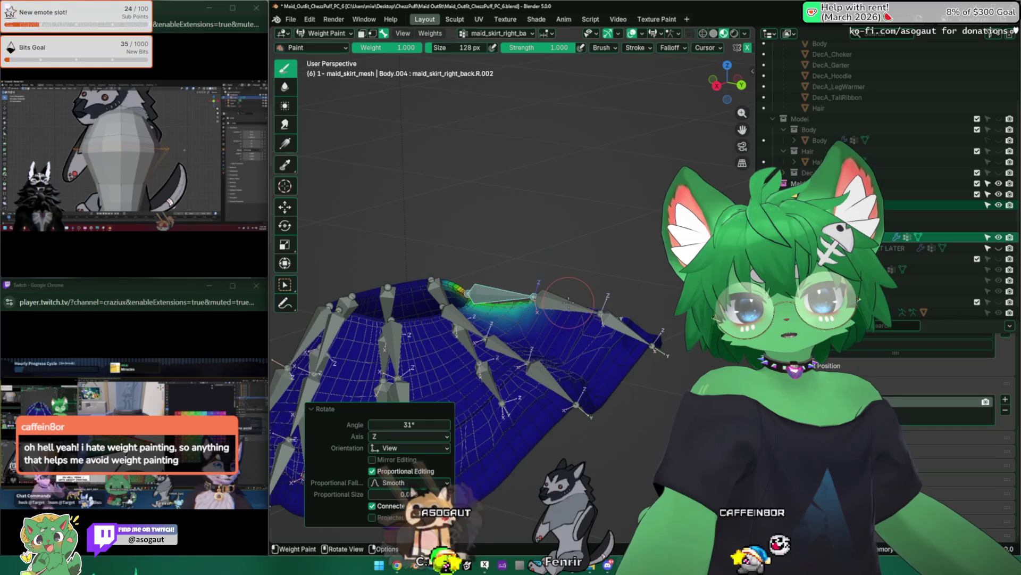
drag(567, 300, 544, 312)
Inspect the painted skirt tip and return the mesh to Object Mode
mouse_move(543, 311)
middle_down()
mouse_move(479, 343)
mouse_move(569, 224)
middle_up()
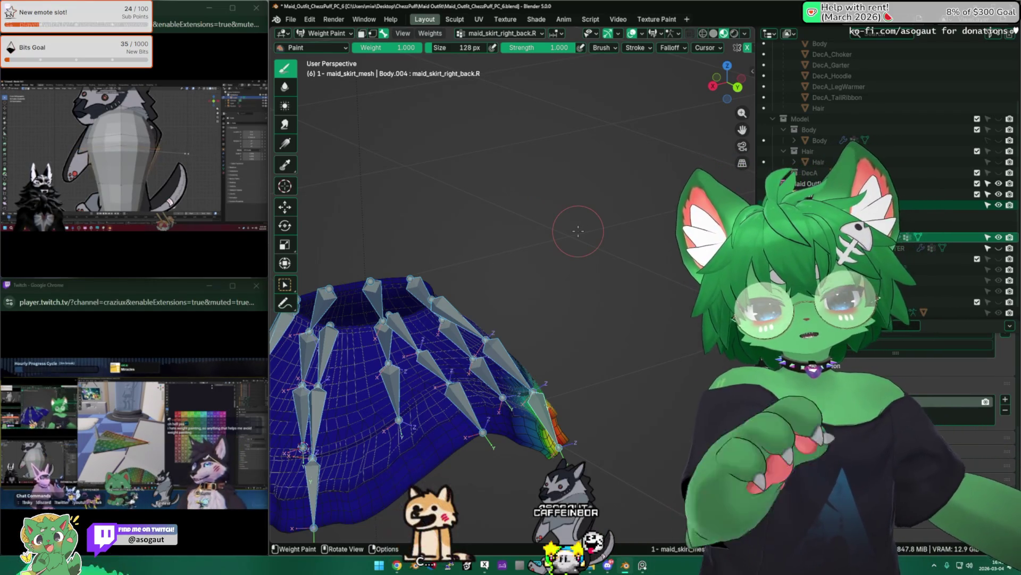
mouse_move(578, 231)
middle_down()
mouse_move(478, 319)
mouse_move(558, 400)
mouse_move(551, 383)
middle_up()
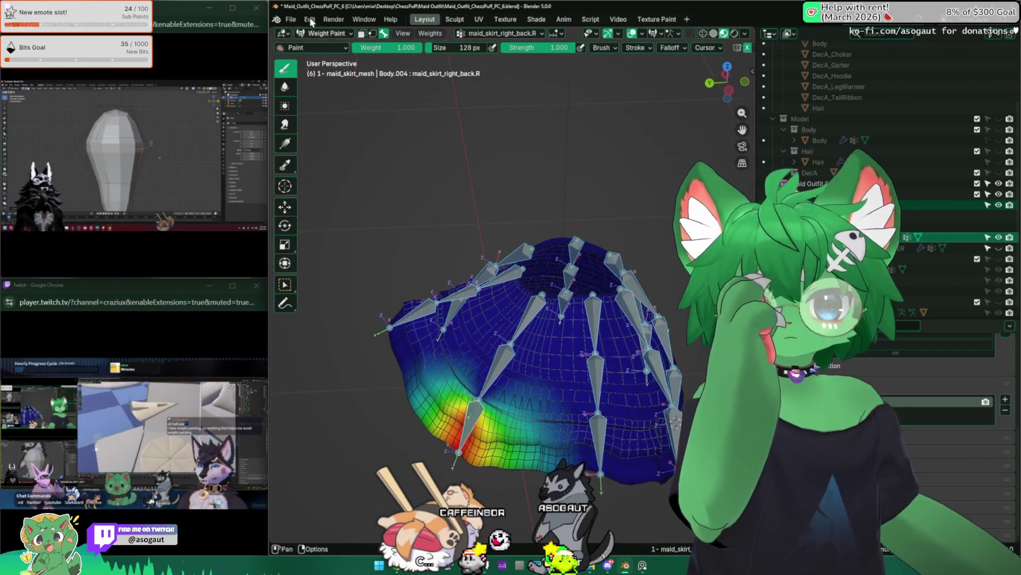
click(319, 33)
middle_drag(426, 172, 516, 198)
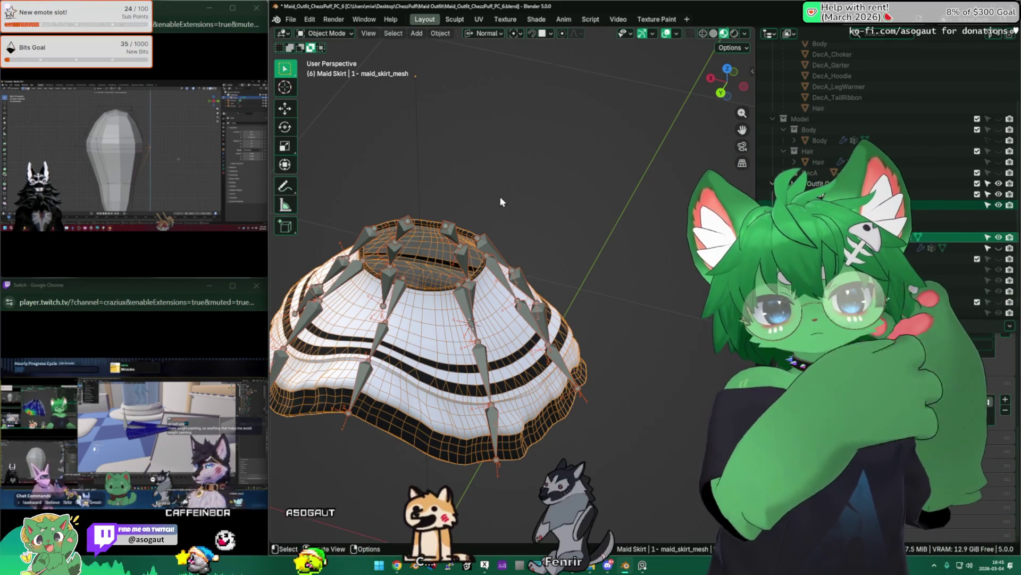
Review the skirt from several angles and check which interaction modes are available
middle_drag(474, 236, 540, 250)
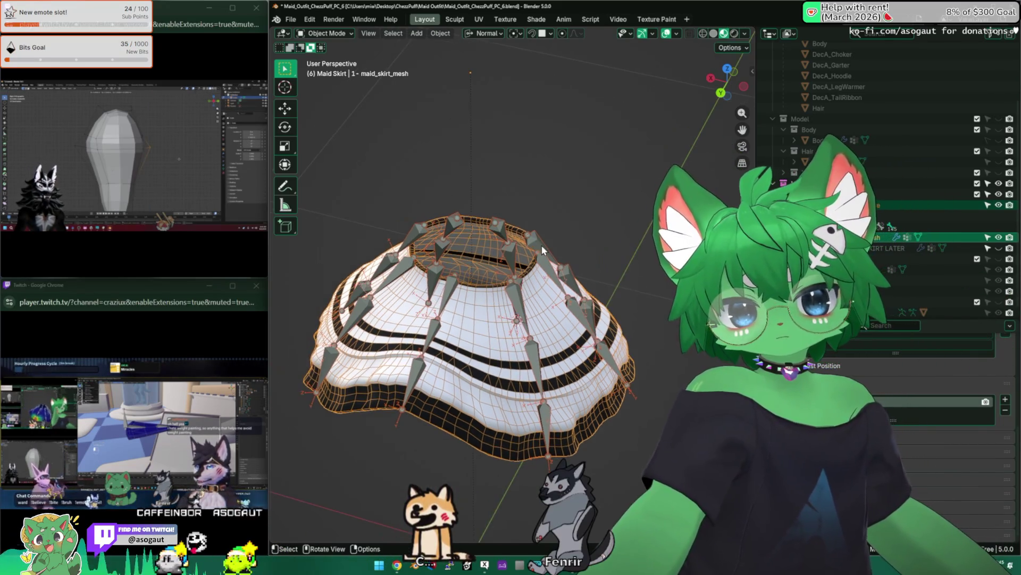
key(n)
key(n)
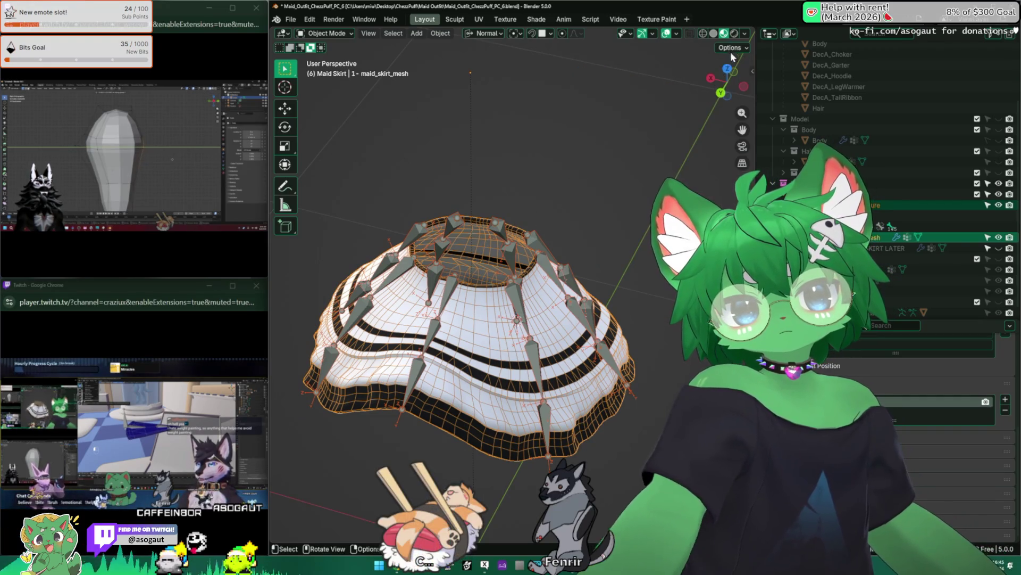
mouse_move(375, 263)
middle_down()
mouse_move(439, 232)
mouse_move(528, 229)
middle_up()
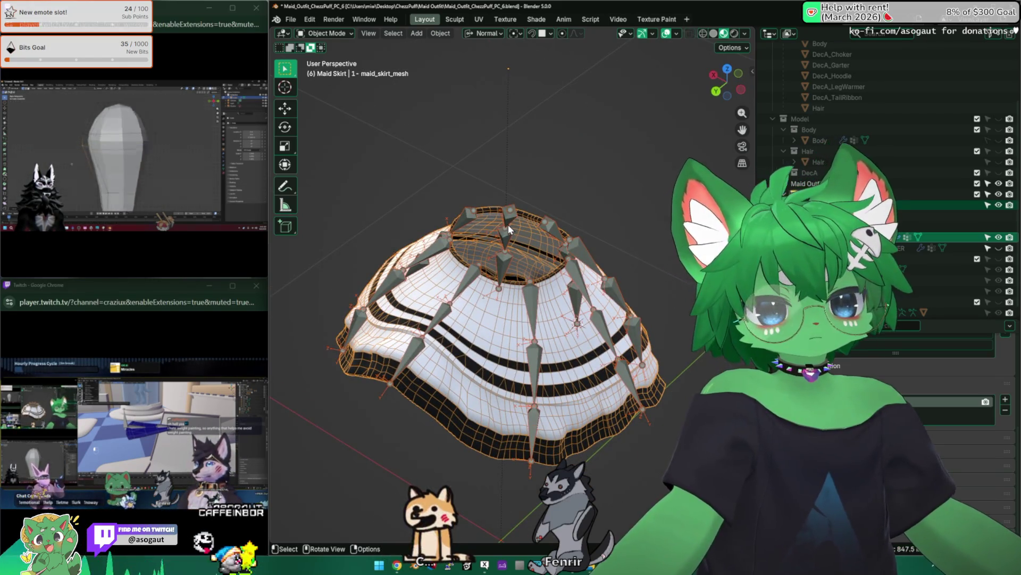
middle_drag(495, 228, 415, 144)
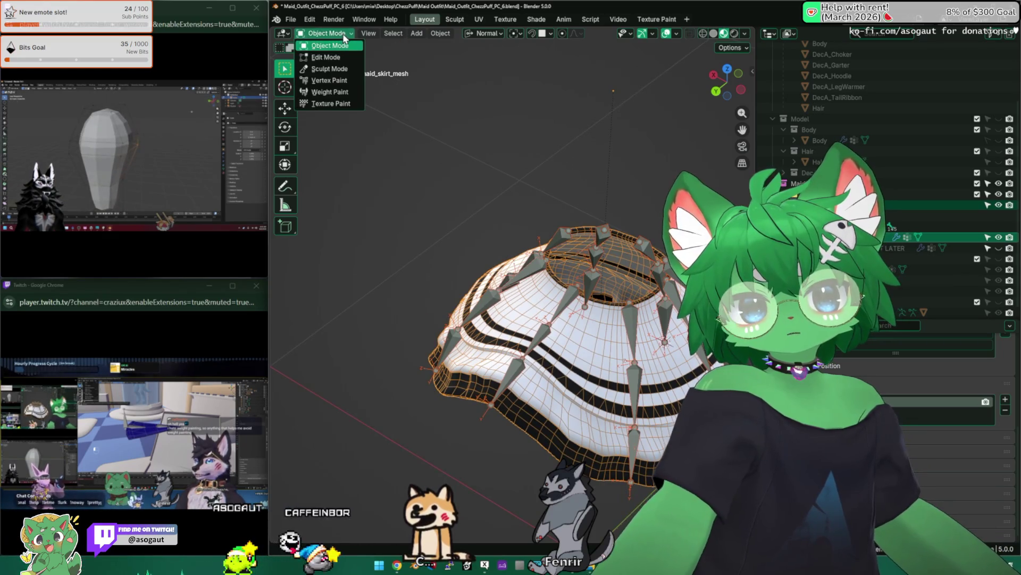
click(343, 32)
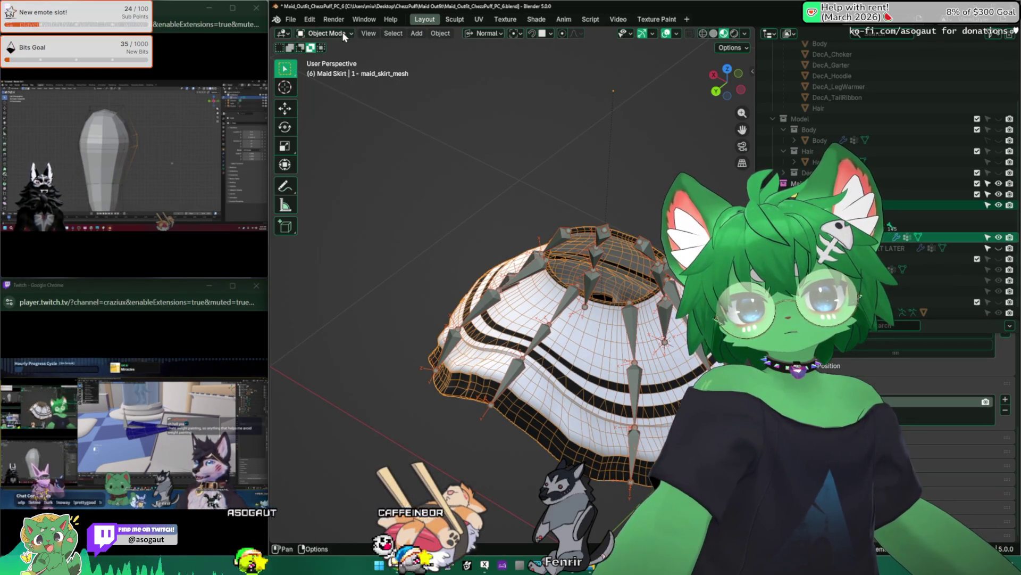
middle_drag(561, 186, 444, 182)
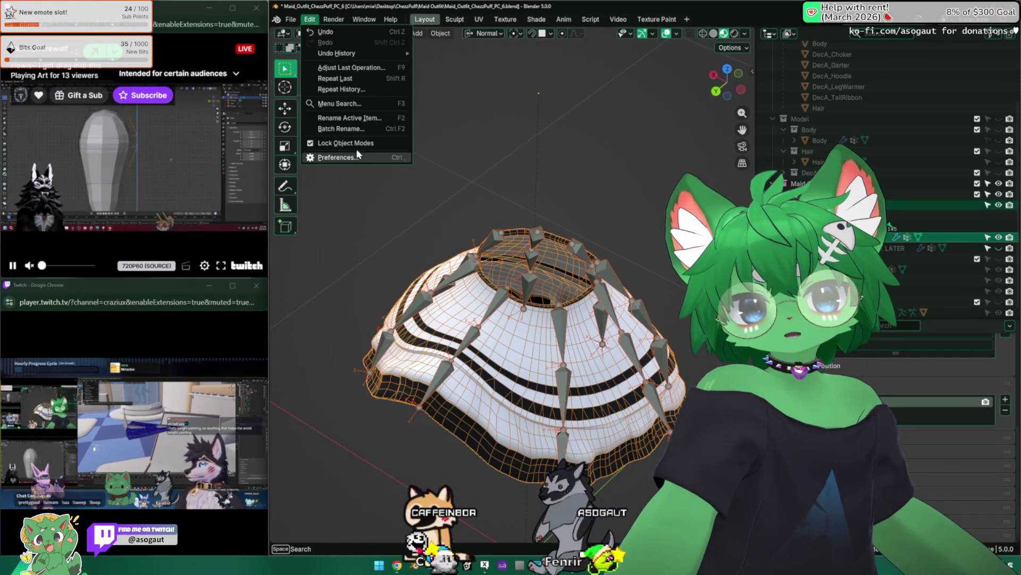
mouse_move(345, 143)
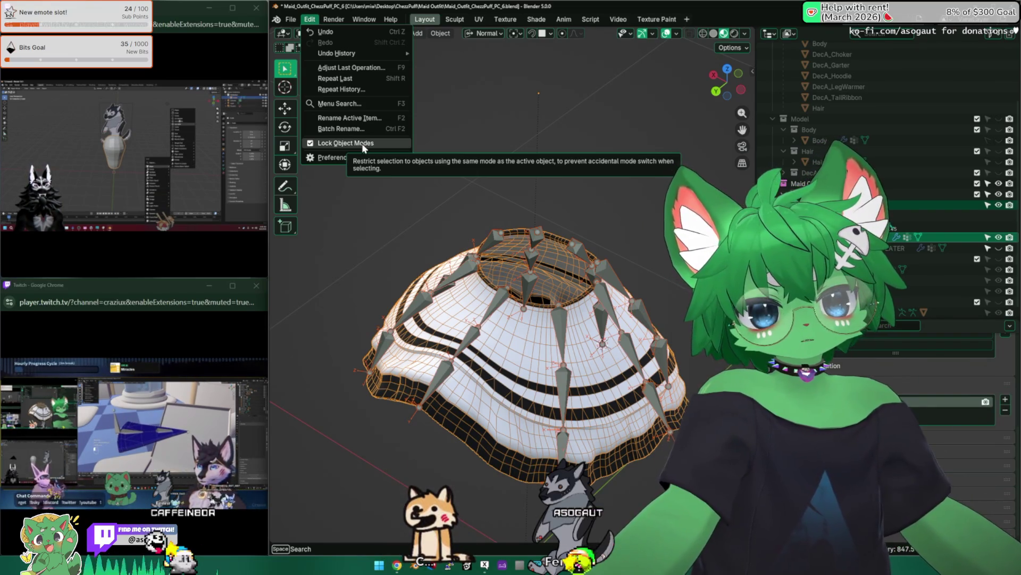
Turn off Edit > Lock Object Modes and test switching the active object between skirt mesh and armature
click(362, 143)
click(503, 295)
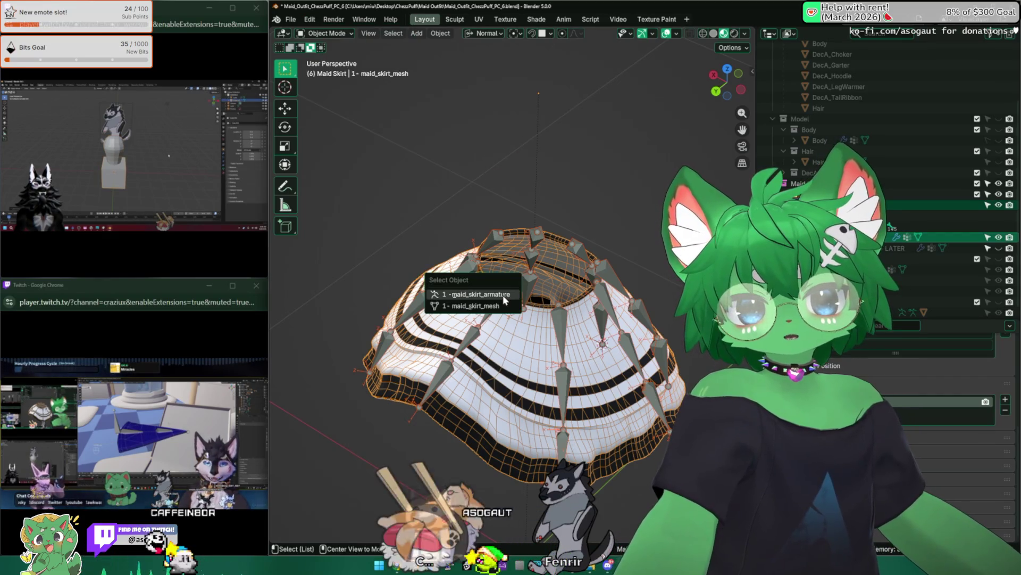
click(548, 335)
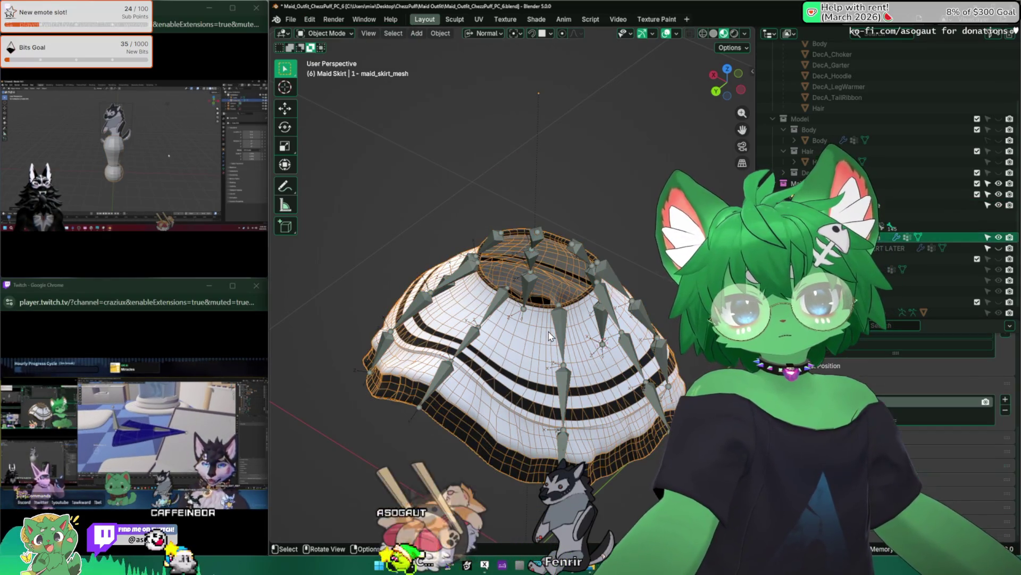
click(505, 310)
click(492, 304)
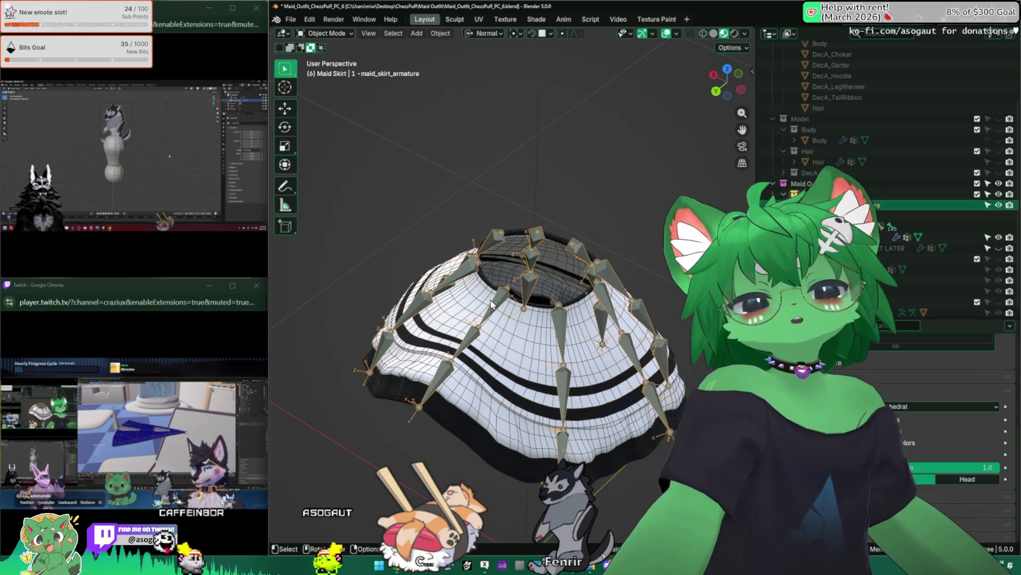
click(311, 19)
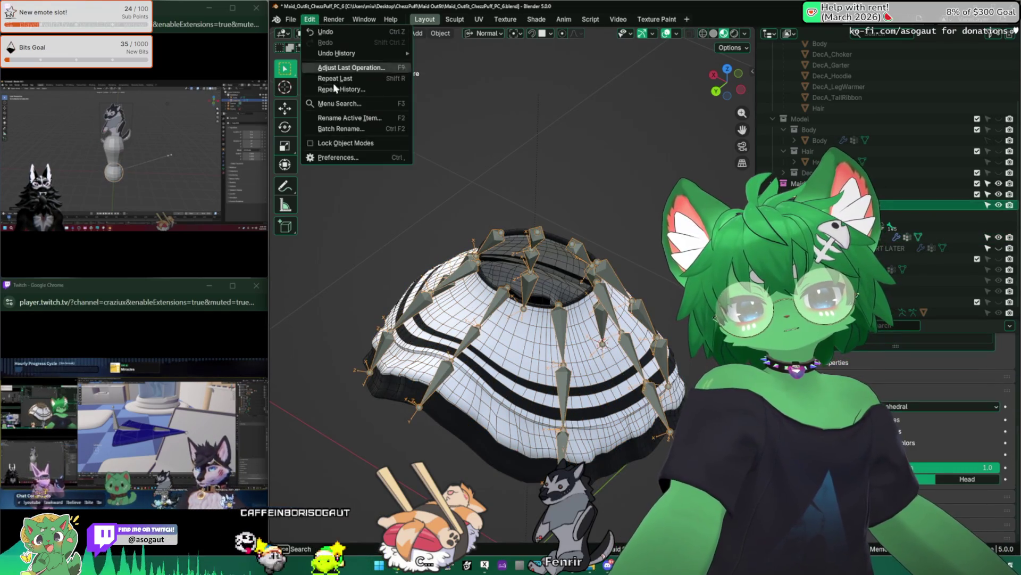
click(374, 146)
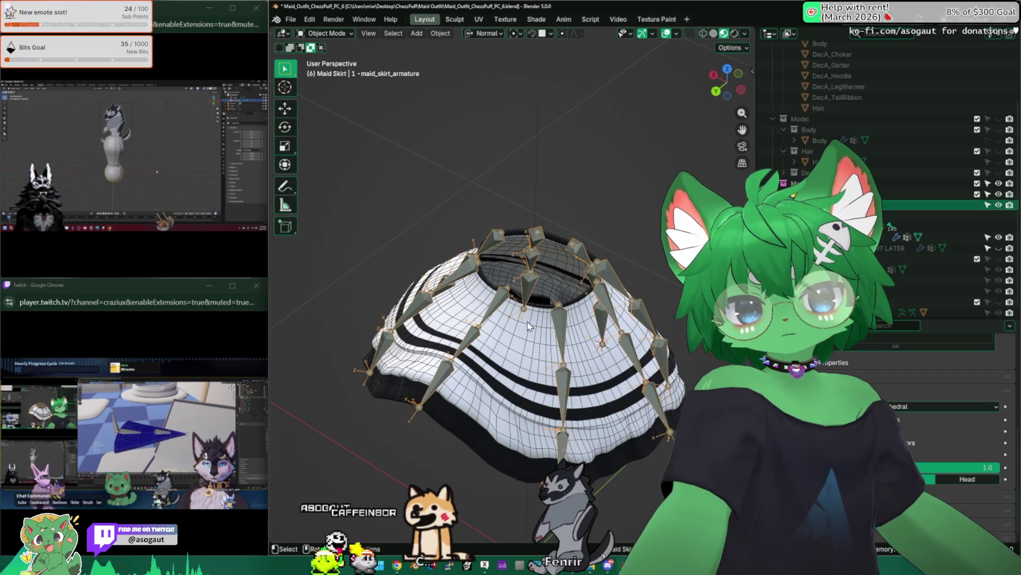
Recheck the lock setting, undo a stray change, and reselect the skirt mesh ready to choose its mode
click(470, 295)
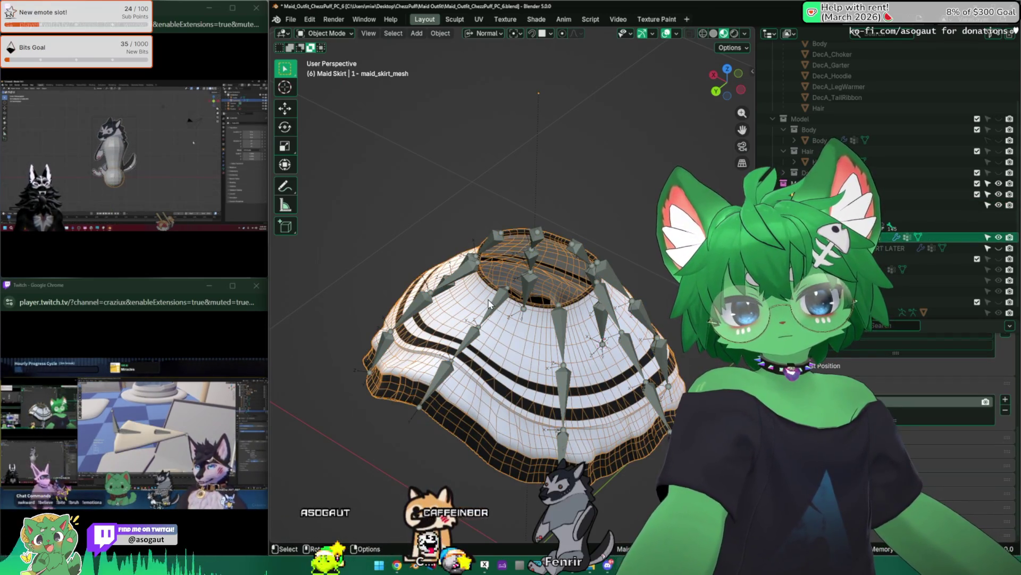
click(501, 305)
mouse_move(184, 463)
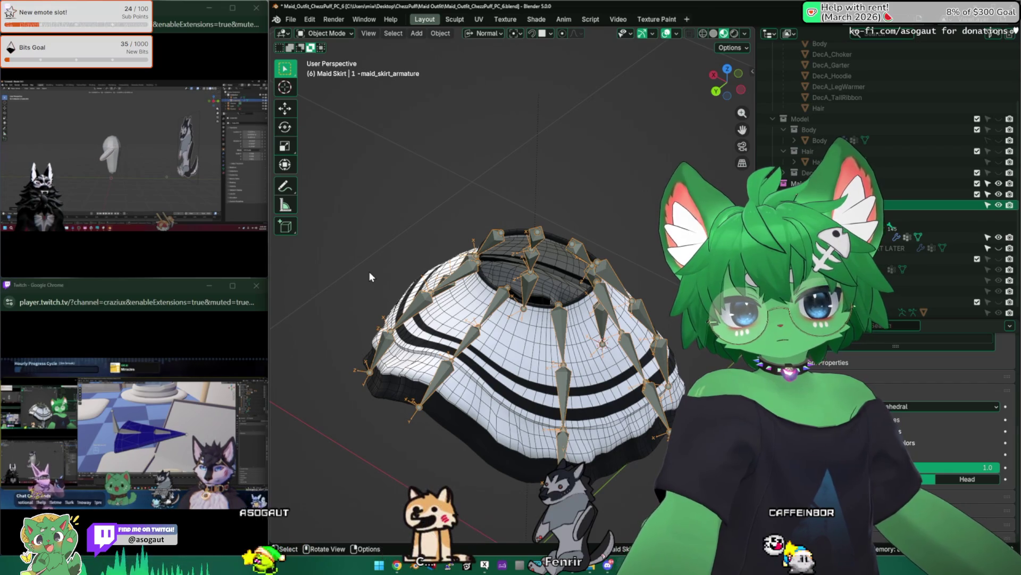
key(ctrl+z)
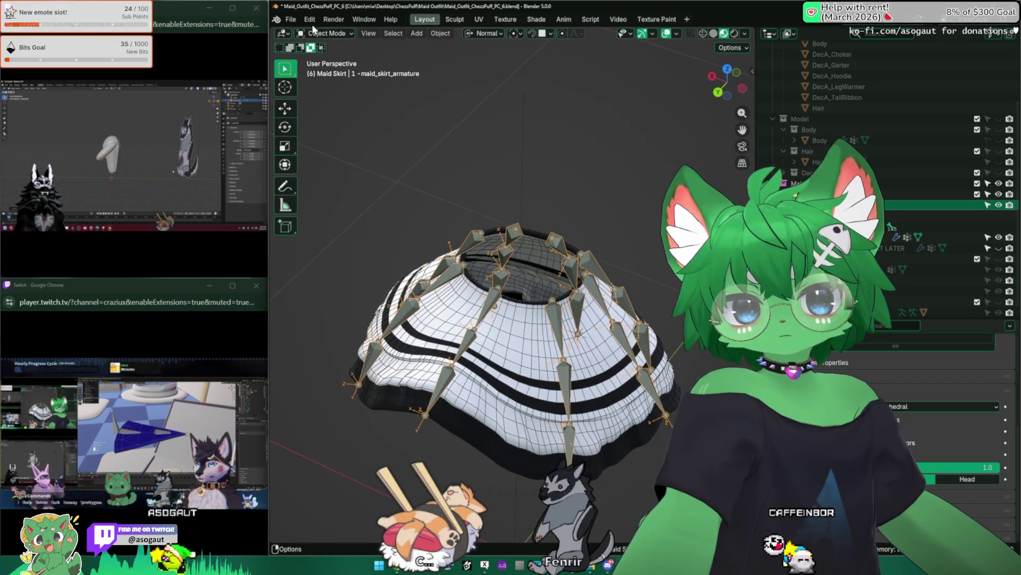
click(310, 20)
middle_drag(383, 280, 467, 306)
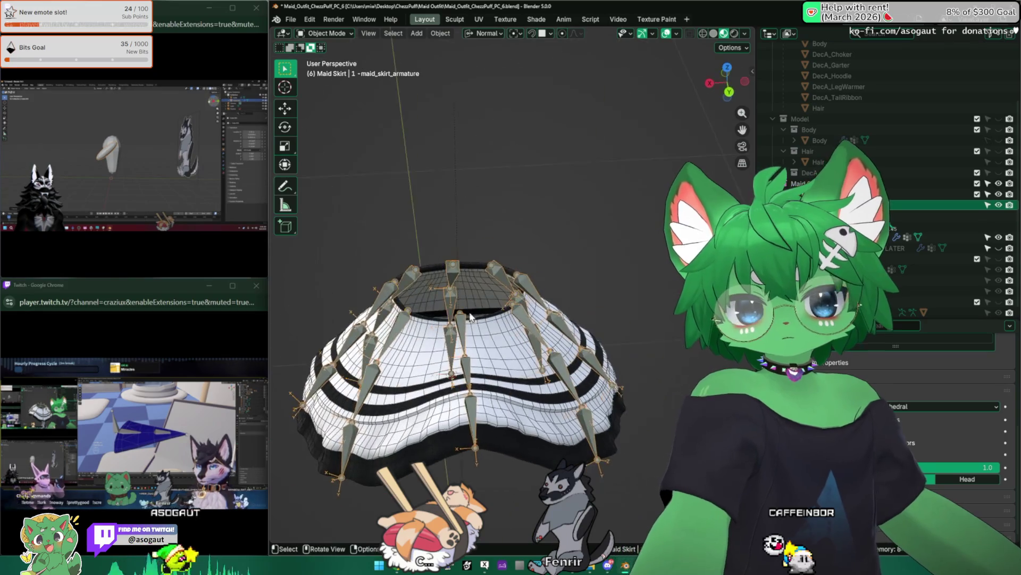
click(488, 340)
middle_drag(488, 340, 394, 192)
click(326, 34)
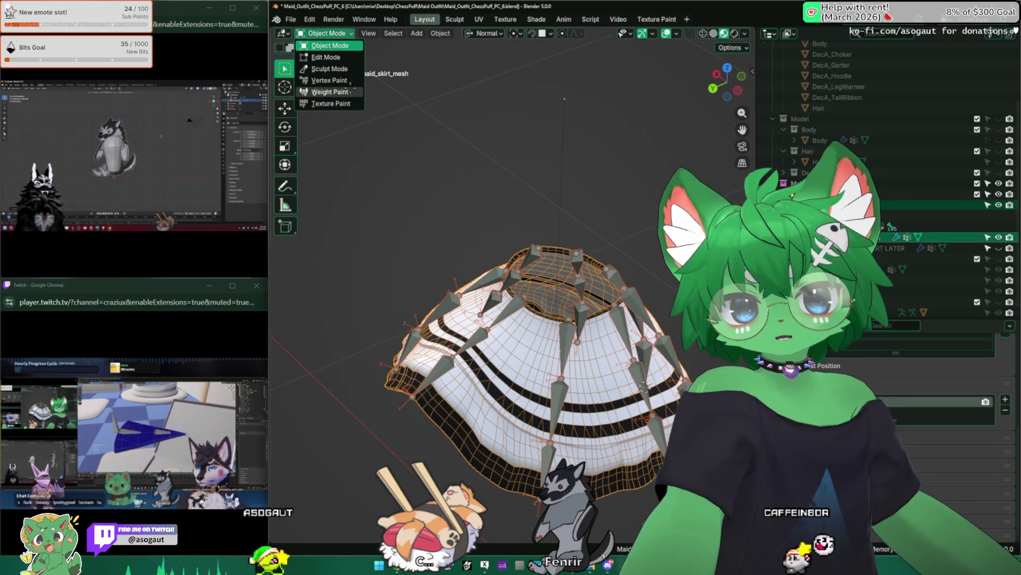
click(330, 91)
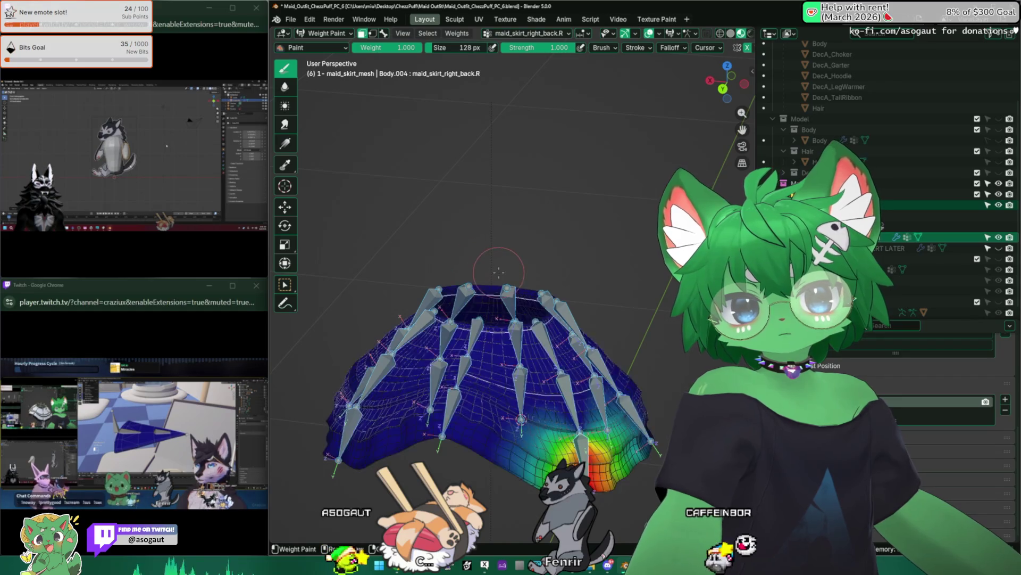
mouse_move(498, 272)
middle_down()
mouse_move(510, 319)
mouse_move(471, 276)
mouse_move(447, 304)
middle_up()
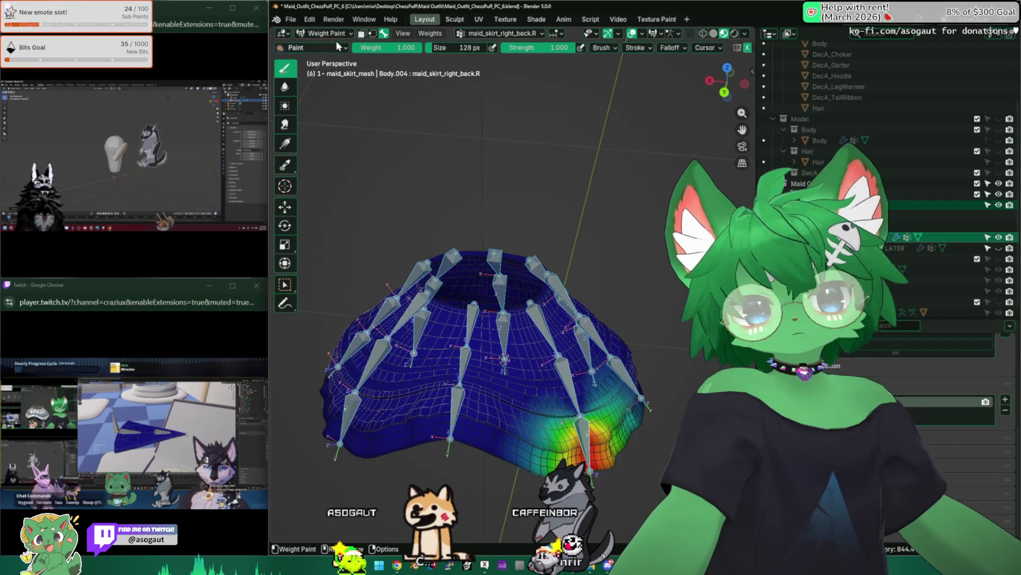
click(326, 33)
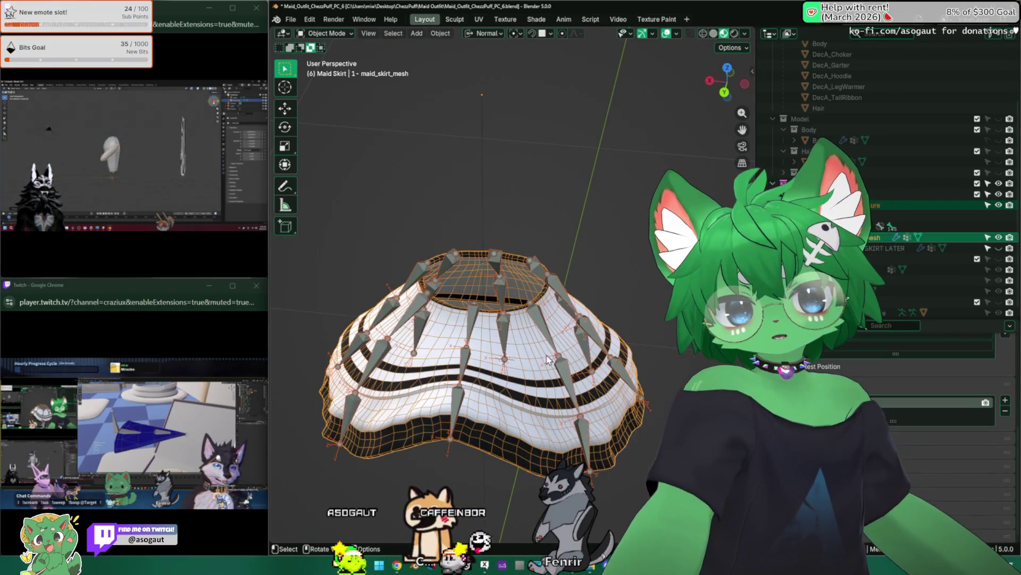
click(496, 268)
Isolate the skirt armature in local view, enter Edit Mode and show the bone transform sidebar
key(KP_Divide)
mouse_move(547, 297)
middle_down()
mouse_move(558, 335)
mouse_move(676, 345)
mouse_move(643, 216)
middle_up()
key(Tab)
key(n)
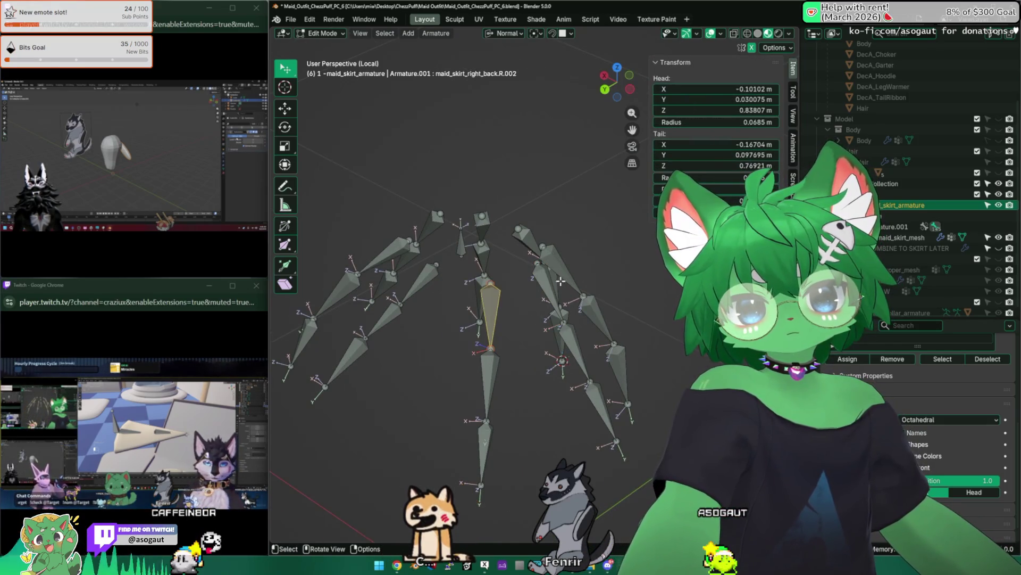
mouse_move(547, 281)
middle_down()
mouse_move(561, 281)
mouse_move(488, 277)
mouse_move(512, 276)
middle_up()
Select through lower right, back and left back skirt bones to inspect them
click(432, 352)
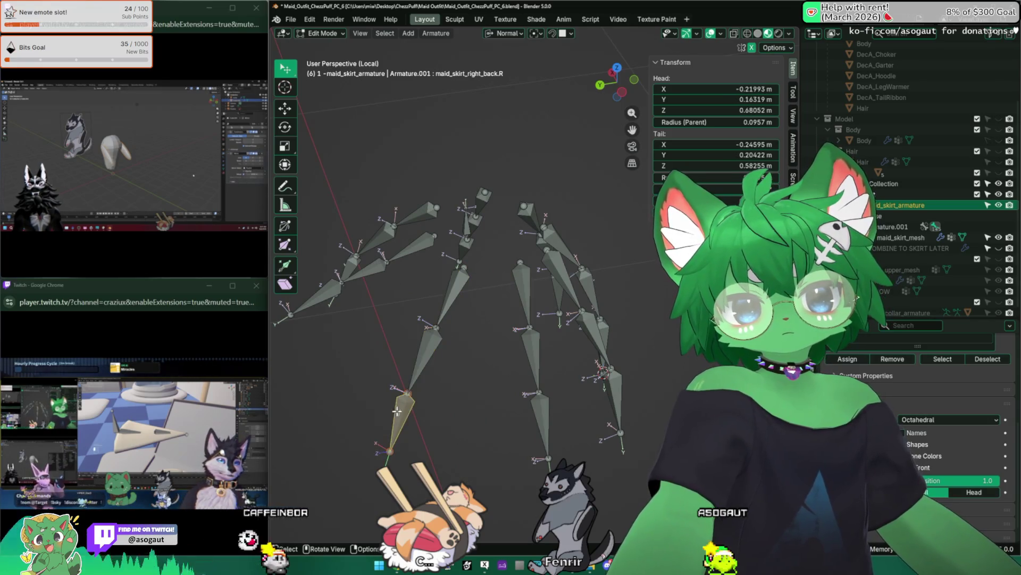
middle_drag(479, 360, 587, 432)
click(631, 411)
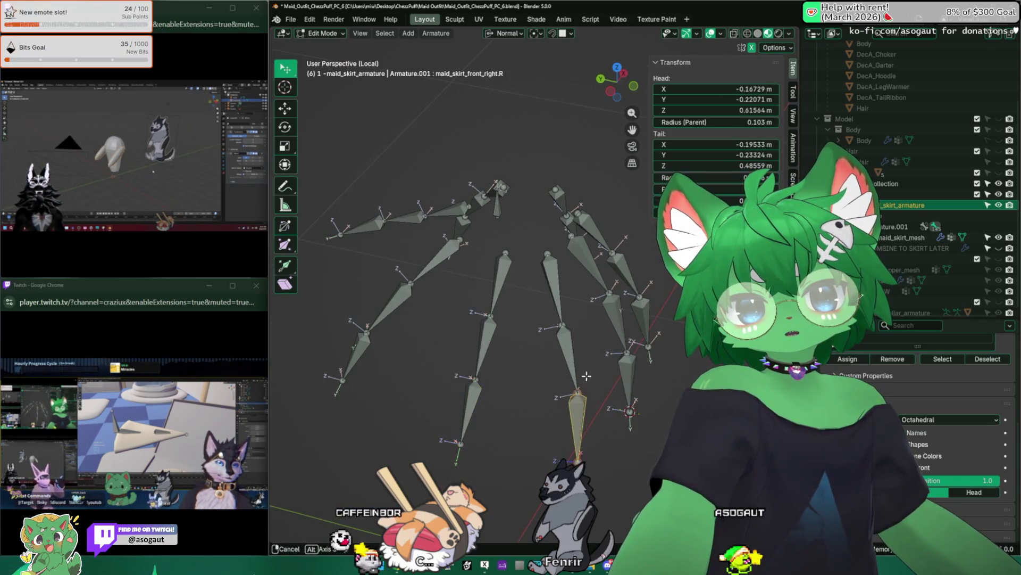
mouse_move(558, 359)
middle_down()
mouse_move(458, 347)
mouse_move(496, 355)
mouse_move(478, 351)
middle_up()
click(525, 376)
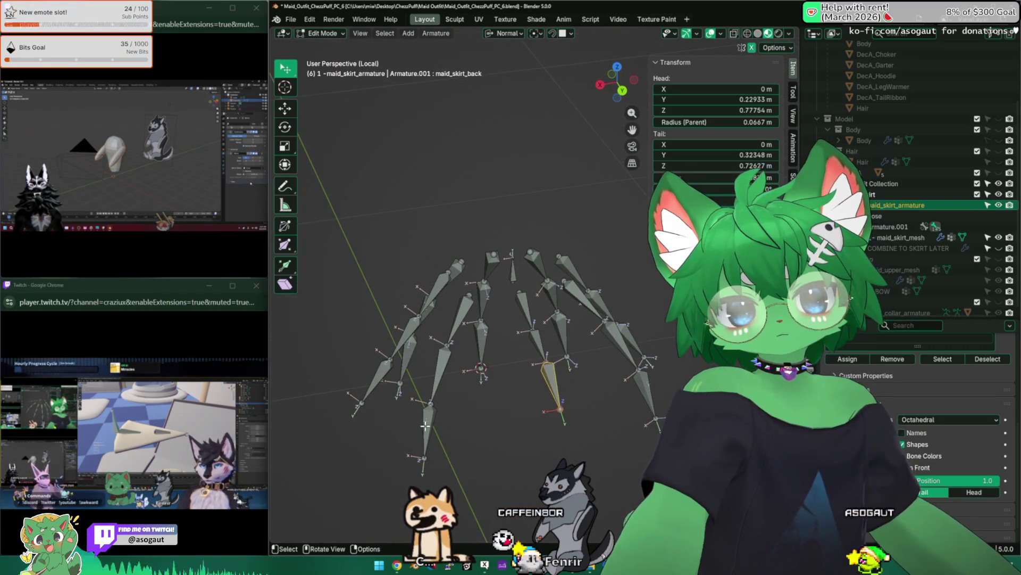
click(355, 375)
Change the armature's Display As from Octahedral to Envelope
click(934, 420)
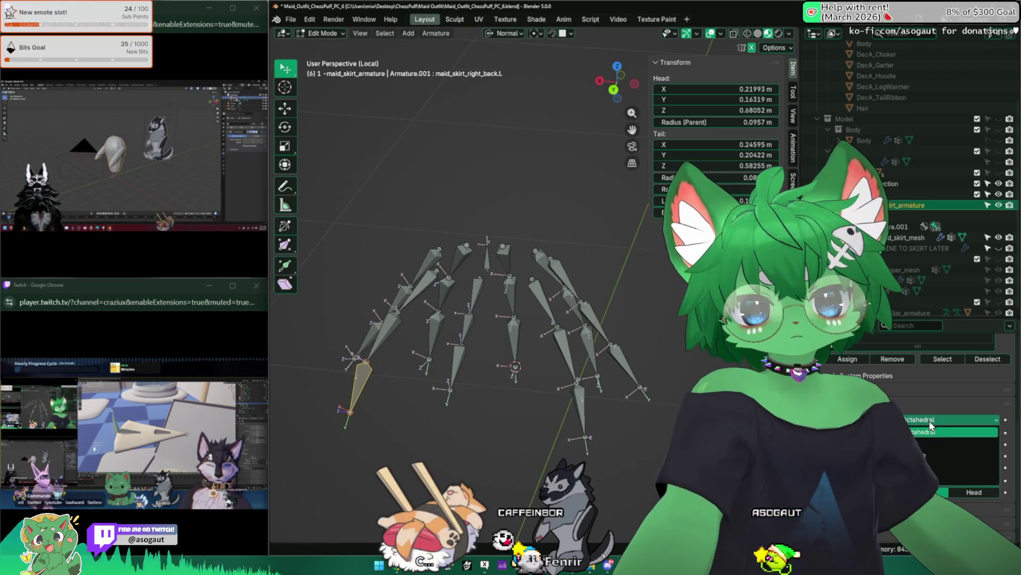
click(945, 479)
mouse_move(479, 351)
middle_down()
mouse_move(500, 366)
mouse_move(551, 365)
middle_up()
click(558, 359)
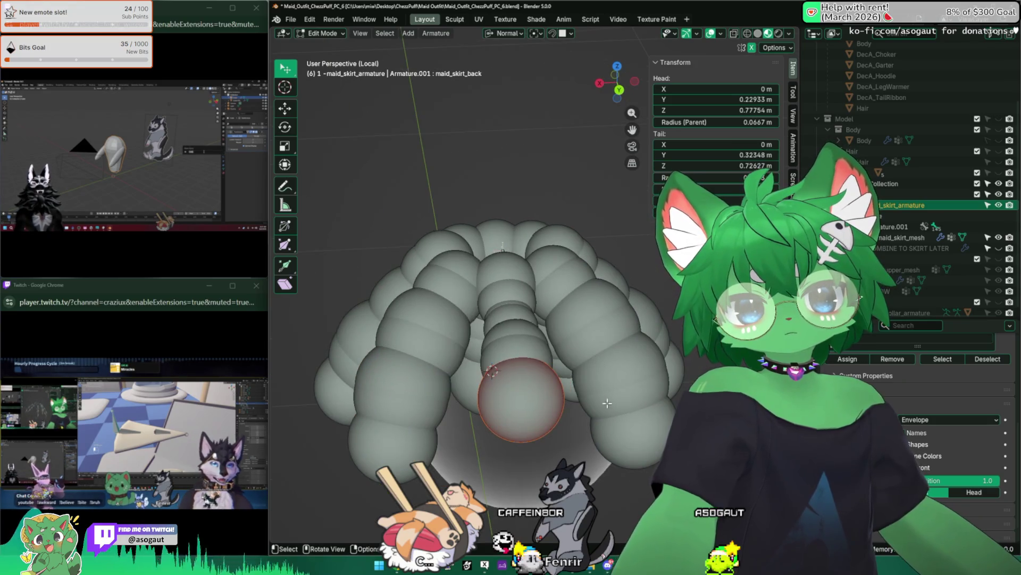
click(474, 434)
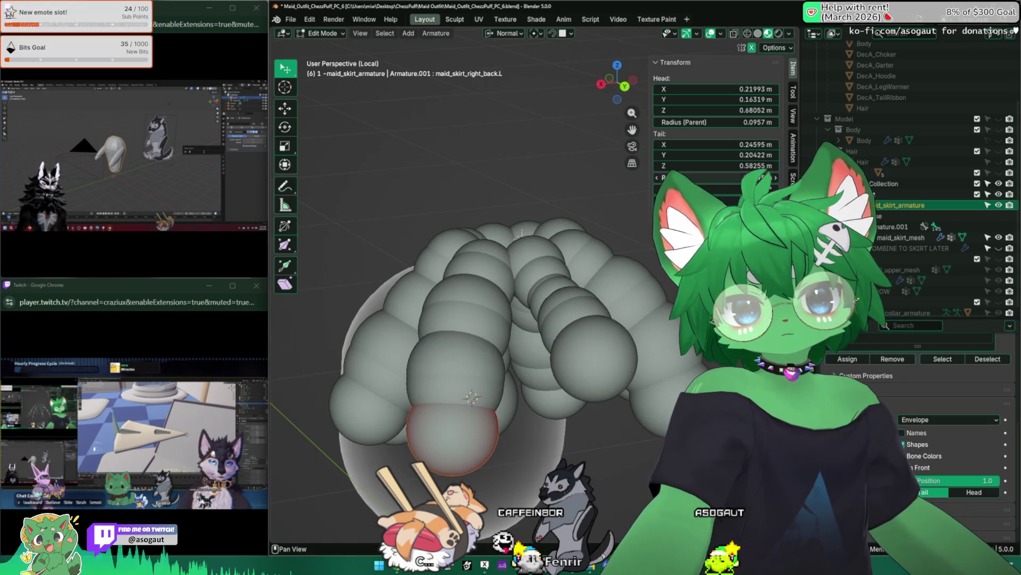
click(470, 397)
middle_drag(471, 397, 497, 375)
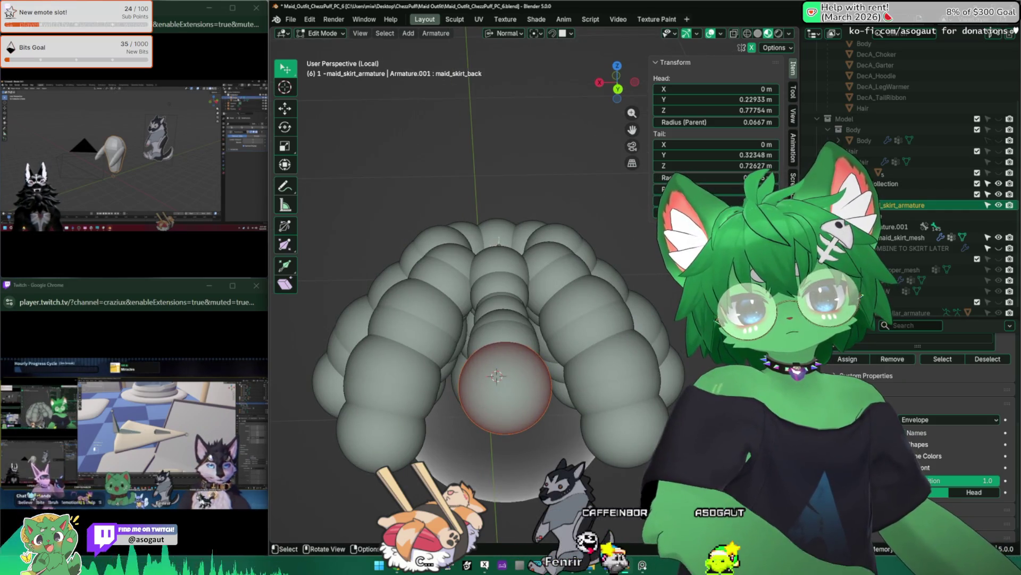
click(559, 375)
middle_drag(559, 375, 564, 411)
click(563, 411)
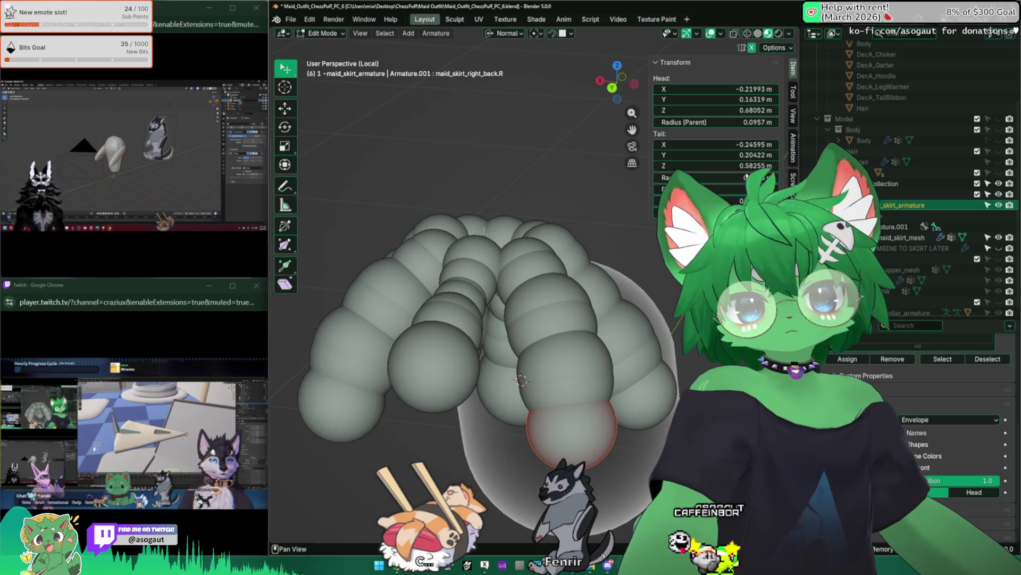
middle_drag(520, 380, 578, 384)
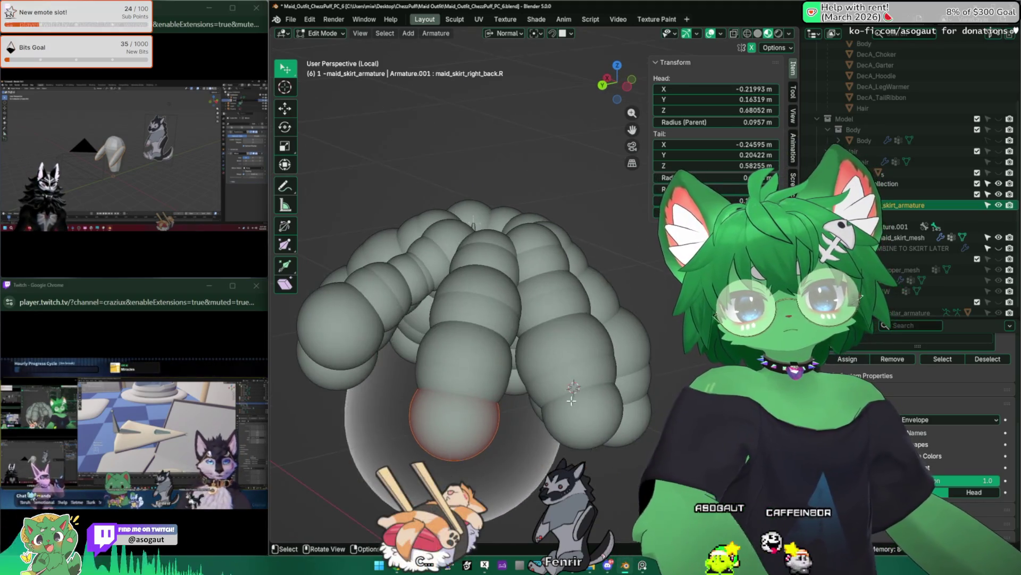
click(577, 385)
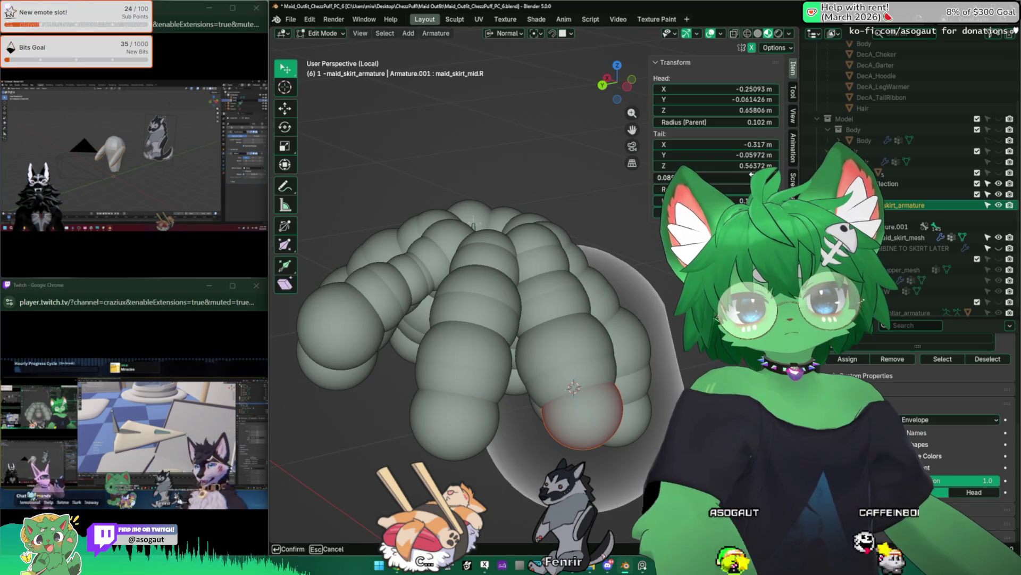
middle_drag(573, 386, 591, 394)
click(604, 404)
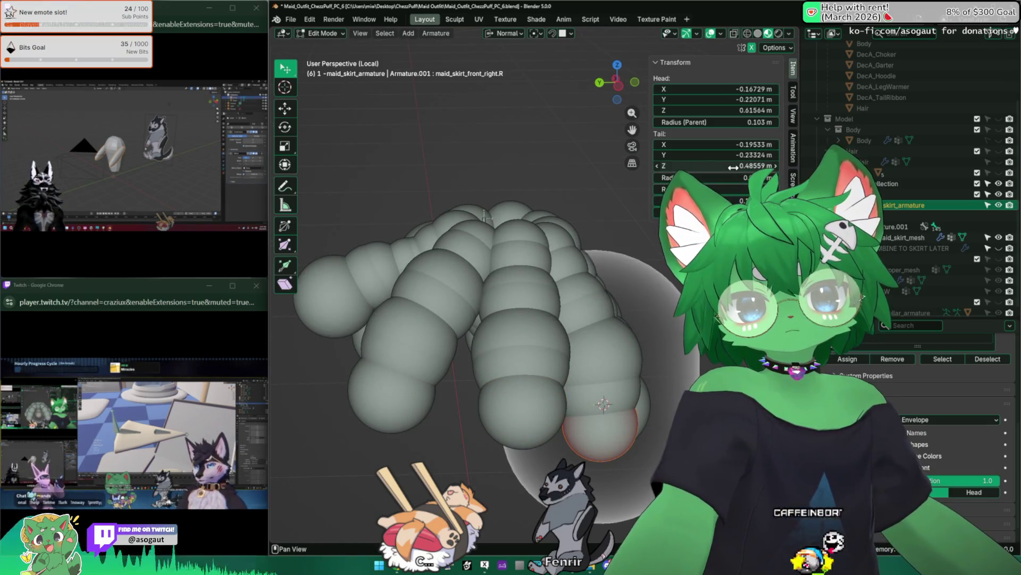
mouse_move(618, 415)
middle_down()
mouse_move(674, 339)
mouse_move(606, 415)
mouse_move(558, 417)
mouse_move(607, 383)
middle_up()
click(601, 429)
click(559, 416)
click(672, 362)
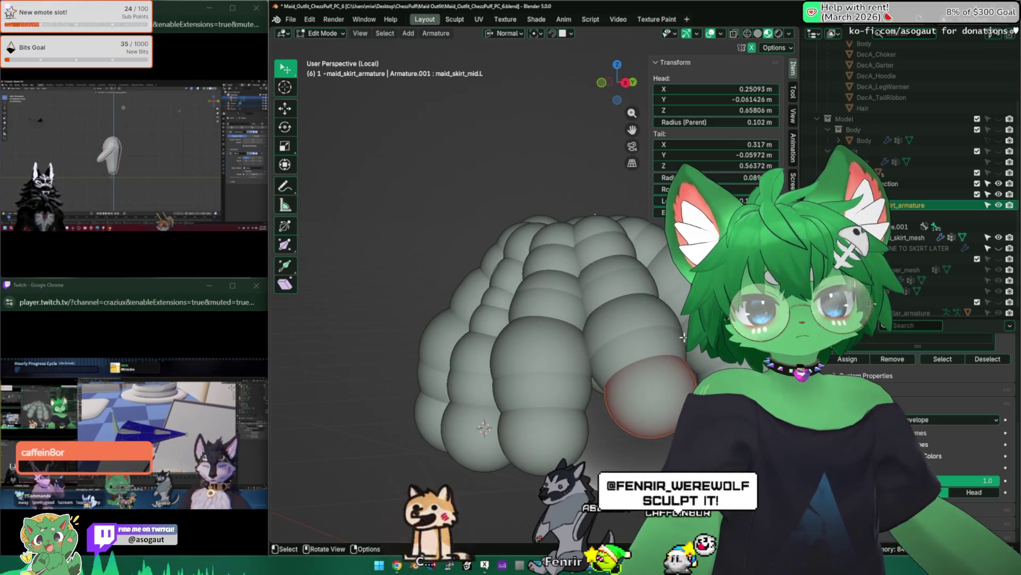
double_click(713, 178)
key(Return)
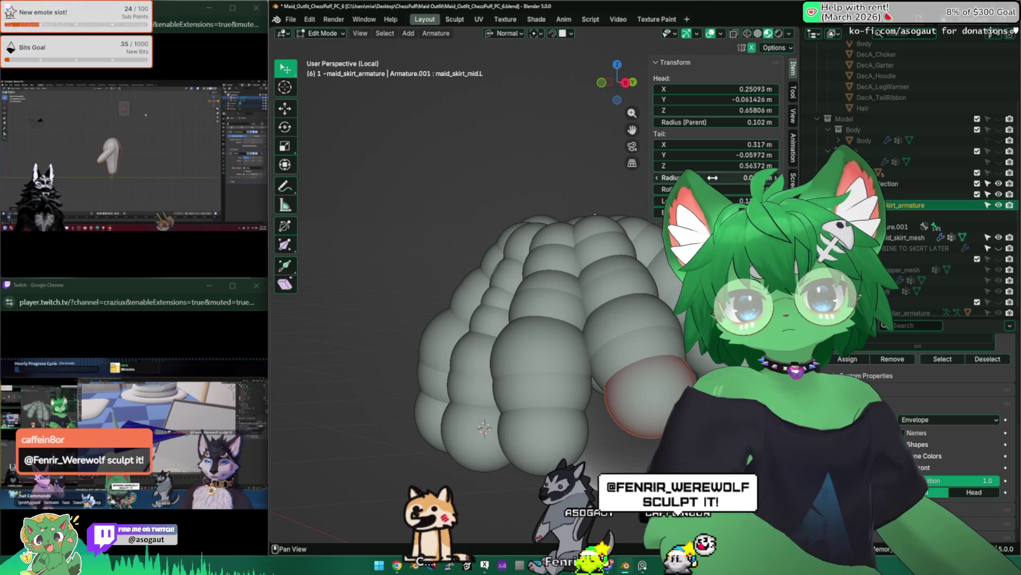
middle_drag(559, 359, 638, 351)
click(666, 352)
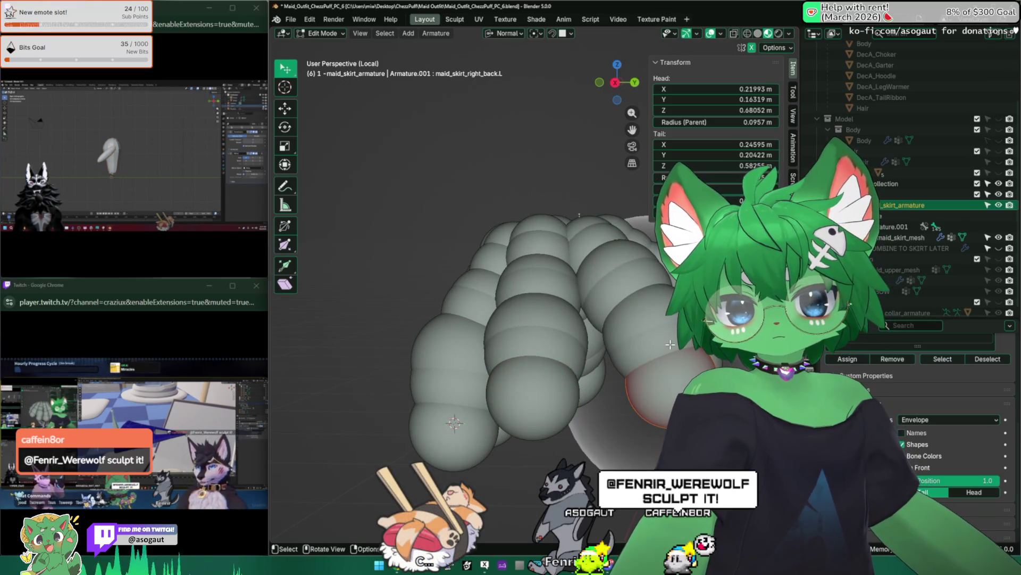
mouse_move(671, 345)
middle_down()
mouse_move(515, 377)
mouse_move(465, 359)
middle_up()
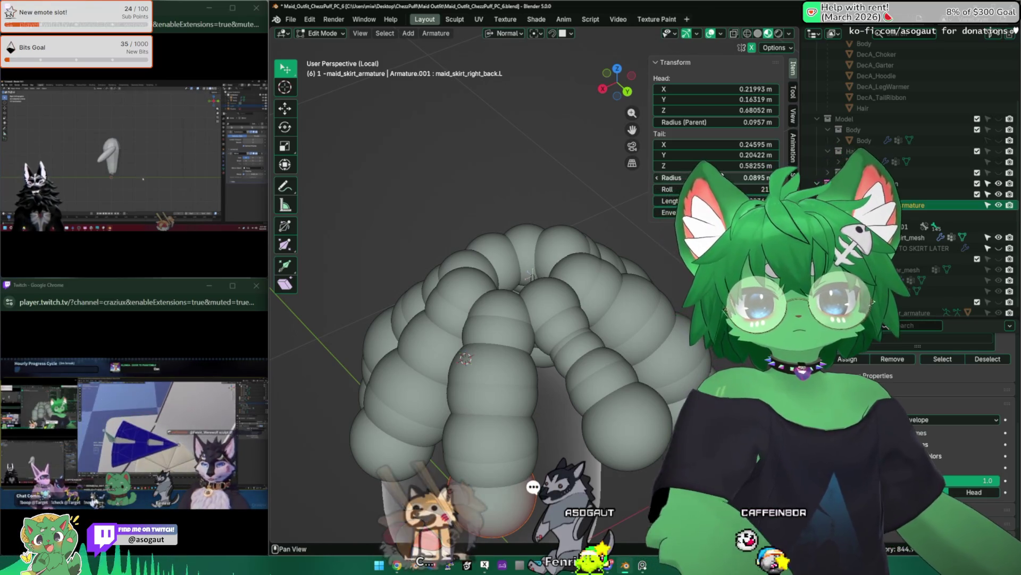
middle_drag(465, 359, 519, 384)
click(568, 410)
mouse_move(567, 410)
middle_down()
mouse_move(607, 319)
mouse_move(630, 400)
middle_up()
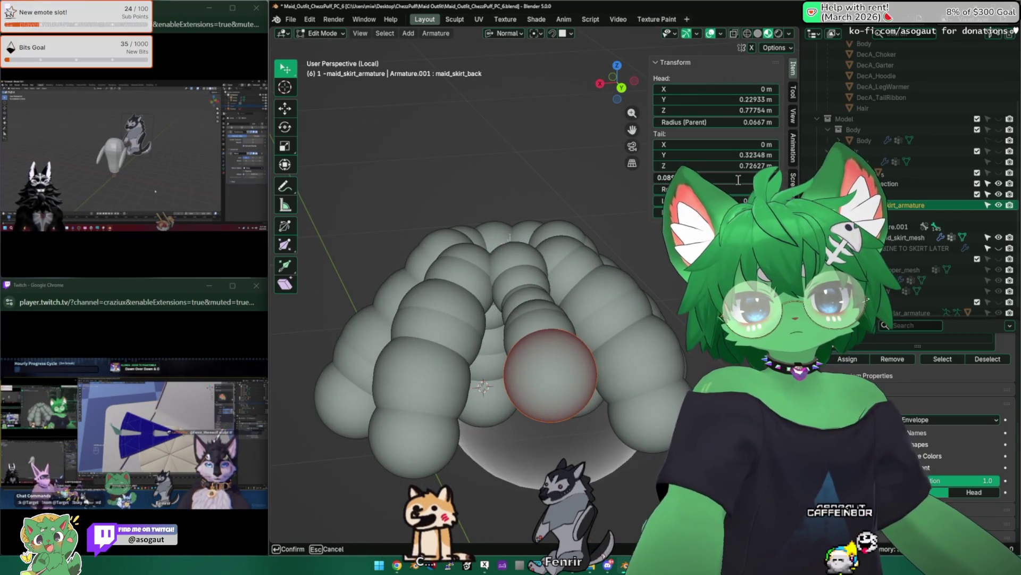
mouse_move(484, 386)
middle_down()
mouse_move(520, 359)
mouse_move(556, 417)
mouse_move(550, 384)
middle_up()
click(527, 375)
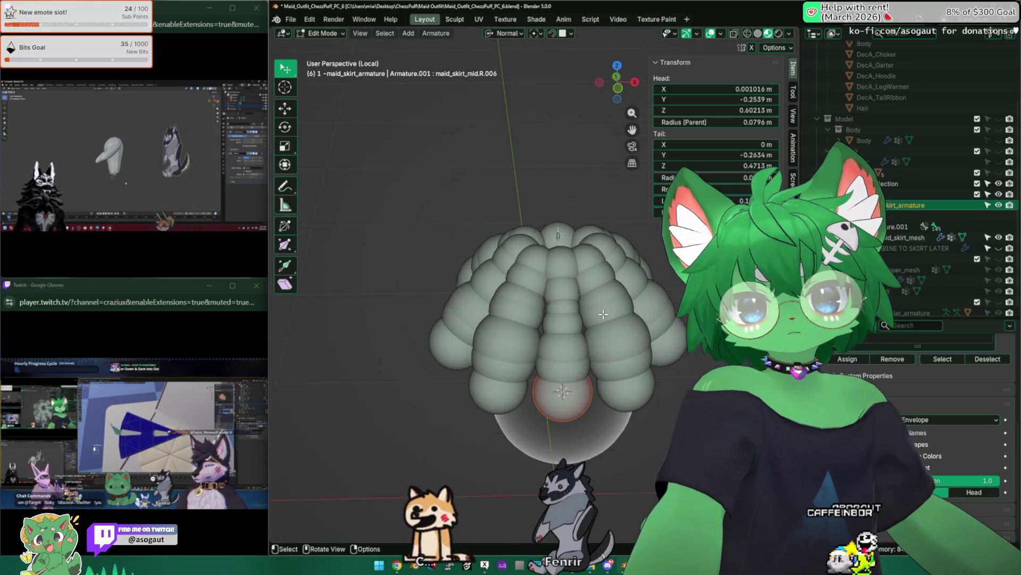
Enter a new Tail Radius for an upper right front skirt bone in the N-panel Transform section
click(532, 257)
scroll(532, 258, up, 3)
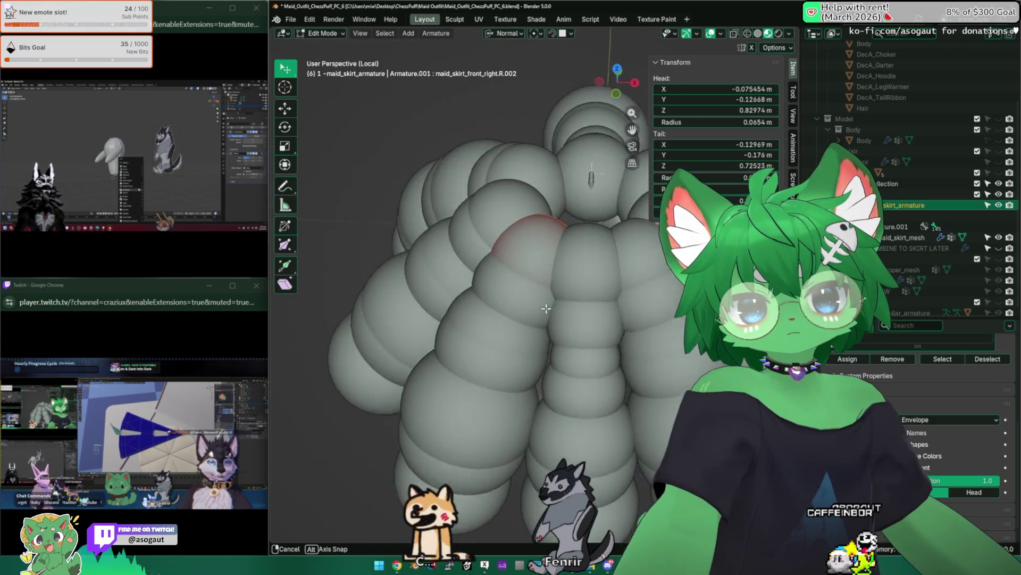
middle_drag(532, 258, 623, 235)
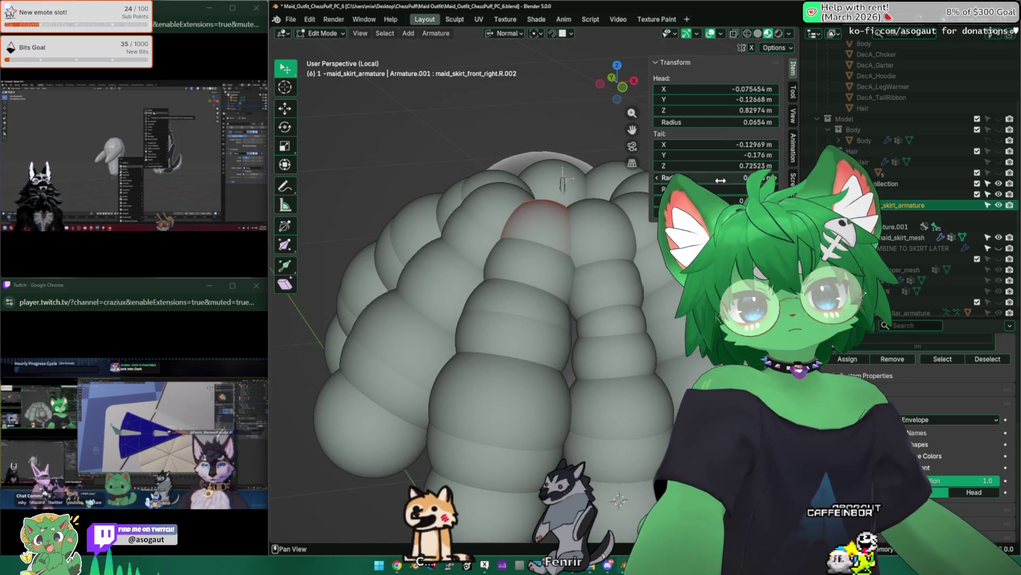
double_click(721, 181)
key(Return)
click(516, 375)
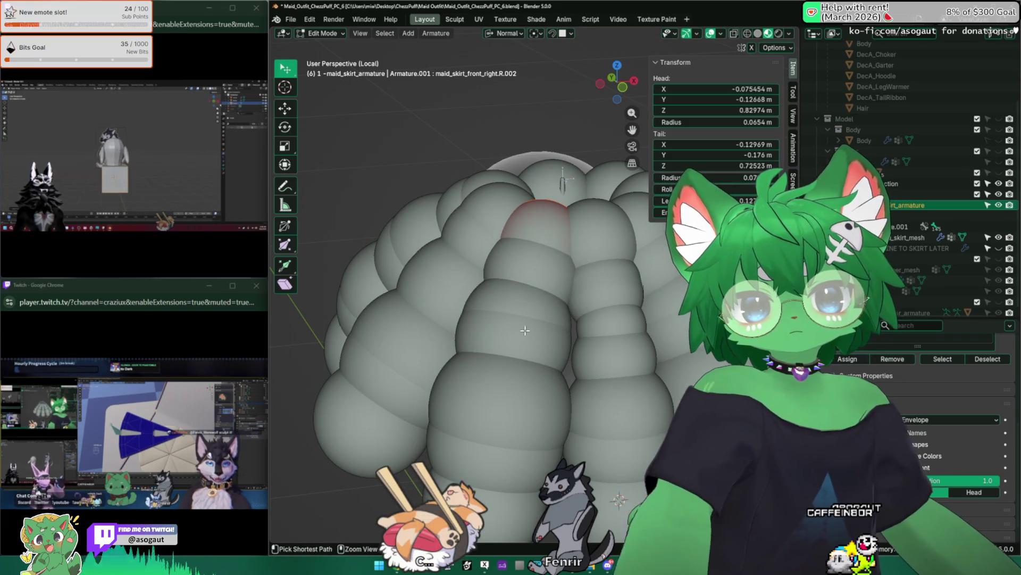
scroll(512, 378, down, 2)
scroll(526, 372, down, 1)
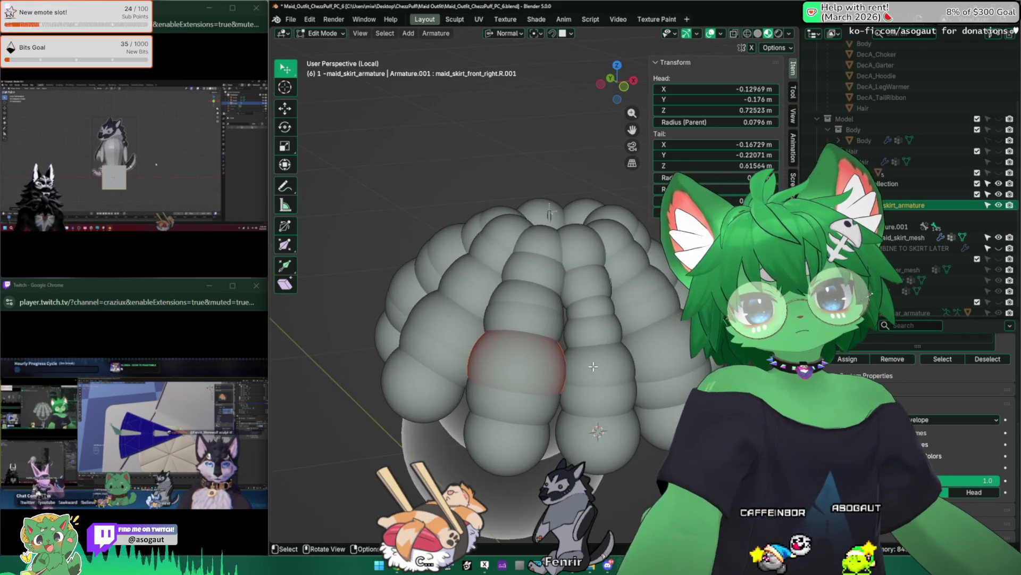
Step through right middle, front, left back and middle skirt bones to compare their envelopes
click(584, 363)
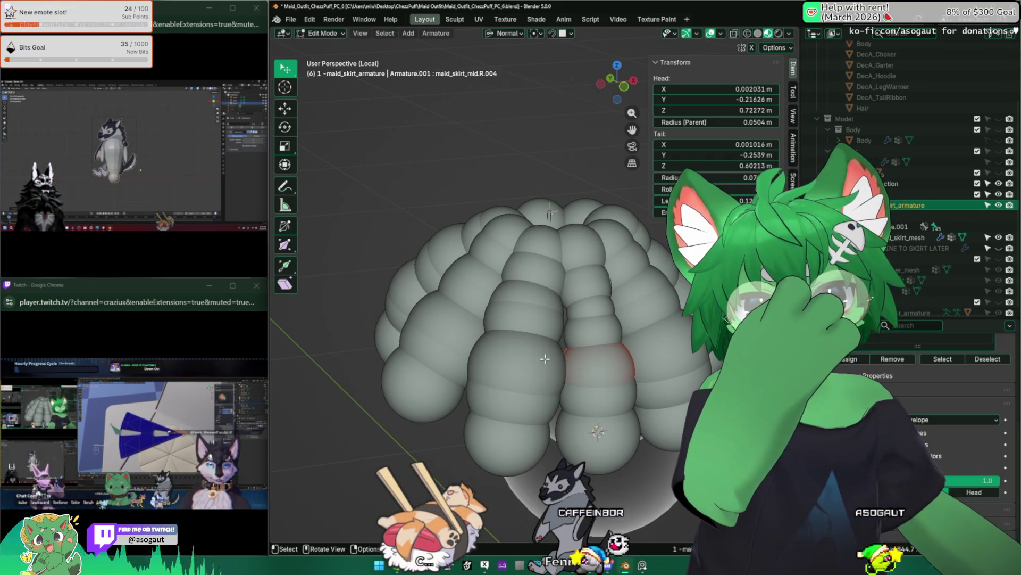
click(509, 356)
click(599, 357)
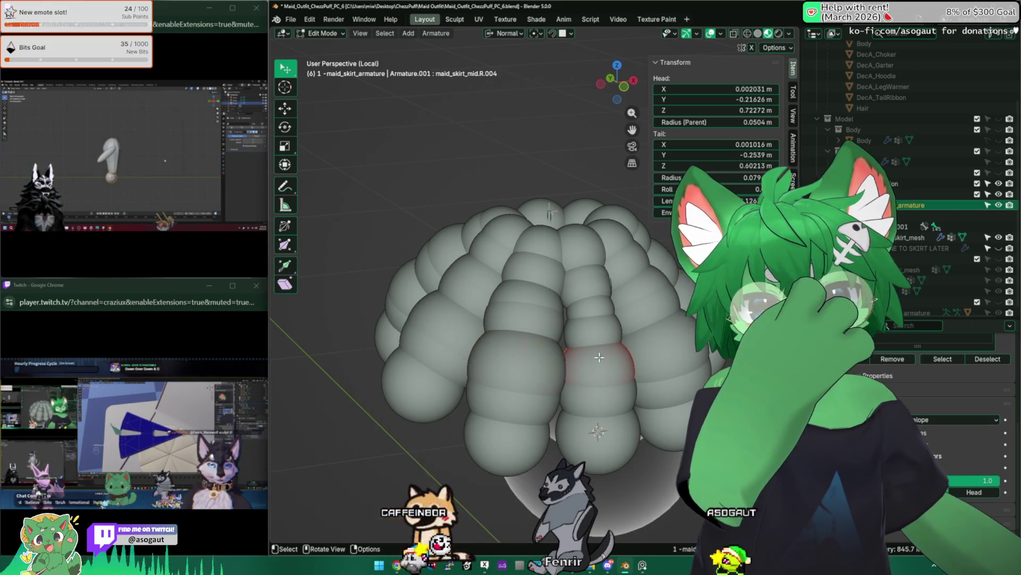
middle_drag(599, 357, 609, 351)
click(599, 362)
click(609, 352)
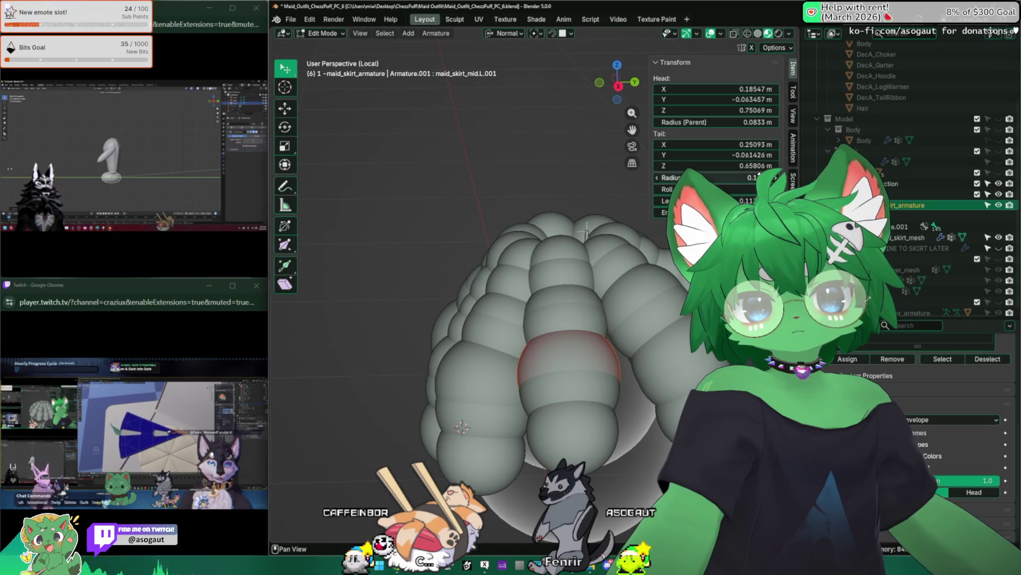
click(687, 357)
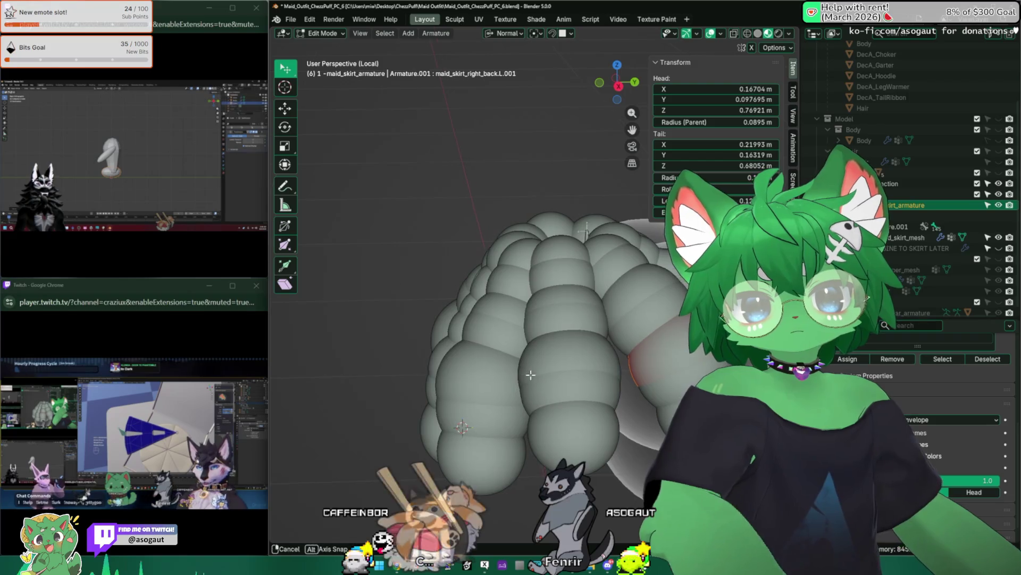
middle_drag(587, 232, 593, 228)
click(592, 359)
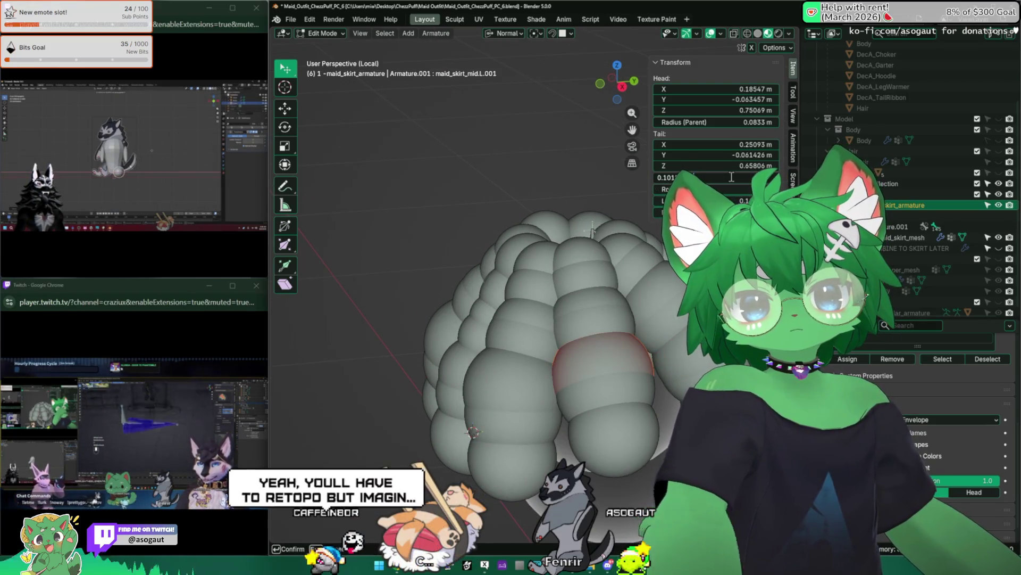
scroll(610, 279, up, 3)
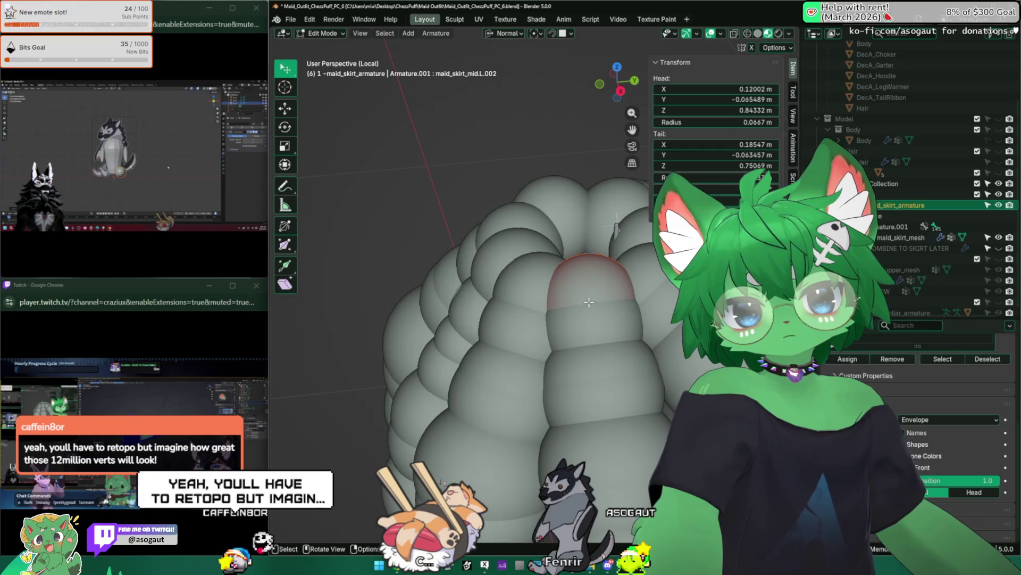
Edit the Radius and Tail Radius of the next middle skirt bone's envelope
click(591, 272)
double_click(725, 177)
key(Return)
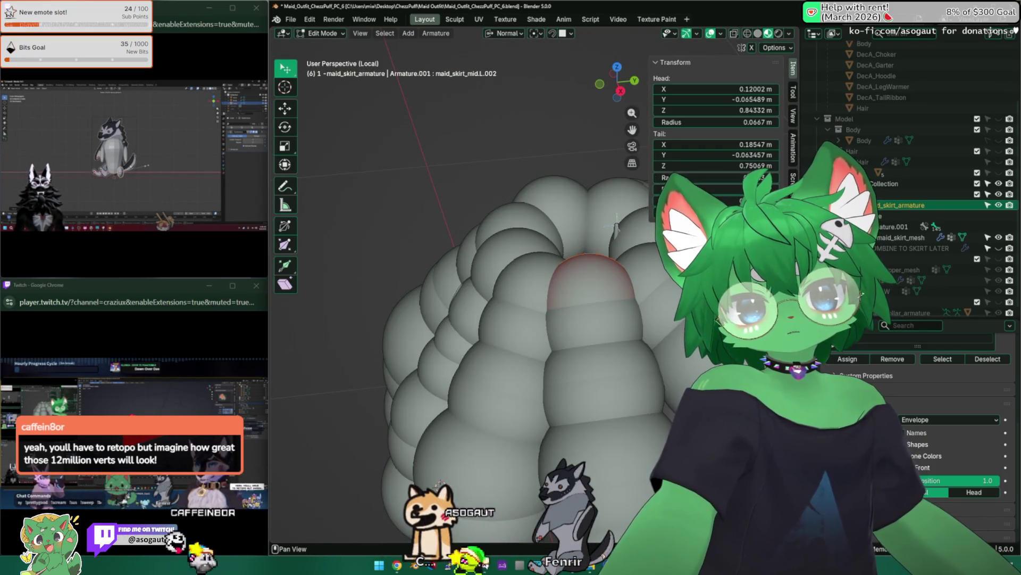
double_click(686, 177)
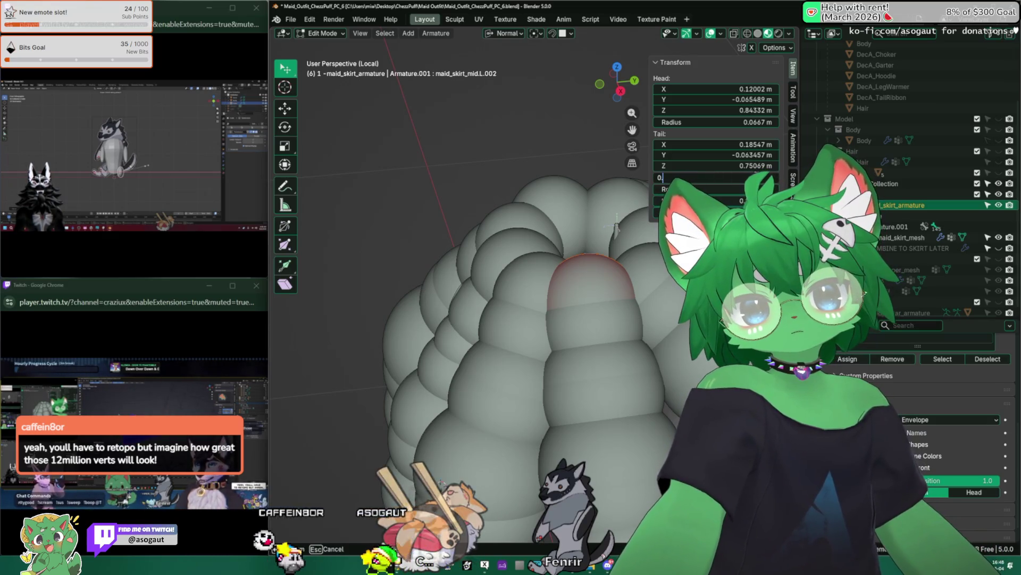
key(Return)
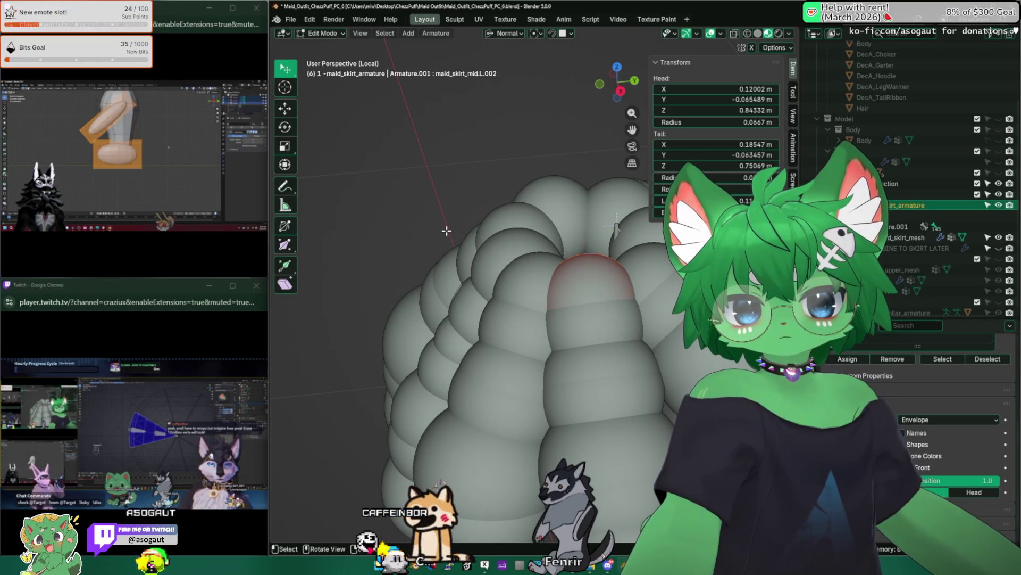
mouse_move(446, 231)
middle_down()
mouse_move(454, 191)
mouse_move(449, 208)
middle_up()
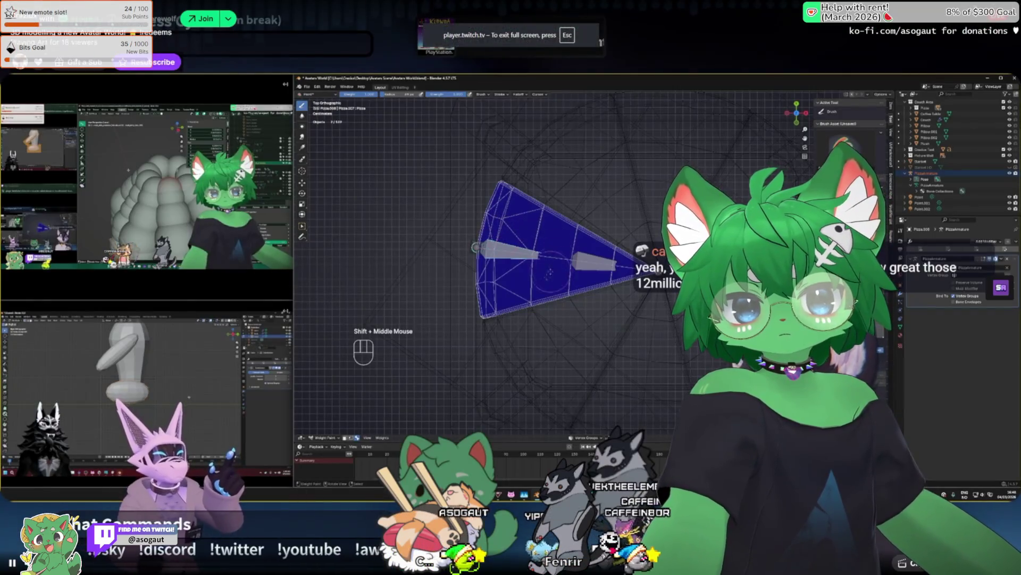
Undo once, glance at the Edit menu and dismiss it while the Twitch stream is showing
key(ctrl+z)
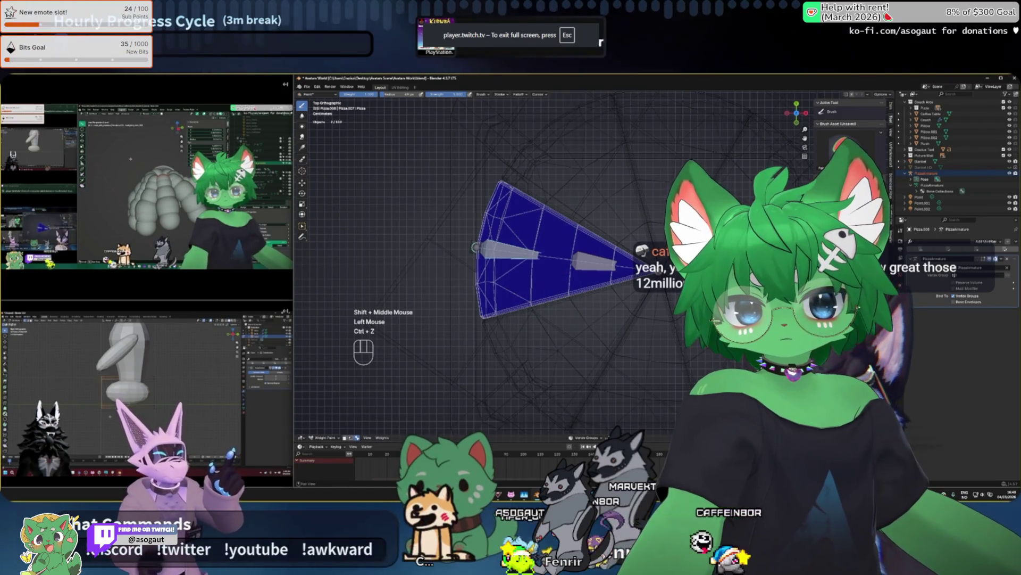
click(327, 86)
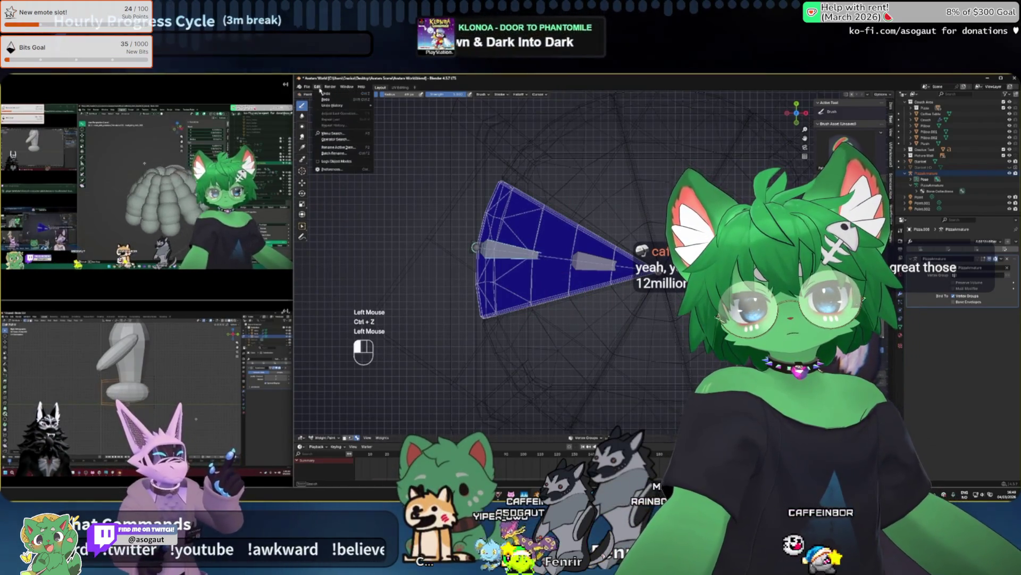
click(320, 148)
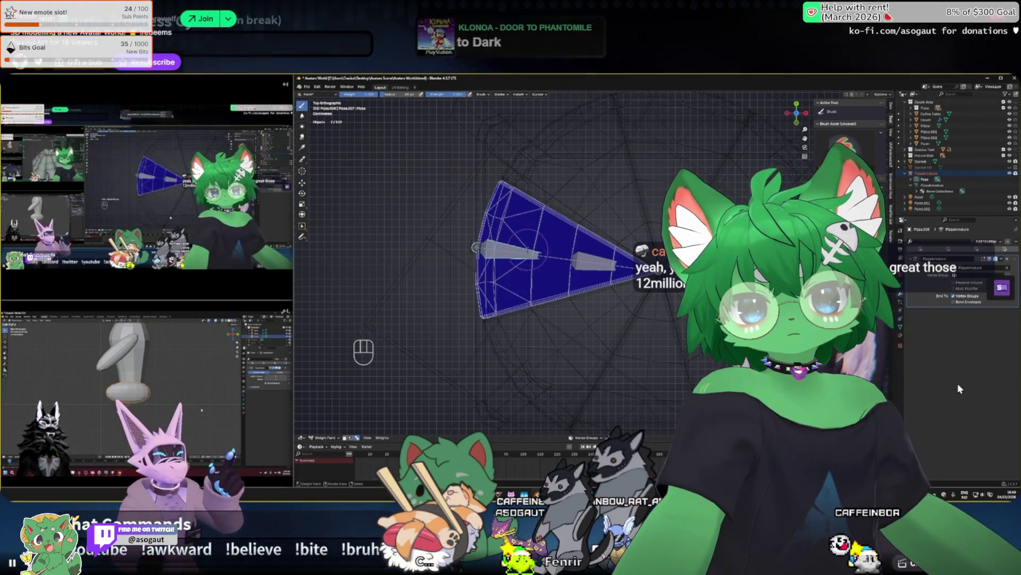
scroll(559, 280, up, 1)
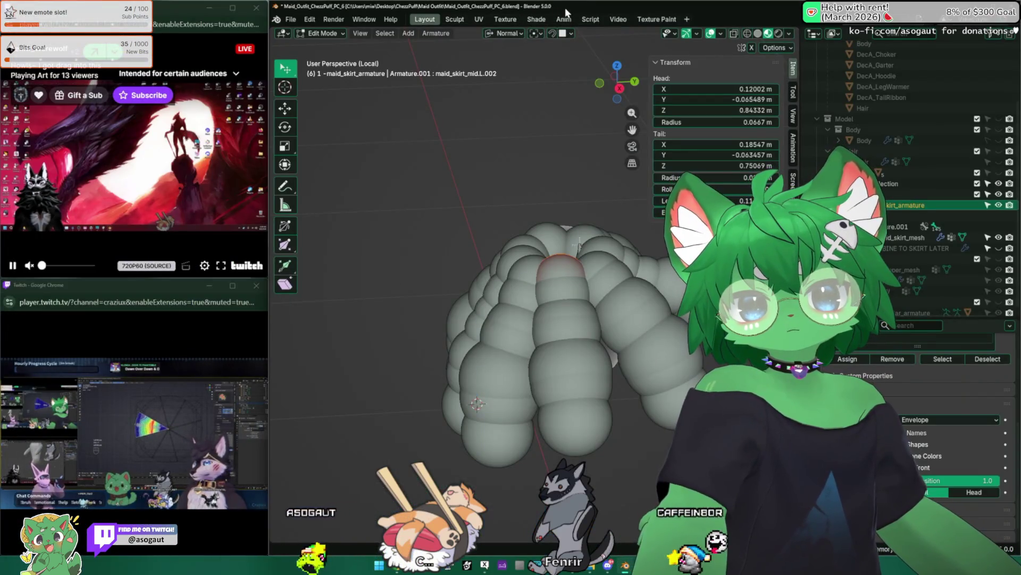
Set the skirt bones' Display As back to Octahedral and leave local view
middle_drag(525, 108, 453, 234)
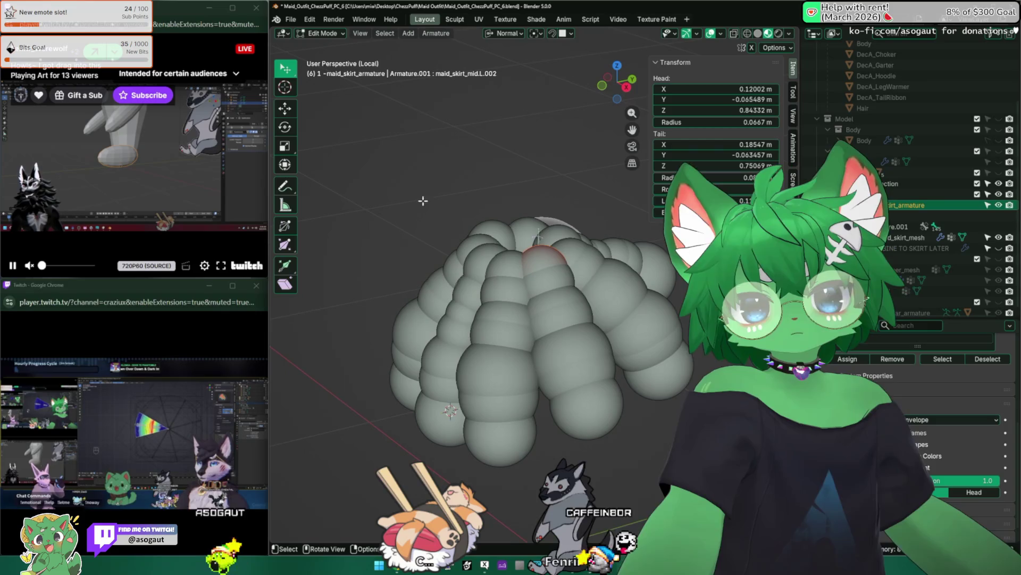
click(926, 419)
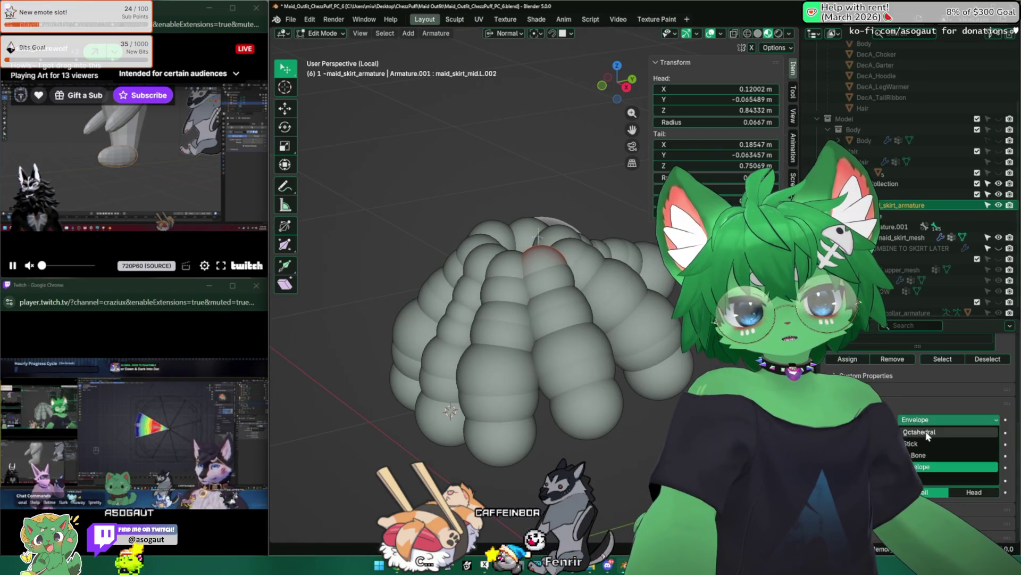
click(928, 433)
key(slash)
mouse_move(478, 240)
middle_down()
mouse_move(408, 188)
mouse_move(377, 280)
middle_up()
Exit bone editing, select maid_skirt_mesh and switch it into Weight Paint mode
key(Tab)
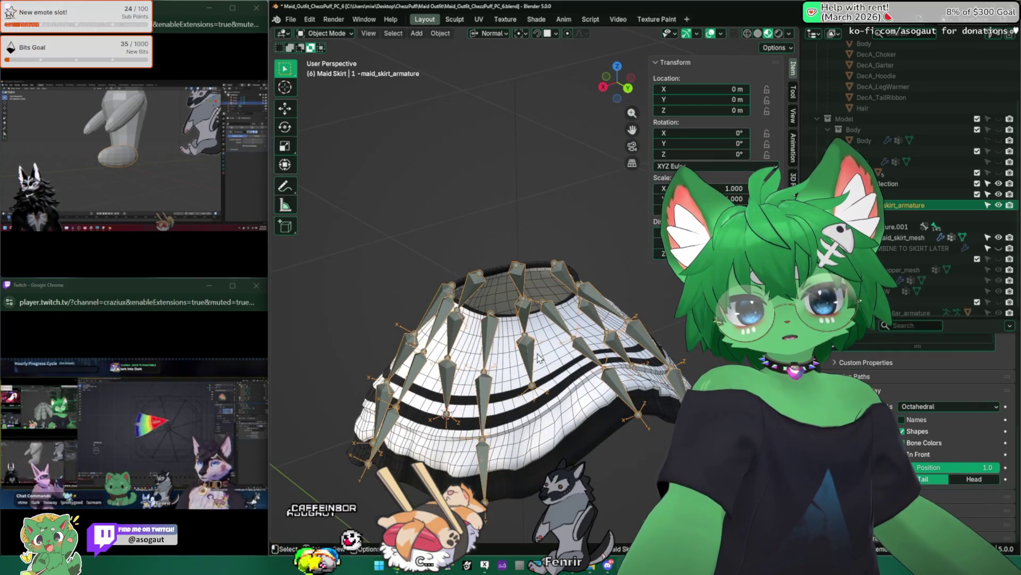
click(483, 263)
click(328, 34)
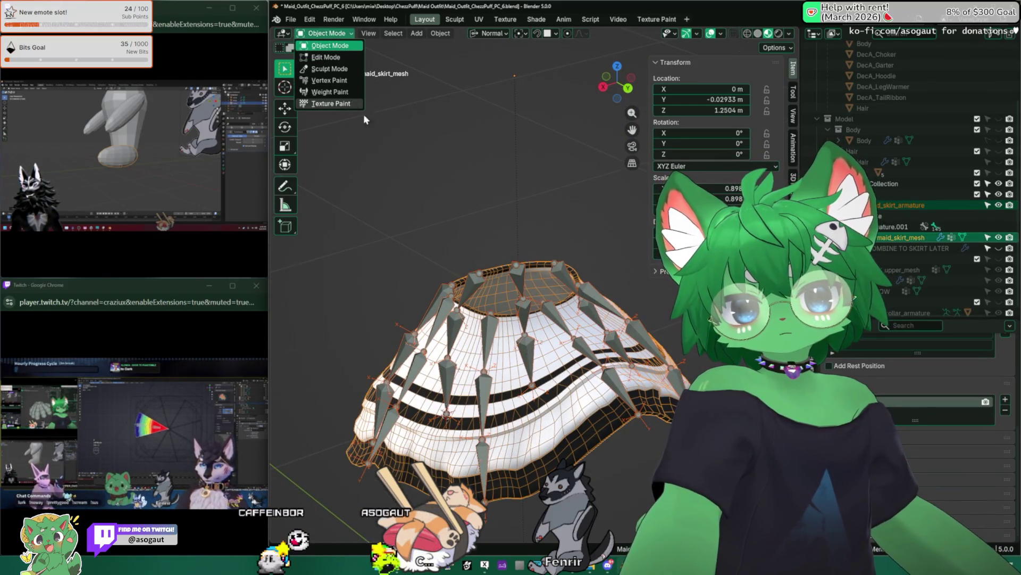
click(329, 91)
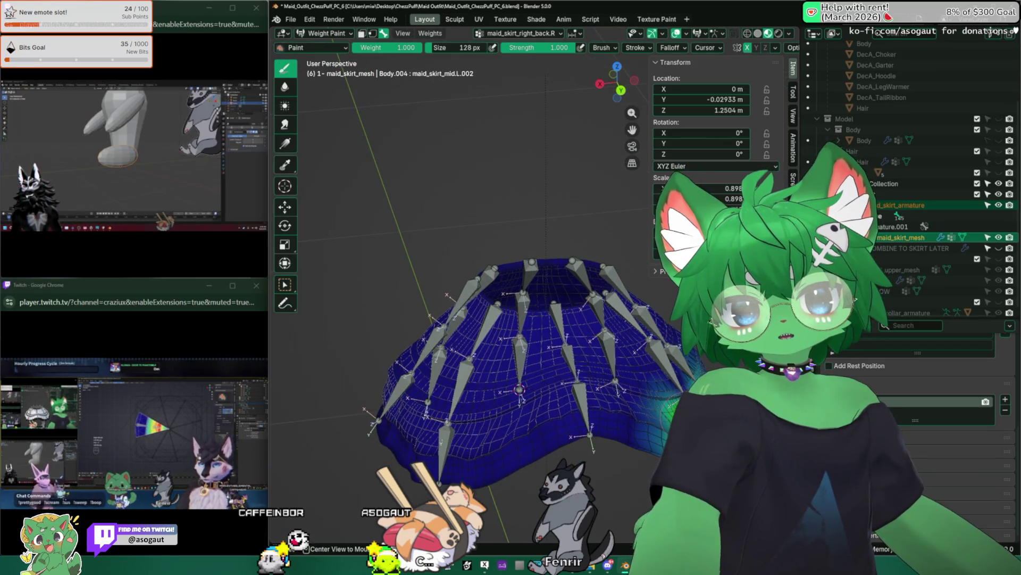
Inspect the maid_skirt_right_back.R.002 weights on the skirt, toggling see-through display while orbiting
middle_drag(519, 391, 559, 335)
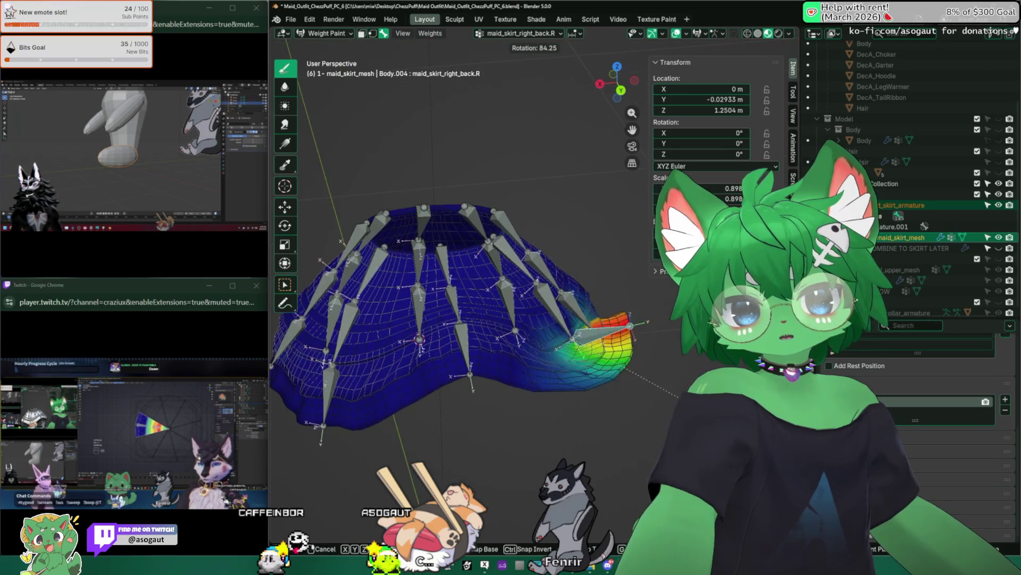
alt+click(523, 243)
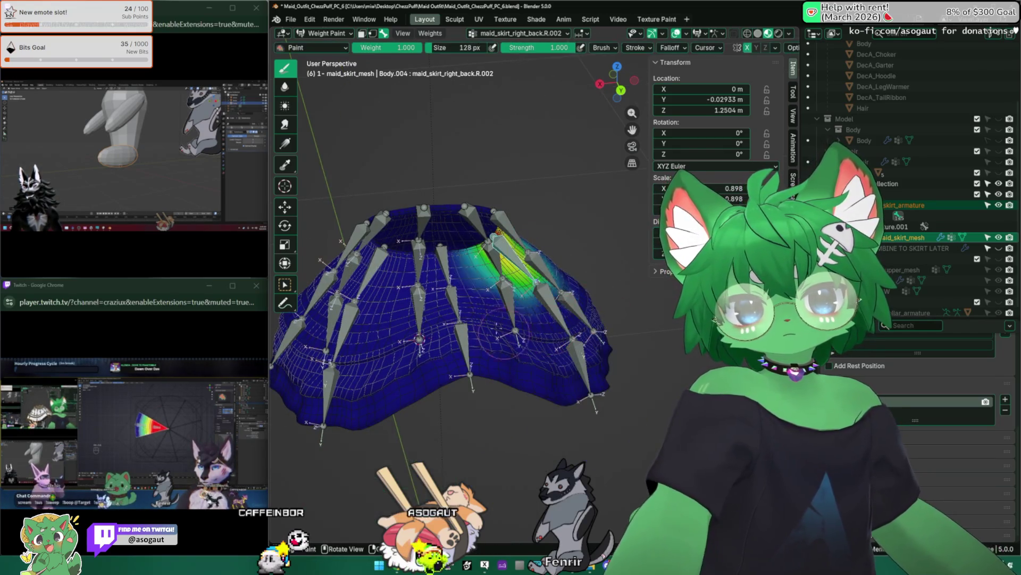
middle_drag(519, 359, 478, 320)
mouse_move(475, 254)
middle_down()
mouse_move(539, 393)
mouse_move(550, 351)
mouse_move(550, 383)
middle_up()
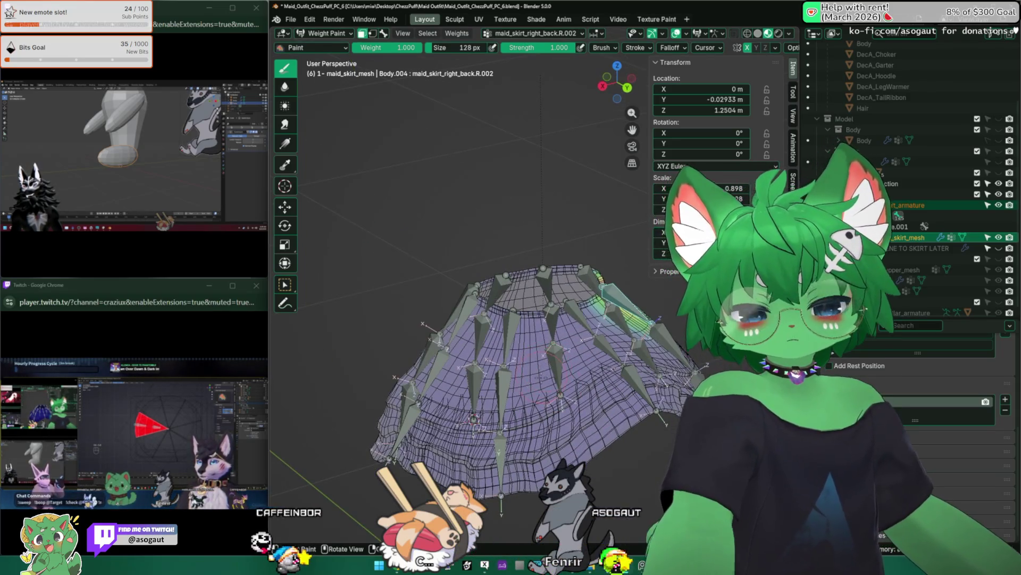
key(ctrl+Tab)
middle_drag(479, 375, 517, 400)
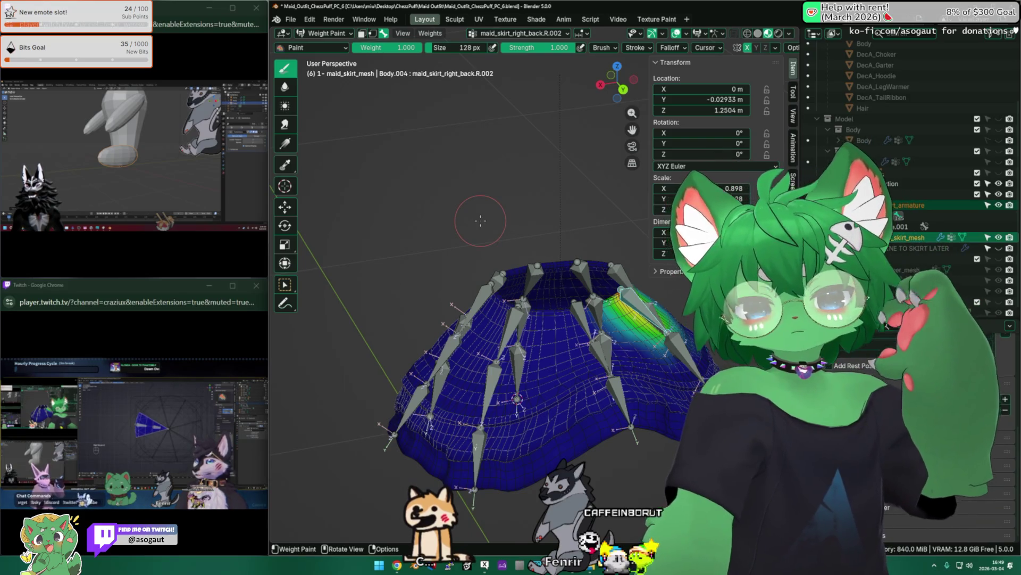
mouse_move(481, 219)
middle_down()
mouse_move(447, 229)
mouse_move(496, 279)
mouse_move(520, 343)
middle_up()
Hide the sidebar, check maid_skirt_back.002 and maid_skirt_right_back.L.002 weights, then put the skirt mesh in edit mode
key(n)
middle_drag(414, 436, 488, 373)
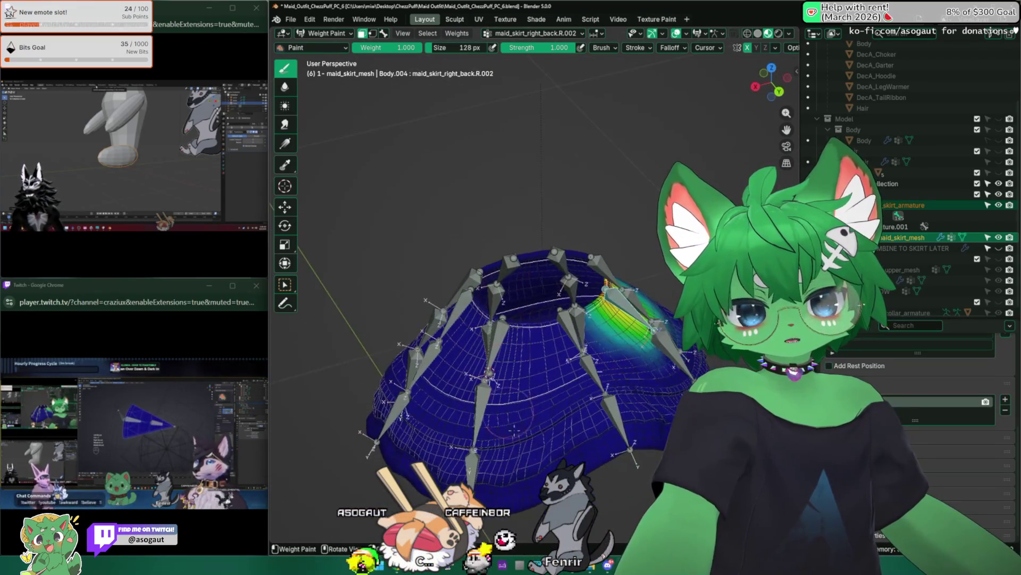
mouse_move(531, 320)
middle_down()
mouse_move(531, 239)
mouse_move(530, 359)
mouse_move(447, 307)
middle_up()
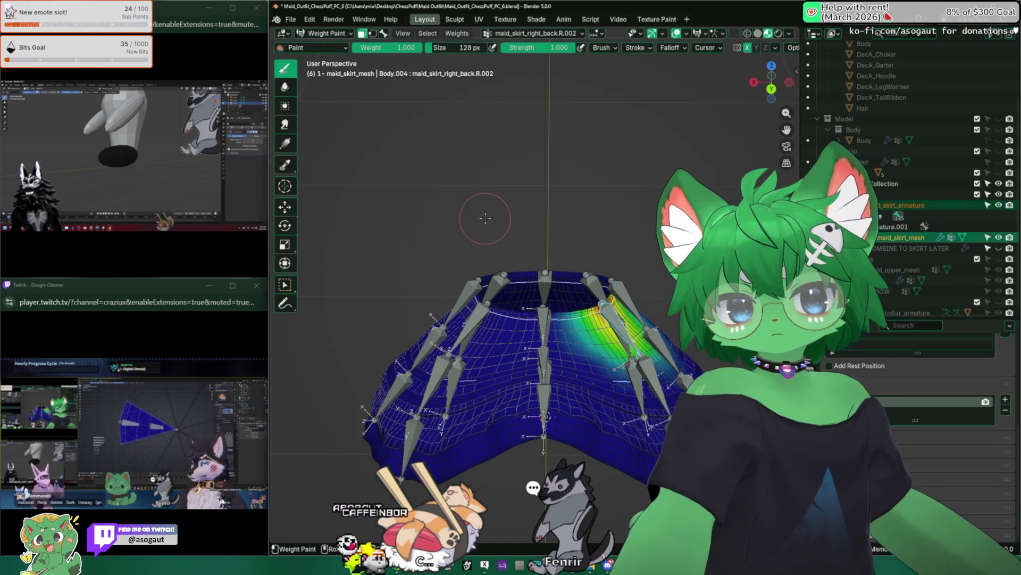
ctrl+click(551, 312)
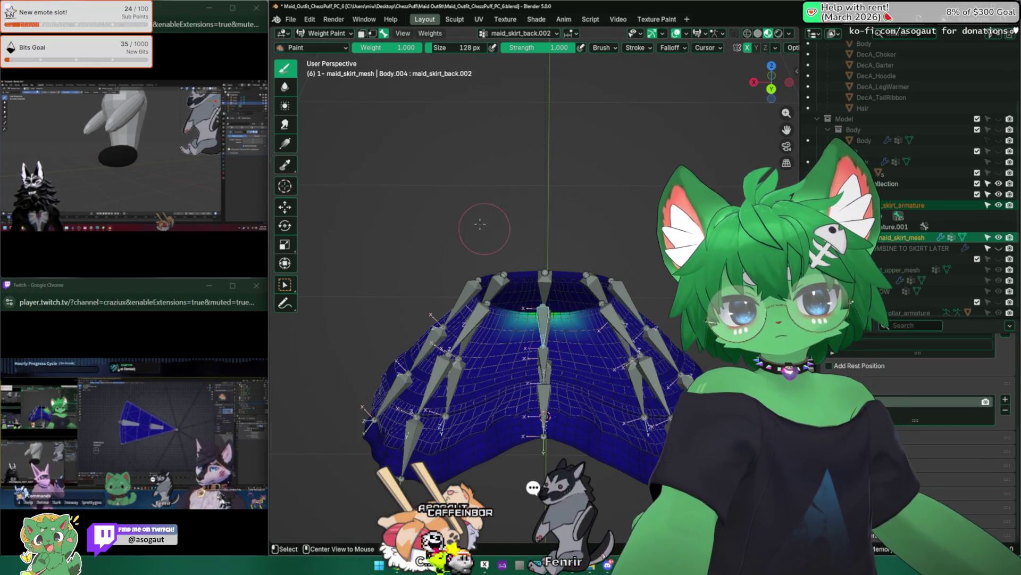
middle_drag(543, 304, 487, 208)
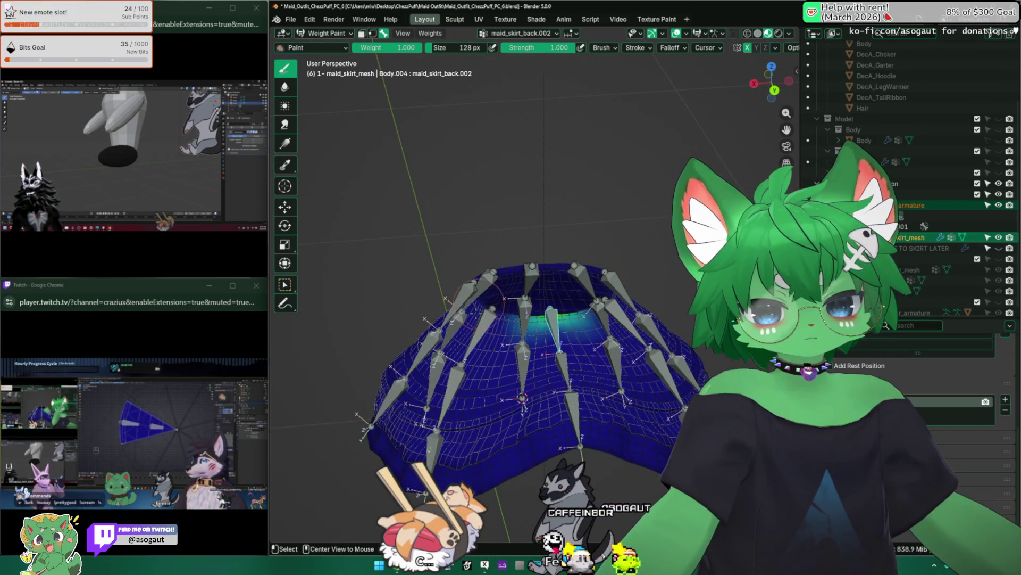
ctrl+click(483, 335)
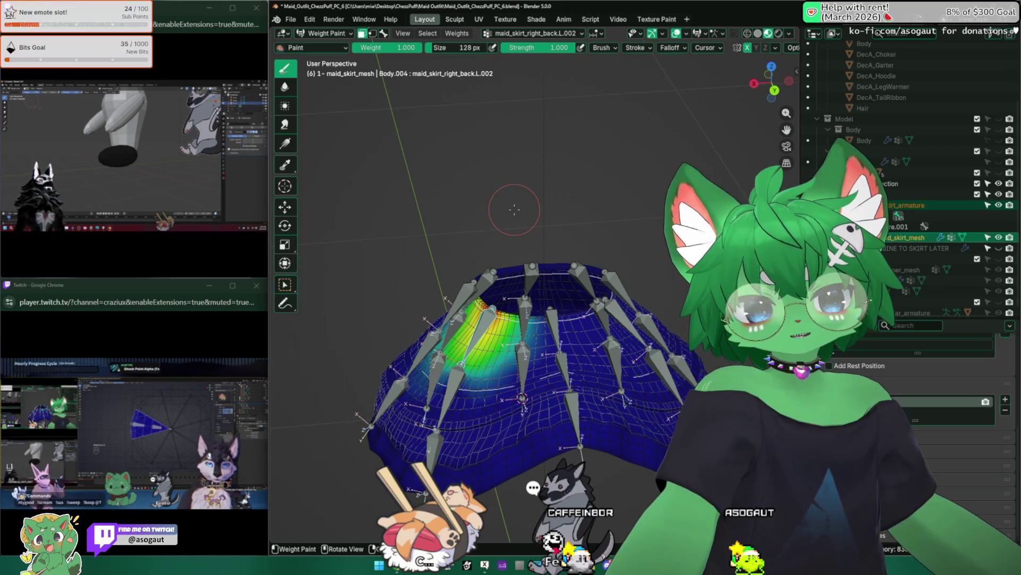
middle_drag(585, 254, 516, 201)
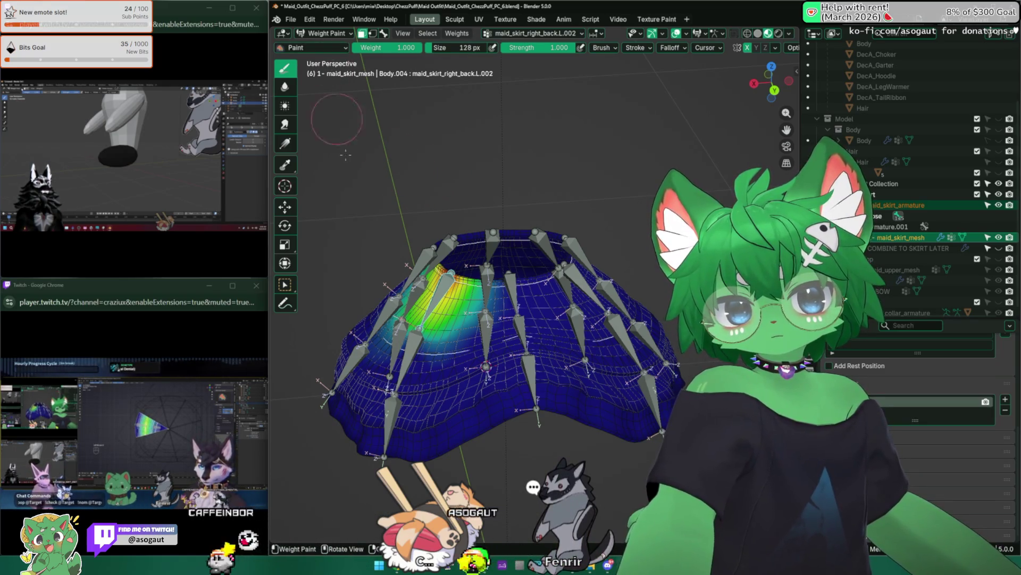
key(Tab)
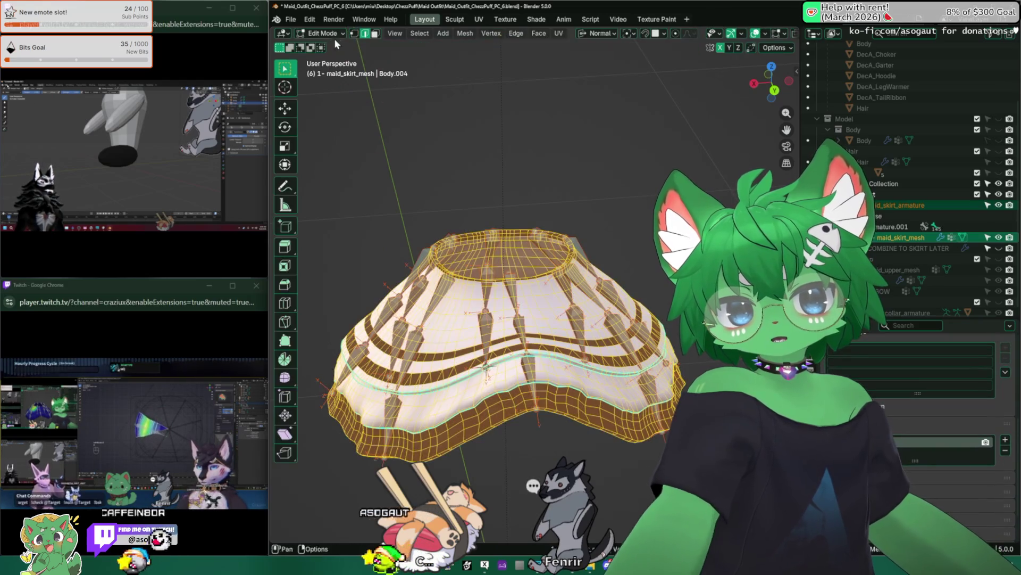
Select the skirt armature plus the skirt mesh and enter Weight Paint mode on them
click(327, 34)
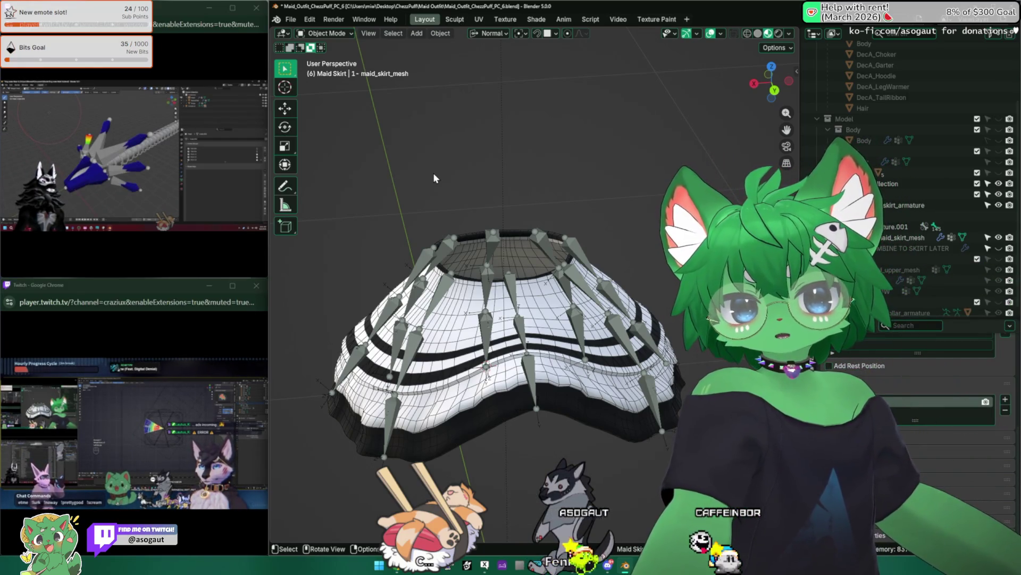
click(485, 328)
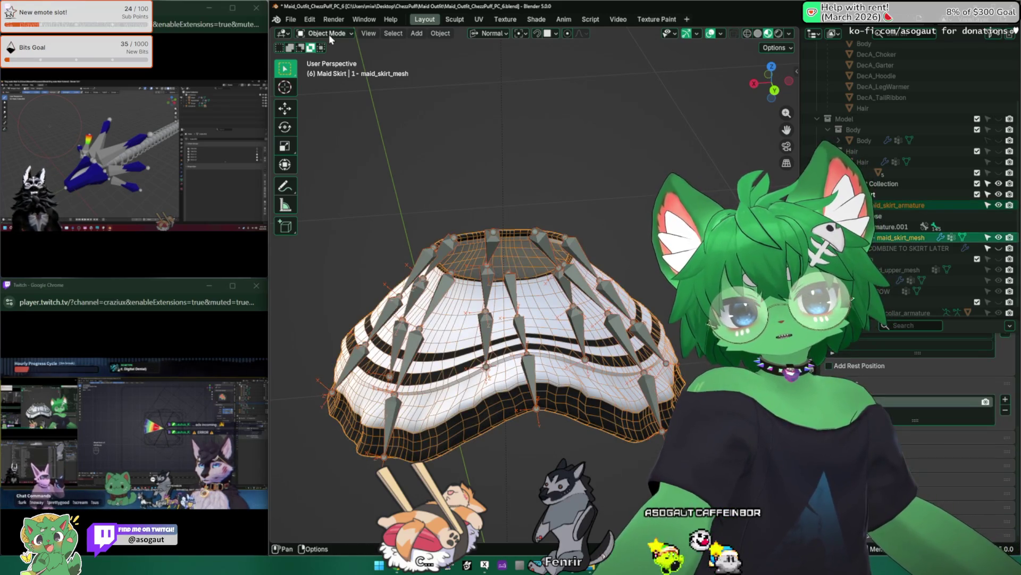
click(327, 34)
click(488, 323)
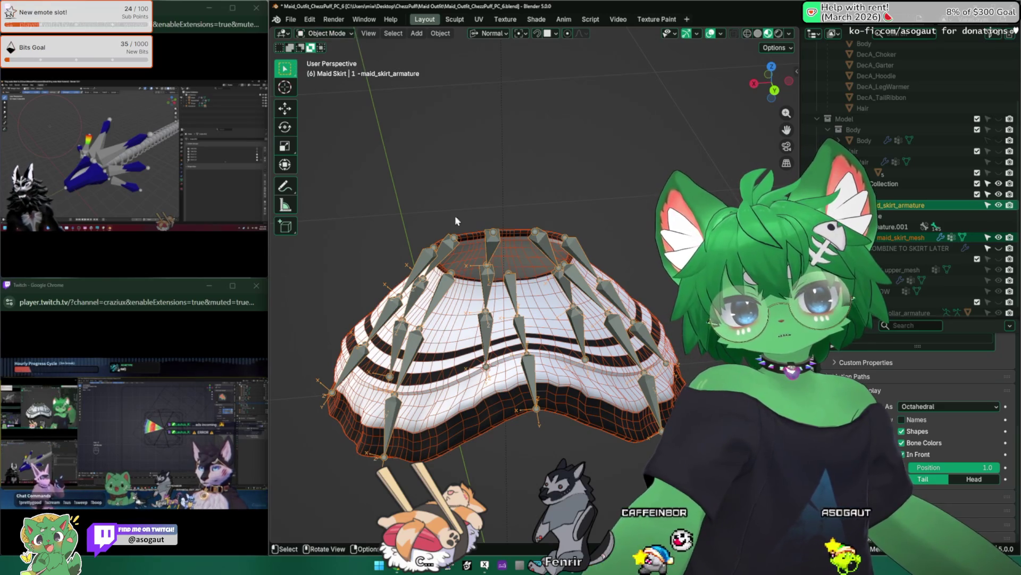
click(429, 271)
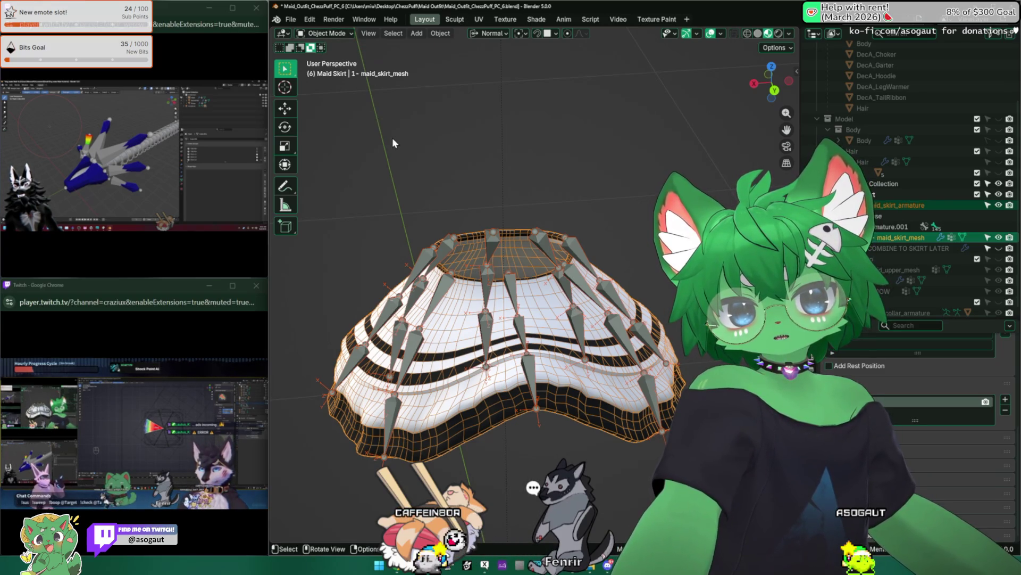
click(489, 327)
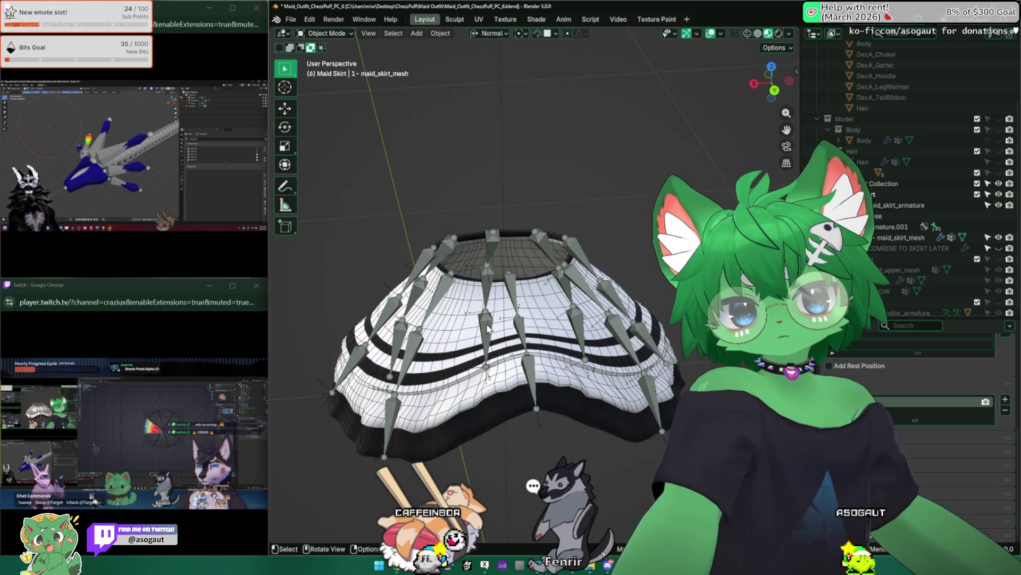
shift+click(463, 312)
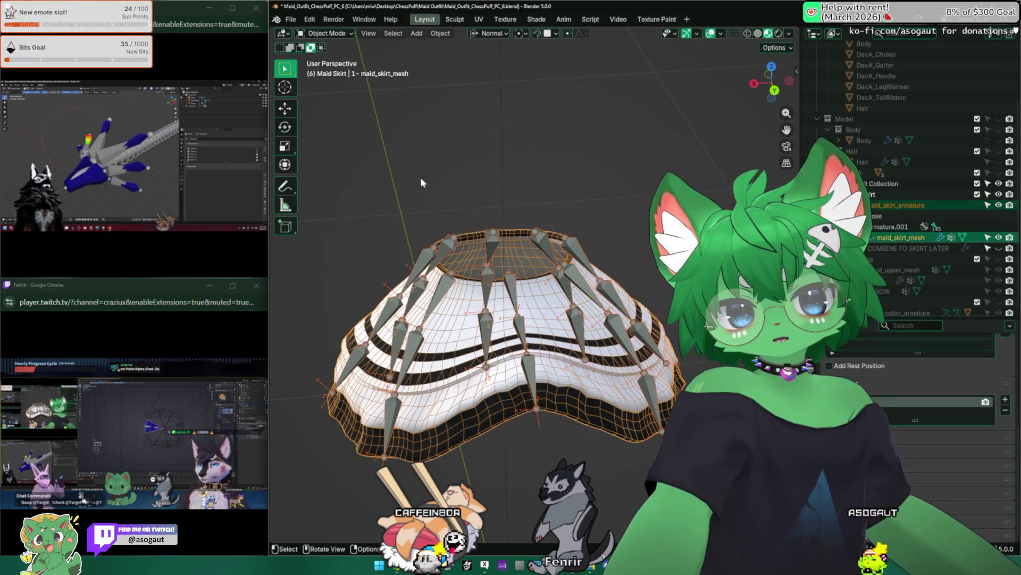
click(328, 33)
click(331, 95)
mouse_move(351, 118)
middle_down()
mouse_move(479, 319)
mouse_move(422, 229)
mouse_move(433, 231)
middle_up()
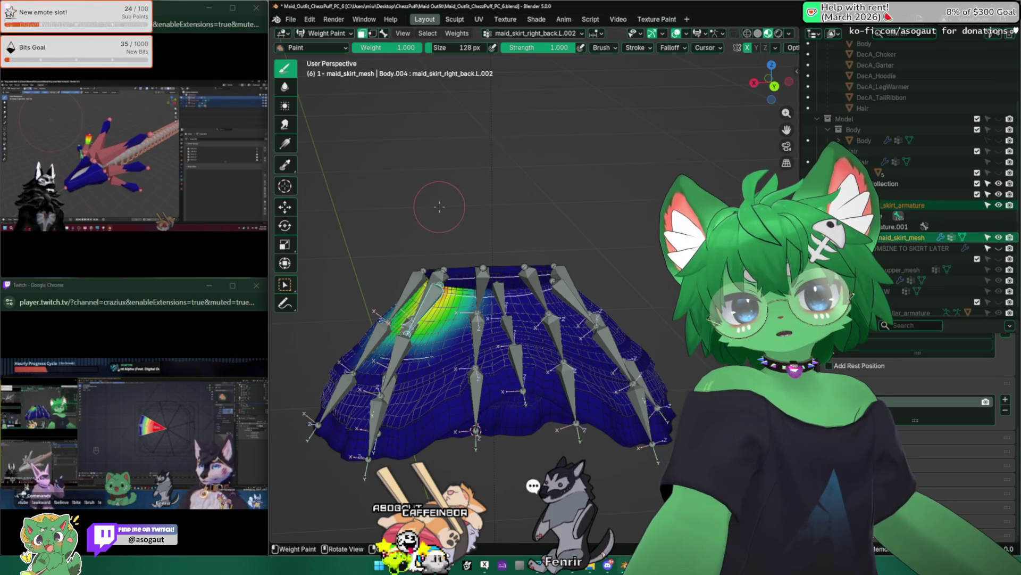
scroll(440, 206, up, 2)
Examine the skirt from several angles, toggling Alt+Z see-through to check back faces
middle_drag(429, 206, 447, 239)
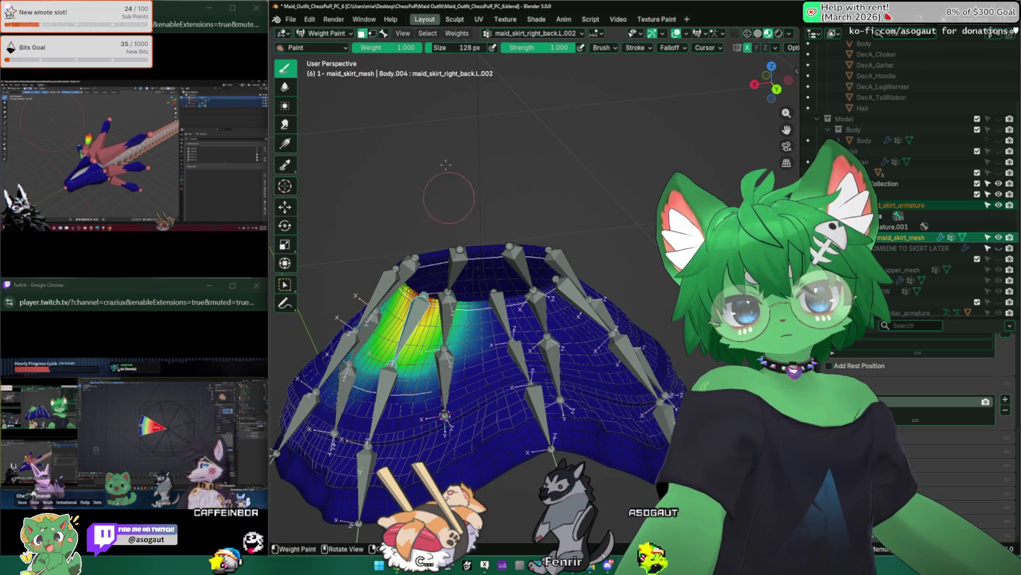
mouse_move(357, 264)
middle_down()
mouse_move(459, 172)
mouse_move(504, 315)
middle_up()
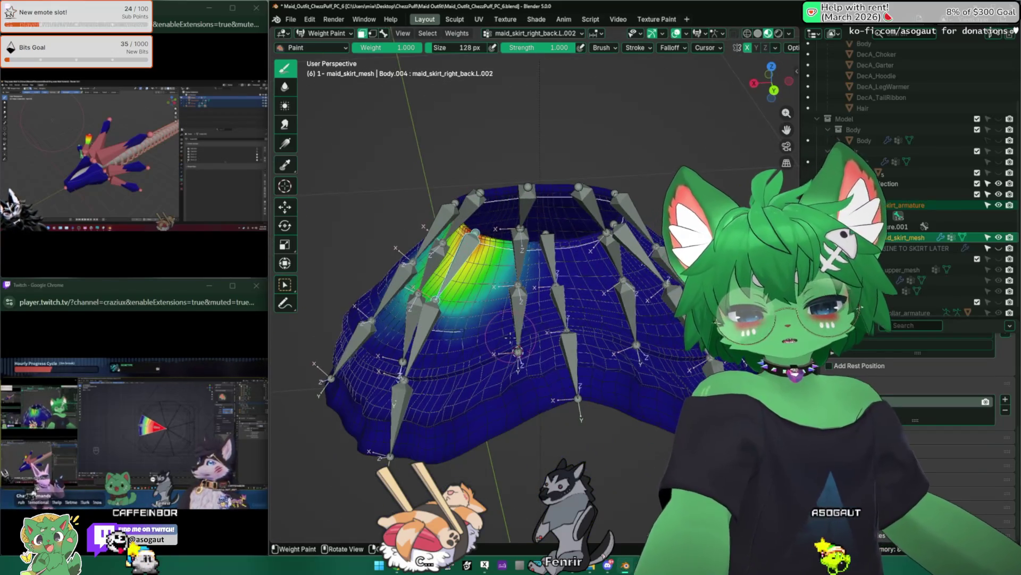
key(alt+z)
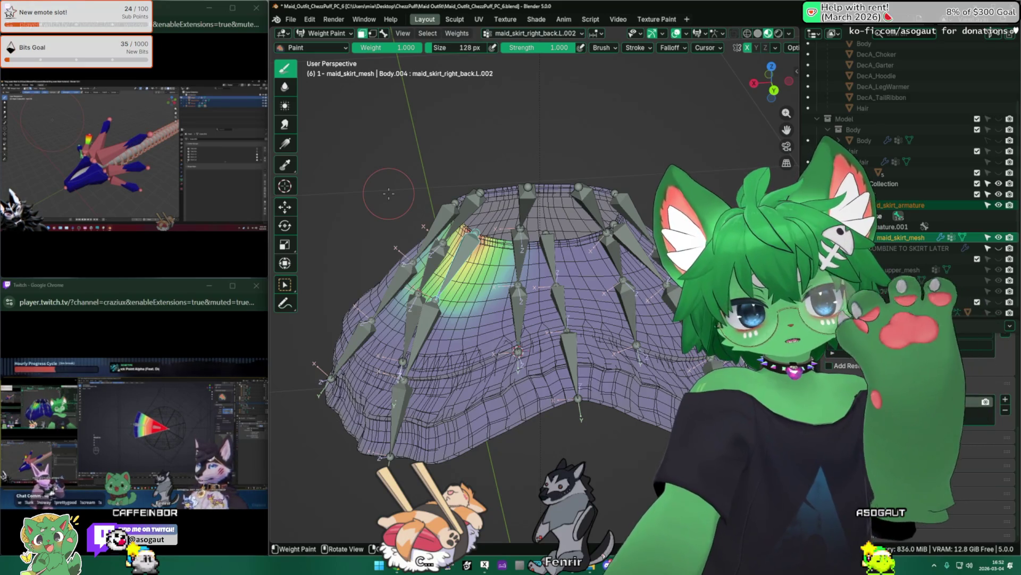
key(alt+z)
key(alt+z)
key(alt+z)
key(alt+z)
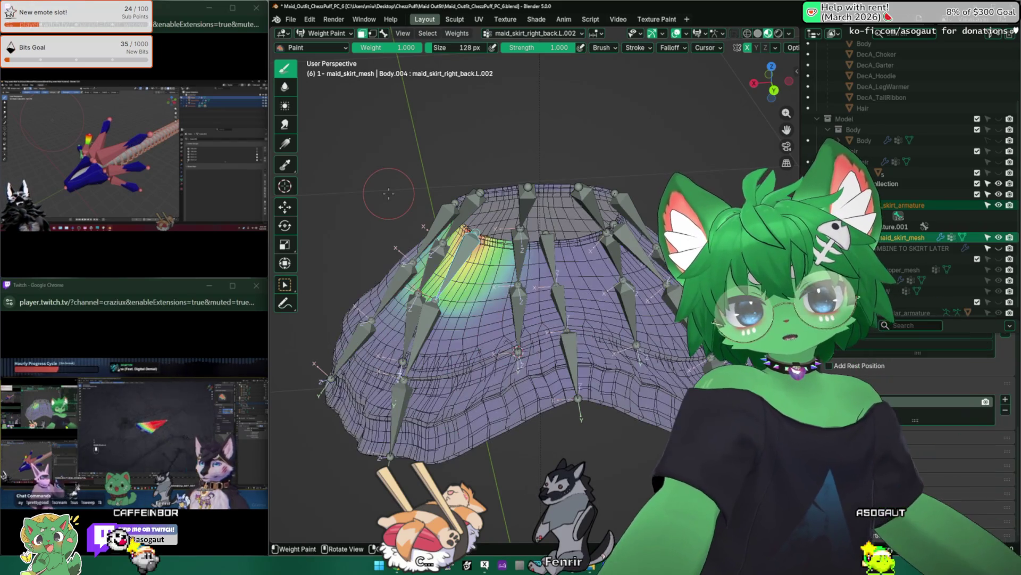
key(alt+z)
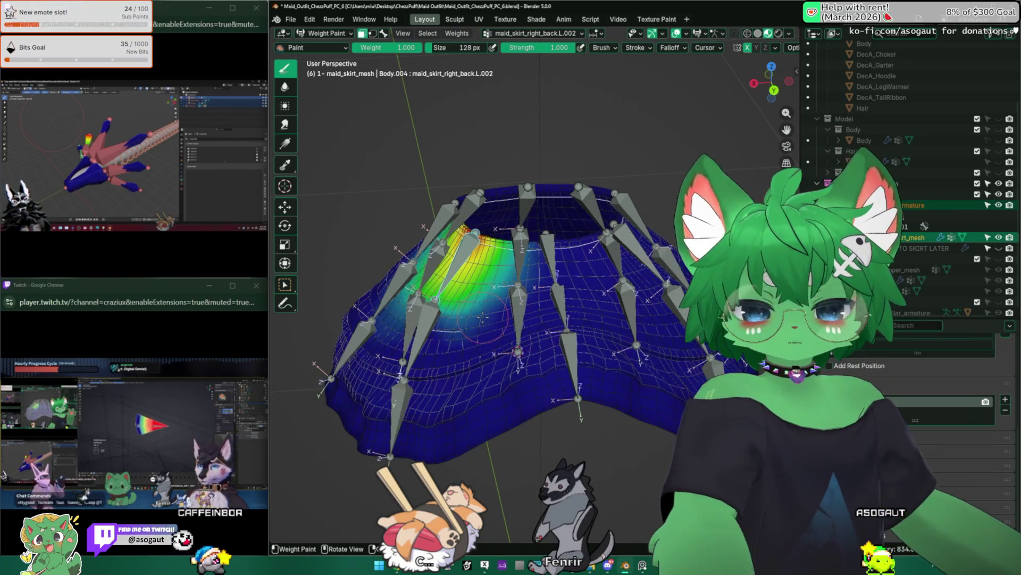
middle_drag(451, 120, 453, 124)
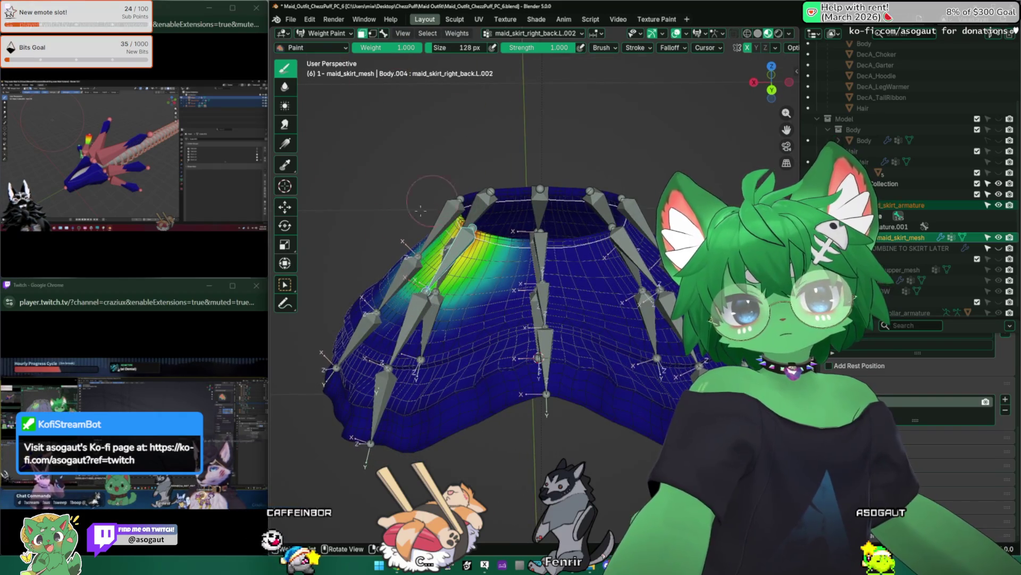
middle_drag(394, 160, 411, 164)
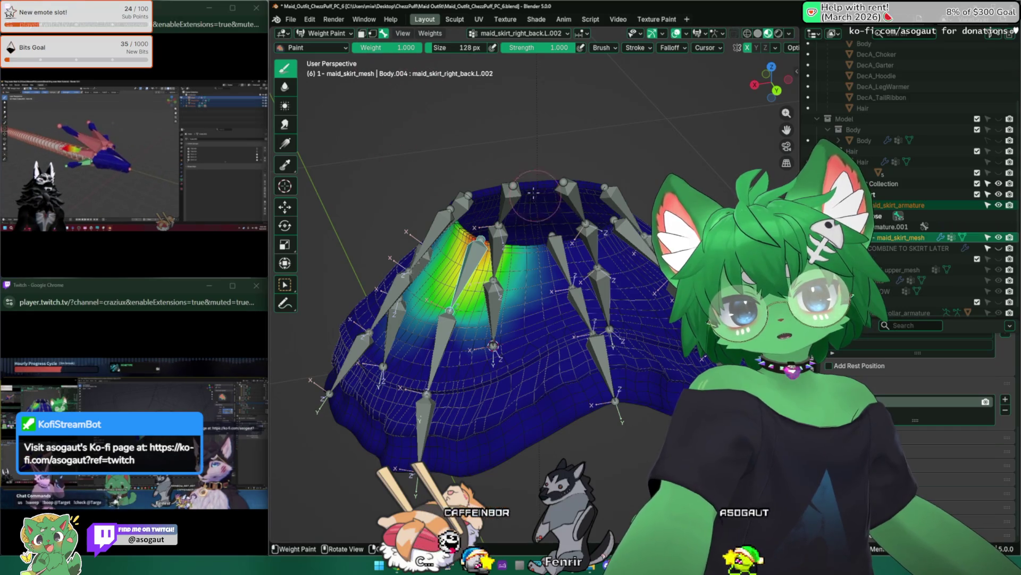
middle_drag(492, 141, 482, 142)
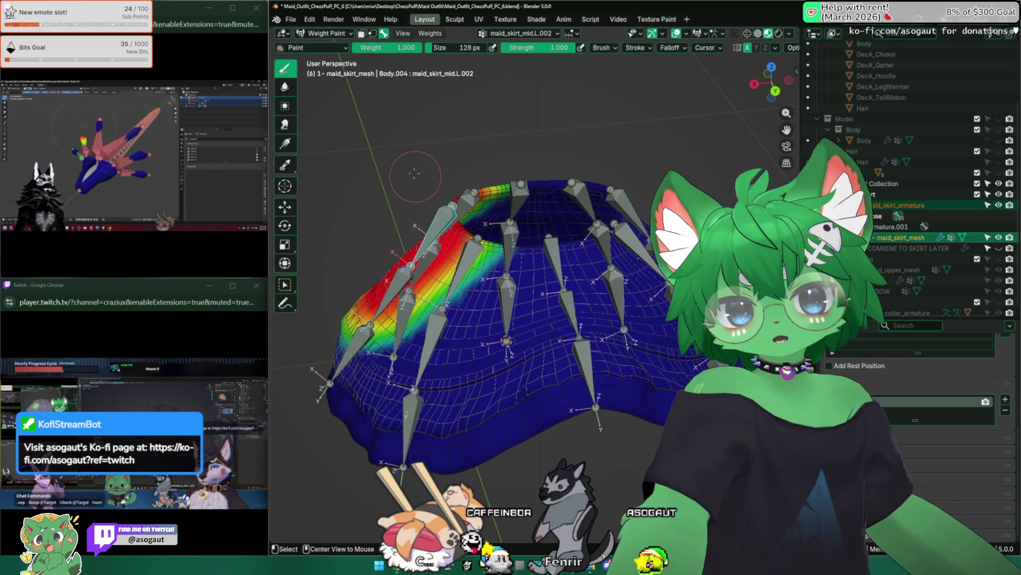
Cycle through skirt bones' weight maps, including the centre bones and maid_skirt_front_right.R.002
ctrl+click(431, 239)
ctrl+click(447, 263)
mouse_move(478, 279)
middle_down()
mouse_move(495, 271)
mouse_move(494, 287)
middle_up()
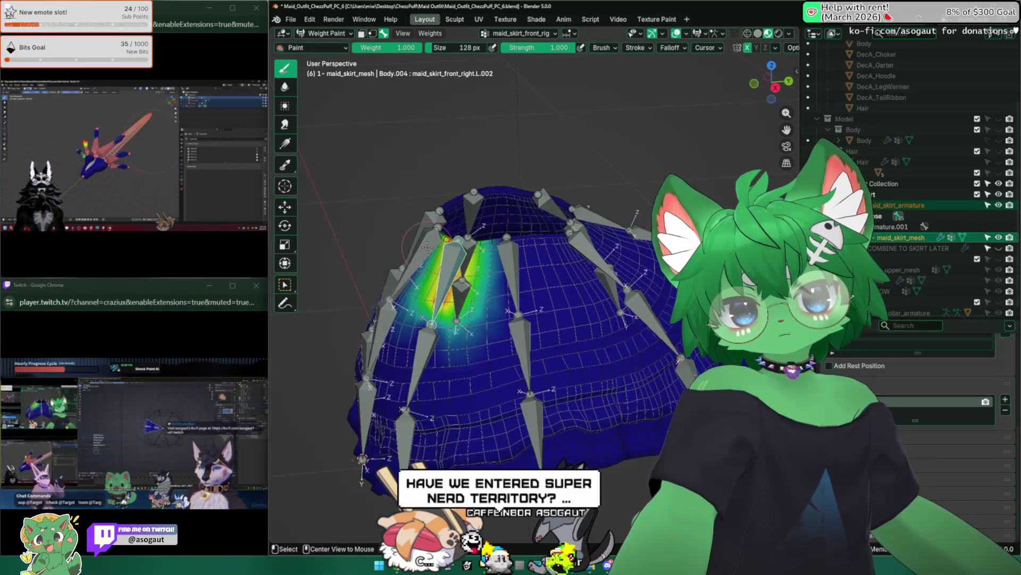
ctrl+click(423, 263)
ctrl+click(403, 240)
ctrl+click(423, 263)
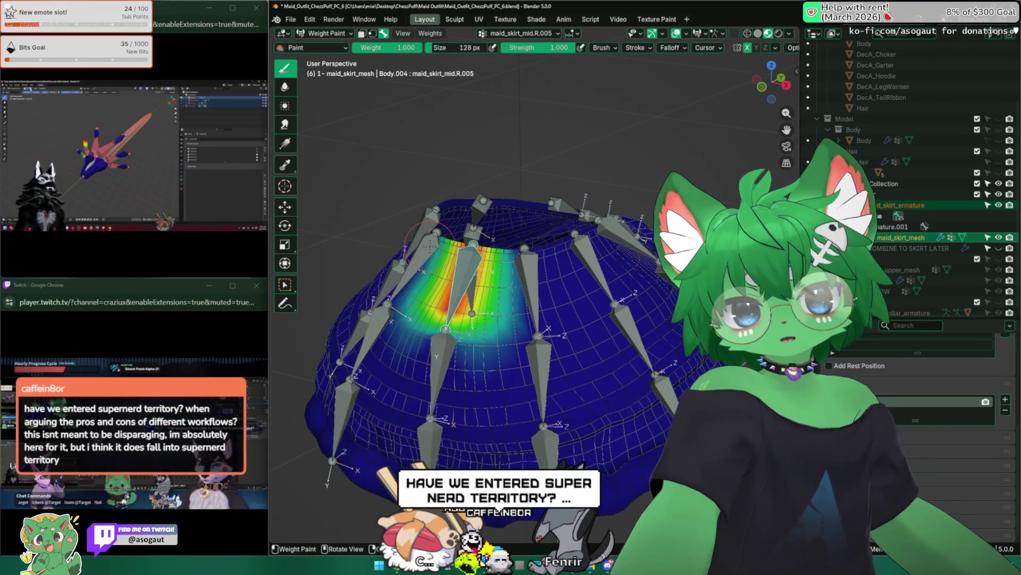
middle_drag(479, 279, 503, 335)
ctrl+click(507, 264)
mouse_move(506, 264)
middle_down()
mouse_move(495, 335)
mouse_move(511, 304)
middle_up()
ctrl+click(375, 264)
ctrl+click(479, 256)
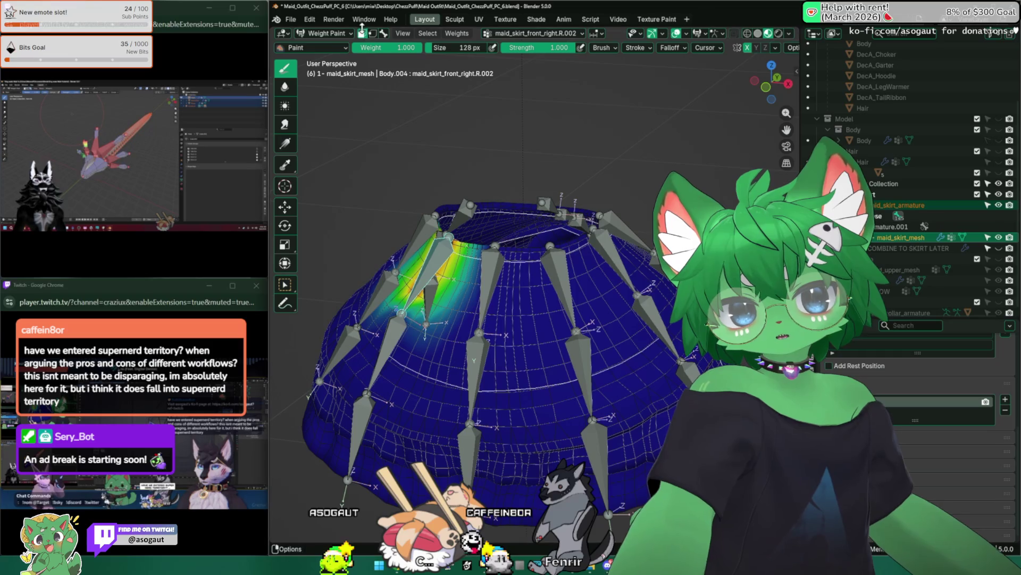
Check another skirt bone's weights, paint a stroke of weight on the skirt, and pull back to view it whole
mouse_move(479, 239)
middle_down()
mouse_move(494, 208)
mouse_move(511, 224)
middle_up()
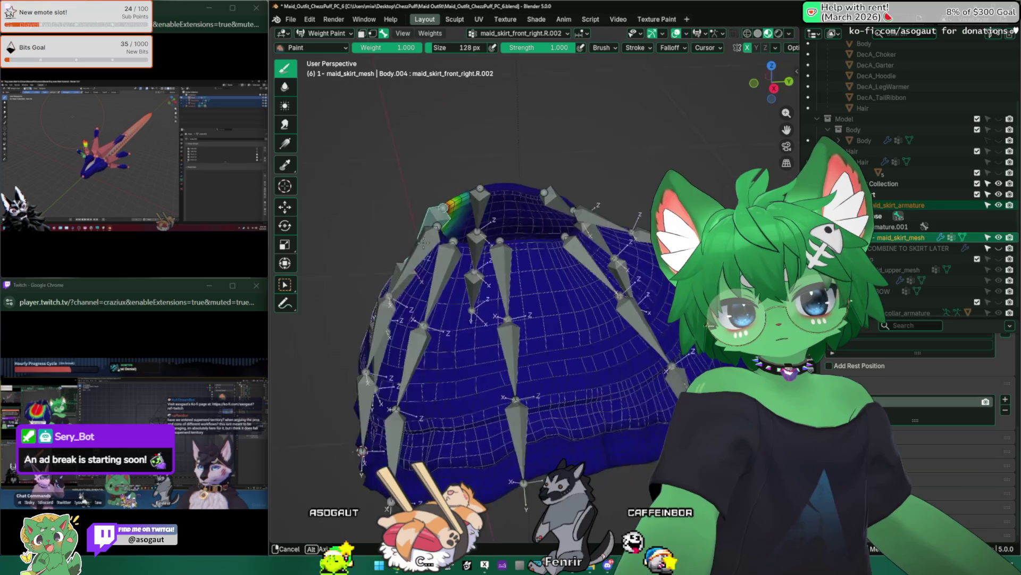
middle_drag(479, 279, 496, 240)
ctrl+click(467, 275)
drag(471, 267, 479, 303)
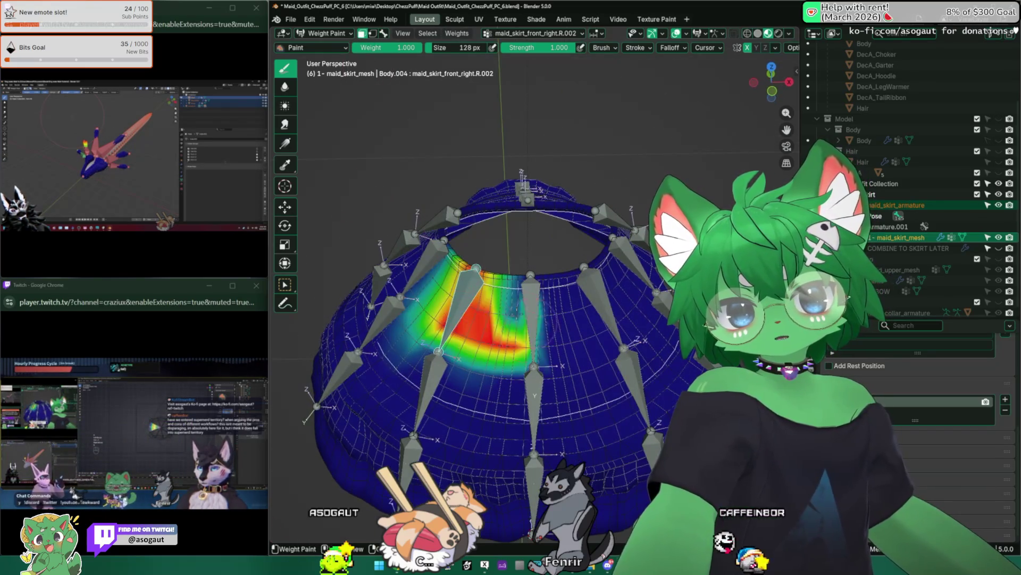
middle_drag(479, 280, 461, 162)
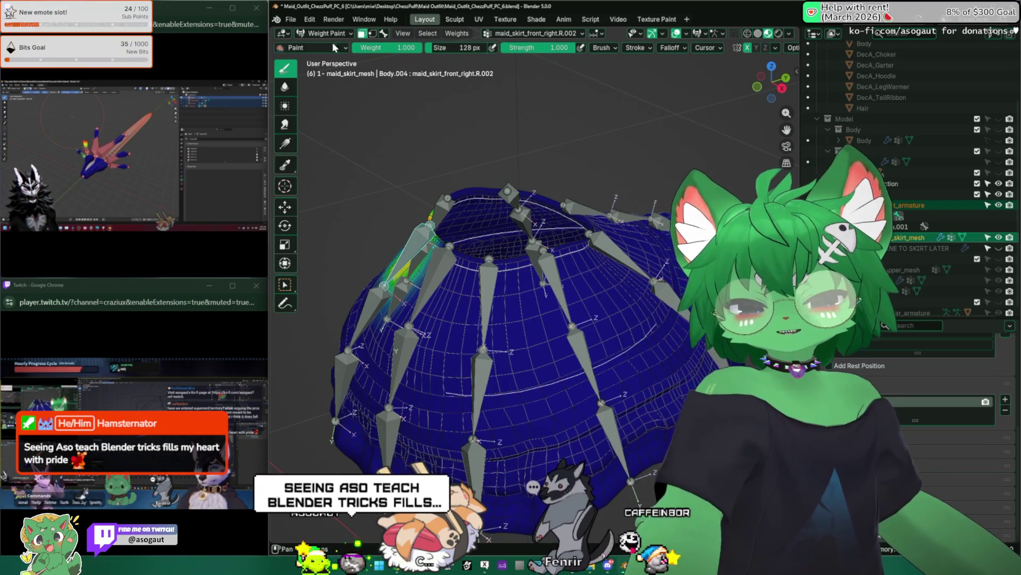
middle_drag(523, 199, 524, 154)
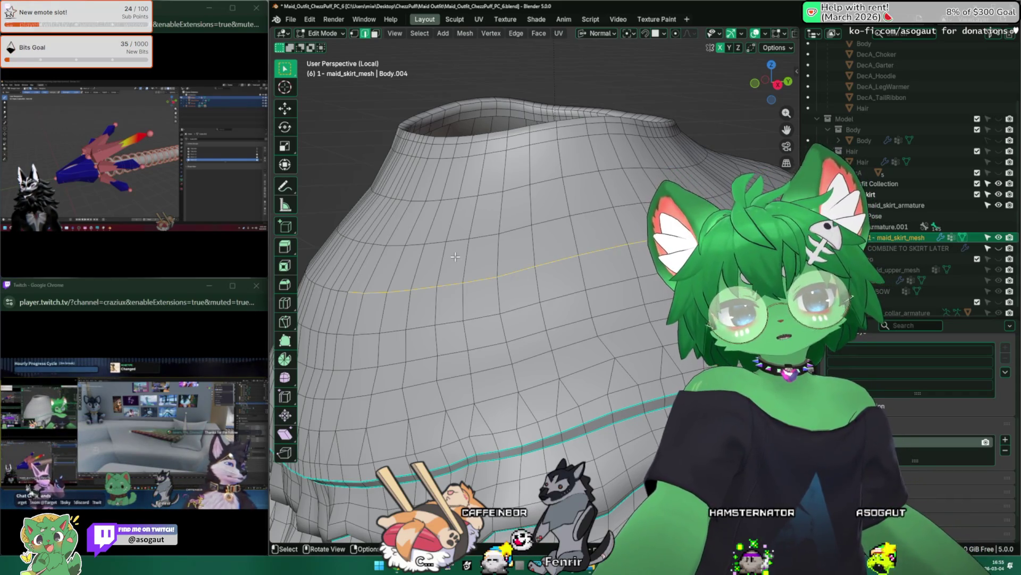
mouse_move(519, 263)
middle_down()
mouse_move(447, 269)
mouse_move(549, 268)
mouse_move(479, 283)
middle_up()
scroll(447, 270, up, 3)
scroll(568, 296, up, 2)
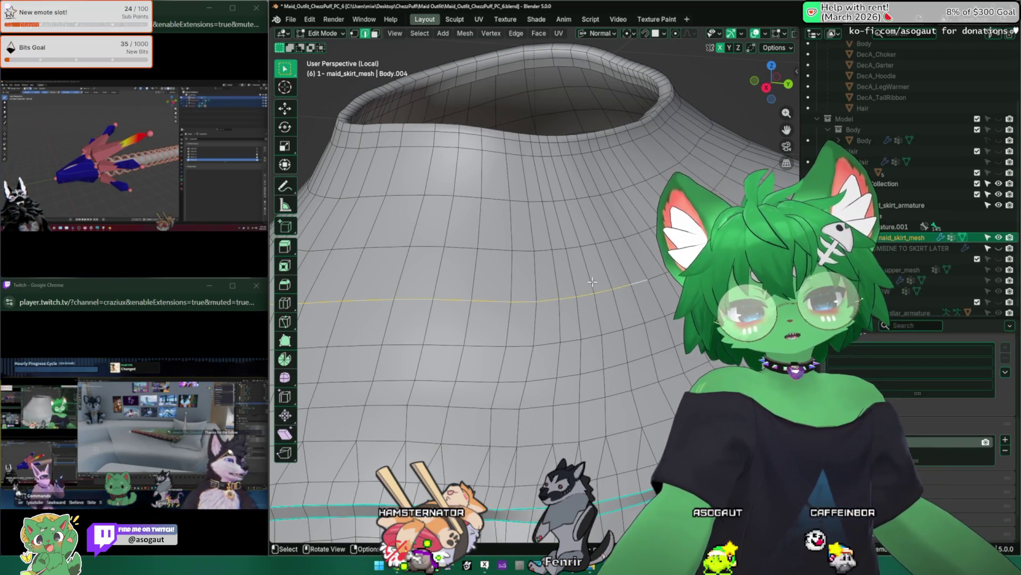
scroll(639, 282, down, 3)
Select and deselect the whole skirt mesh twice, then leave edit mode for the full scene in object mode
mouse_move(638, 282)
middle_down()
mouse_move(538, 273)
mouse_move(548, 246)
mouse_move(478, 237)
middle_up()
key(a)
key(alt+a)
key(a)
key(alt+a)
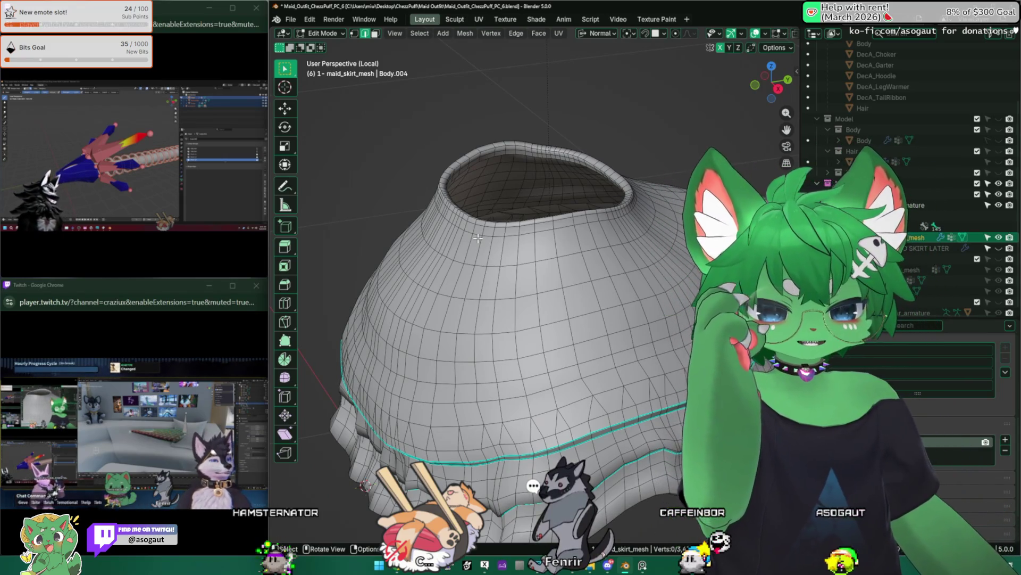
scroll(478, 237, down, 3)
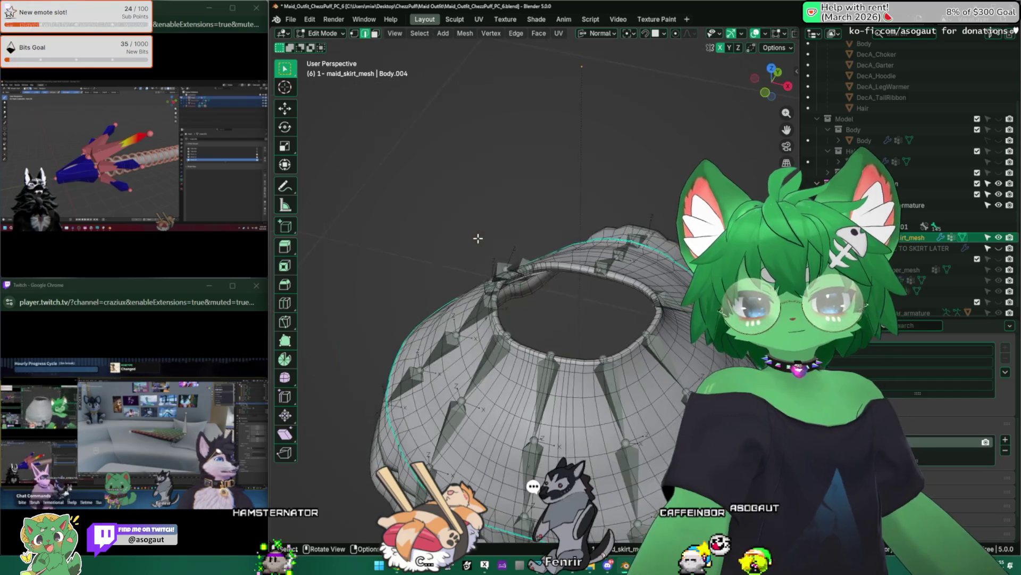
key(Tab)
mouse_move(457, 312)
middle_down()
mouse_move(488, 316)
mouse_move(374, 186)
middle_up()
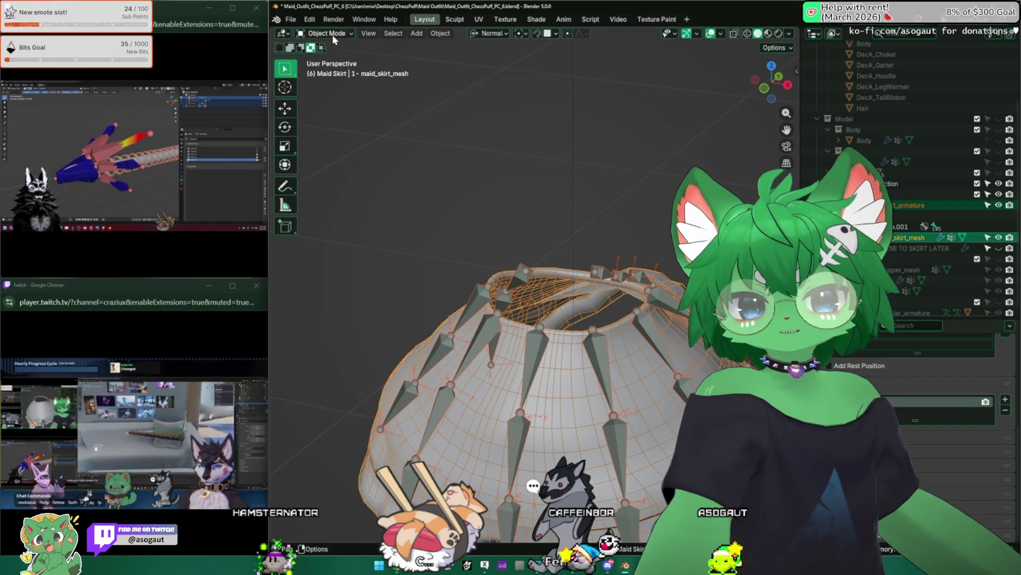
Switch the skirt into Weight Paint mode and bring up the header Weights menu
click(328, 34)
click(331, 92)
mouse_move(443, 237)
middle_down()
mouse_move(365, 239)
mouse_move(375, 263)
middle_up()
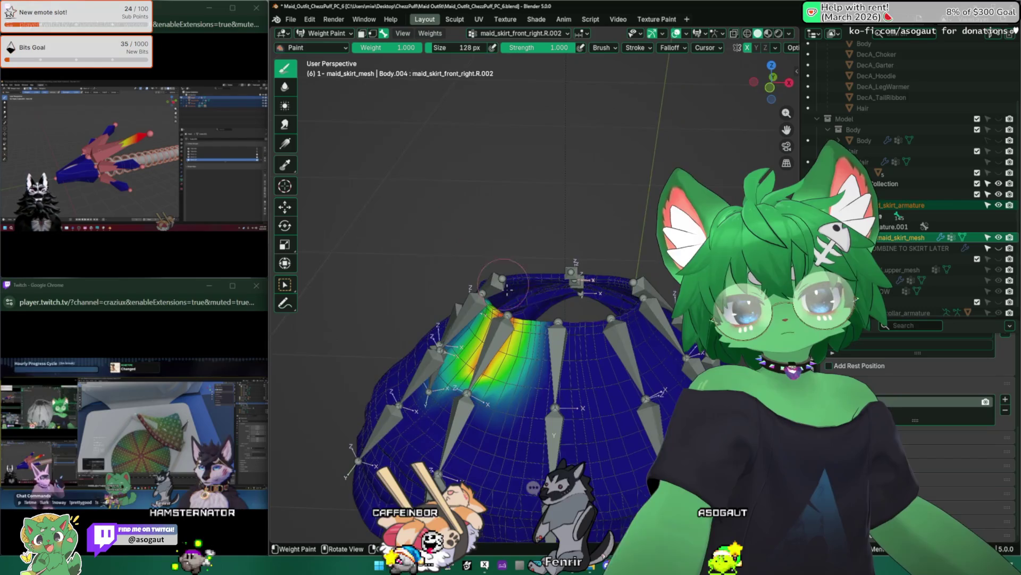
middle_drag(479, 264, 465, 202)
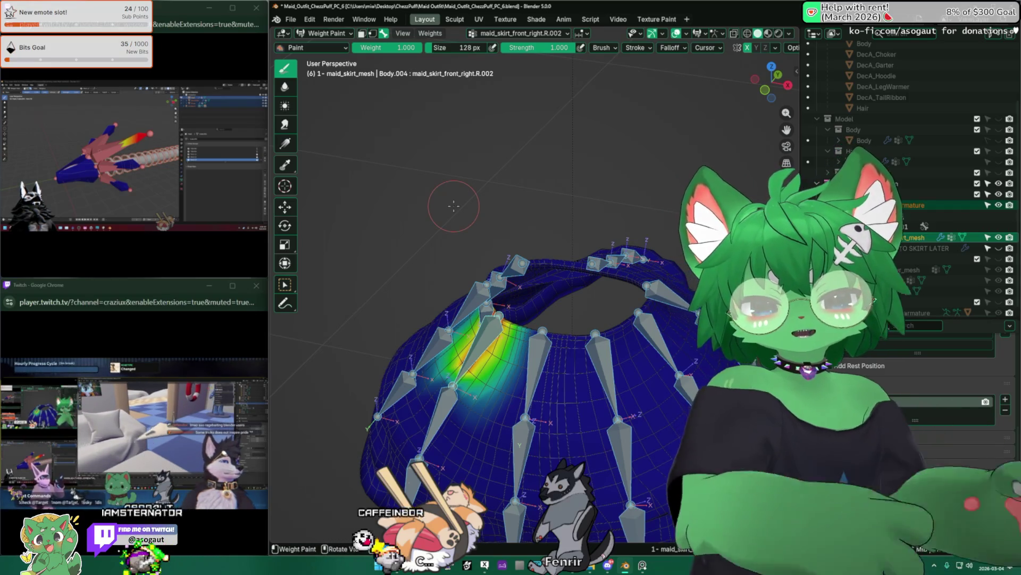
click(431, 34)
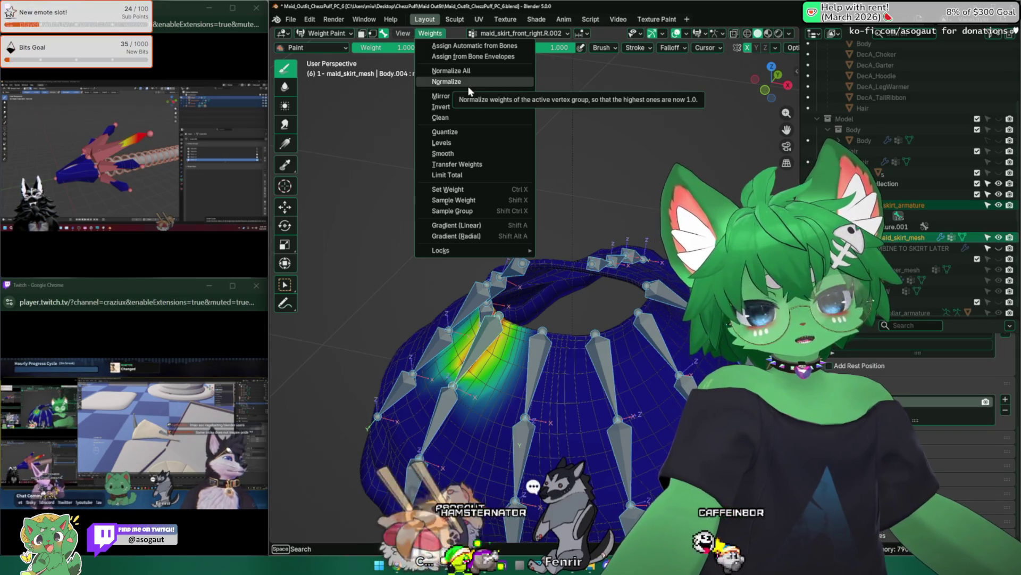
Assign weights automatically from bones, then test-rotate maid_skirt_mid.R.005 and a back skirt bone
click(471, 45)
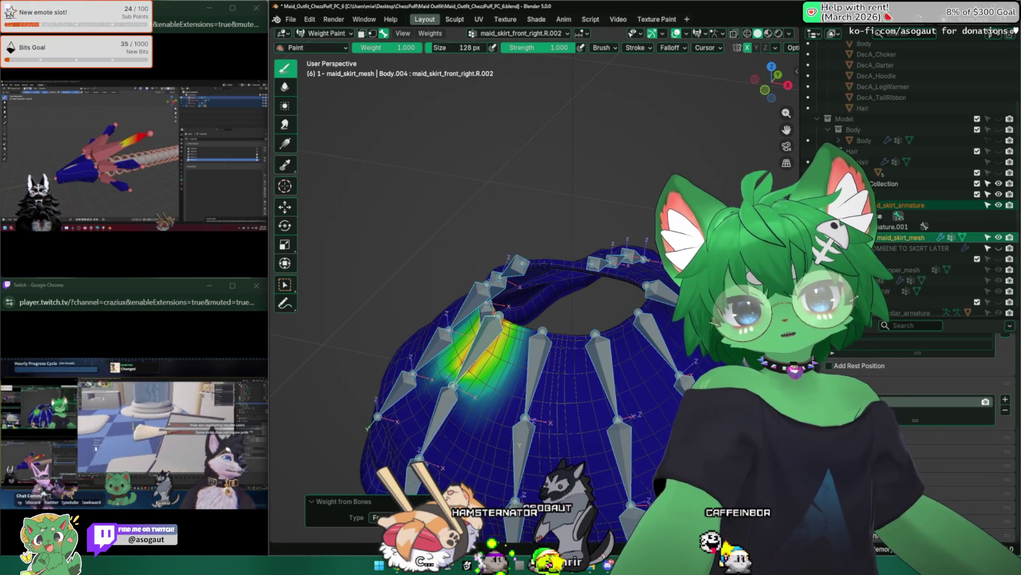
middle_drag(444, 106, 479, 160)
alt+click(496, 320)
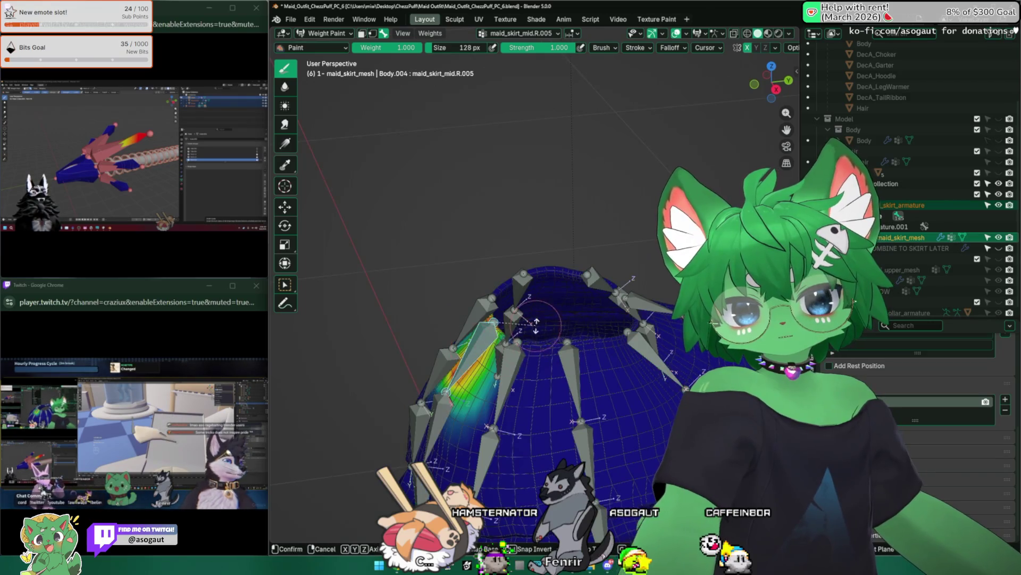
key(r)
click(383, 327)
click(372, 460)
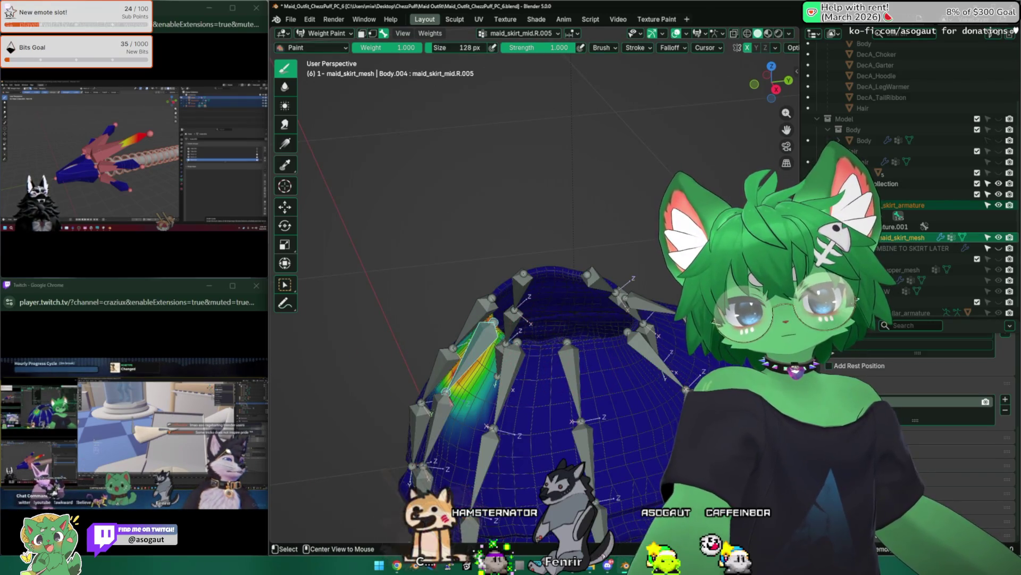
middle_drag(479, 240, 479, 359)
alt+click(630, 311)
key(r)
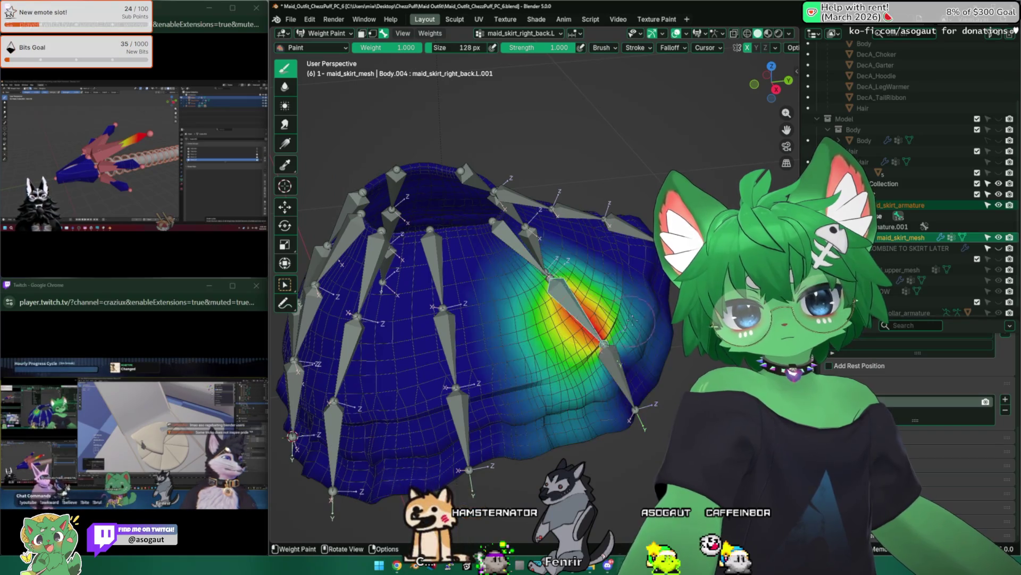
alt+click(582, 303)
View maid_skirt_back.002 and maid_skirt_back weights, then test-rotate maid_skirt_mid.L.002 twice
middle_drag(551, 275, 511, 335)
alt+click(495, 264)
mouse_move(494, 264)
middle_down()
mouse_move(555, 295)
mouse_move(483, 355)
mouse_move(447, 335)
middle_up()
alt+click(574, 319)
alt+click(423, 320)
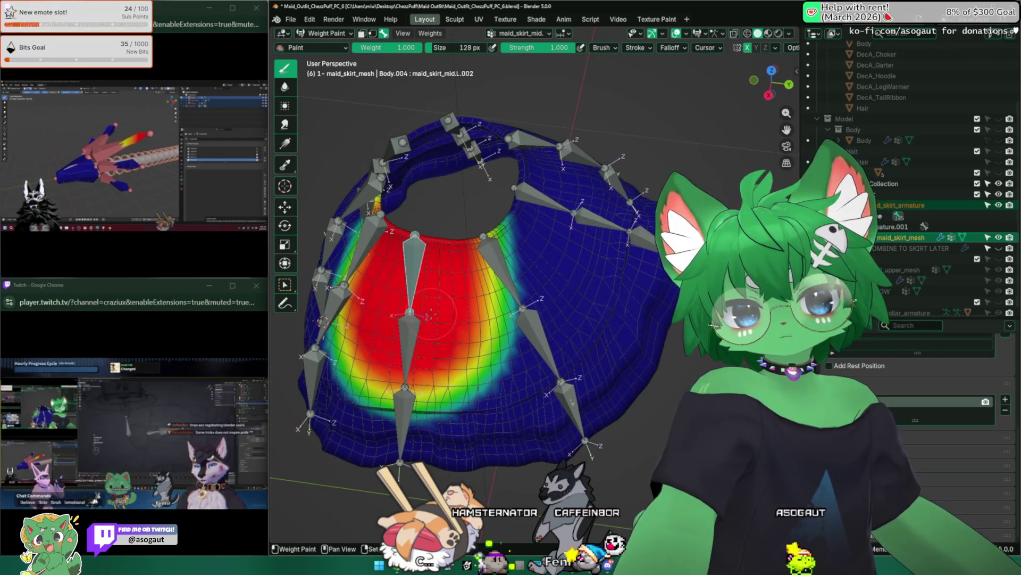
key(r)
click(451, 371)
mouse_move(451, 372)
middle_down()
mouse_move(481, 307)
mouse_move(447, 264)
middle_up()
key(r)
click(447, 264)
Test-rotate a right back skirt bone and view maid_skirt_back.002 and maid_skirt_front_right.L.002 weights
middle_drag(558, 280, 479, 319)
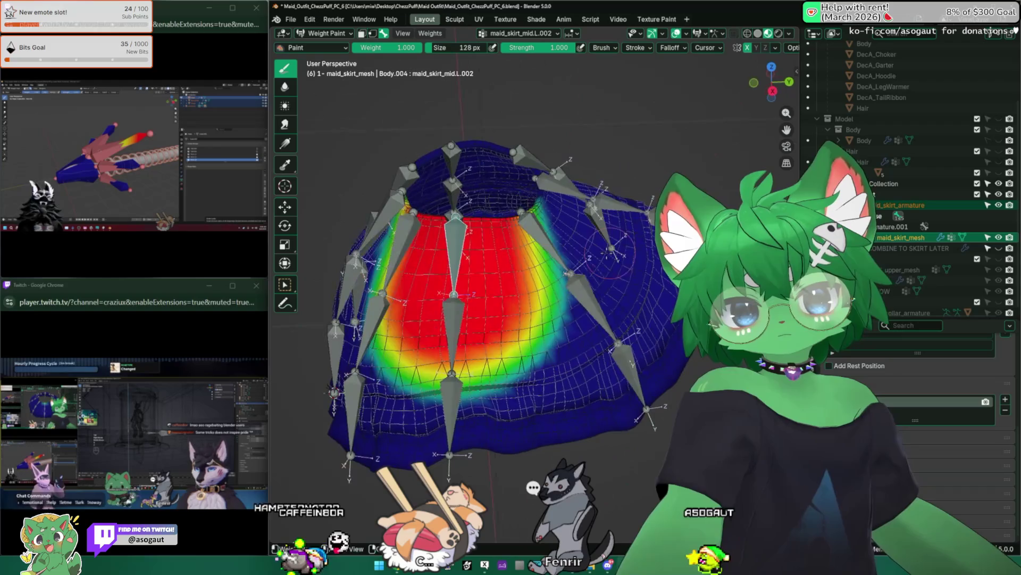
click(480, 192)
middle_drag(519, 279, 479, 239)
key(r)
ctrl+click(607, 201)
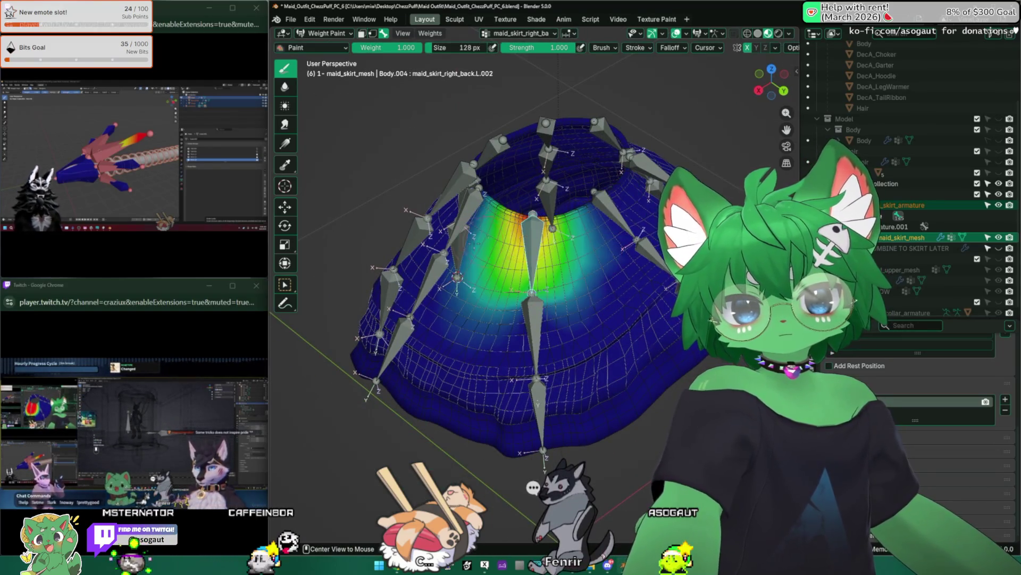
middle_drag(519, 280, 479, 240)
ctrl+click(399, 264)
middle_drag(479, 280, 479, 199)
middle_drag(479, 239, 519, 319)
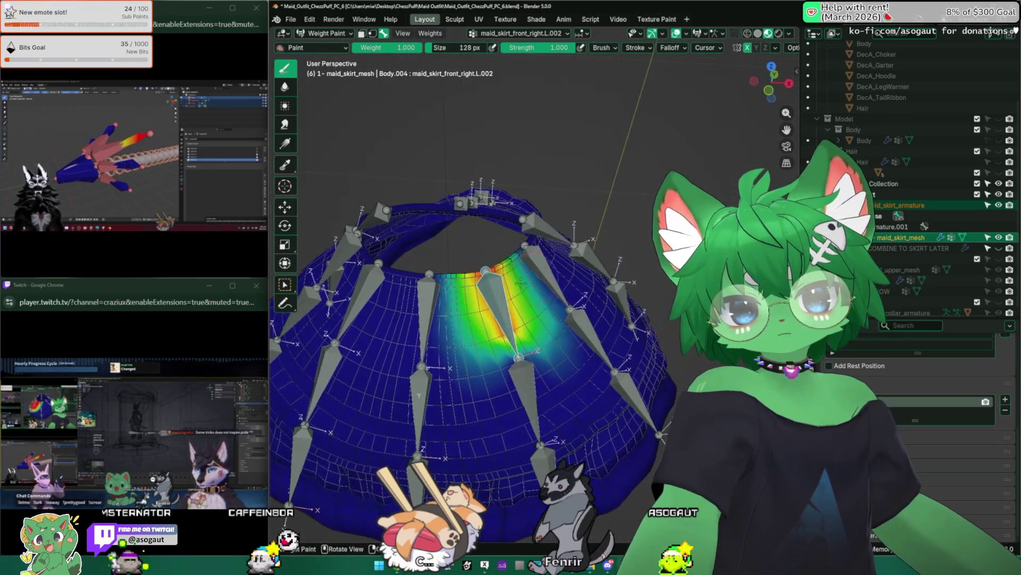
From top view test-rotate maid_skirt_front_right.R.002 and the next front-right bone, pick maid_skirt_front_right.R, and head back to object mode
key(KP_7)
ctrl+click(480, 431)
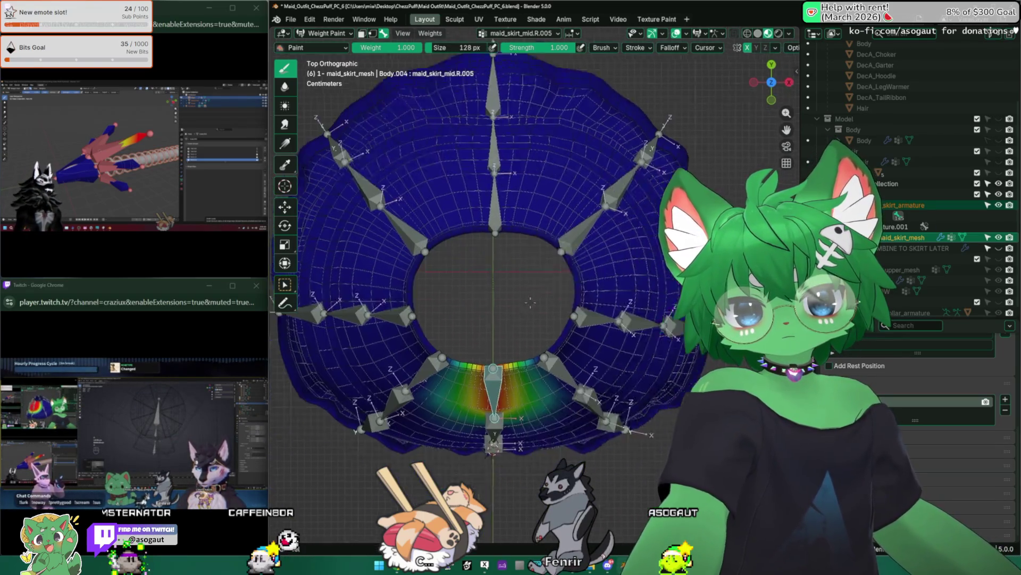
ctrl+click(495, 228)
middle_drag(519, 312, 559, 240)
key(r)
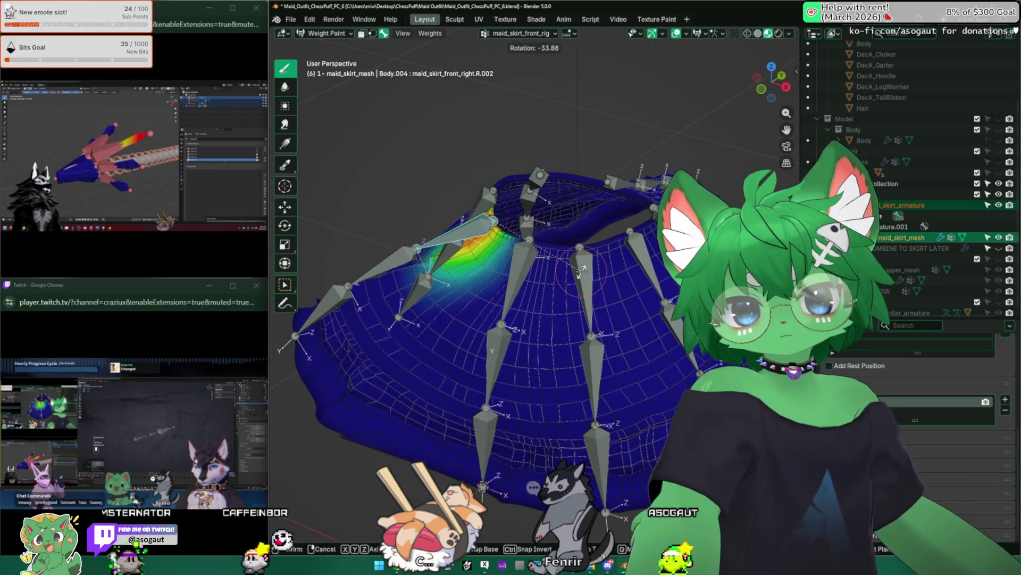
click(583, 272)
ctrl+click(430, 288)
key(r)
click(527, 335)
mouse_move(526, 335)
middle_down()
mouse_move(558, 263)
mouse_move(543, 319)
middle_up()
mouse_move(559, 279)
middle_down()
mouse_move(519, 336)
mouse_move(559, 280)
mouse_move(527, 283)
middle_up()
ctrl+click(511, 300)
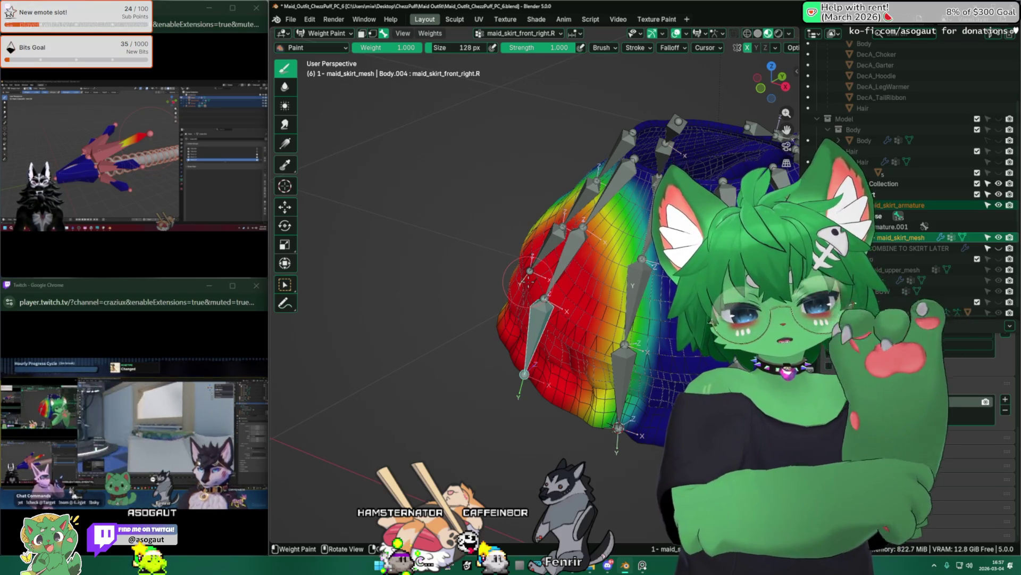
click(340, 35)
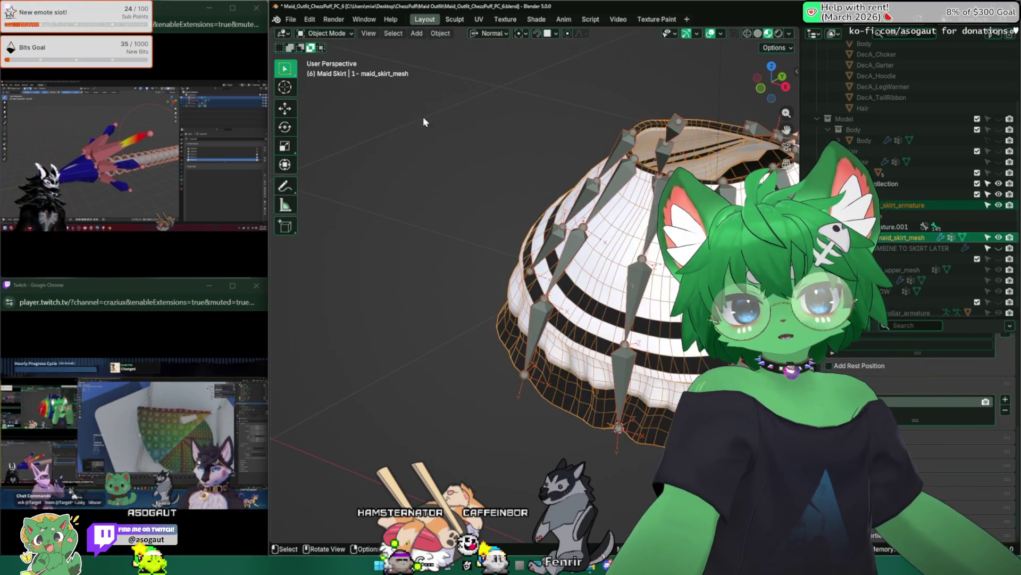
Return to object mode, hide the skirt armature, and edit the skirt mesh on its own
middle_drag(607, 263, 565, 275)
key(h)
click(511, 263)
key(Tab)
scroll(490, 311, up, 3)
Select a patch of skirt faces and delete their vertices, leaving a small hole
key(alt+a)
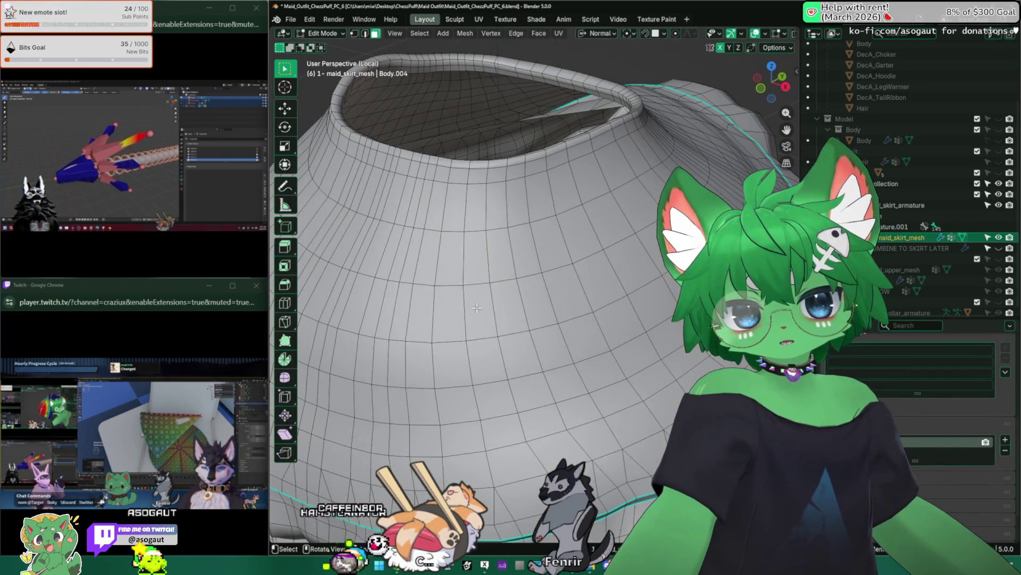
key(x)
key(Escape)
shift+click(511, 307)
key(x)
click(552, 298)
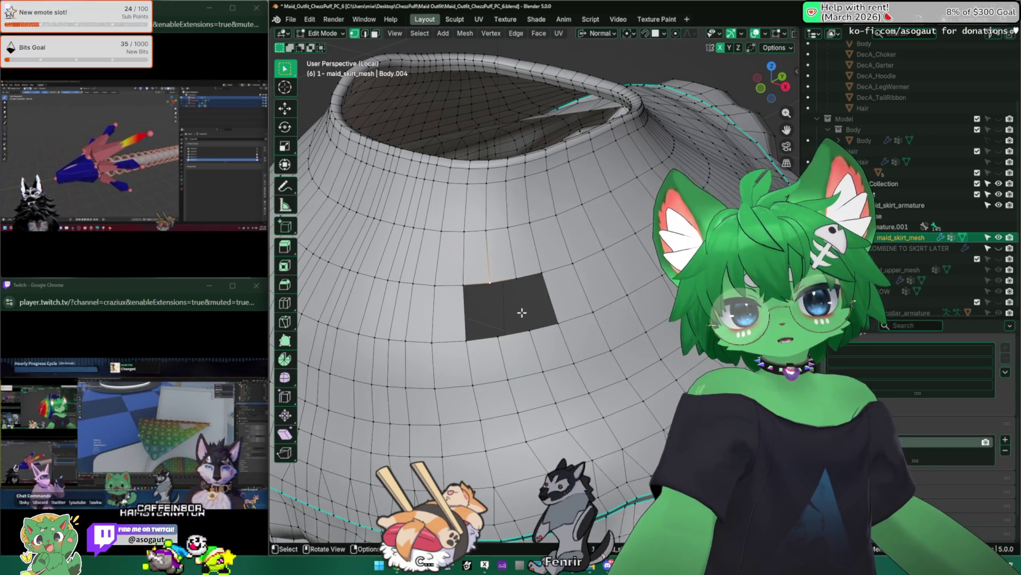
scroll(491, 283, up, 3)
mouse_move(491, 283)
middle_down()
mouse_move(593, 283)
mouse_move(492, 218)
middle_up()
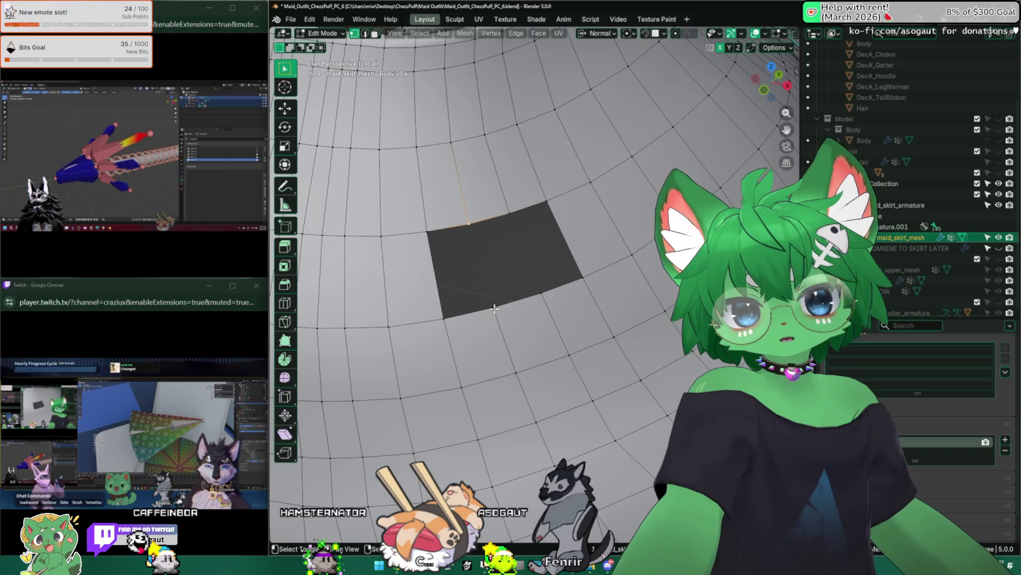
Merge the selected vertices, review pivot and snapping options, cancel a vertex move, and toggle mesh symmetry
key(m)
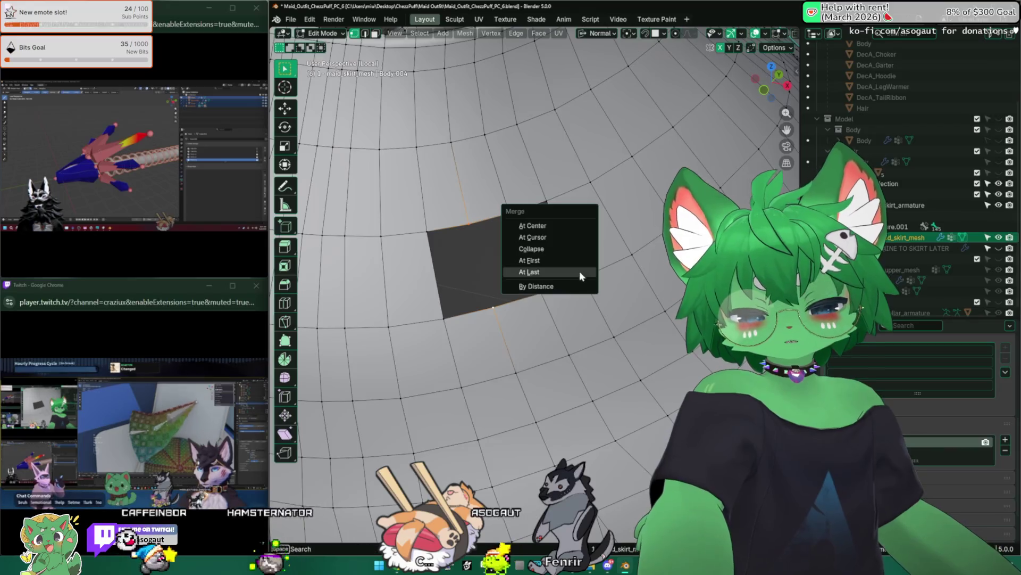
click(567, 260)
middle_drag(511, 240, 559, 256)
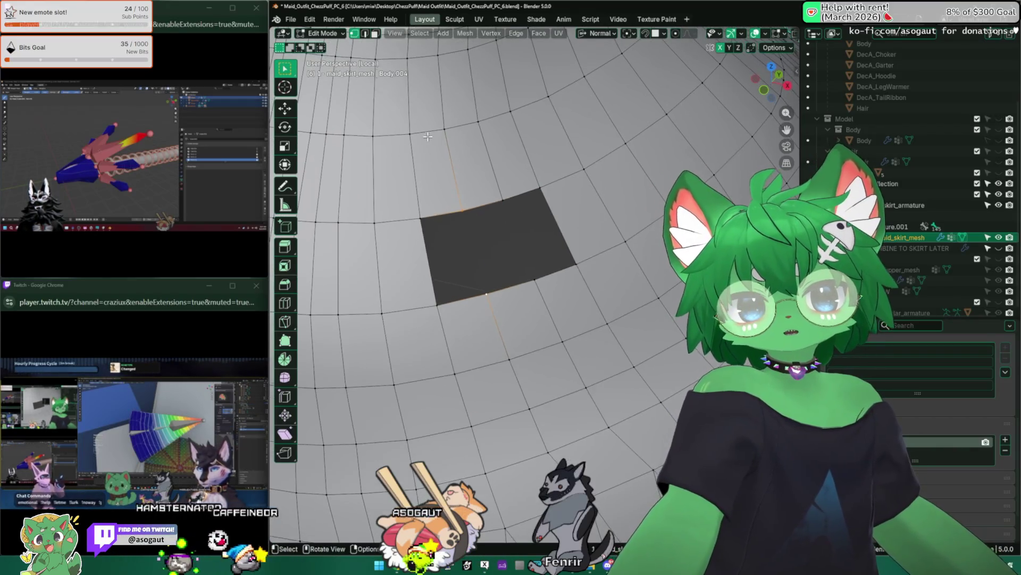
click(631, 34)
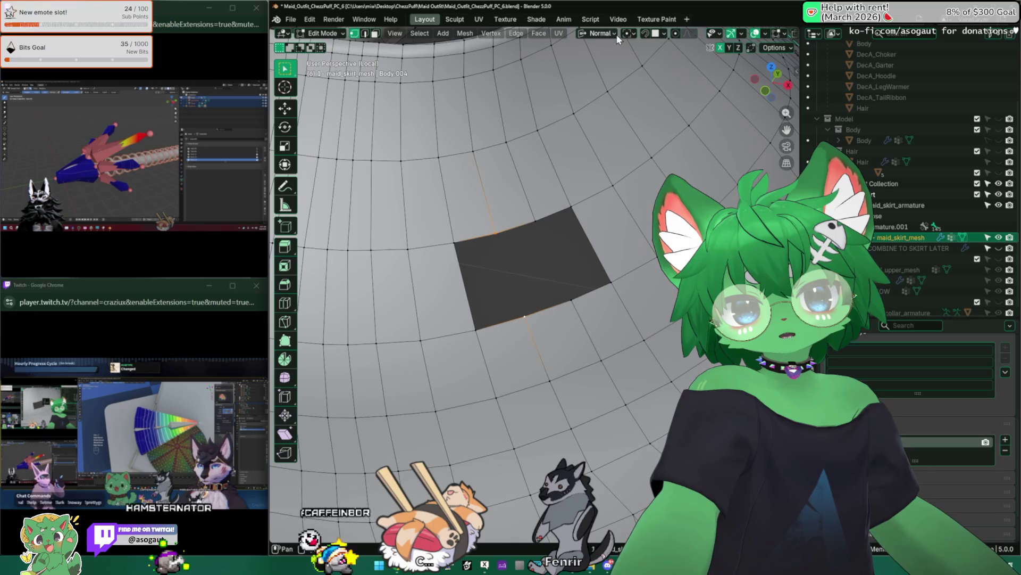
click(664, 34)
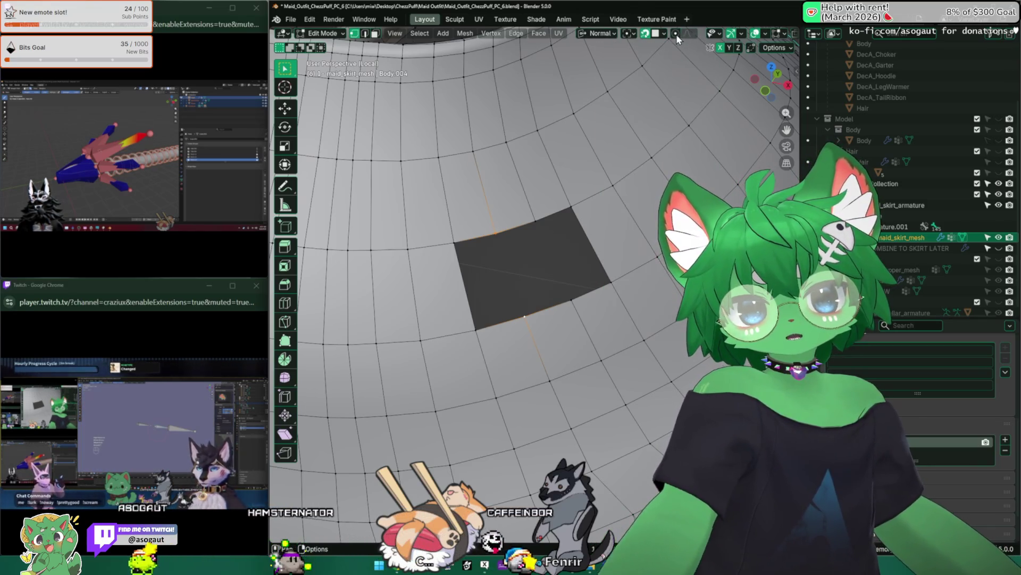
click(632, 33)
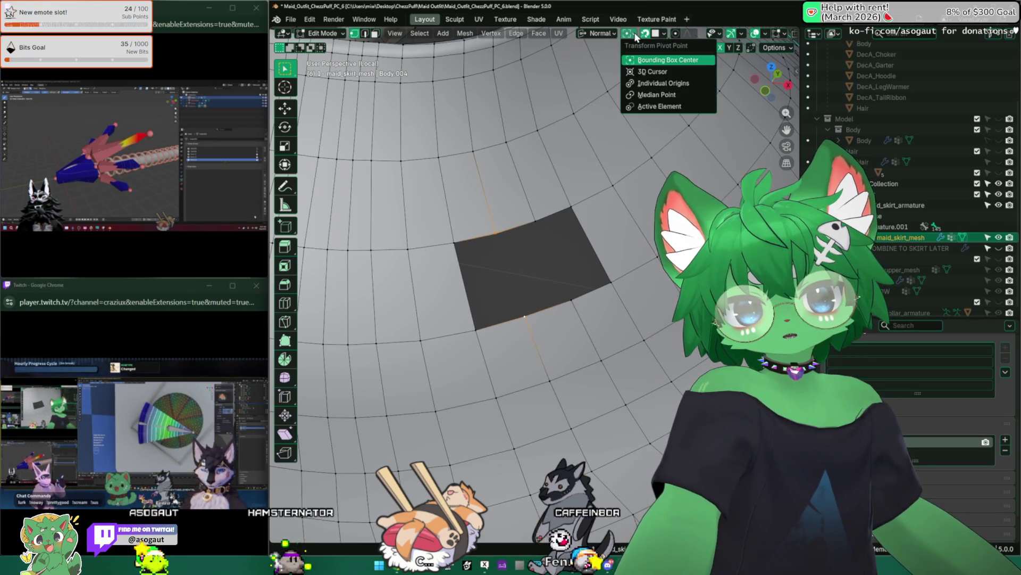
click(667, 34)
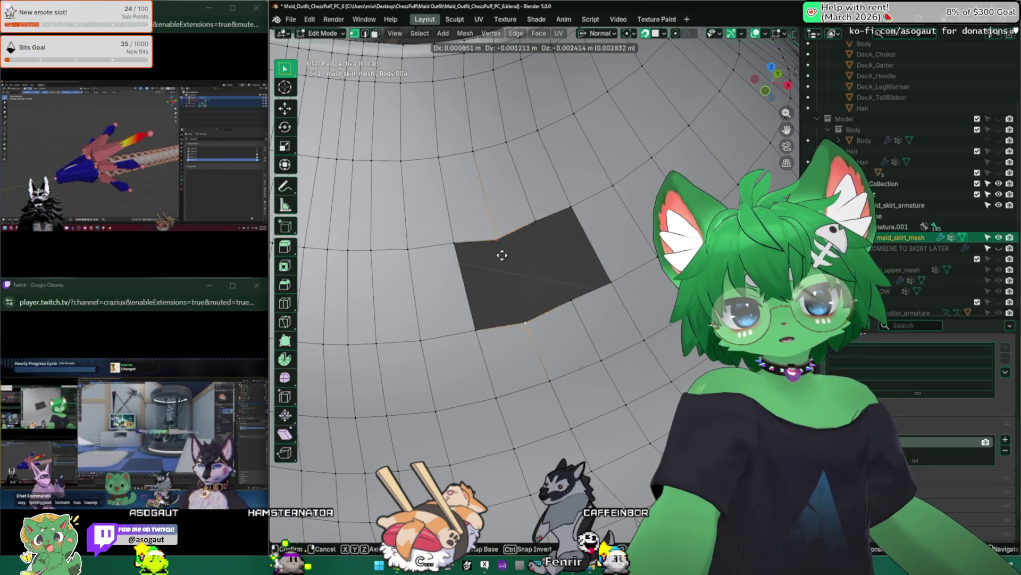
click(499, 235)
key(g)
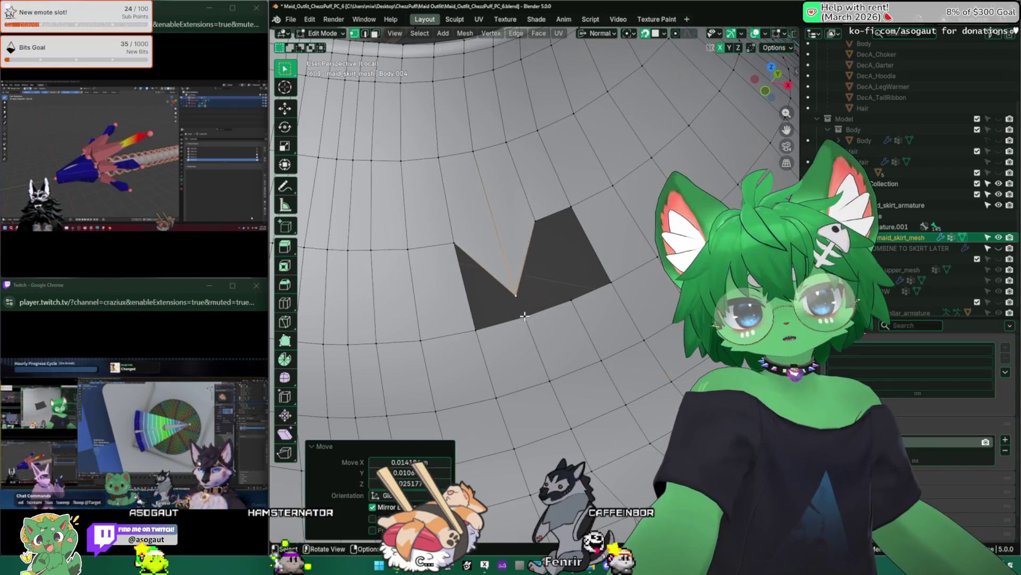
key(Escape)
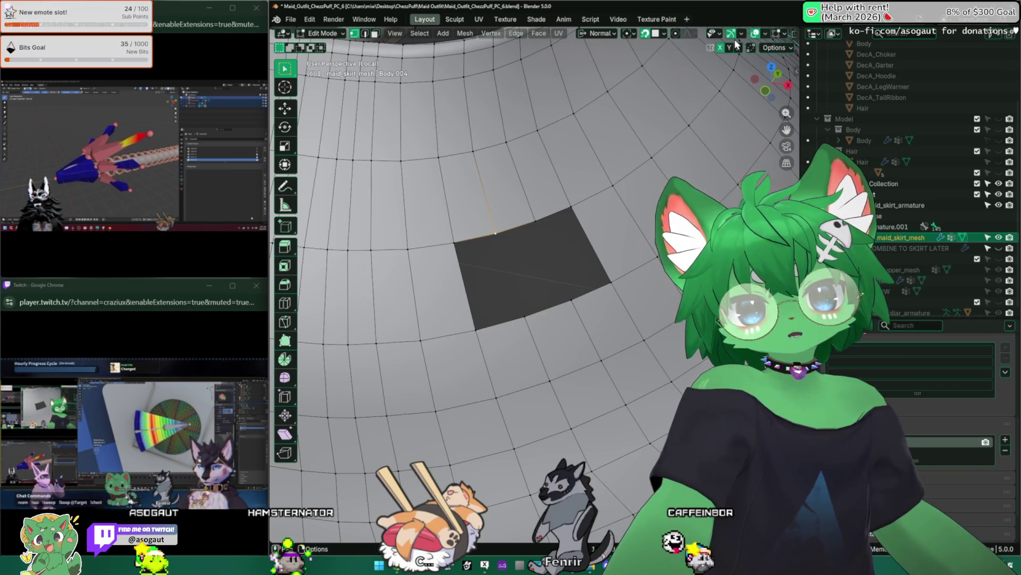
click(753, 47)
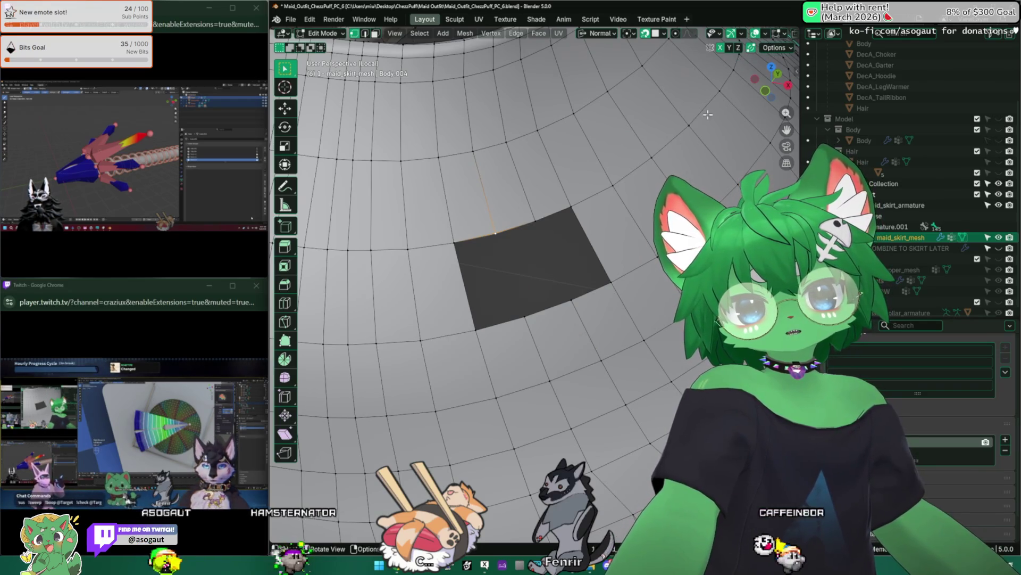
middle_drag(634, 149, 559, 319)
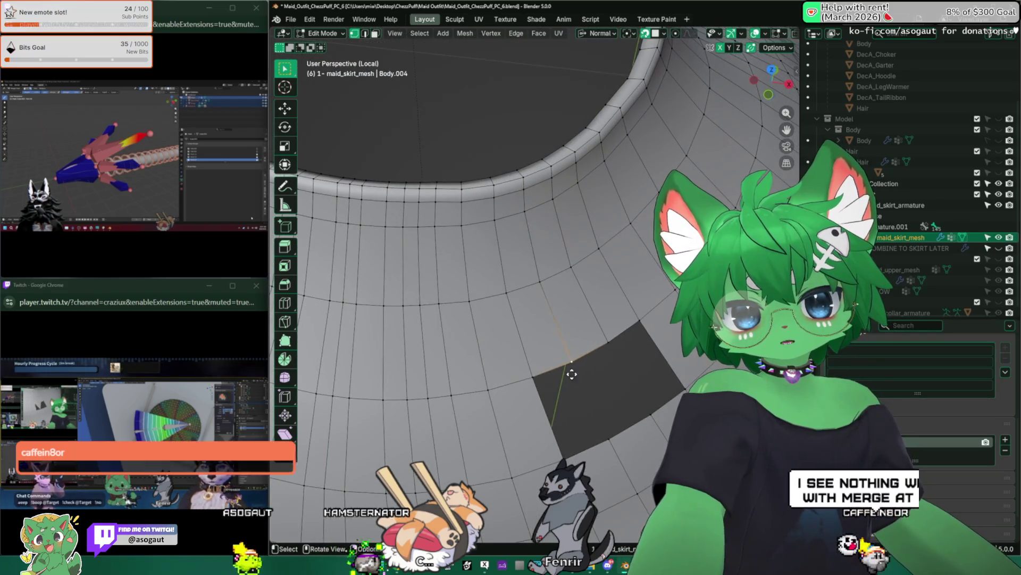
Nudge the selected vertex beside the skirt hole into place, cancelling a second move
key(g)
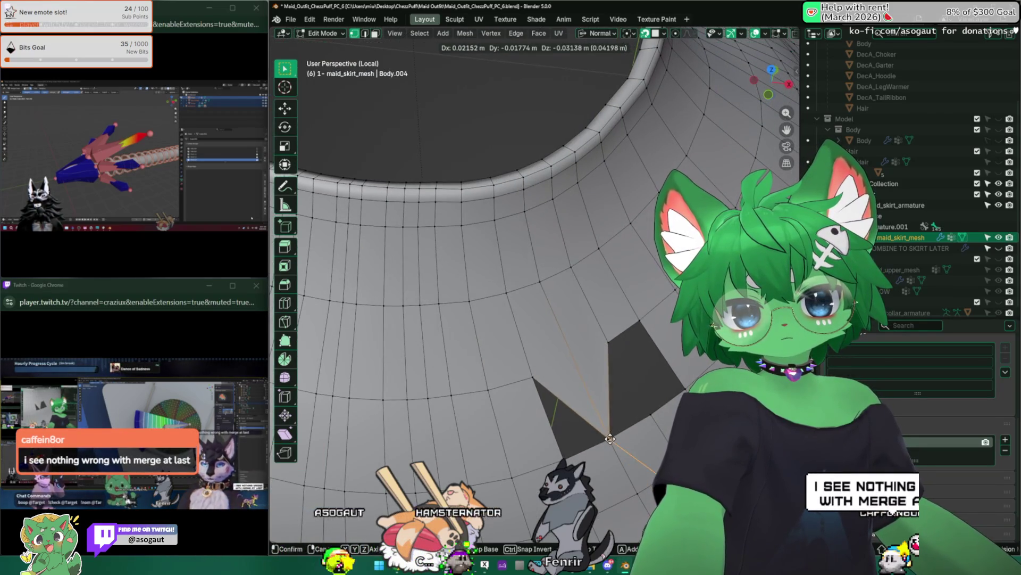
click(610, 439)
middle_drag(609, 439, 504, 374)
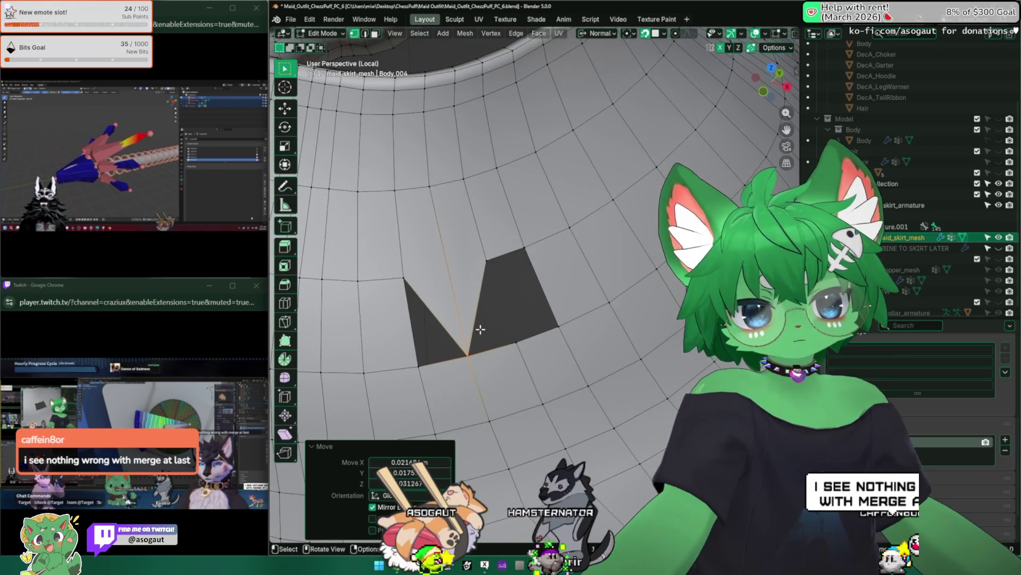
scroll(480, 329, up, 2)
key(g)
right_click(512, 306)
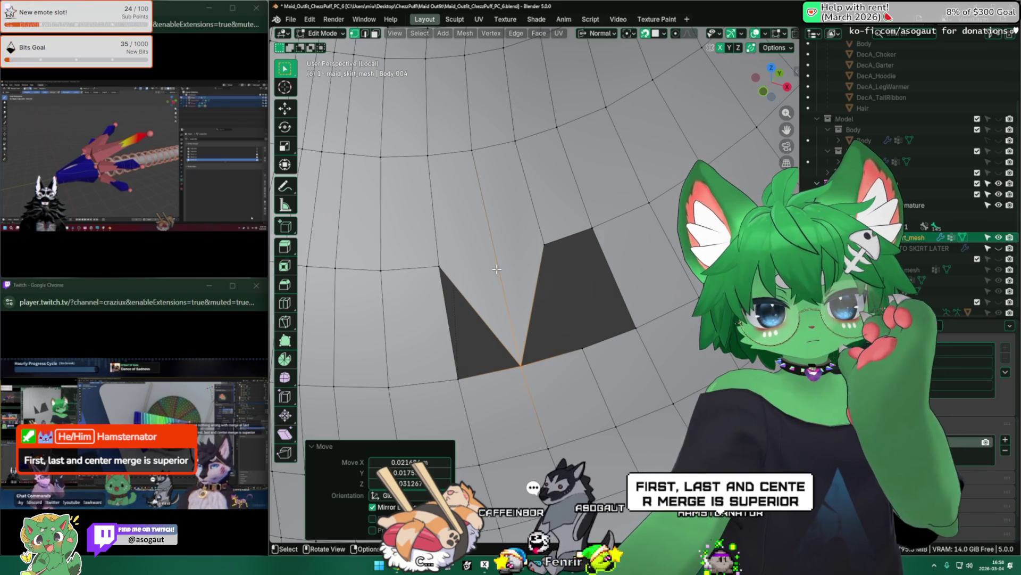
Extend the face selection along the row next to the hole and view it from another angle
key(m)
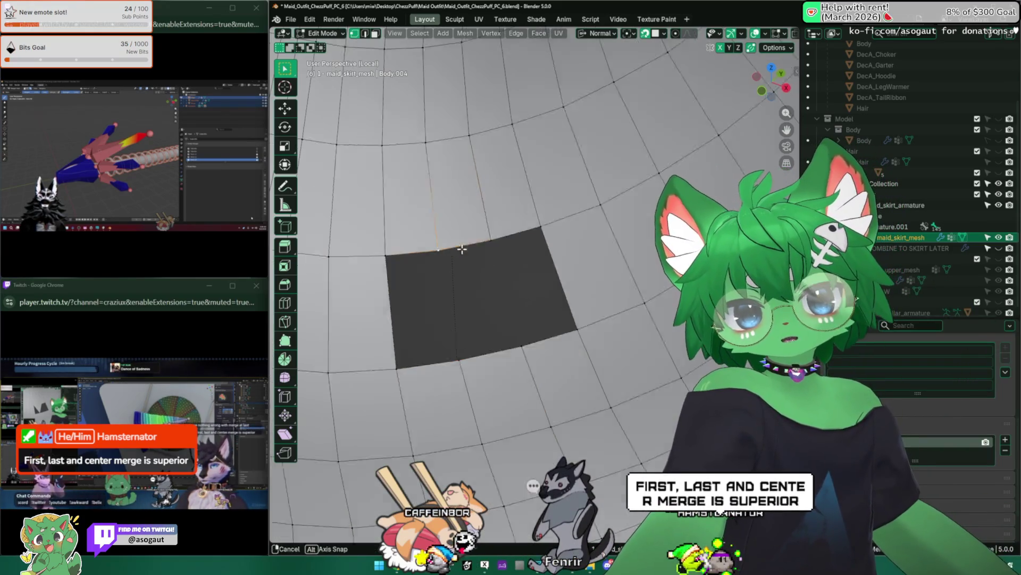
scroll(489, 273, up, 3)
ctrl+click(528, 256)
ctrl+click(607, 232)
right_click(558, 160)
click(575, 200)
click(469, 279)
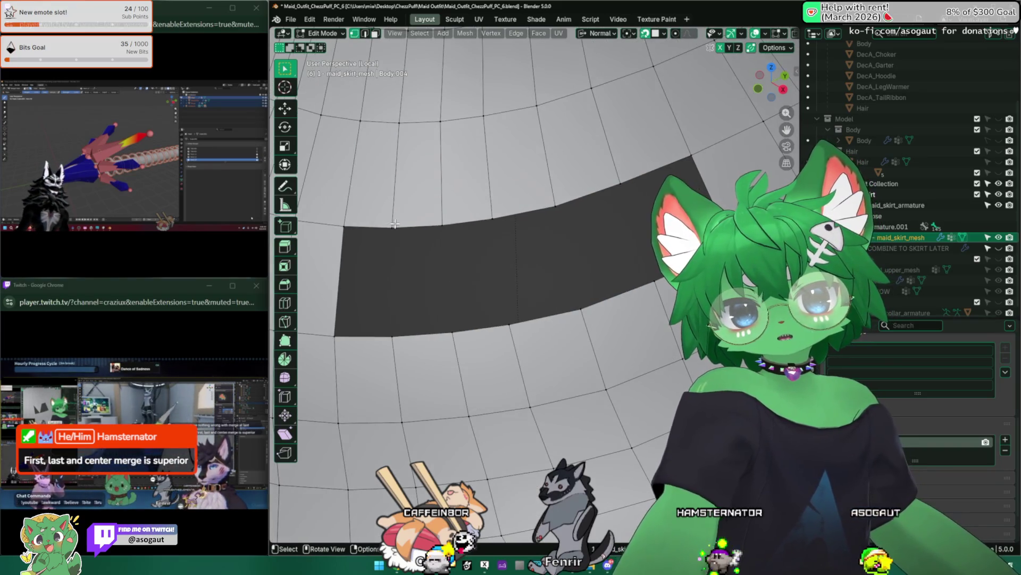
middle_drag(382, 243, 502, 264)
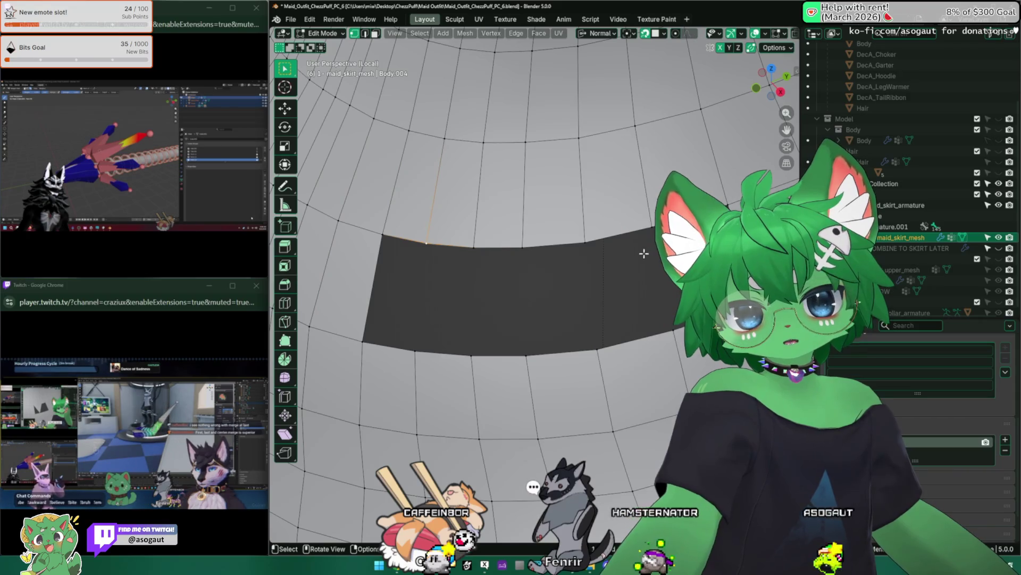
middle_drag(644, 254, 436, 270)
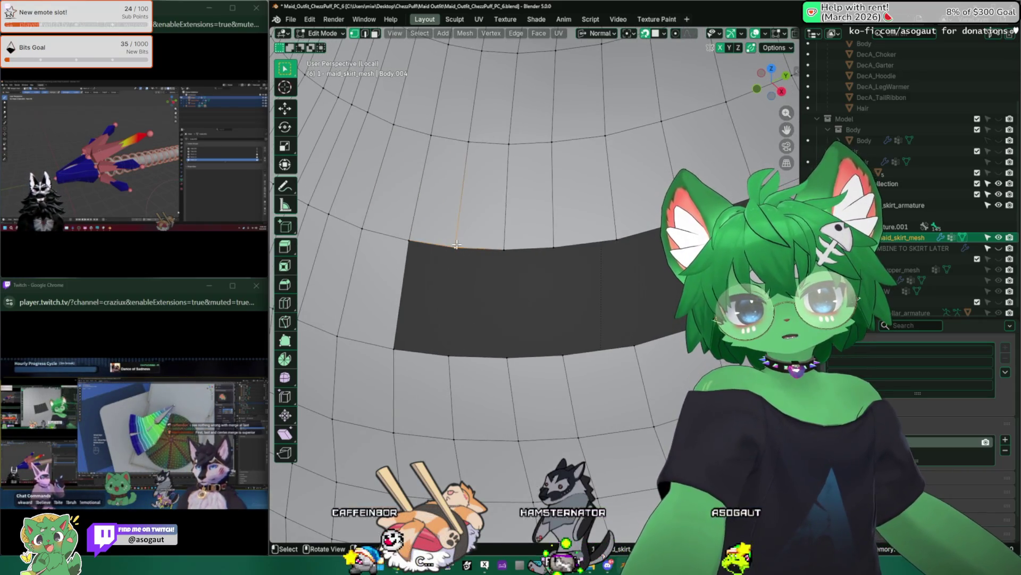
Merge the selected vertices at the last one, then undo the merge
key(m)
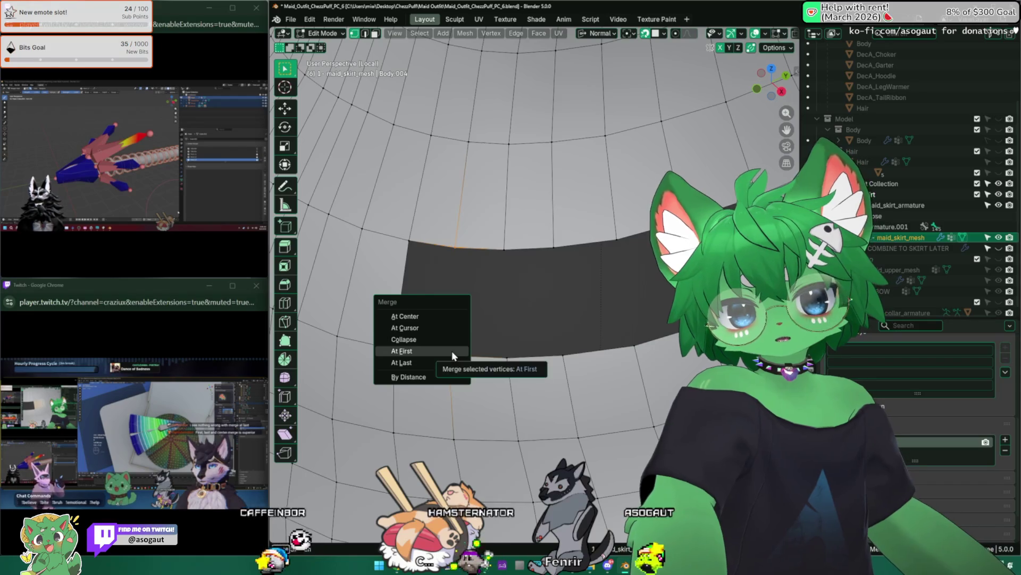
click(475, 371)
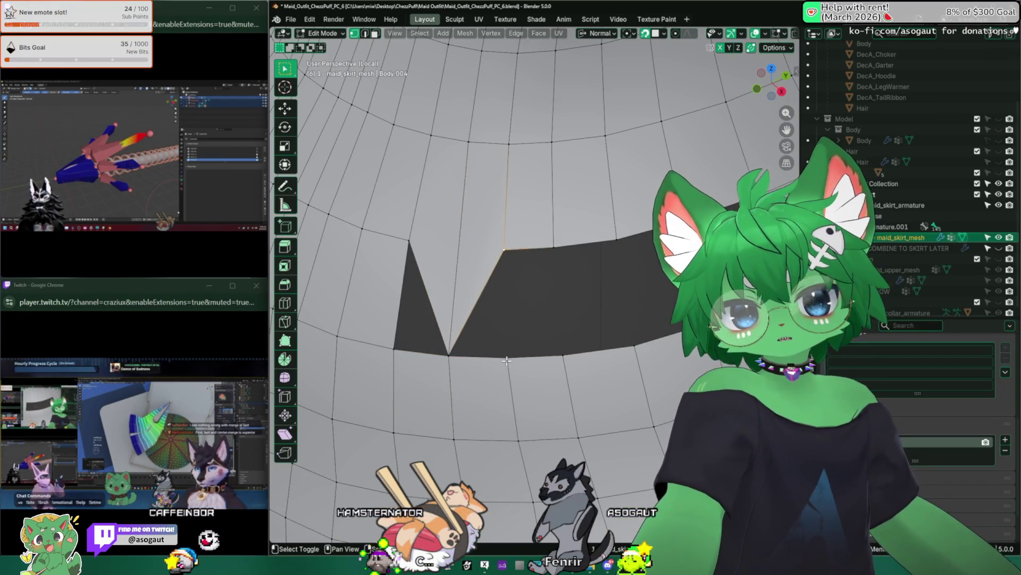
key(m)
click(479, 351)
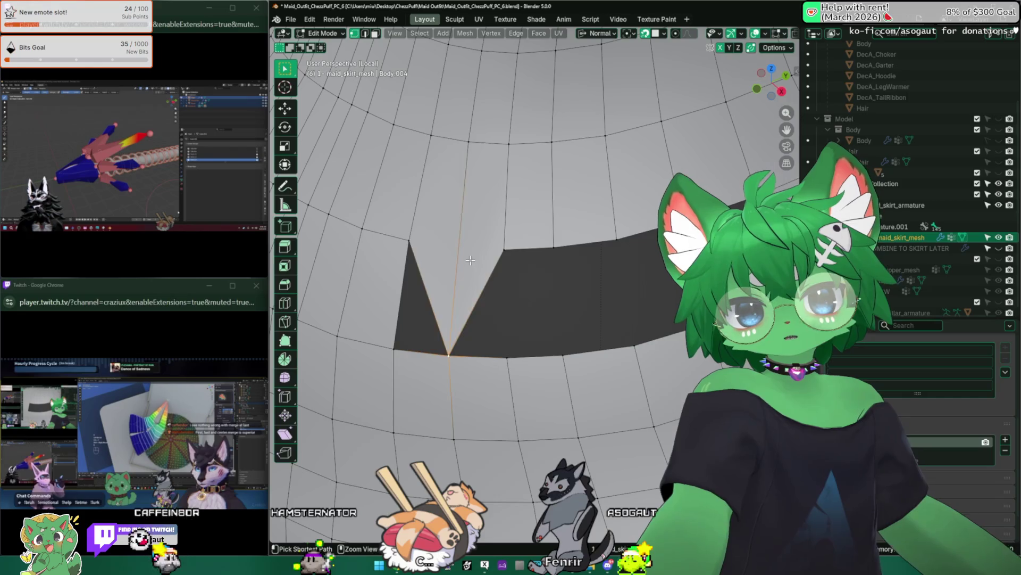
key(ctrl+z)
Move two vertices around the hole and check the pivot and orientation settings
key(g)
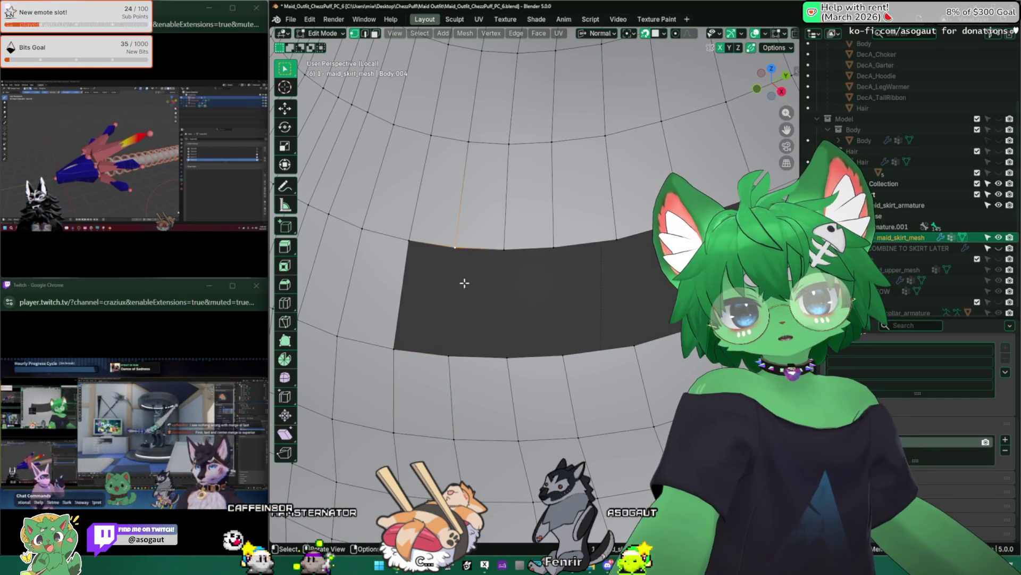
click(451, 360)
mouse_move(451, 320)
middle_down()
mouse_move(421, 253)
mouse_move(479, 304)
middle_up()
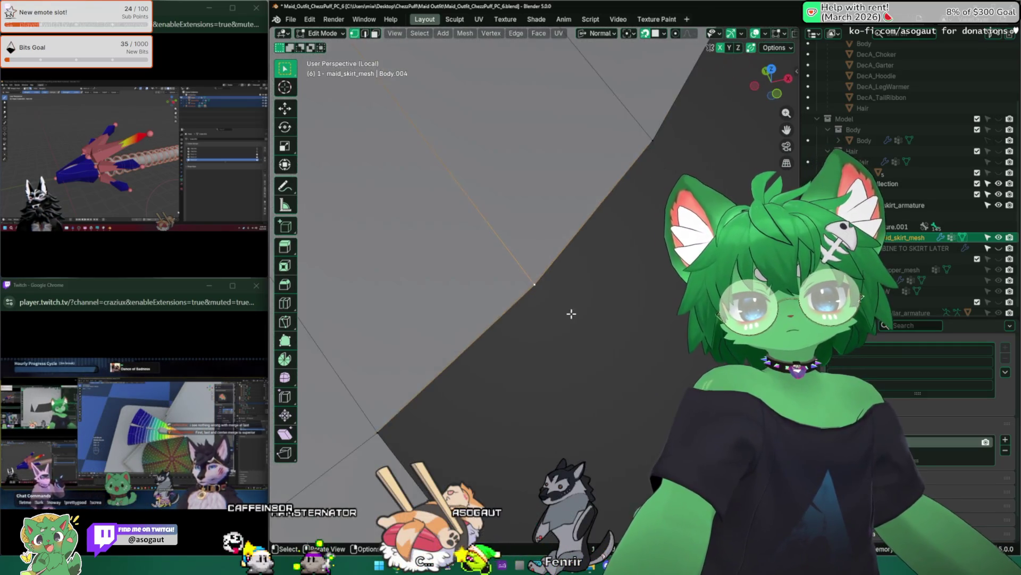
middle_drag(559, 304, 583, 295)
key(g)
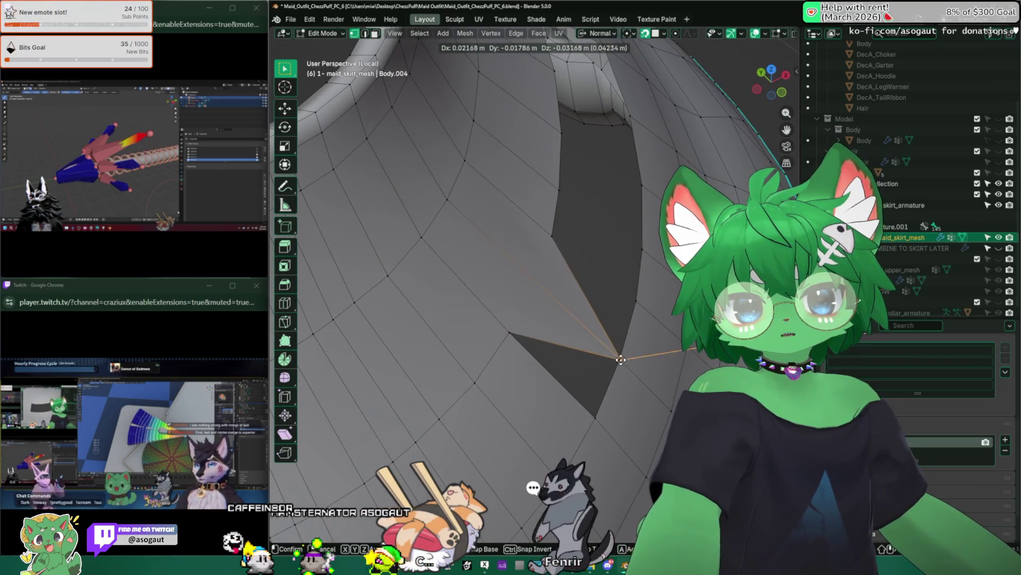
click(621, 359)
middle_drag(607, 343, 587, 259)
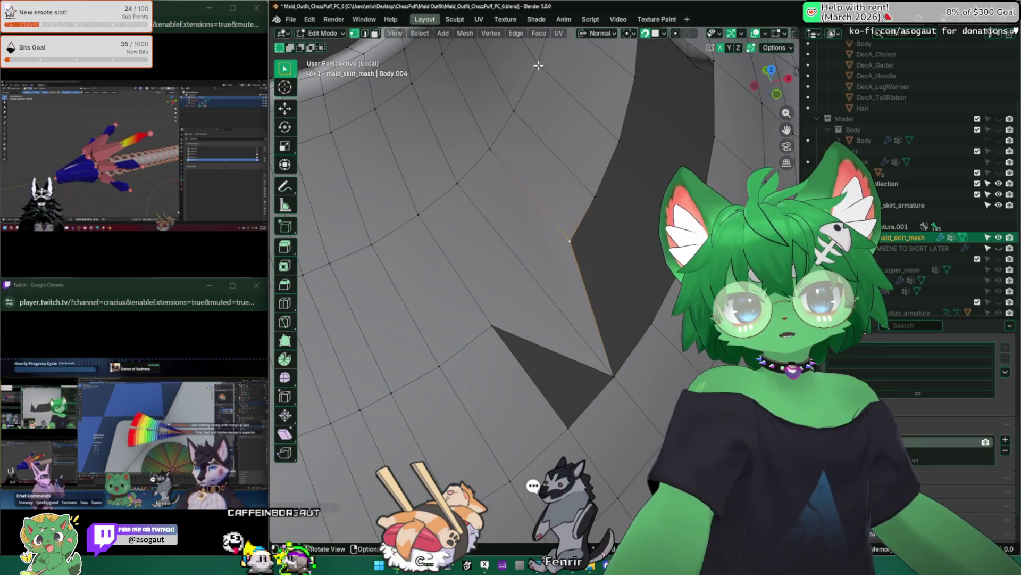
click(639, 35)
click(668, 37)
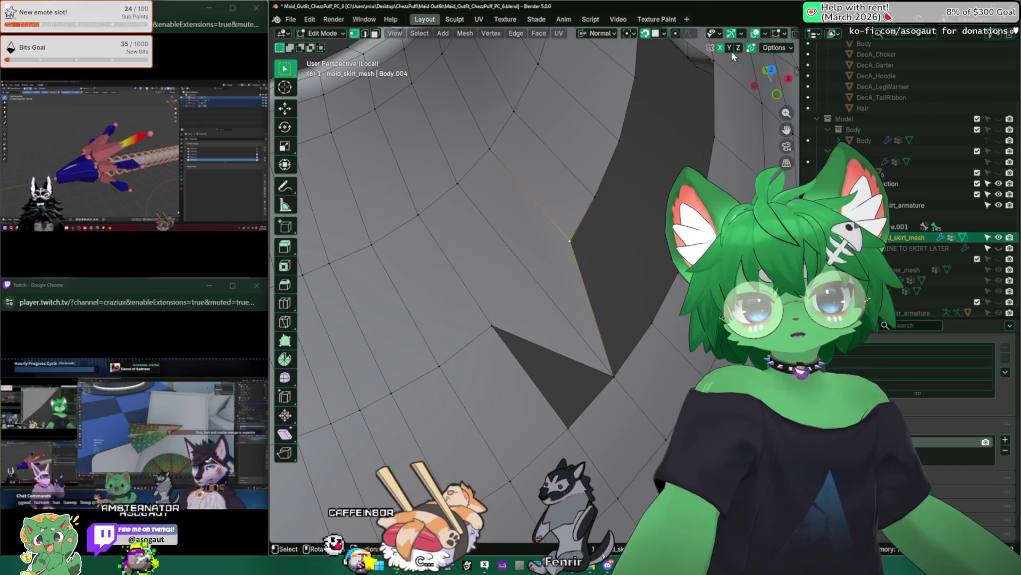
middle_drag(606, 160, 640, 299)
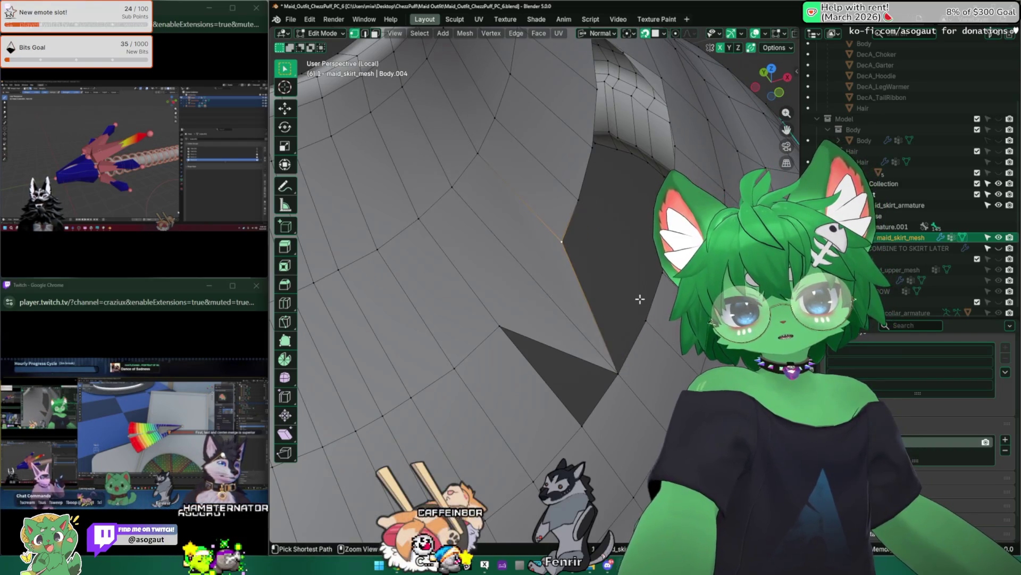
Reposition the remaining vertices beside the hole, viewing the skirt's top opening afterwards
key(g)
click(607, 287)
mouse_move(607, 287)
middle_down()
mouse_move(613, 217)
mouse_move(594, 242)
middle_up()
key(g)
click(672, 293)
key(g)
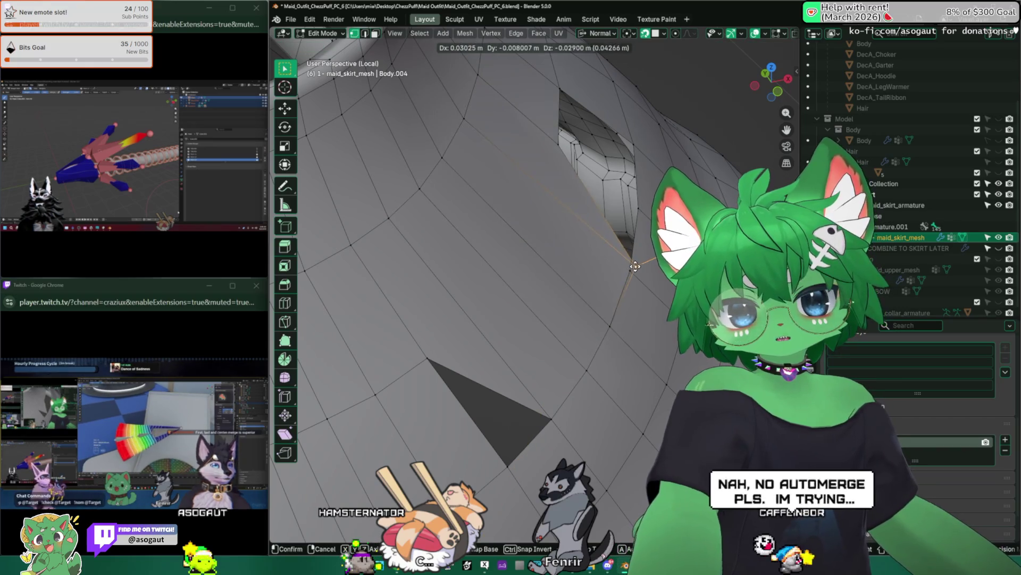
click(635, 265)
middle_drag(635, 266, 555, 338)
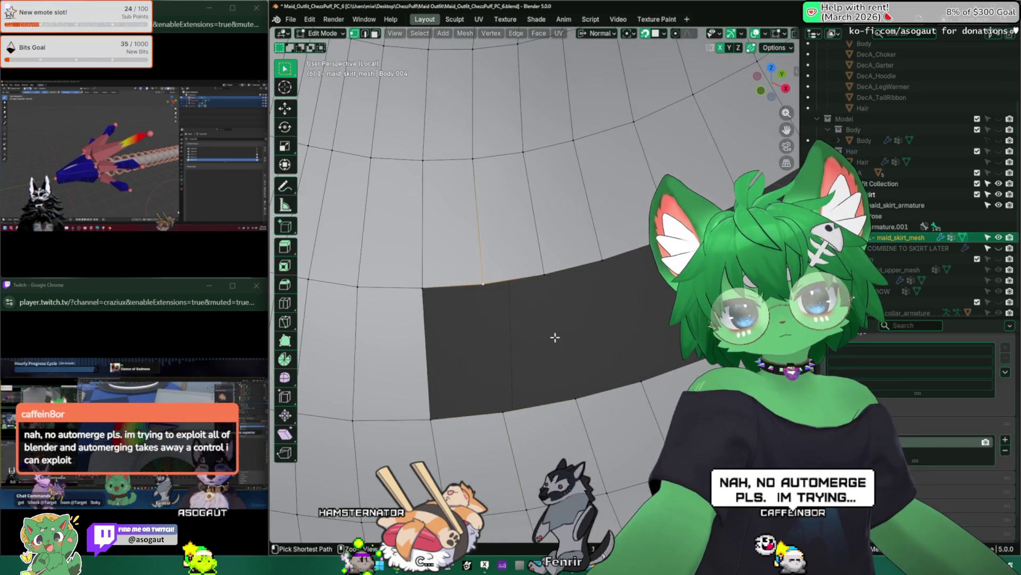
scroll(568, 334, up, 1)
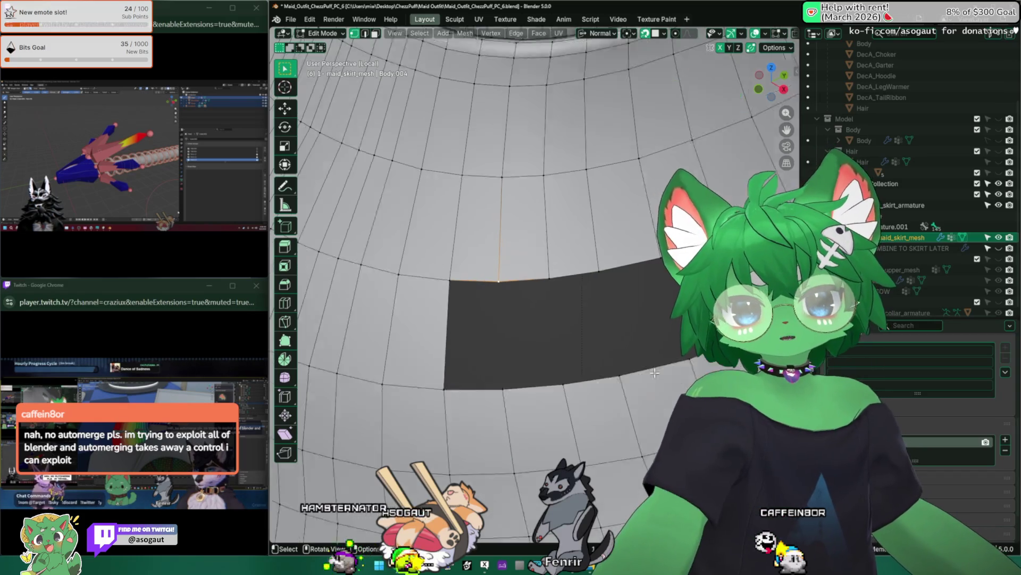
middle_drag(576, 361, 499, 297)
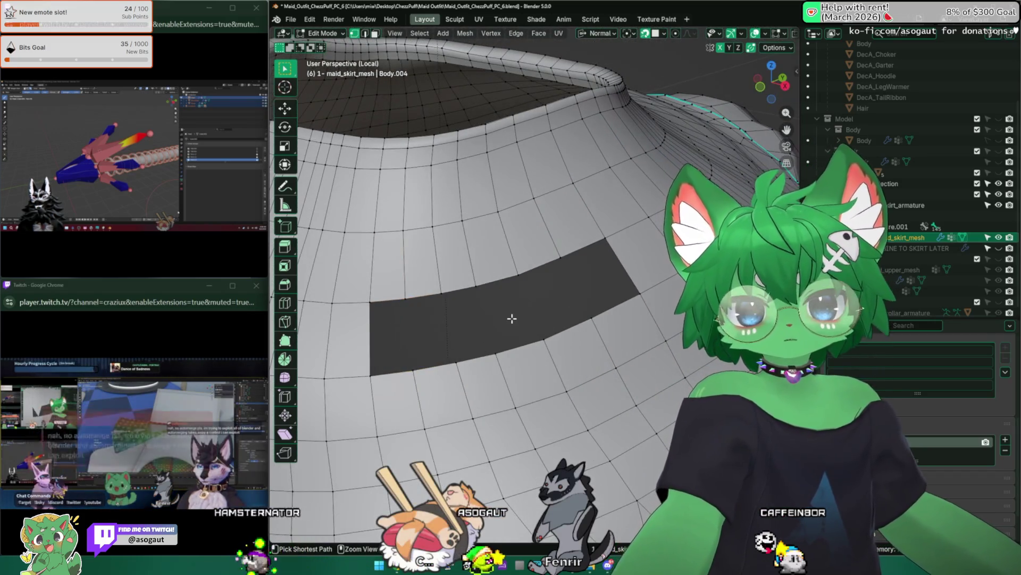
Fill the hole below the waistband with new quad faces from the selected edges
click(598, 271)
shift+click(507, 315)
key(1)
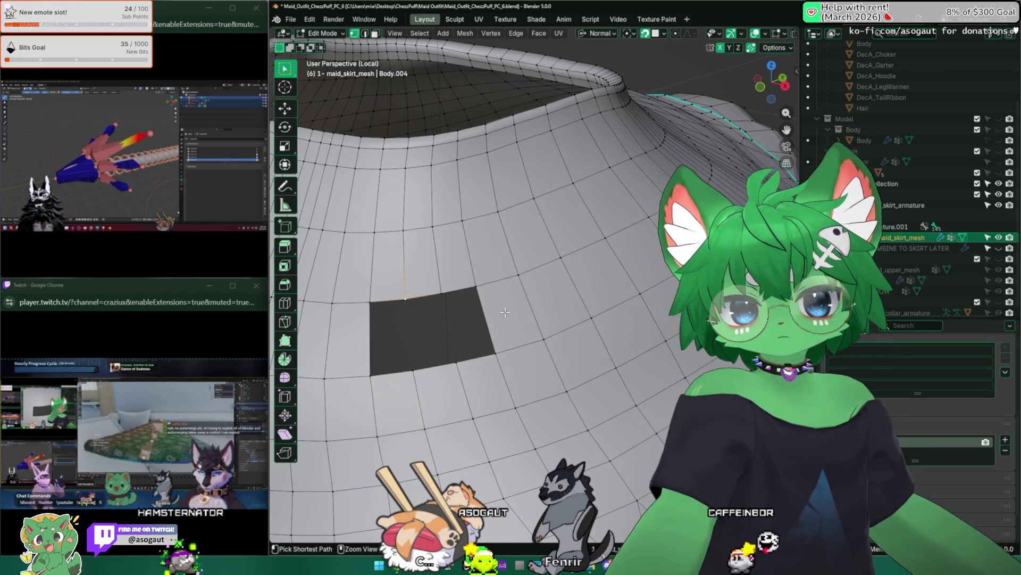
key(3)
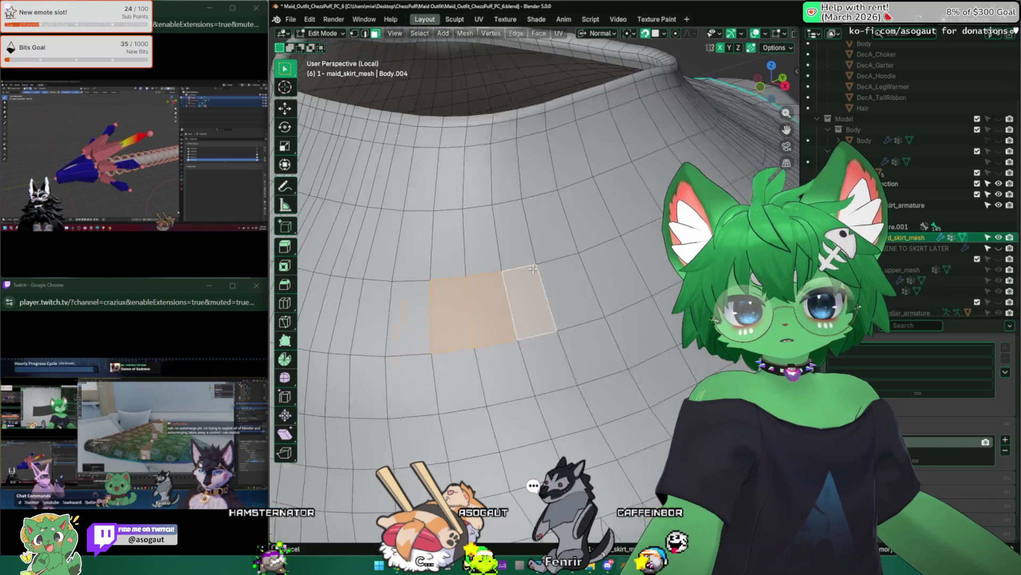
middle_drag(506, 312, 538, 273)
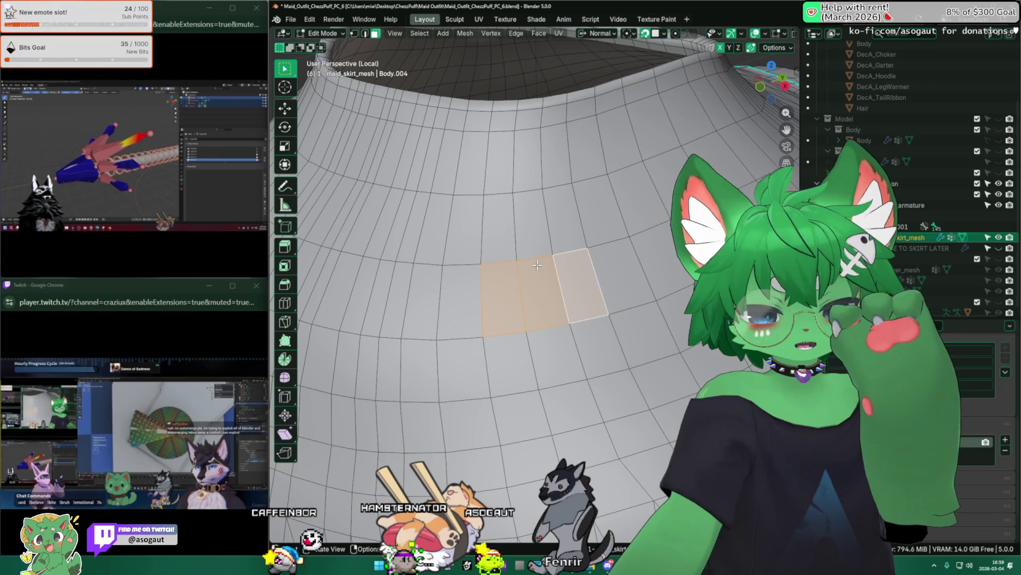
scroll(536, 265, down, 4)
mouse_move(511, 279)
middle_down()
mouse_move(477, 300)
mouse_move(505, 310)
mouse_move(494, 191)
mouse_move(477, 317)
mouse_move(515, 287)
middle_up()
scroll(505, 311, up, 3)
scroll(494, 191, up, 3)
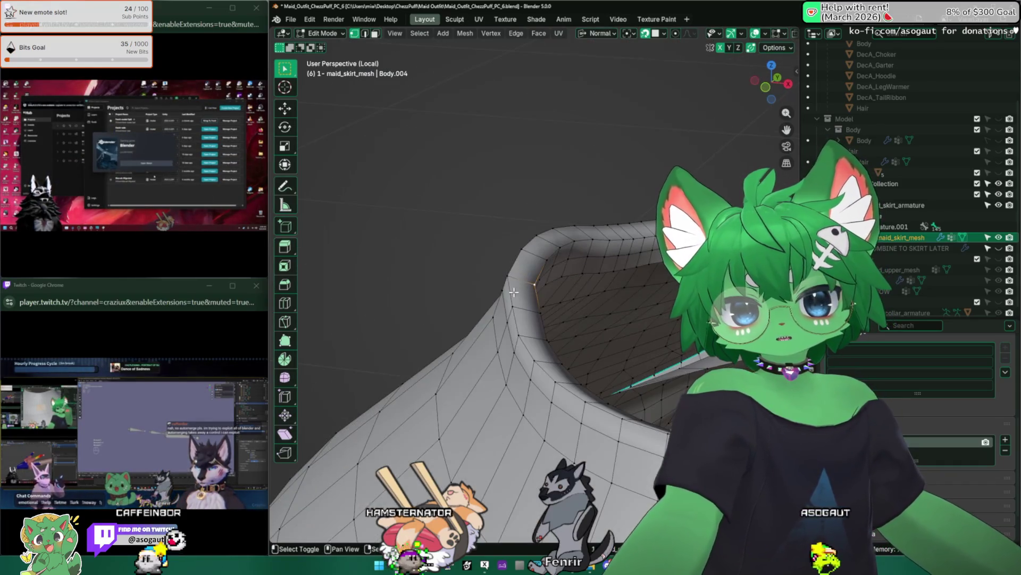
Place the 3D cursor on the selected rim vertex via the Shift+S snap menu
key(shift+s)
key(Escape)
key(shift+s)
key(Escape)
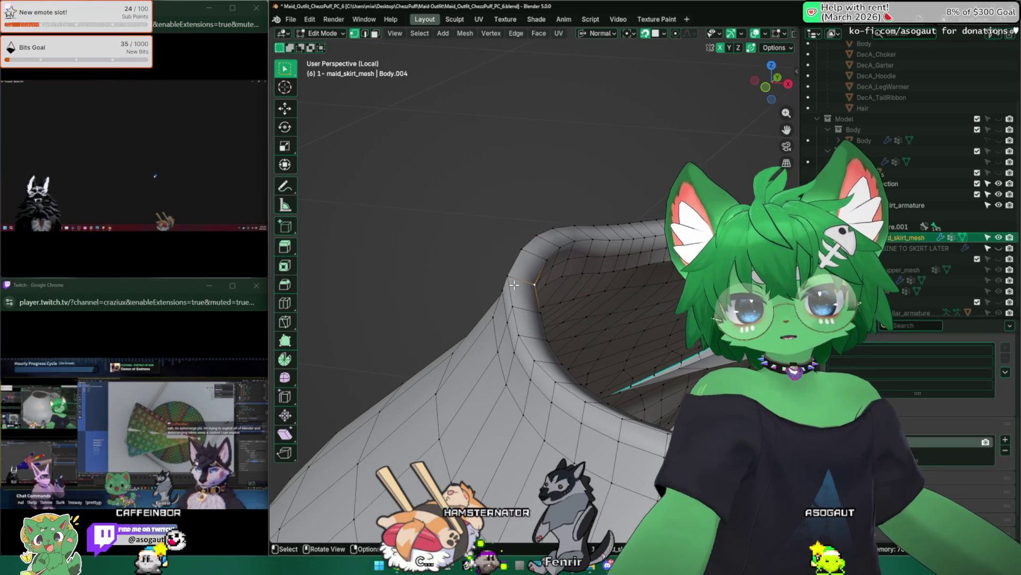
key(shift+s)
click(514, 349)
key(shift+s)
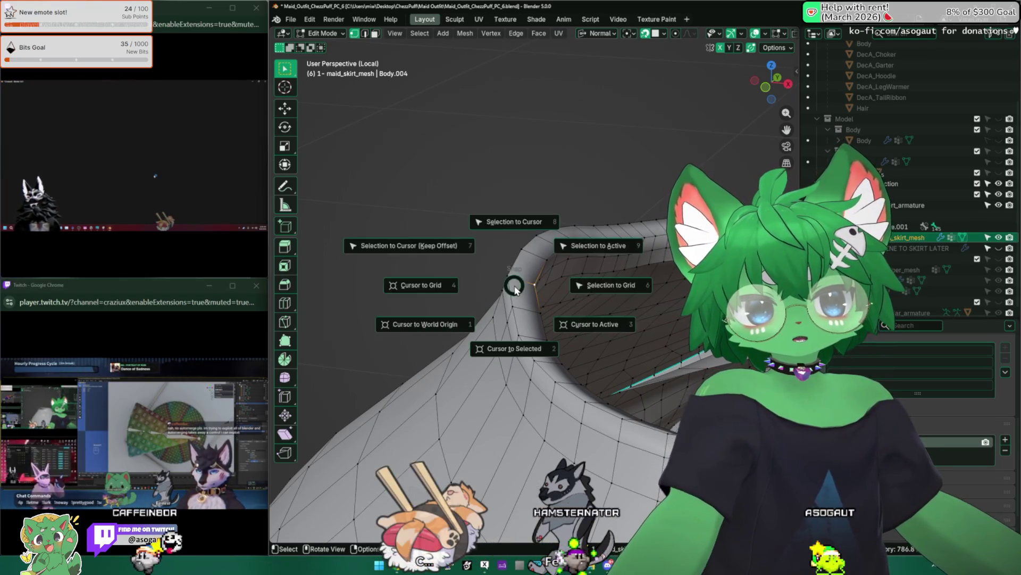
click(514, 285)
key(shift+s)
click(516, 295)
key(shift+s)
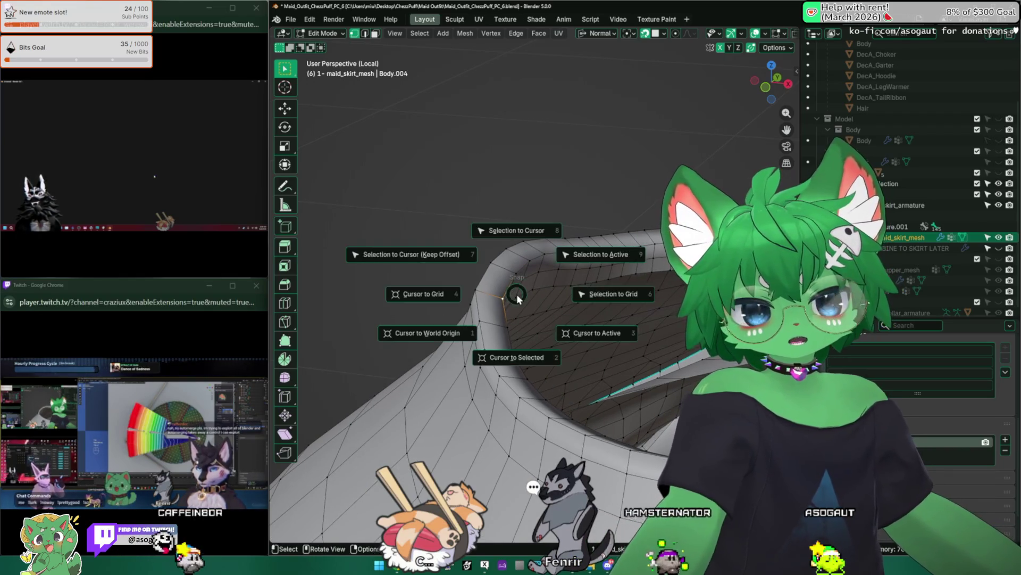
key(Escape)
Set the cursor on one rim vertex and snap the other rim vertex onto it
middle_drag(518, 295, 533, 291)
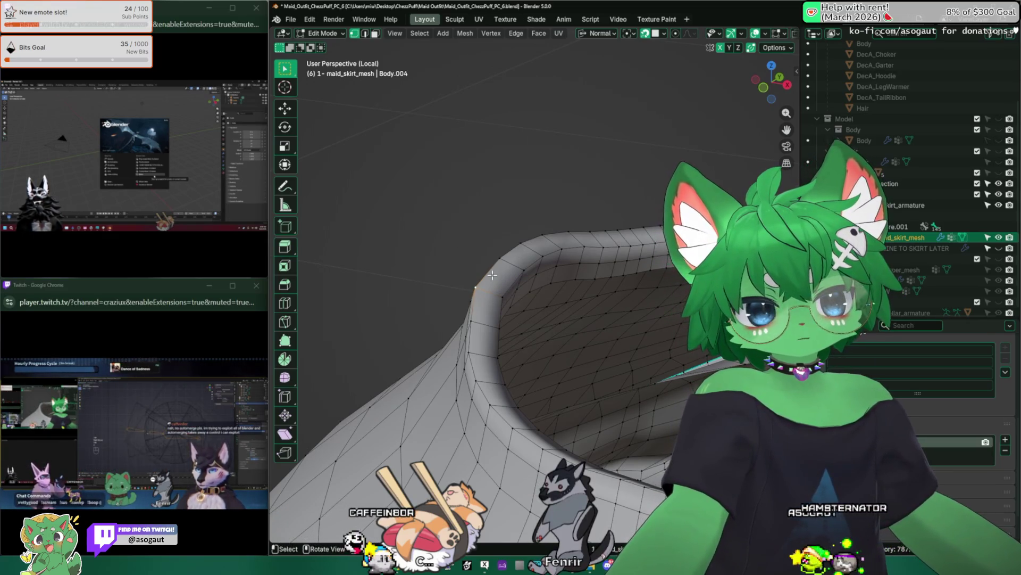
key(shift+s)
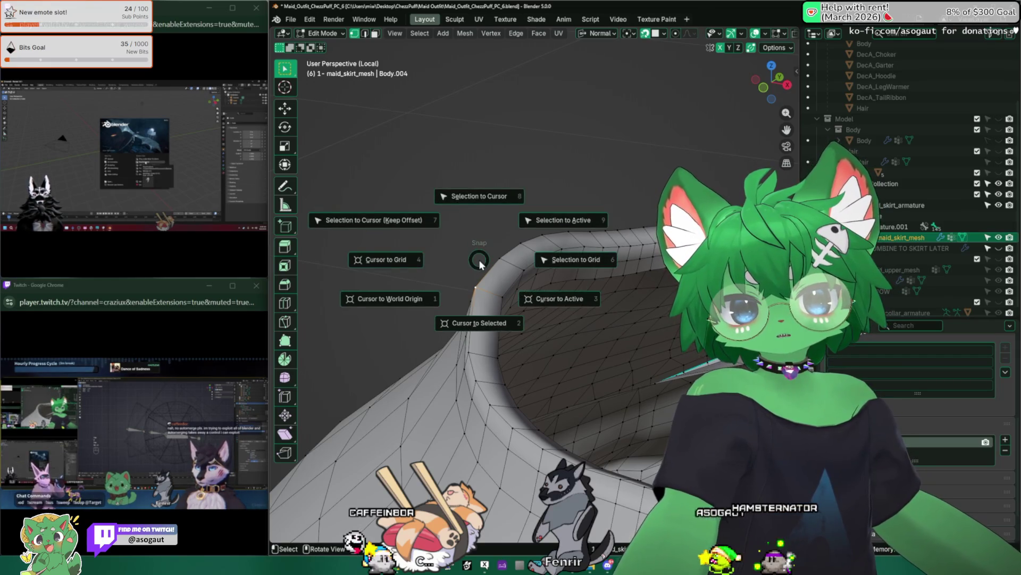
click(476, 320)
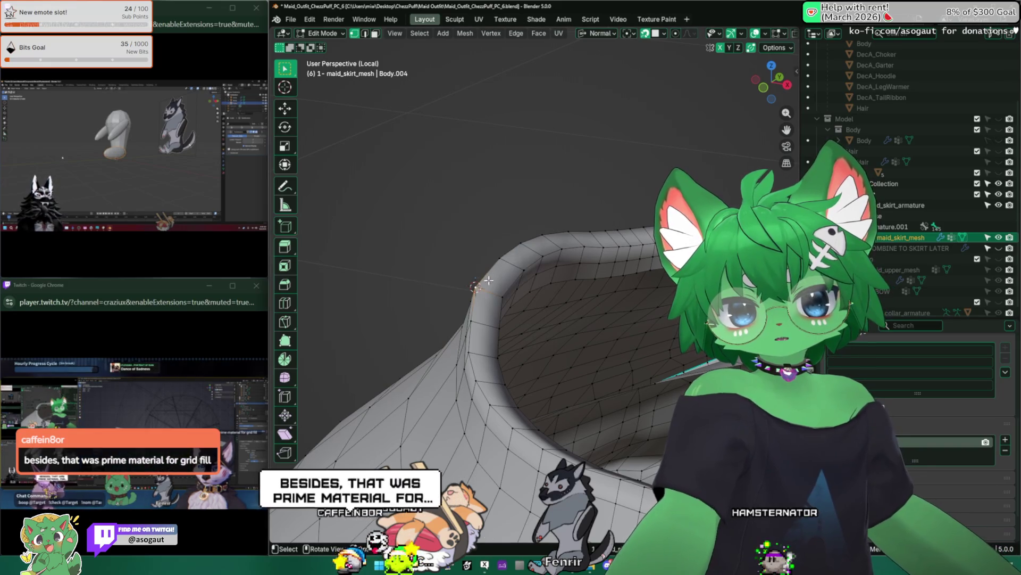
key(shift+s)
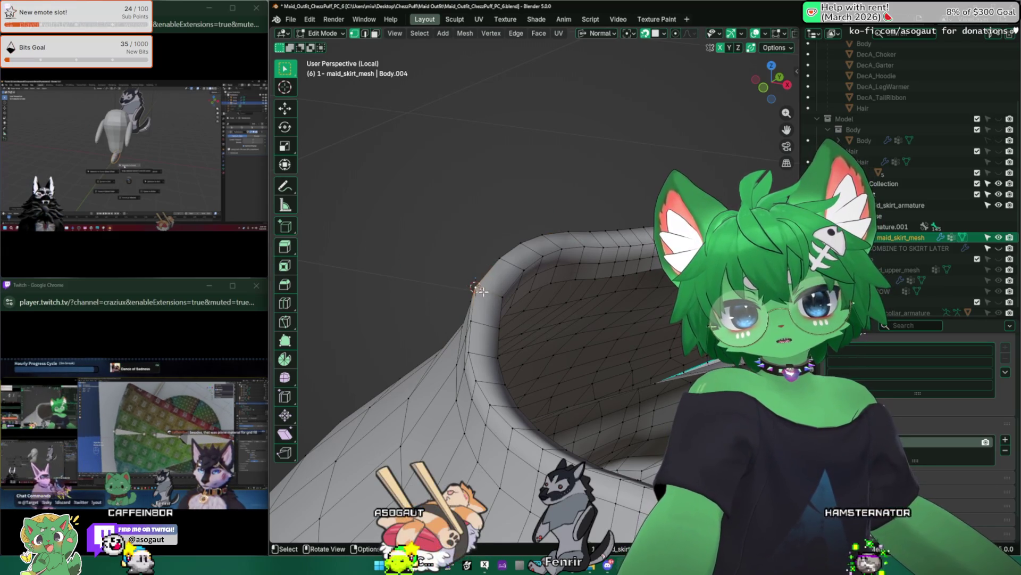
mouse_move(460, 287)
middle_down()
mouse_move(527, 325)
mouse_move(556, 285)
middle_up()
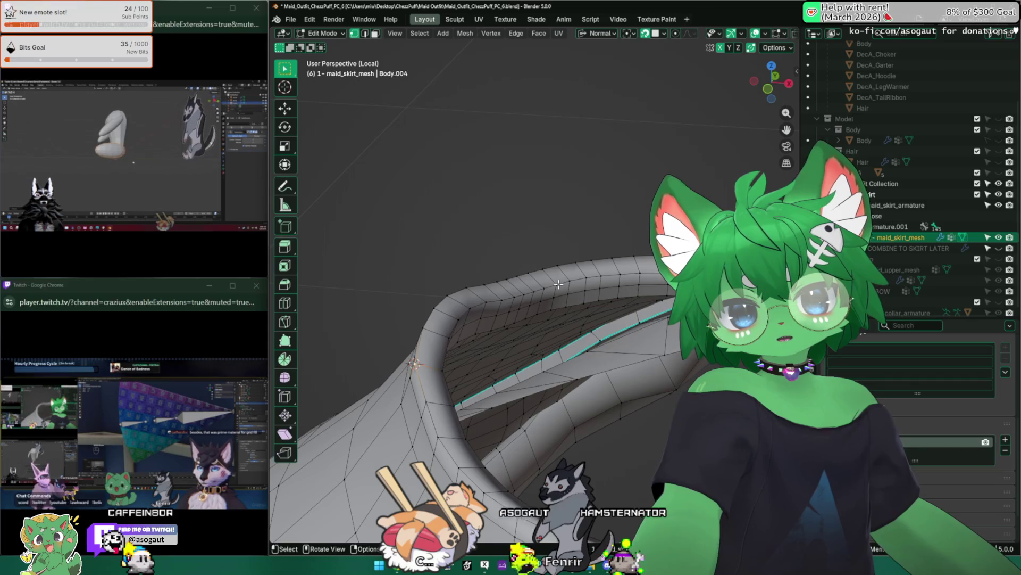
key(shift+s)
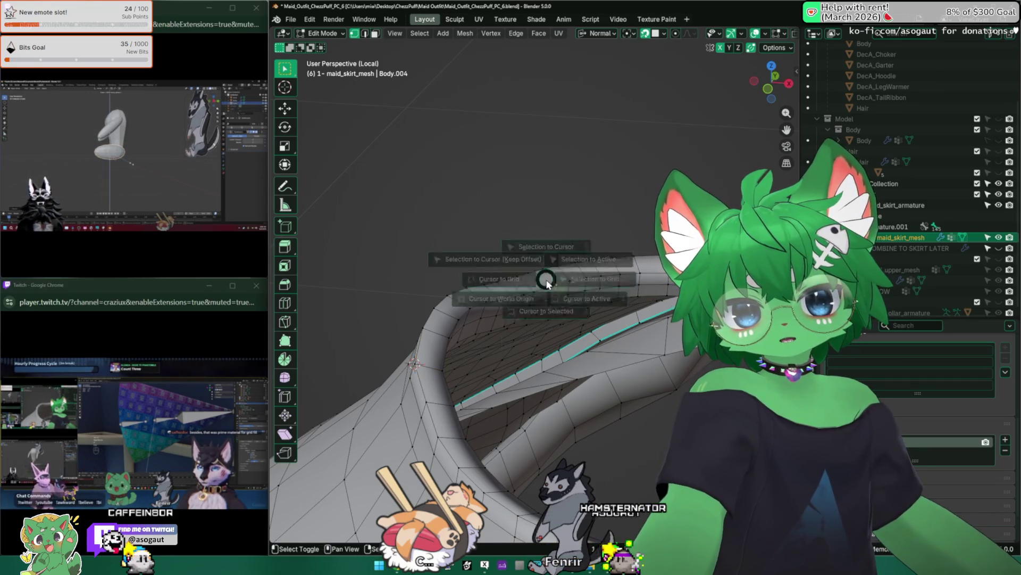
click(547, 215)
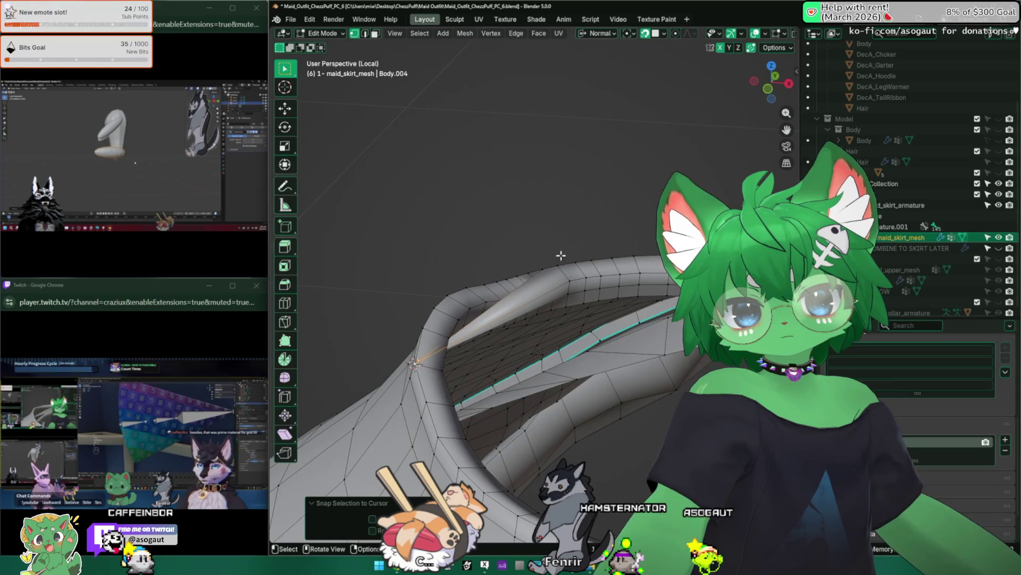
middle_drag(479, 320, 383, 333)
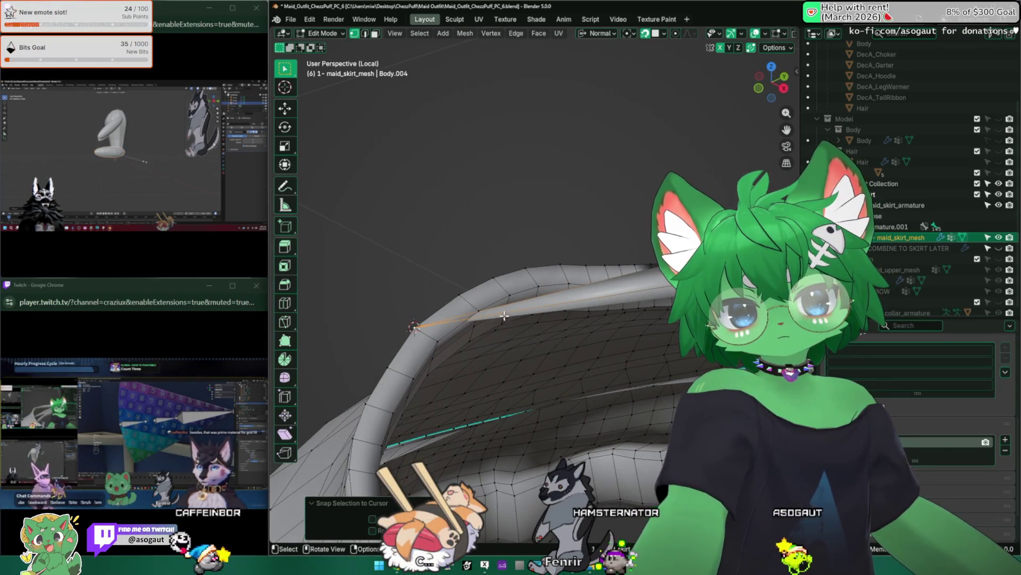
mouse_move(442, 322)
middle_down()
mouse_move(483, 329)
mouse_move(446, 341)
middle_up()
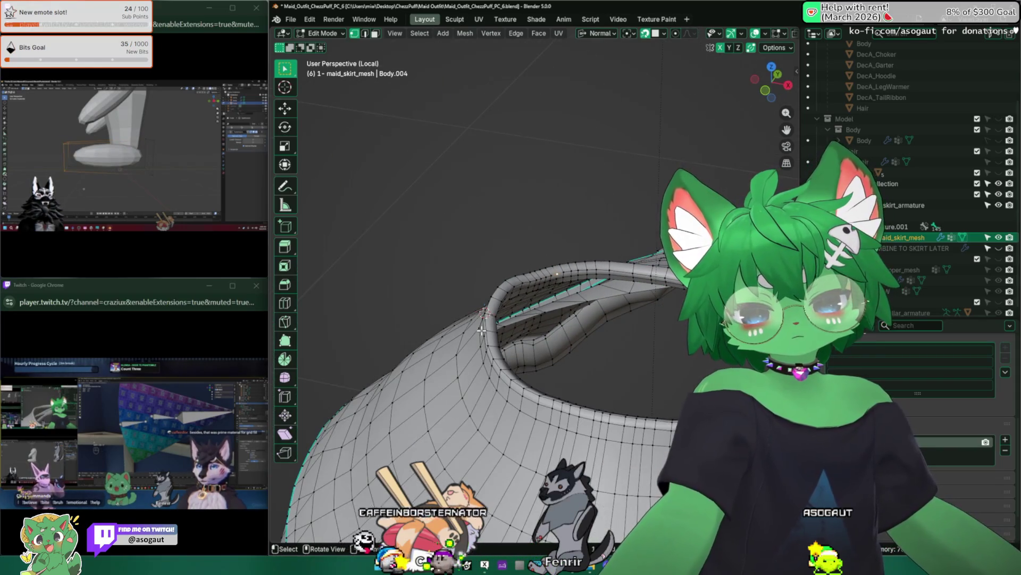
Close the snap menu, zoom out to the whole skirt and return to object mode
key(shift+s)
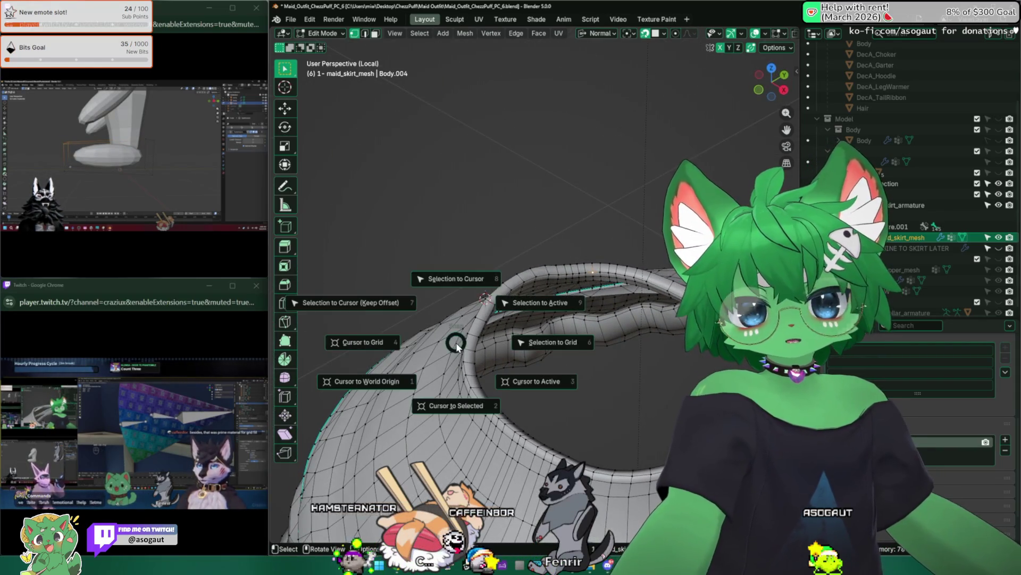
click(397, 319)
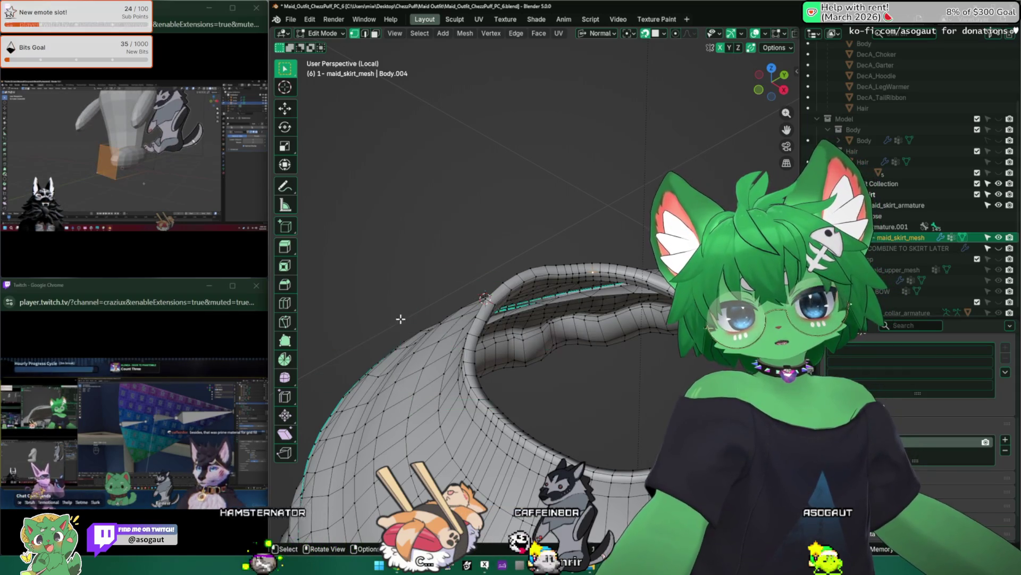
middle_drag(447, 336, 493, 338)
key(Tab)
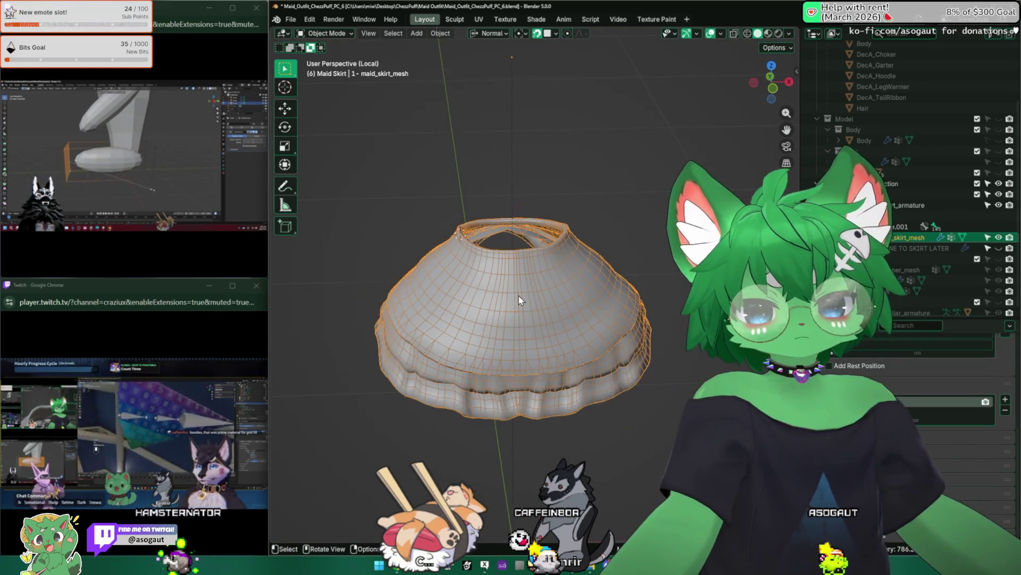
Re-enter edit mode on the skirt with edge selection and bring up the Start menu
key(ctrl+a)
key(z)
click(571, 309)
key(Tab)
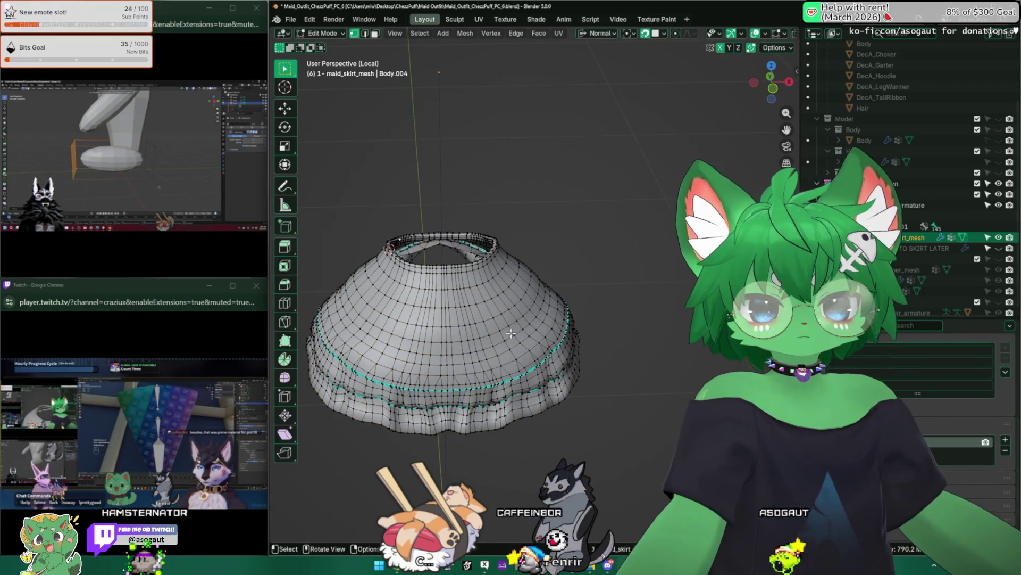
key(2)
middle_drag(511, 333, 495, 320)
scroll(507, 250, up, 3)
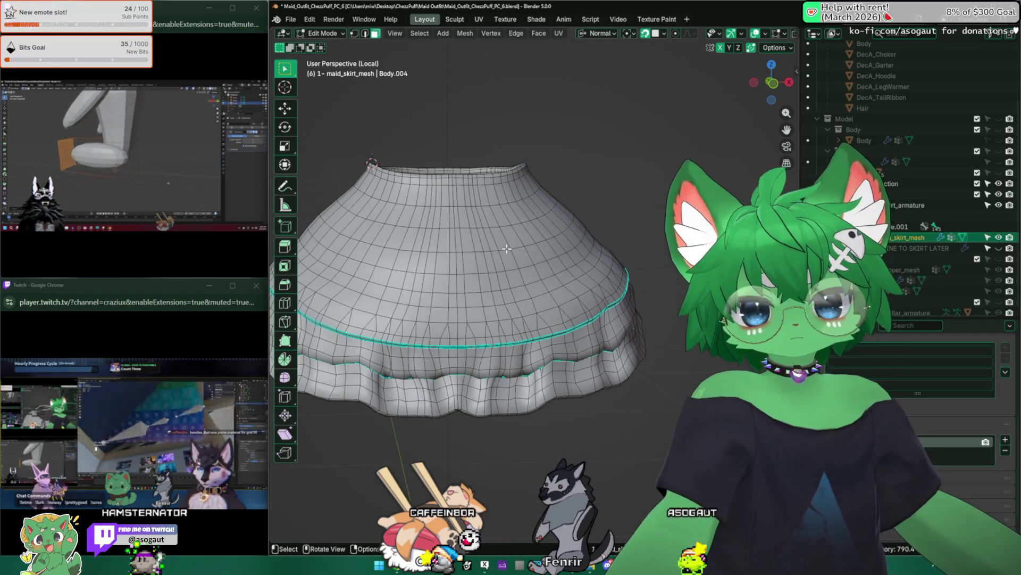
middle_drag(506, 250, 517, 279)
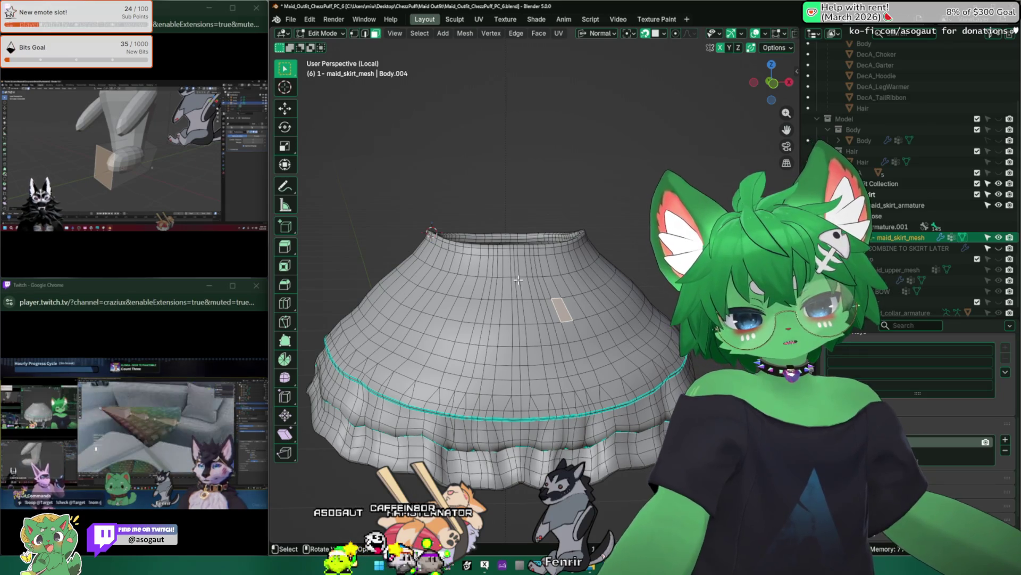
key(super)
text(blen)
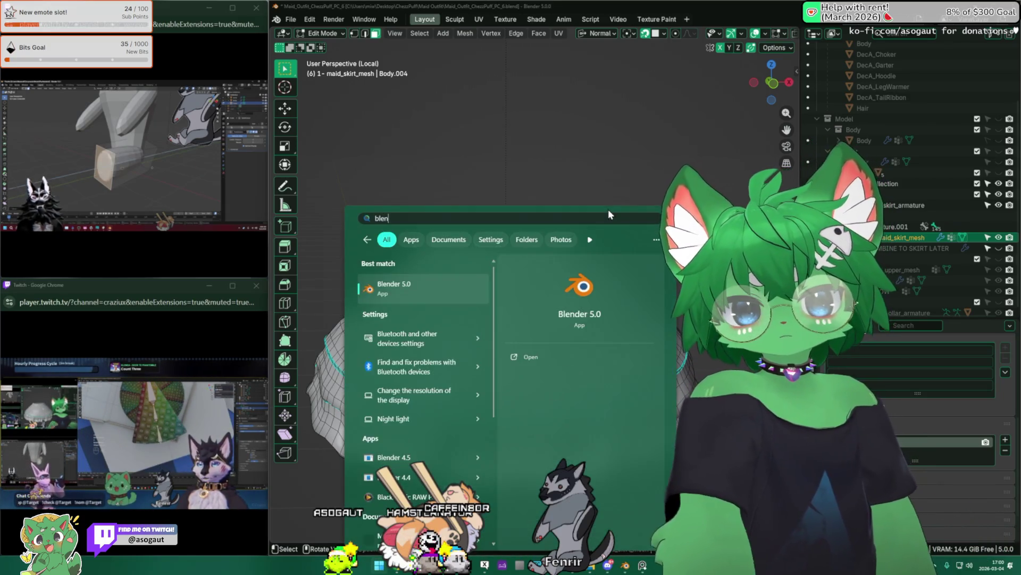
Launch Blender 5.0, dismiss the splash and browse the Open dialog up to Desktop
key(Return)
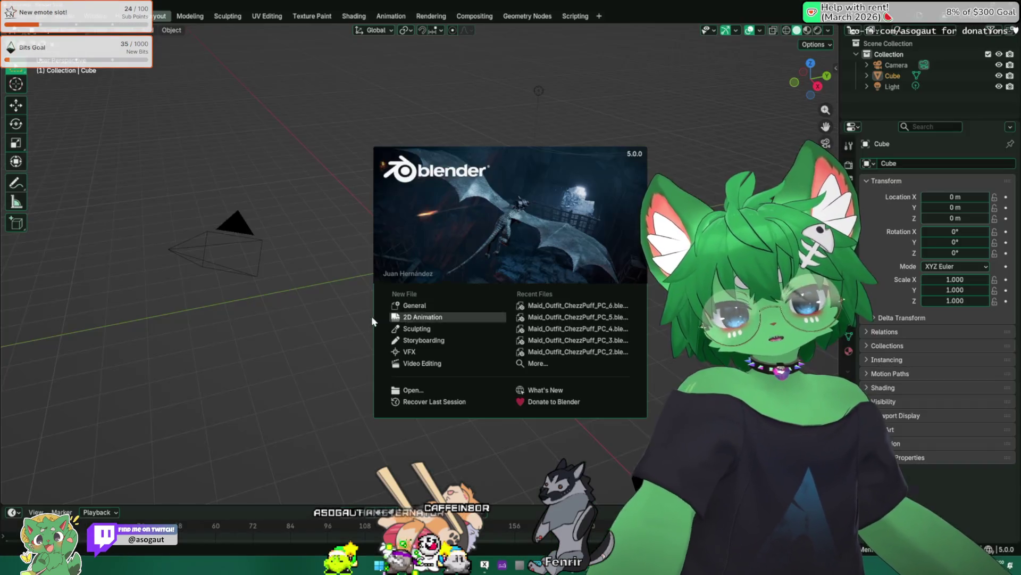
click(252, 313)
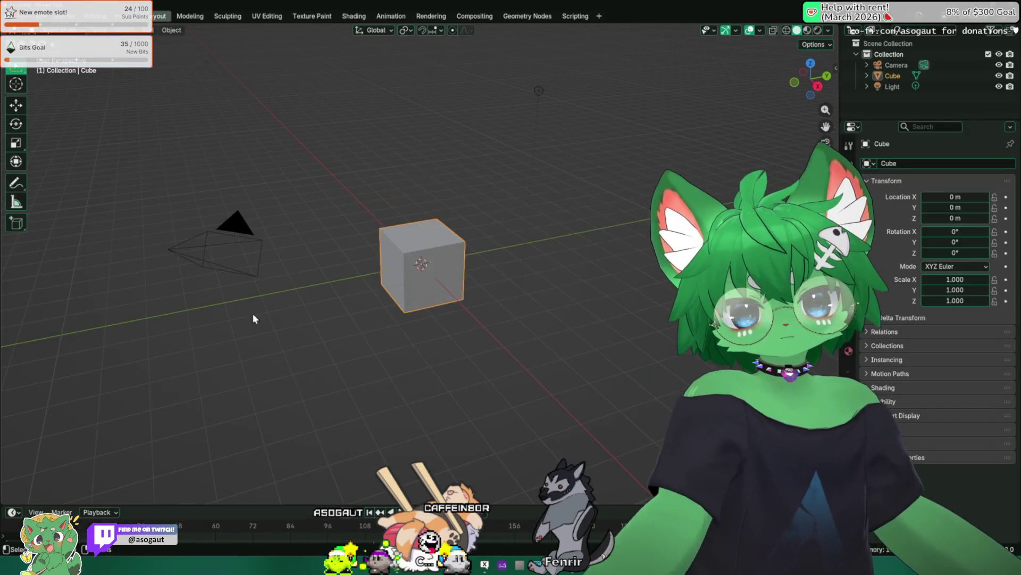
key(ctrl+q)
click(542, 297)
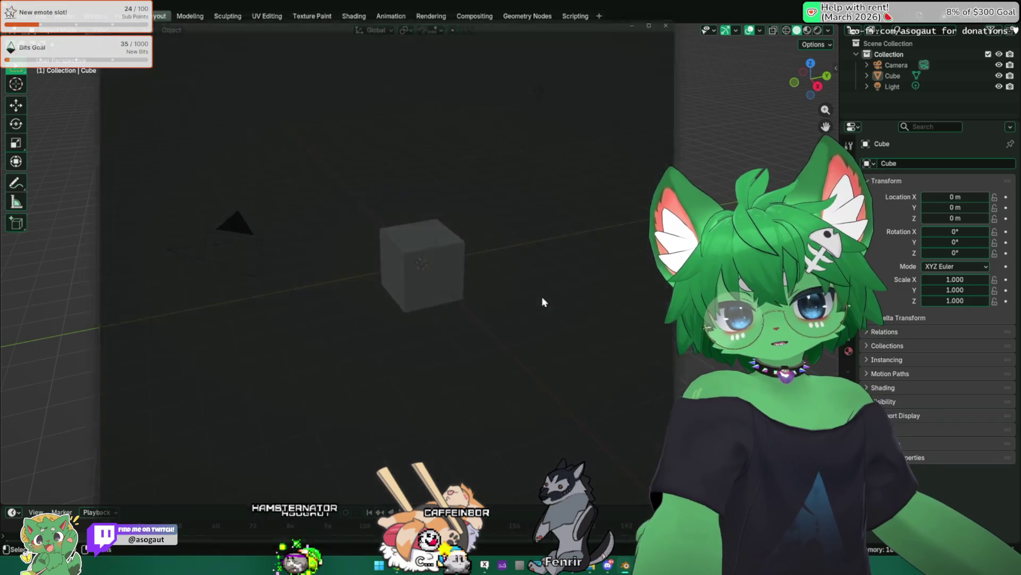
key(ctrl+o)
click(252, 23)
click(252, 23)
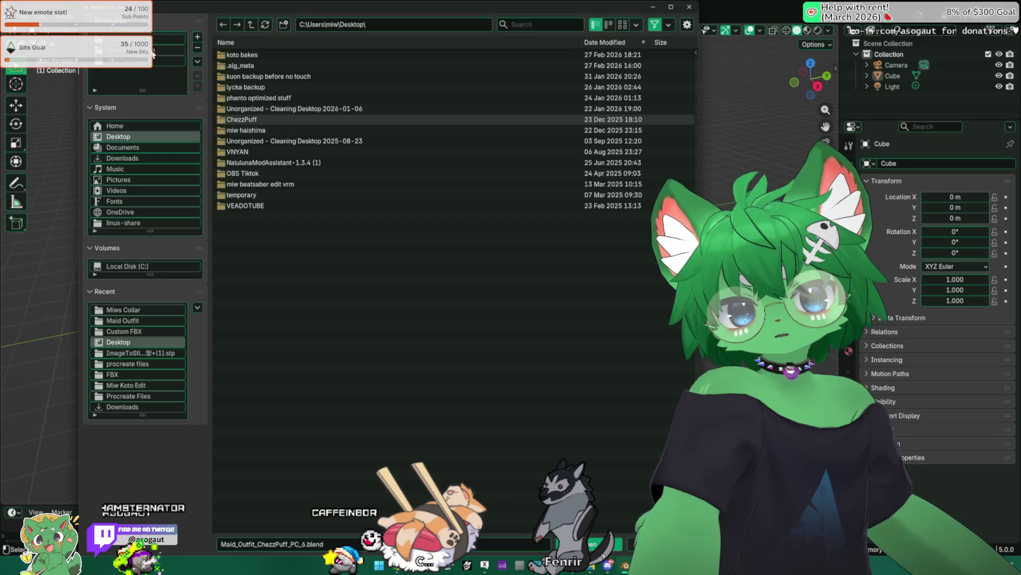
Navigate chalo custom > Chalo1.1.4 > Chalo and open Chalo.blend
click(251, 24)
text(chalo)
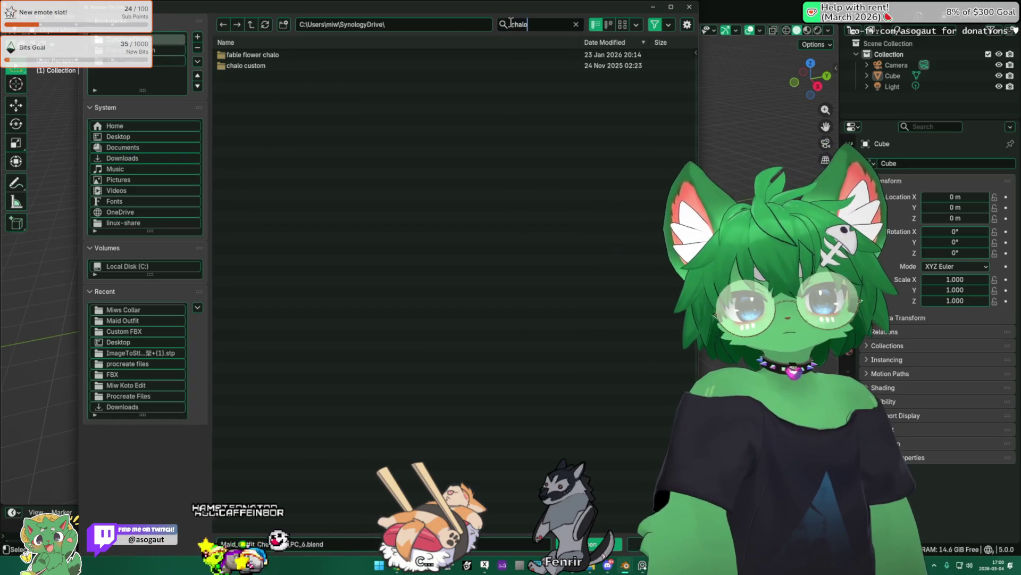
click(288, 66)
click(271, 120)
double_click(235, 54)
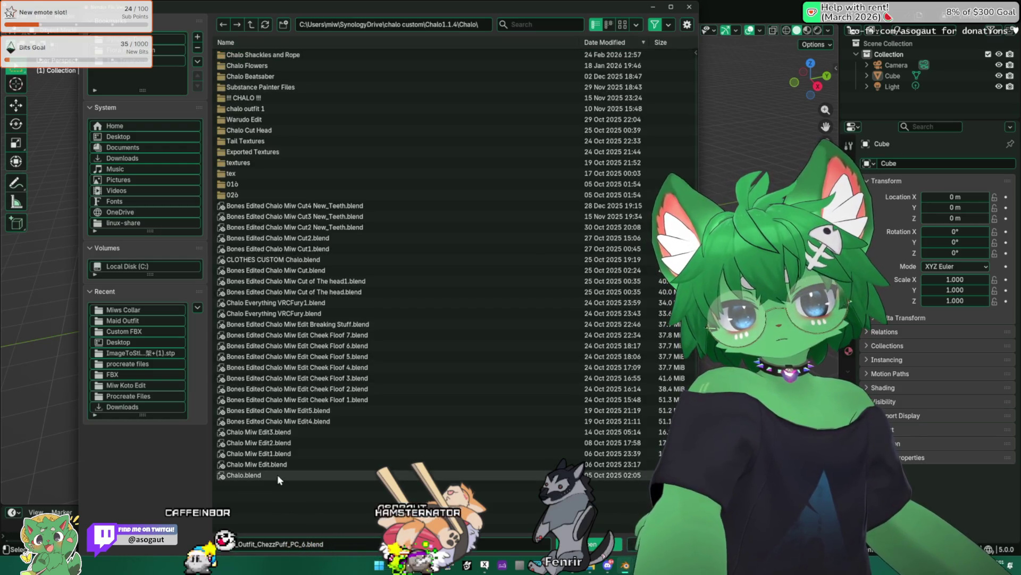
double_click(277, 474)
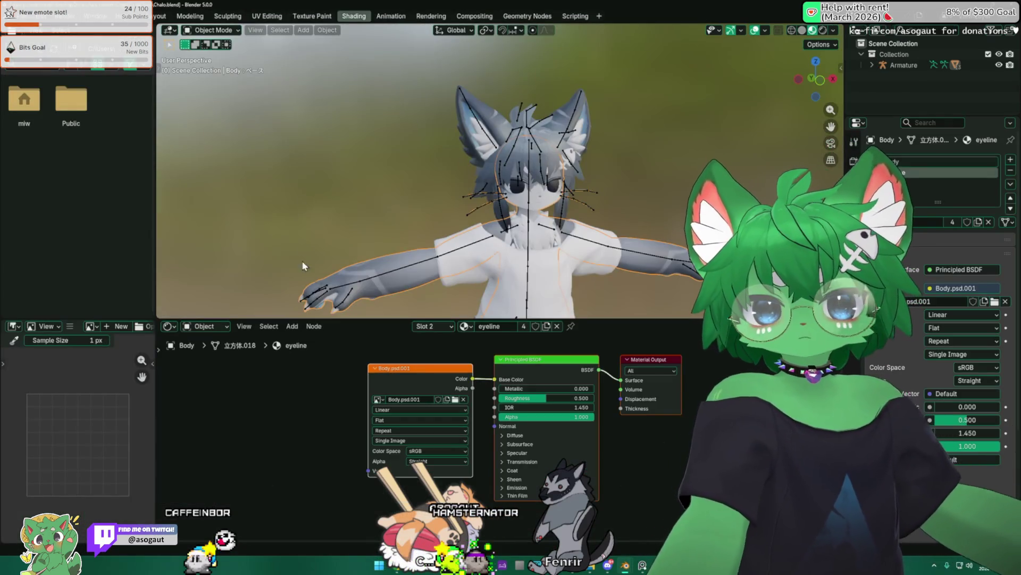
Switch to the Layout workspace, enlarge the timeline and deselect the Body object
shift+middle_drag(448, 184, 354, 202)
click(163, 17)
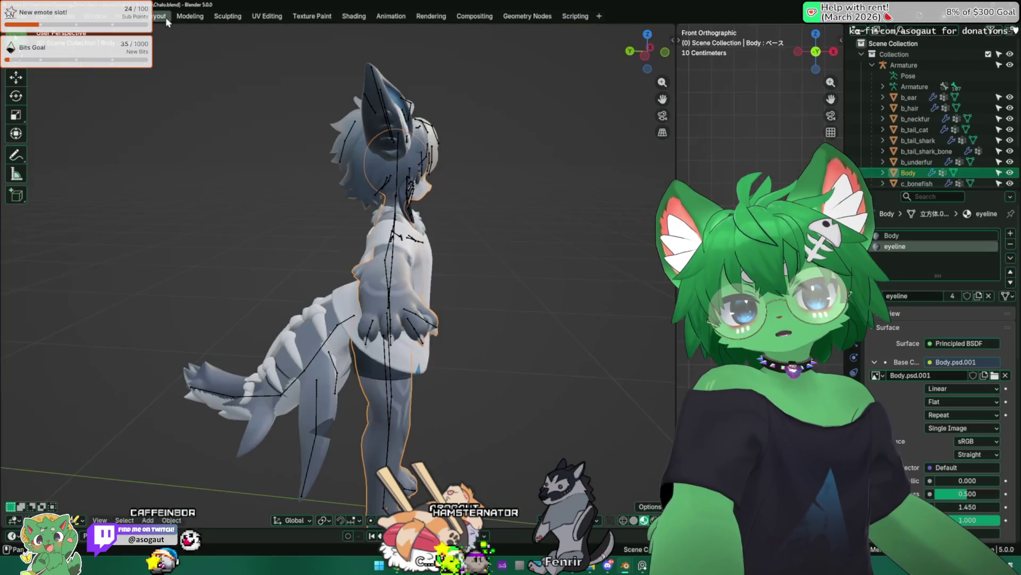
drag(504, 519, 510, 454)
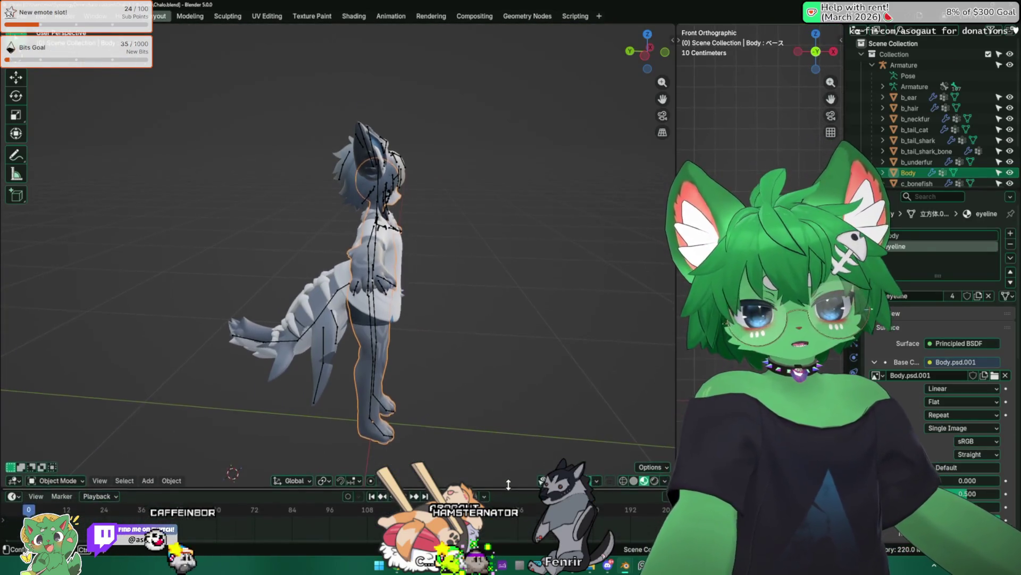
middle_drag(513, 397, 435, 275)
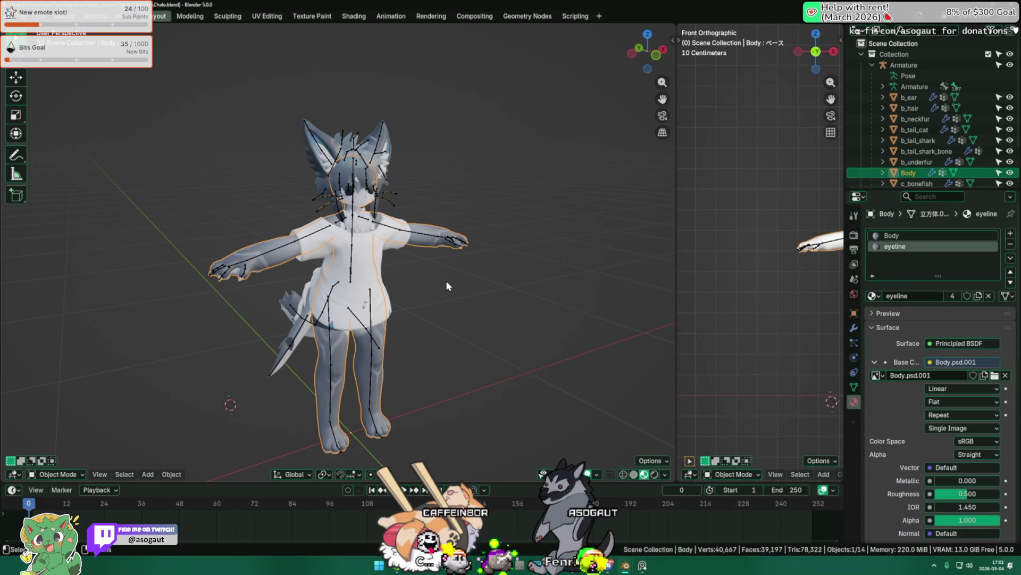
click(462, 316)
middle_drag(478, 305, 452, 295)
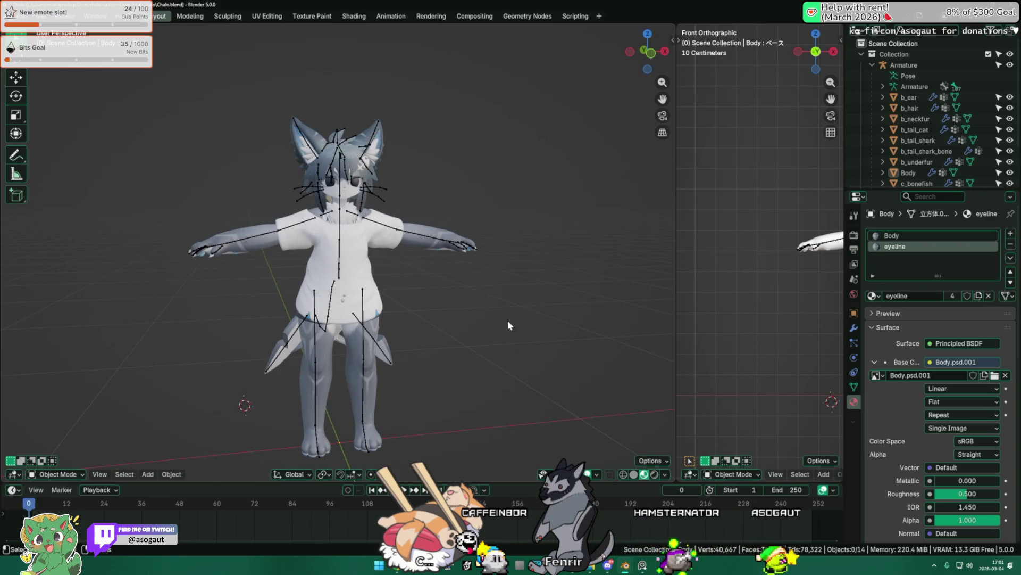
drag(501, 480, 508, 451)
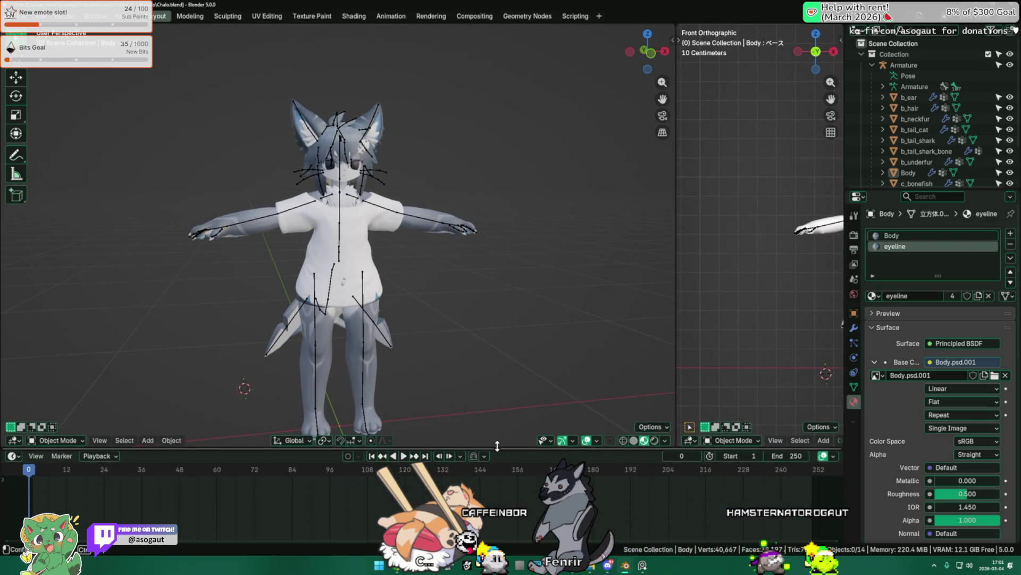
mouse_move(478, 279)
middle_down()
mouse_move(445, 280)
mouse_move(458, 211)
middle_up()
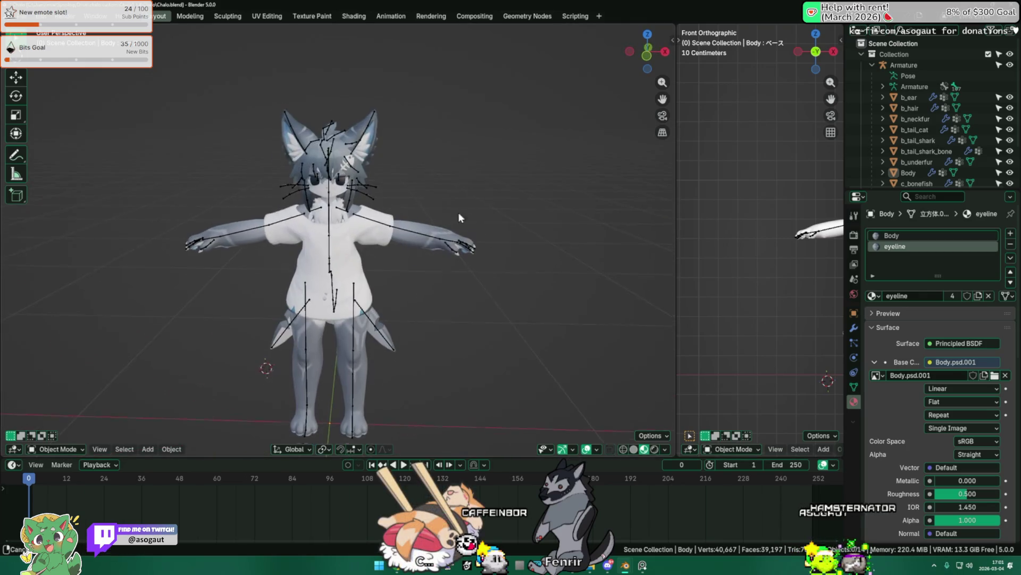
scroll(359, 200, up, 2)
middle_drag(299, 72, 264, 88)
mouse_move(193, 184)
middle_down()
mouse_move(124, 196)
mouse_move(259, 277)
middle_up()
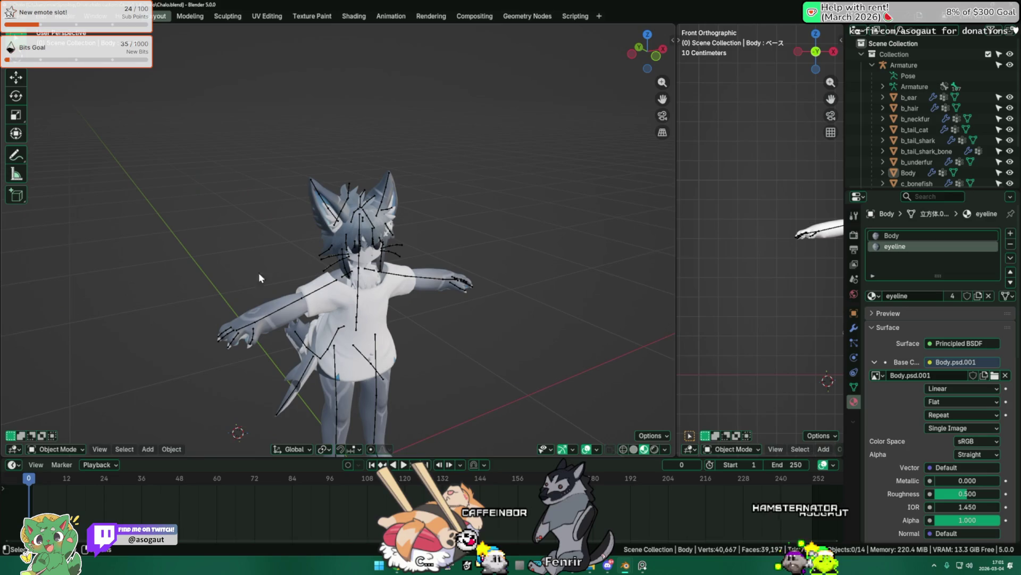
Browse the mode and Object menus without changes, then start closing the file
click(73, 451)
click(38, 452)
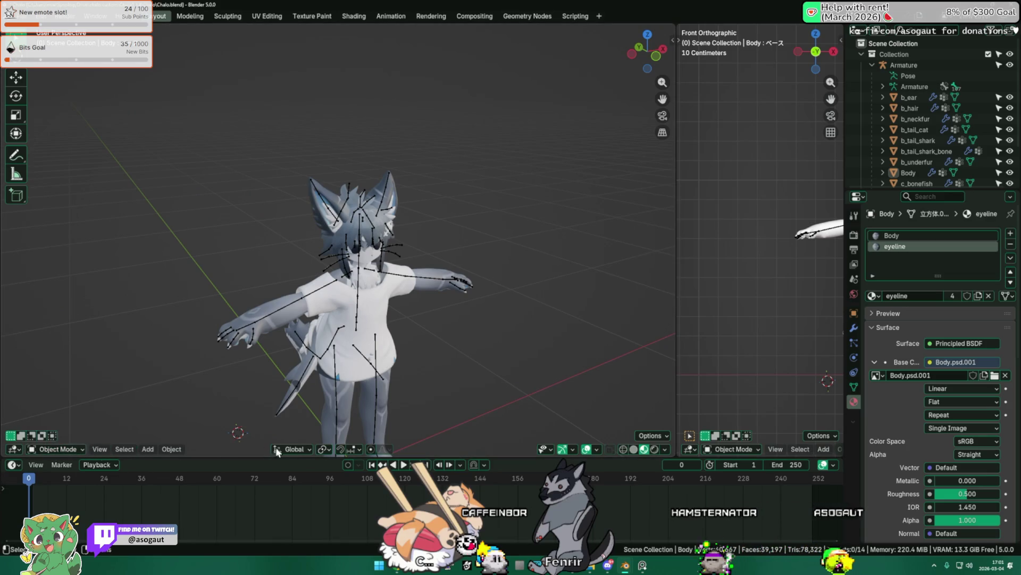
click(747, 449)
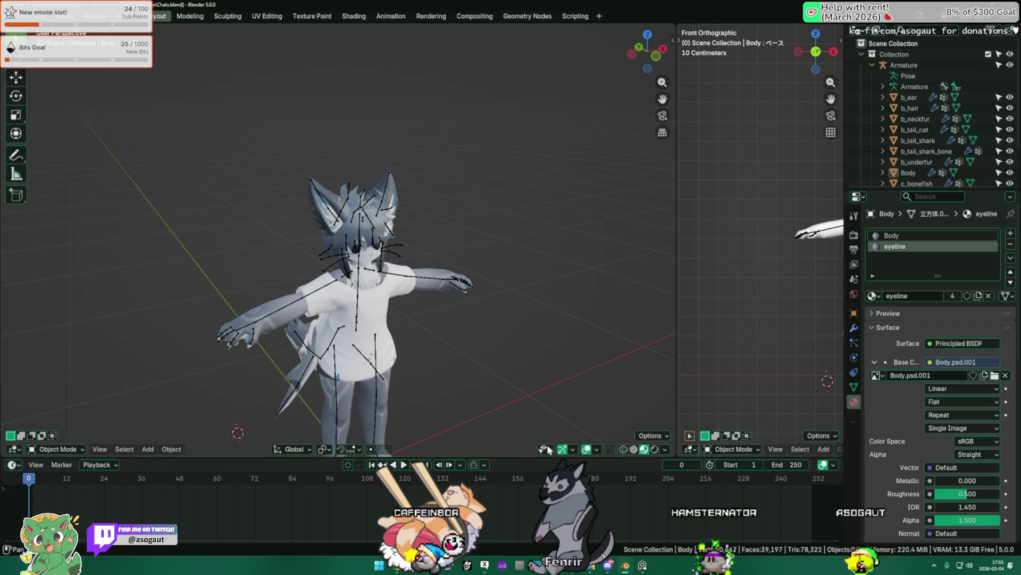
click(38, 449)
click(172, 449)
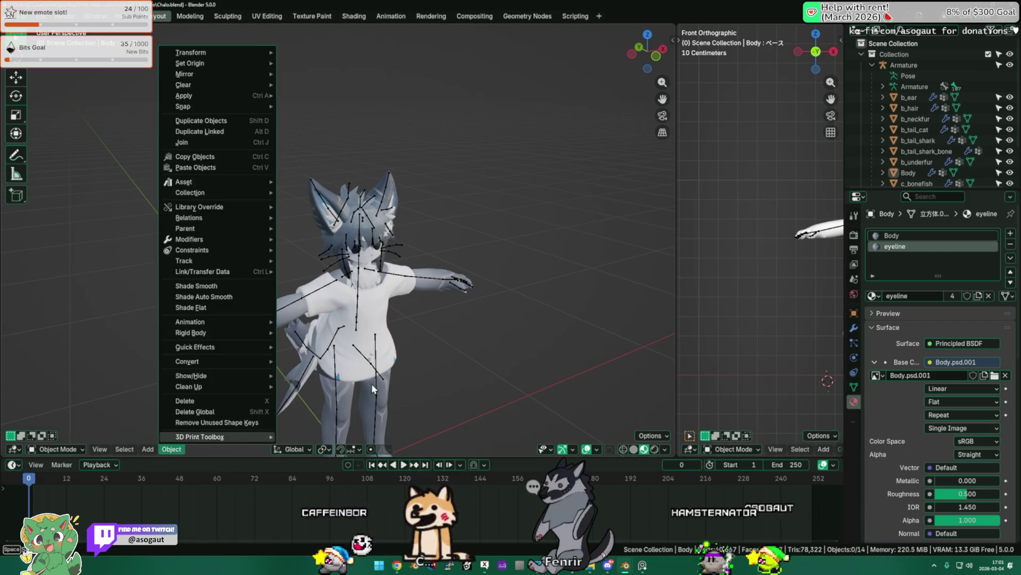
click(425, 328)
middle_drag(426, 328, 520, 314)
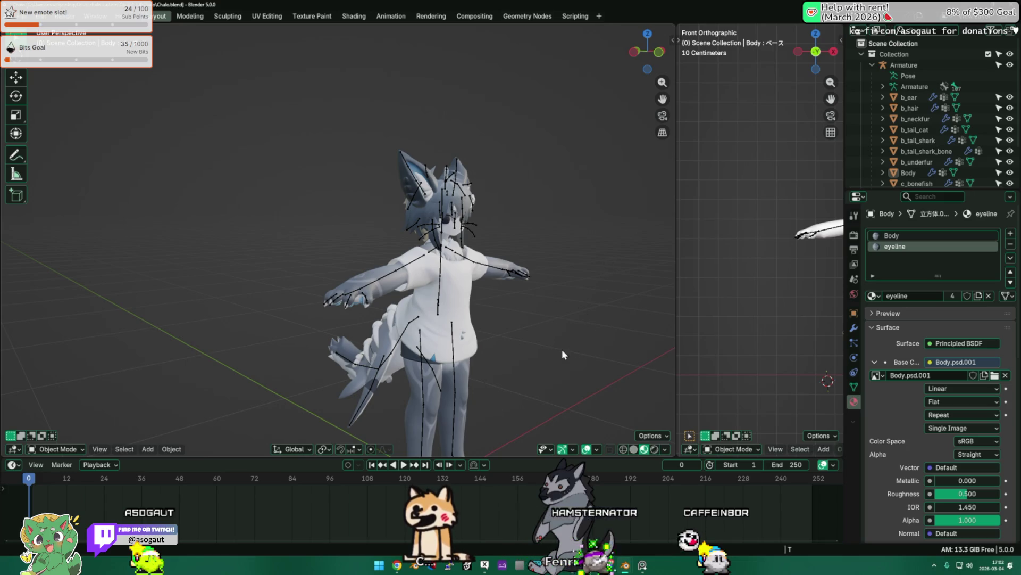
mouse_move(578, 328)
middle_down()
mouse_move(517, 349)
mouse_move(560, 332)
middle_up()
scroll(492, 264, up, 2)
shift+middle_drag(485, 291, 559, 240)
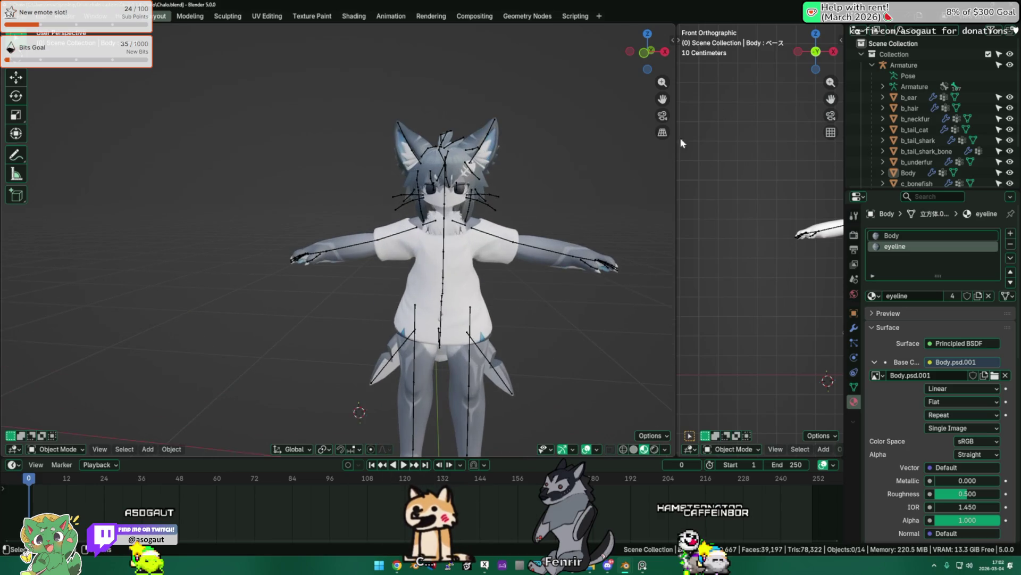
key(ctrl+q)
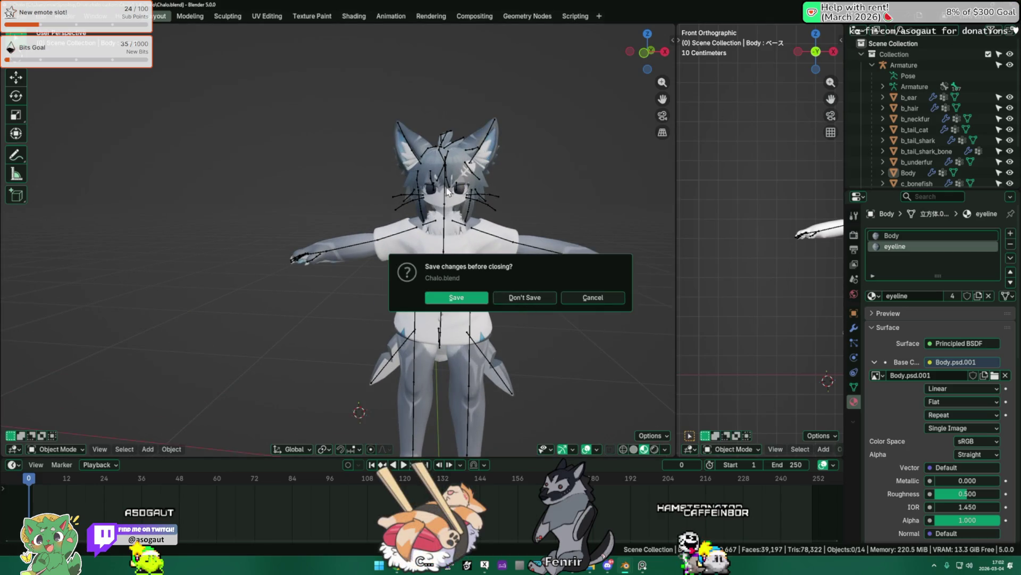
Cancel quitting, discard the Chalo changes via Open and go up to SynologyDrive
click(593, 297)
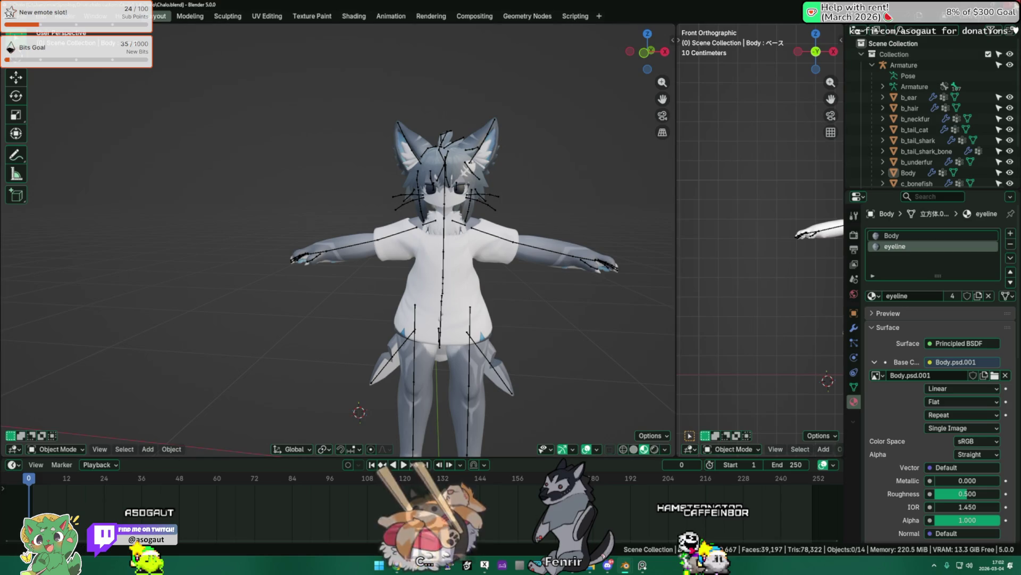
key(ctrl+q)
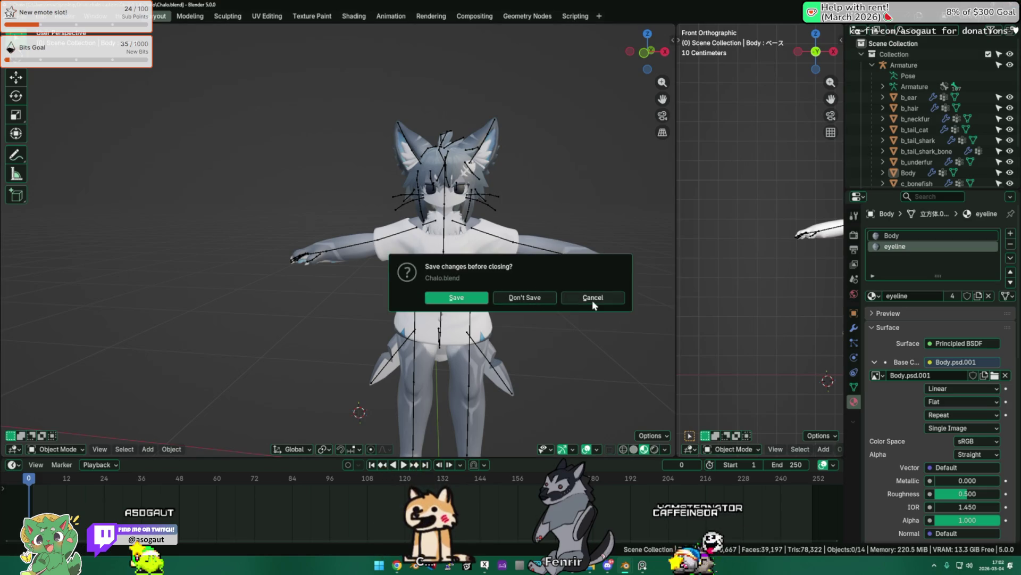
click(592, 300)
key(ctrl+o)
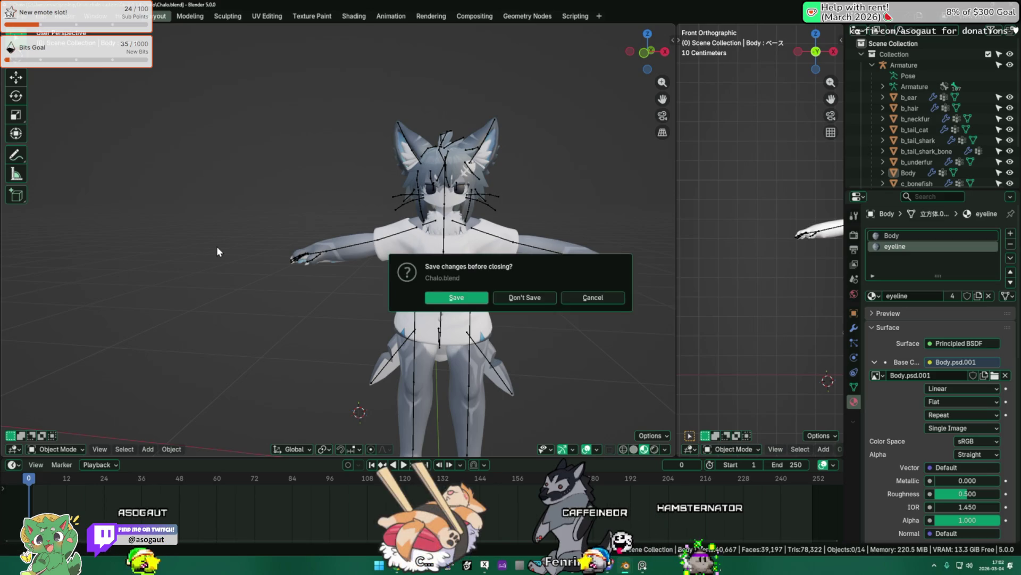
click(524, 297)
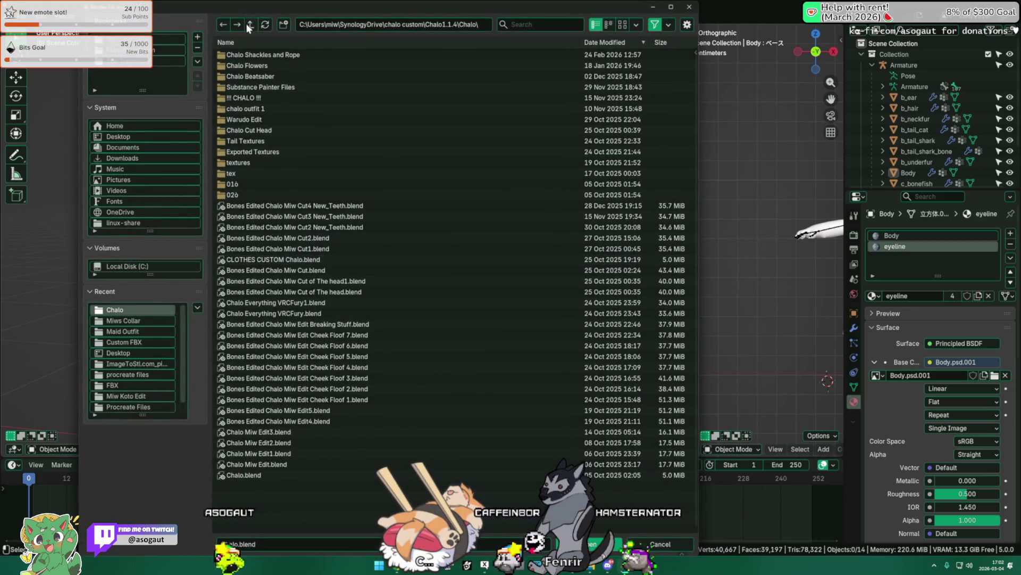
click(251, 24)
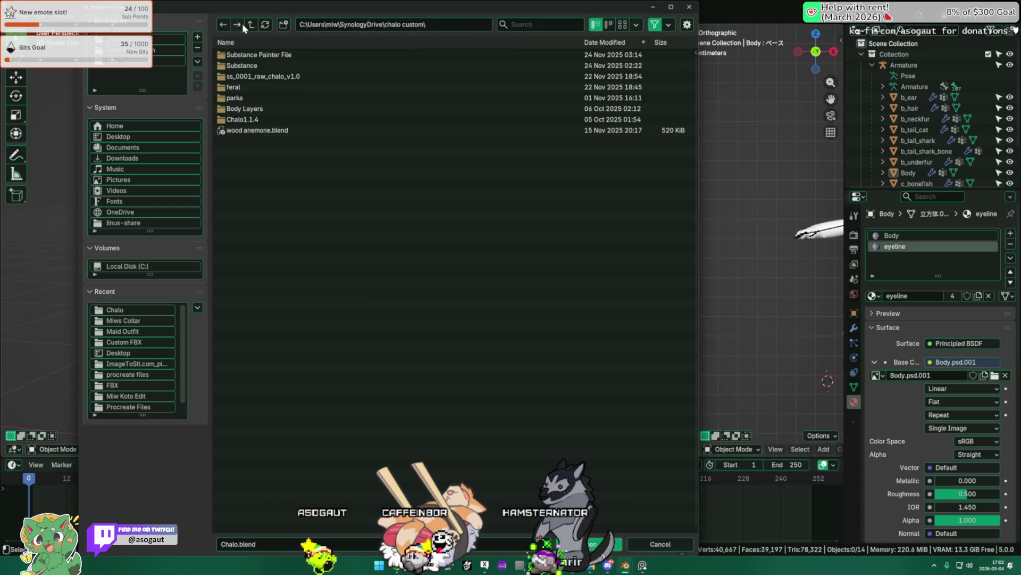
click(251, 24)
text(koto)
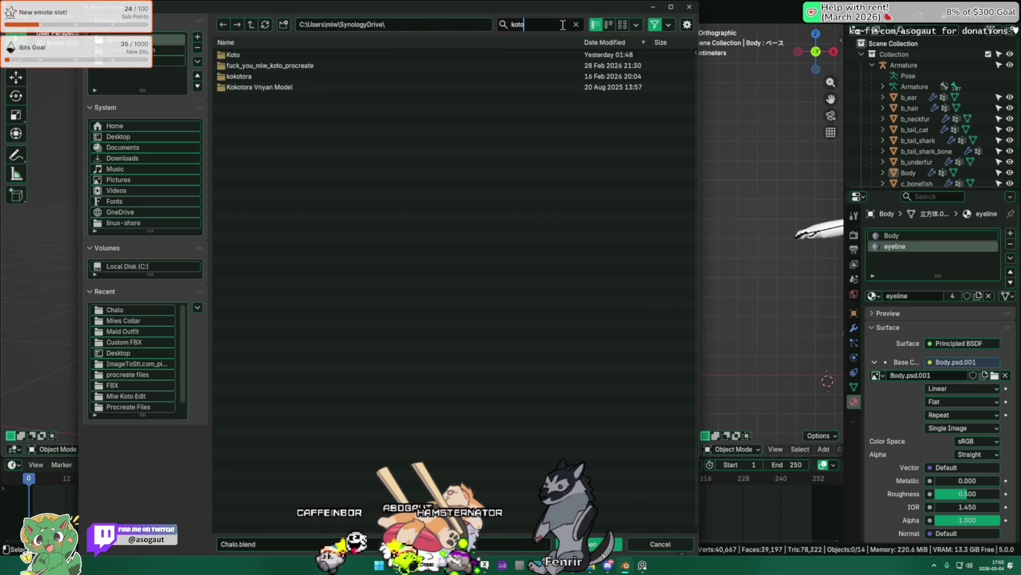
Navigate Koto > Koto > Koto and open koto.blend
double_click(298, 54)
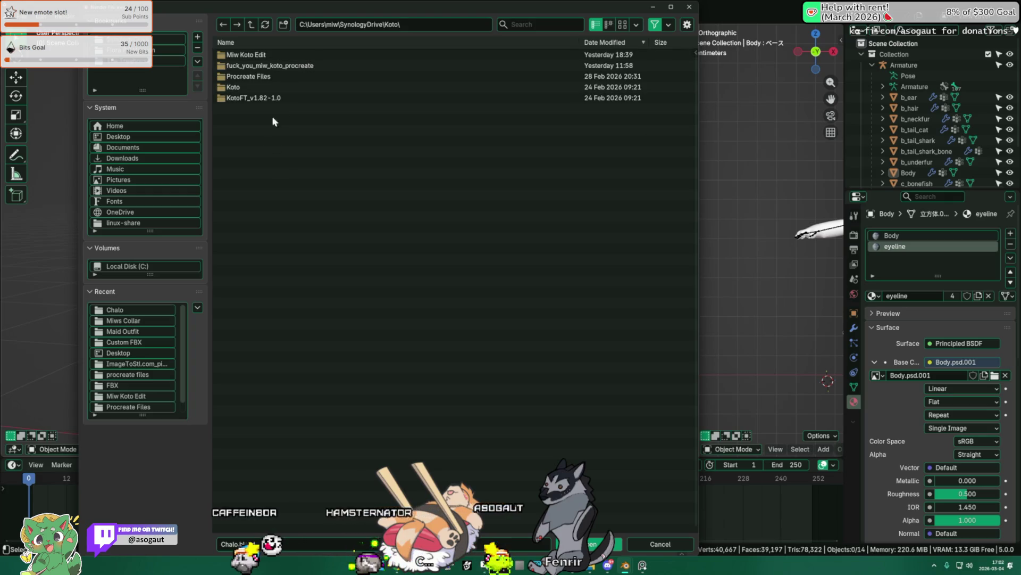
double_click(264, 86)
double_click(233, 54)
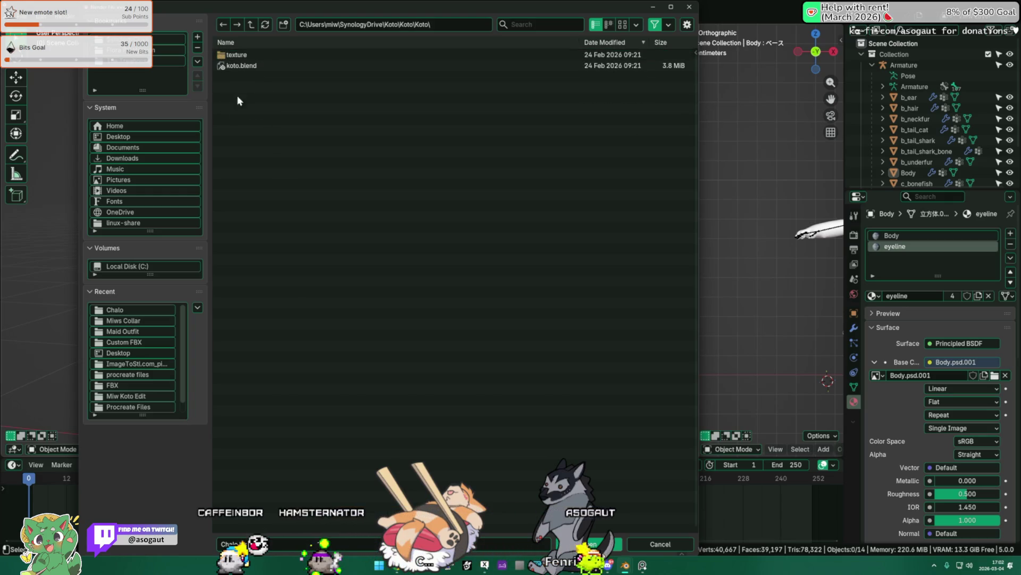
double_click(239, 66)
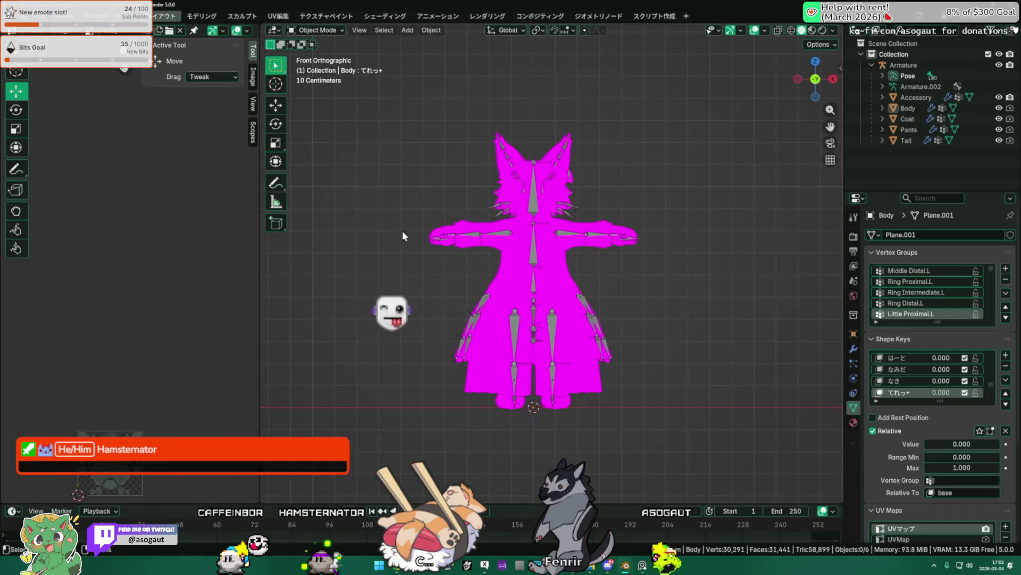
Colour the Koto model by material in the viewport shading settings
click(575, 209)
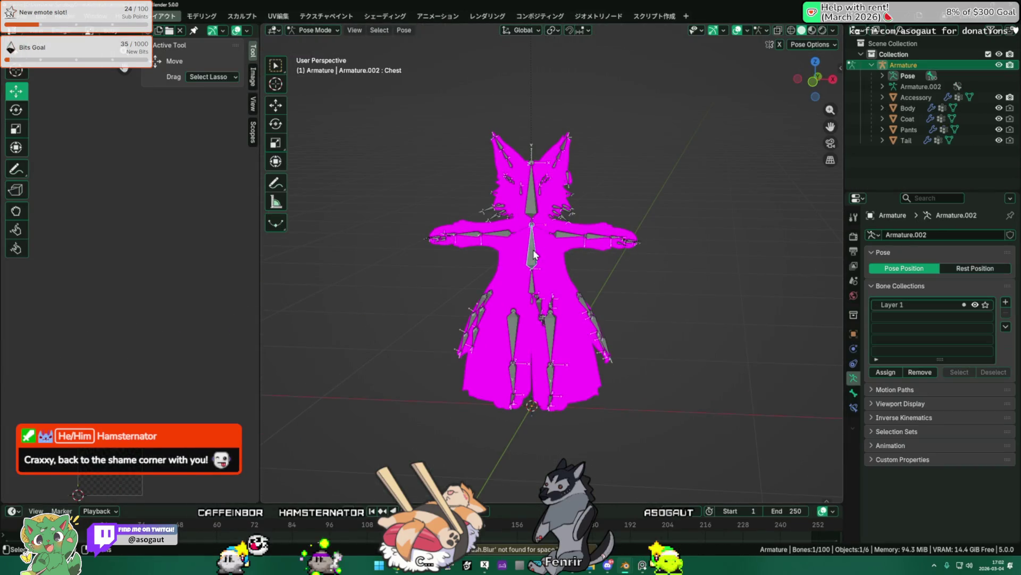
right_click(735, 224)
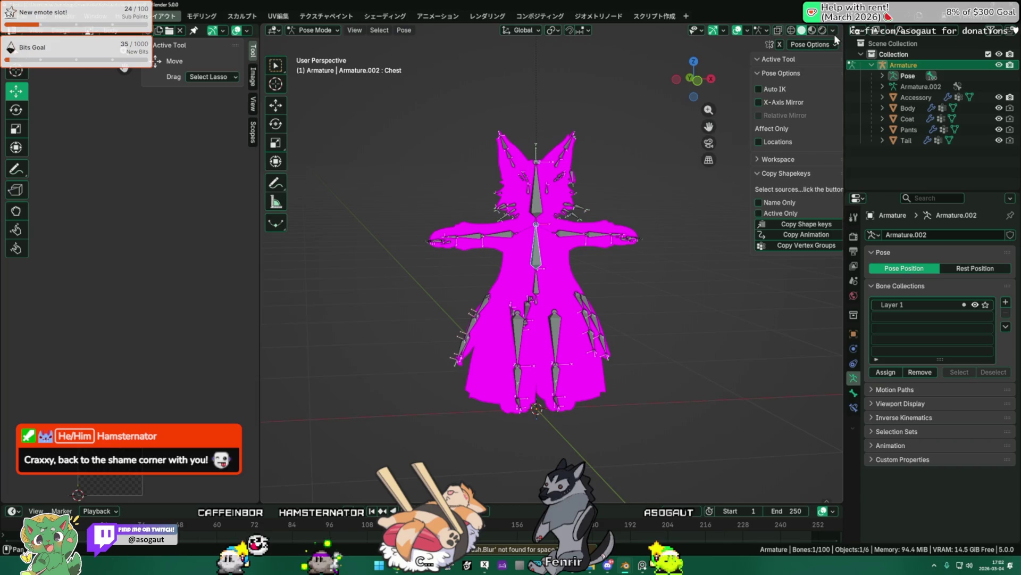
click(834, 31)
click(788, 140)
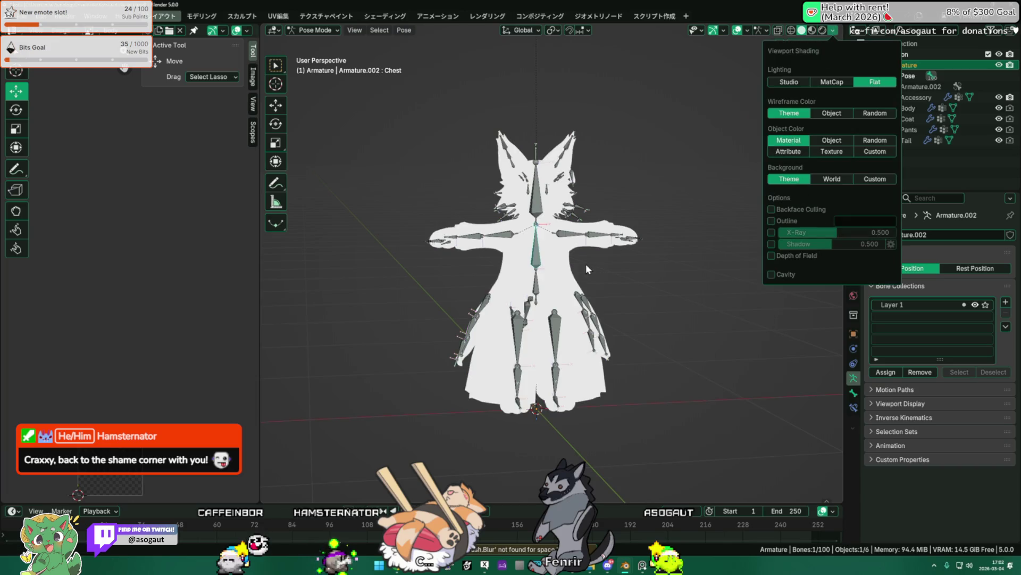
click(536, 247)
key(ctrl+Tab)
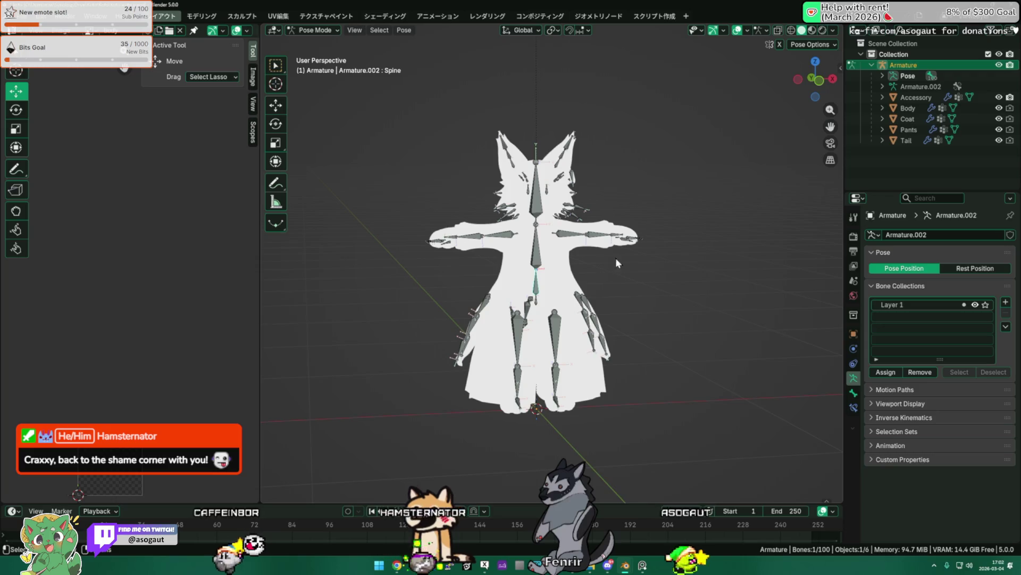
Edit the Coat mesh briefly and switch viewport lighting to MatCap
click(555, 251)
key(Tab)
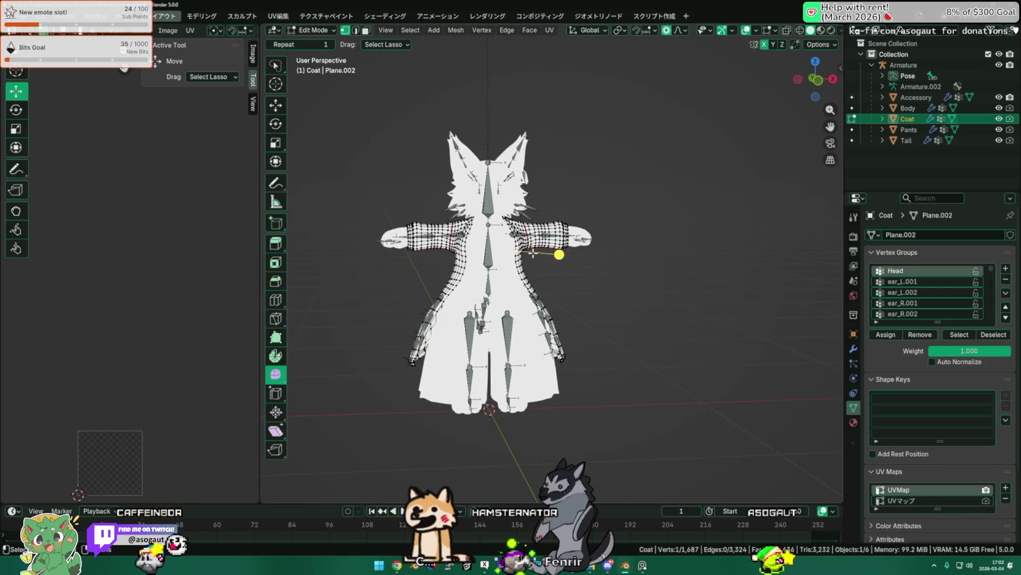
click(820, 30)
click(841, 82)
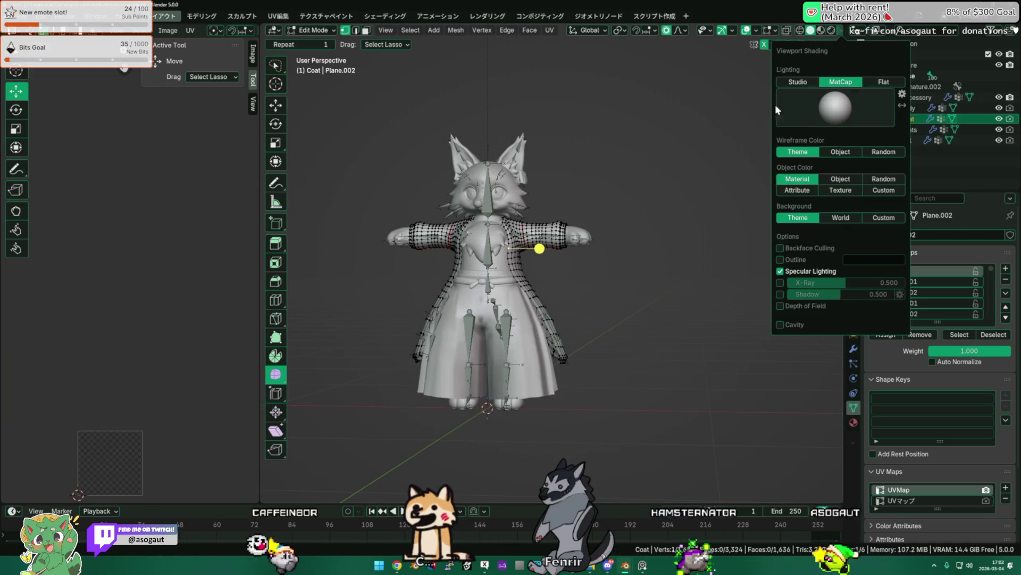
middle_drag(489, 312, 463, 240)
Return to object mode, select the armature and enter pose mode
key(Tab)
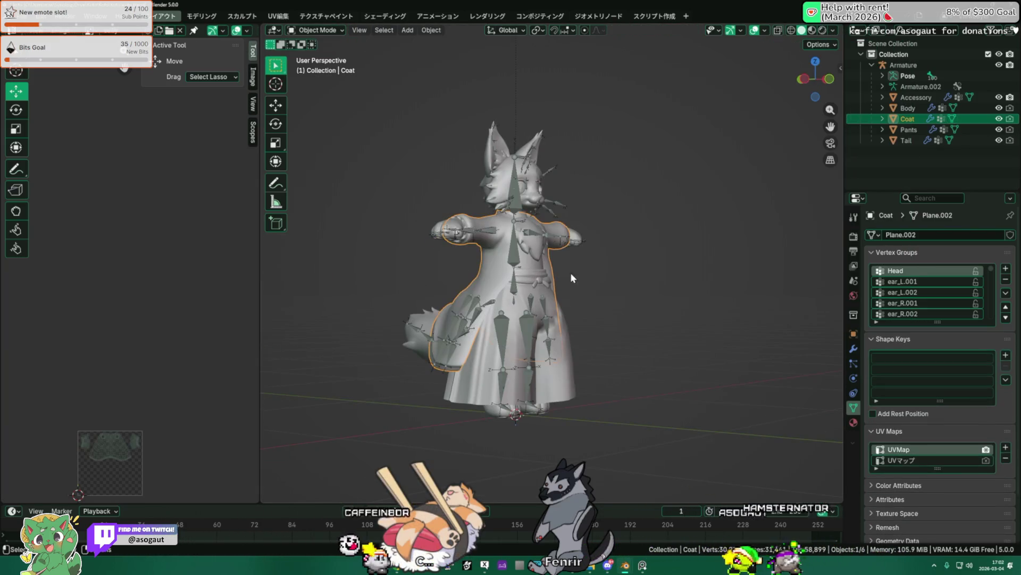
click(487, 200)
key(ctrl+Tab)
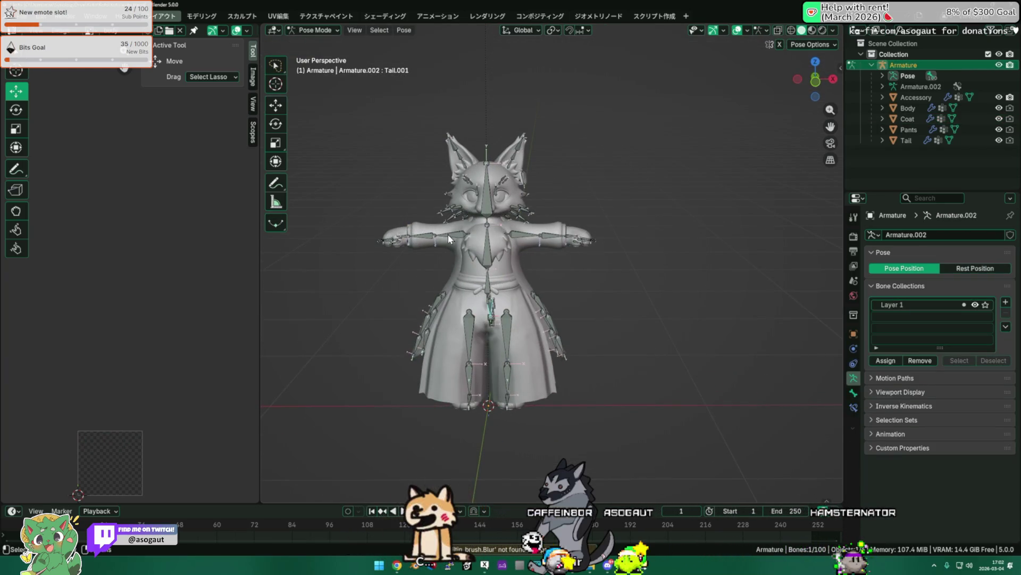
scroll(447, 190, up, 2)
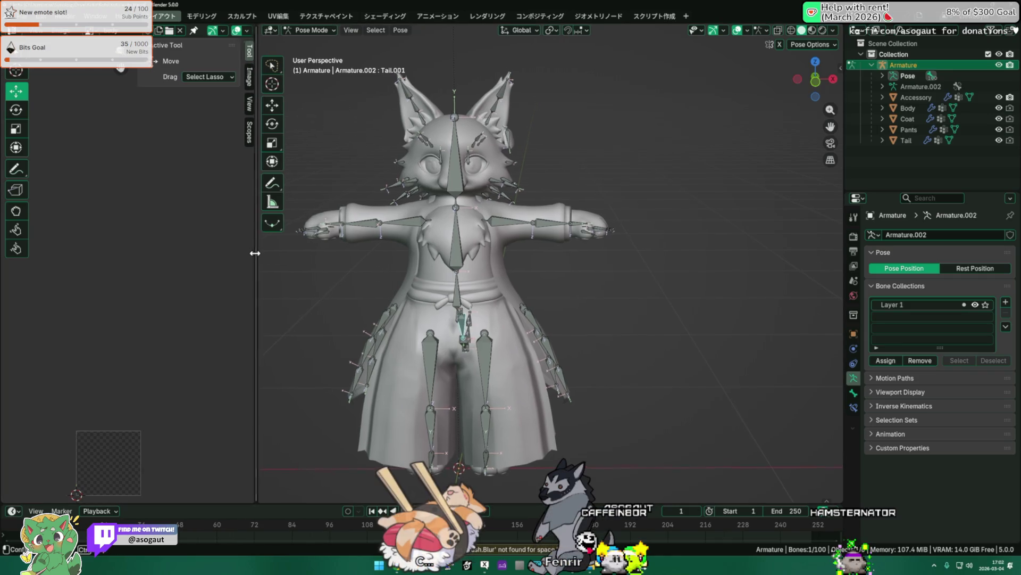
Widen the 3D view, enter bone editing and select a bone near the skirt waist
drag(258, 250, 210, 249)
mouse_move(268, 275)
middle_down()
mouse_move(447, 231)
mouse_move(483, 260)
mouse_move(516, 260)
mouse_move(508, 272)
middle_up()
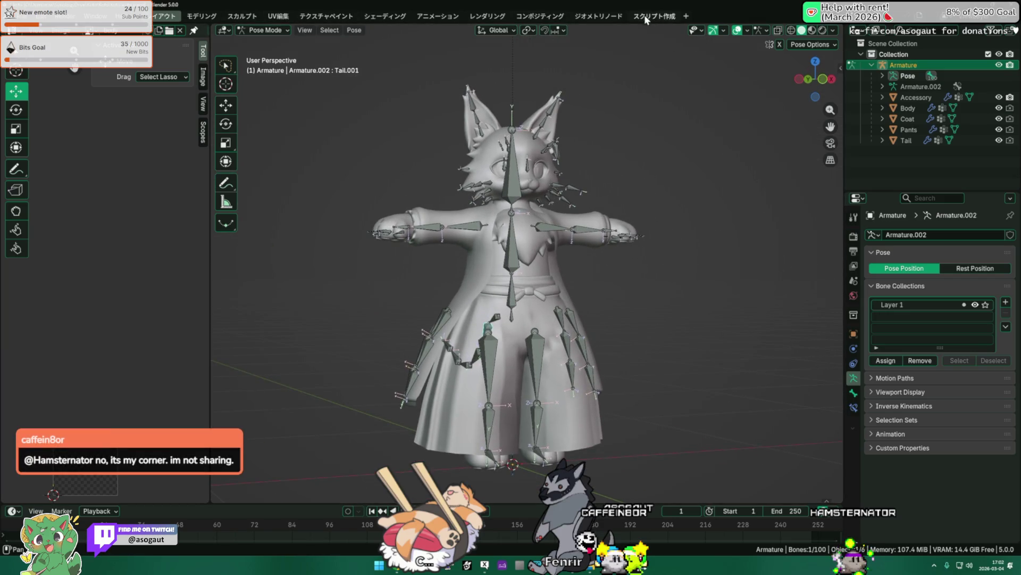
mouse_move(577, 296)
middle_down()
mouse_move(599, 309)
mouse_move(559, 279)
mouse_move(583, 290)
middle_up()
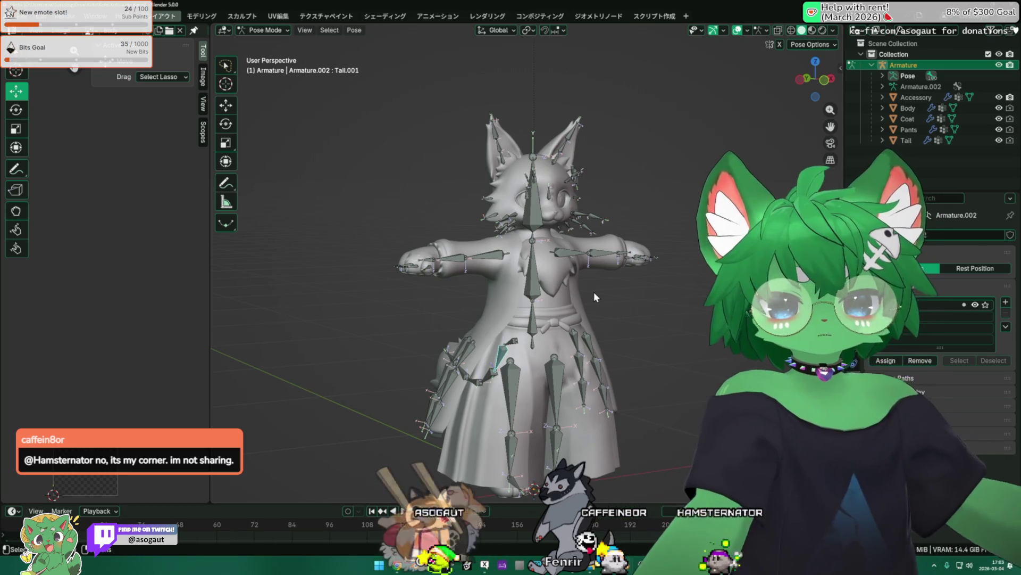
key(Tab)
click(225, 105)
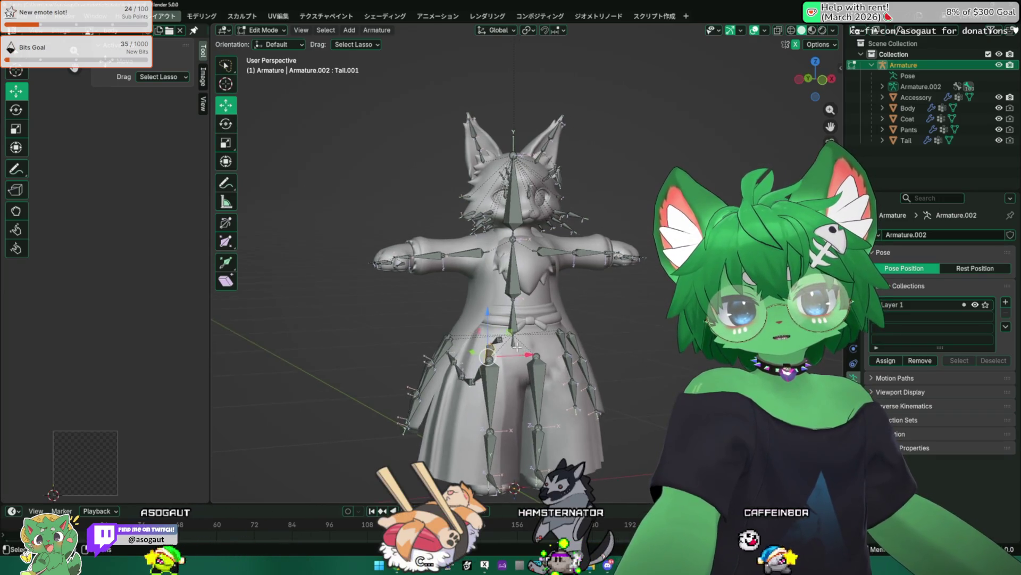
scroll(525, 353, up, 4)
Shift the selected waist bone sideways along X and review it from side-back angles
mouse_move(551, 299)
mouse_down()
mouse_move(573, 288)
mouse_move(516, 316)
mouse_up()
mouse_move(383, 301)
middle_down()
mouse_move(463, 290)
mouse_move(482, 321)
middle_up()
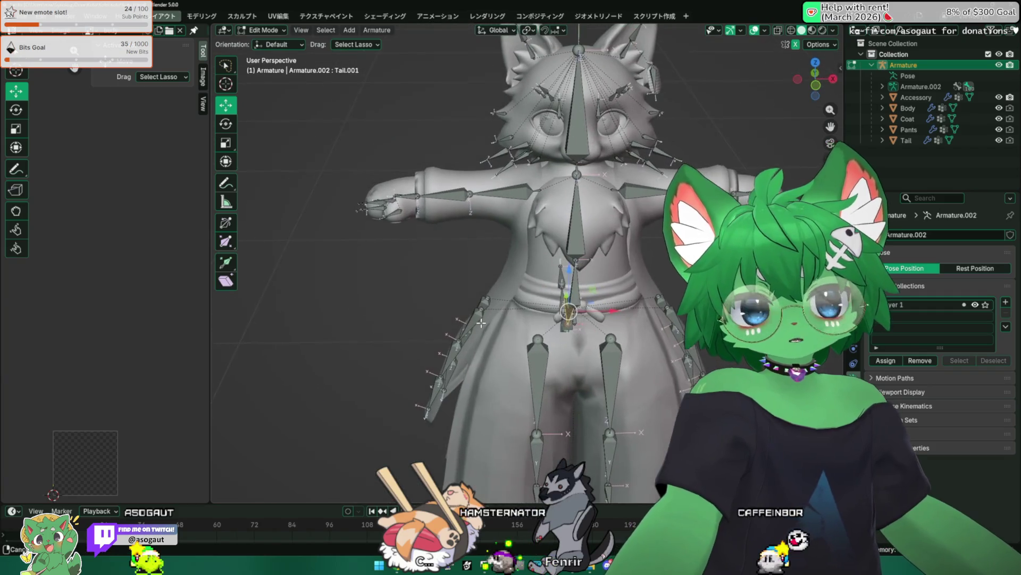
mouse_move(430, 321)
middle_down()
mouse_move(517, 296)
mouse_move(495, 320)
mouse_move(473, 323)
middle_up()
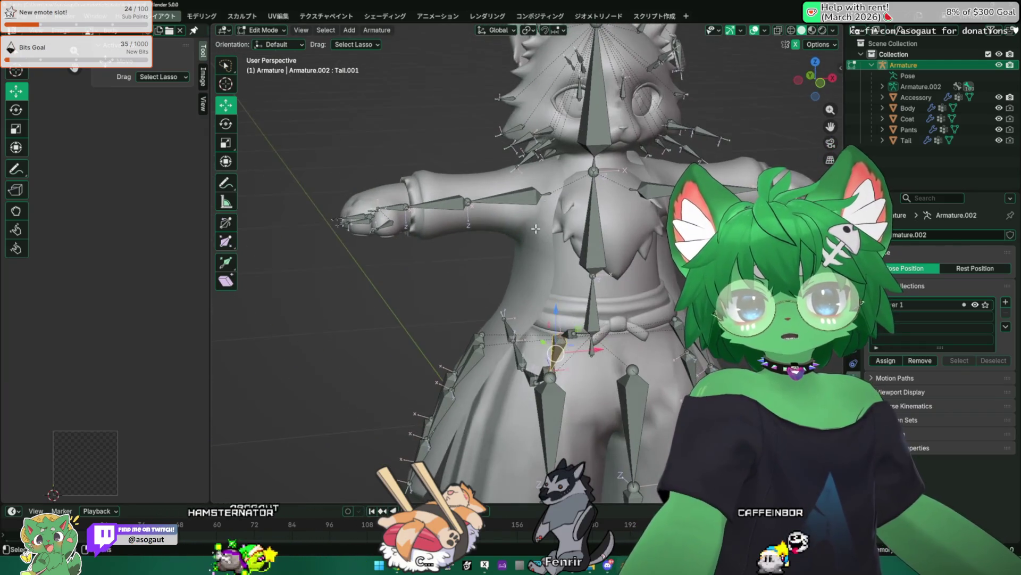
scroll(454, 321, up, 3)
Select the whisker bone Head_R.008 in bone editing and review its Bone properties
key(ctrl+Tab)
click(512, 260)
scroll(512, 260, up, 2)
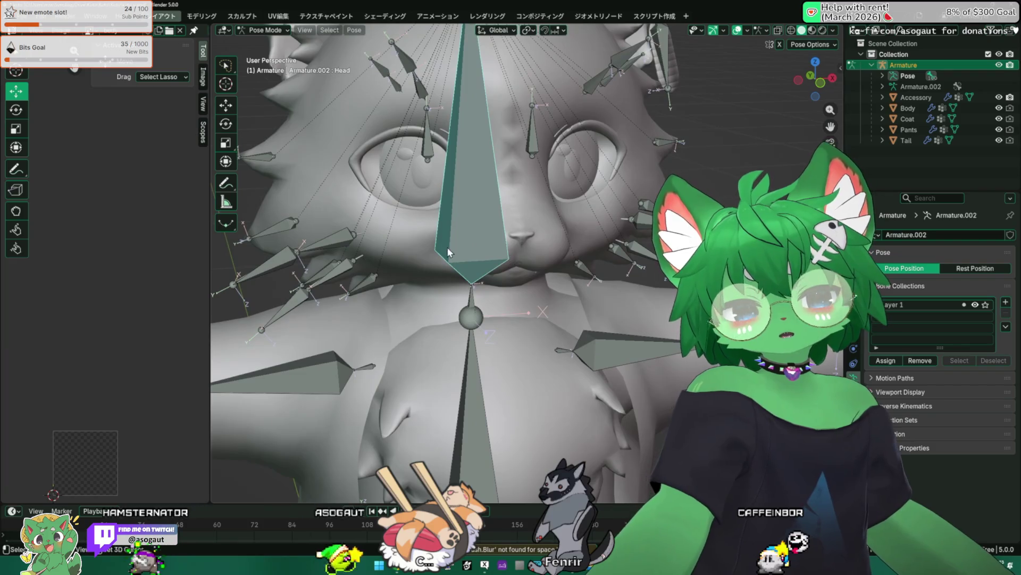
mouse_move(512, 259)
middle_down()
mouse_move(508, 290)
mouse_move(480, 304)
middle_up()
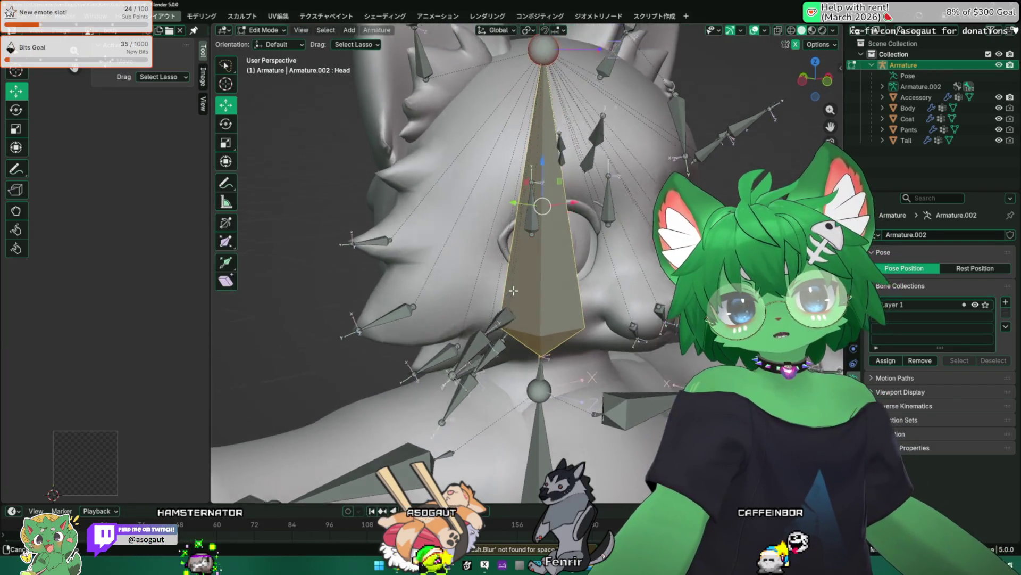
key(Tab)
click(379, 361)
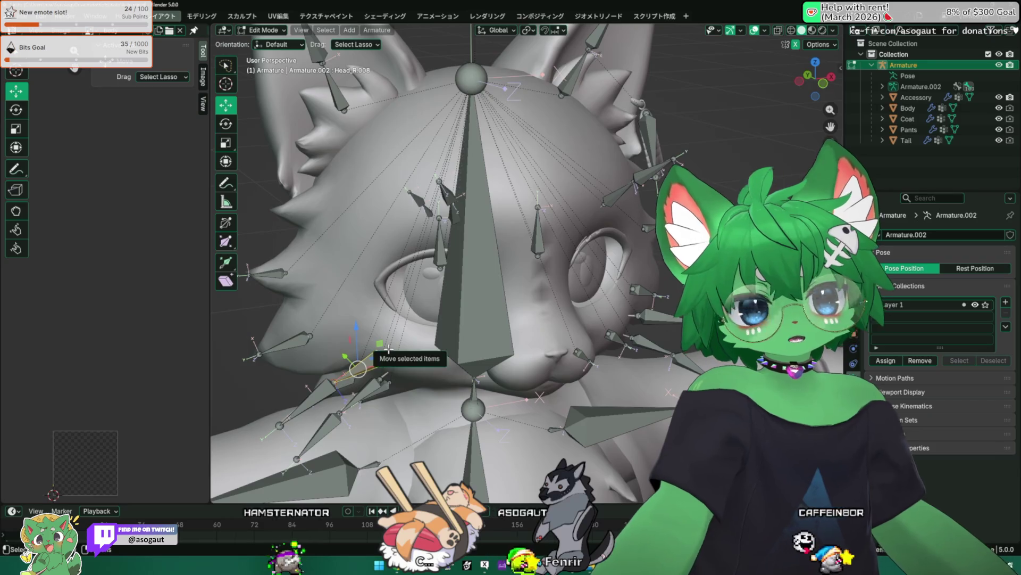
scroll(388, 352, up, 3)
middle_drag(389, 352, 531, 323)
middle_drag(444, 270, 399, 271)
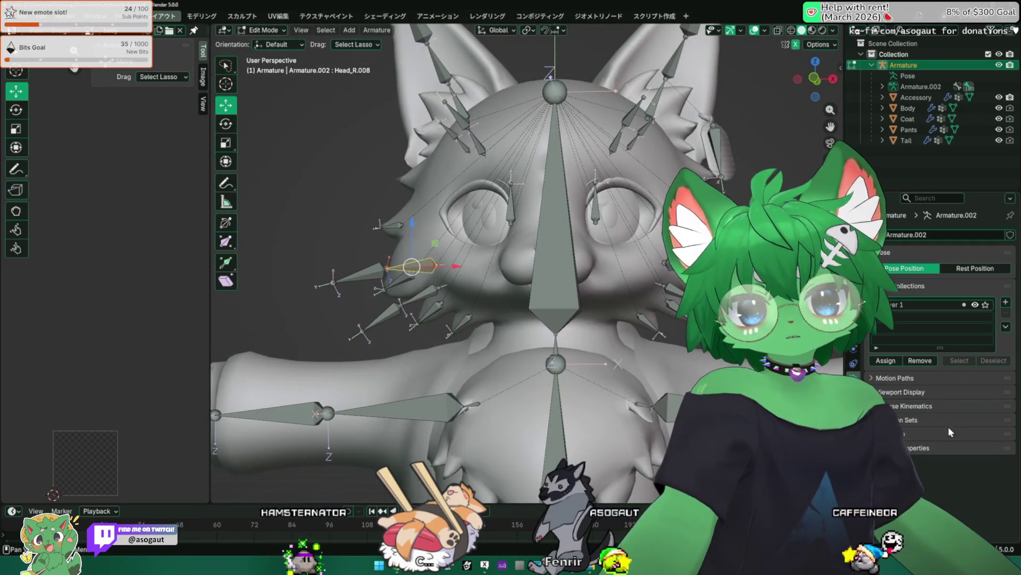
click(854, 360)
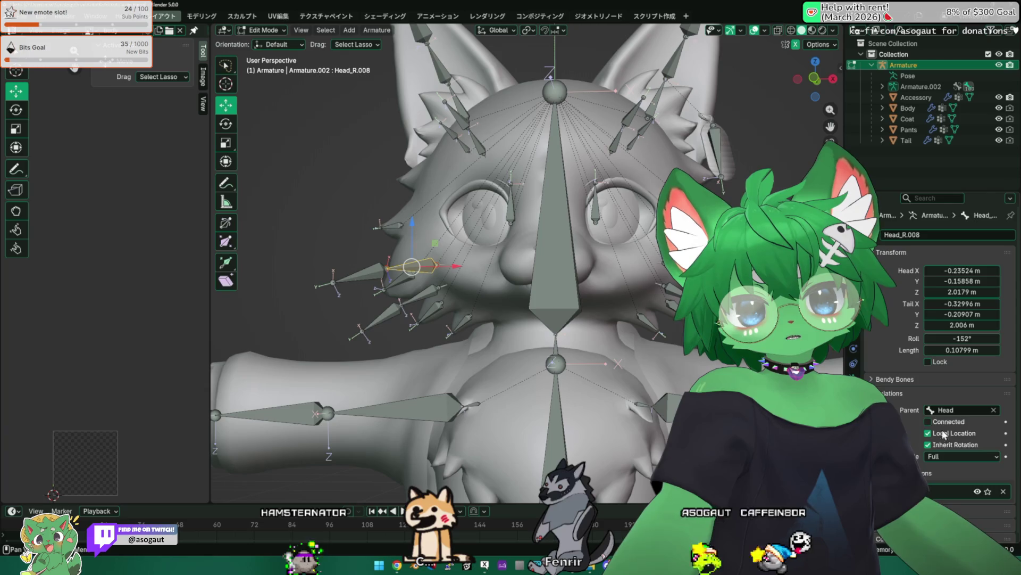
middle_drag(601, 277, 547, 300)
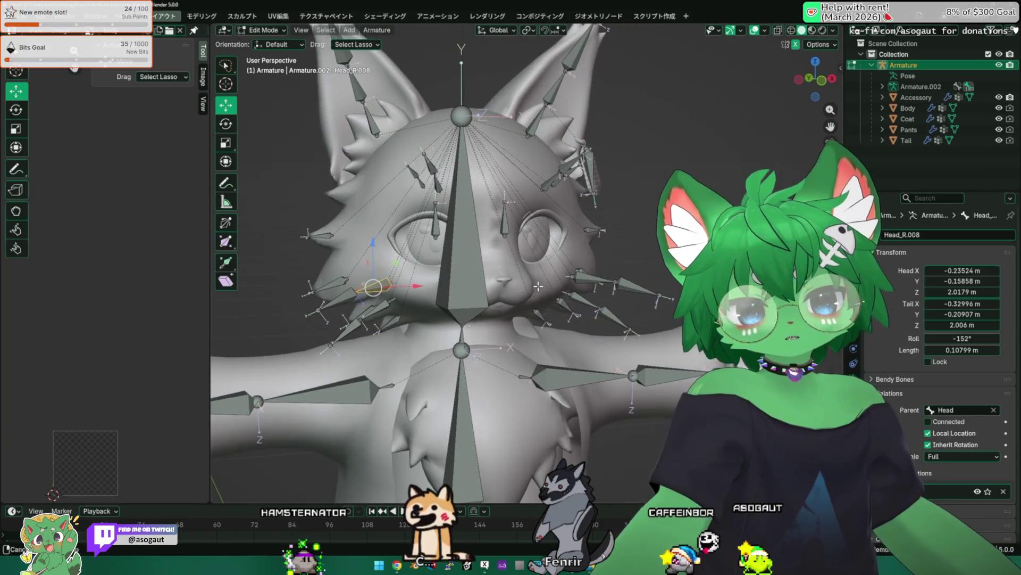
scroll(893, 398, down, 1)
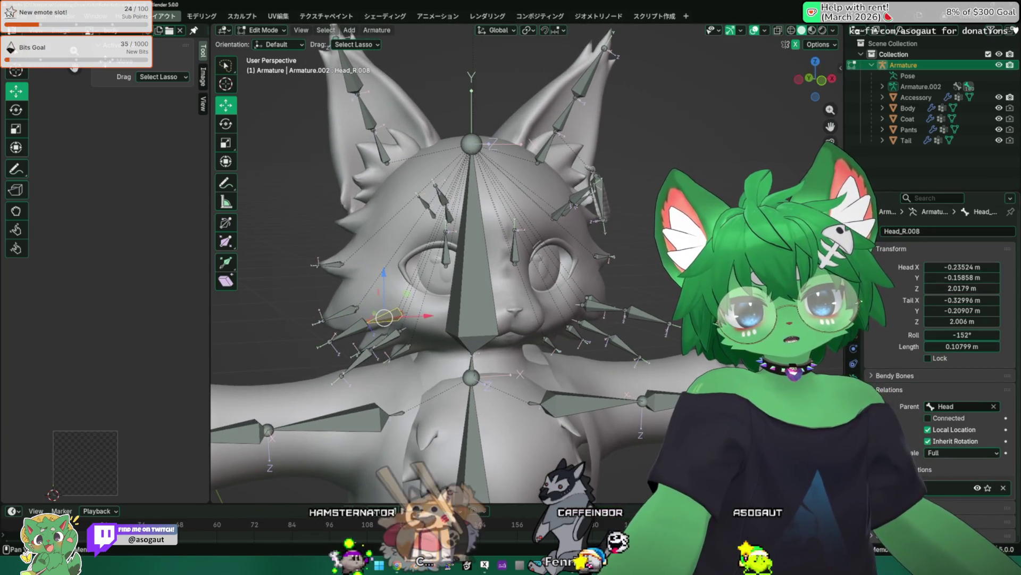
Return to object mode with the Head bone active, showing its relations and viewport display
click(854, 347)
key(ctrl+Tab)
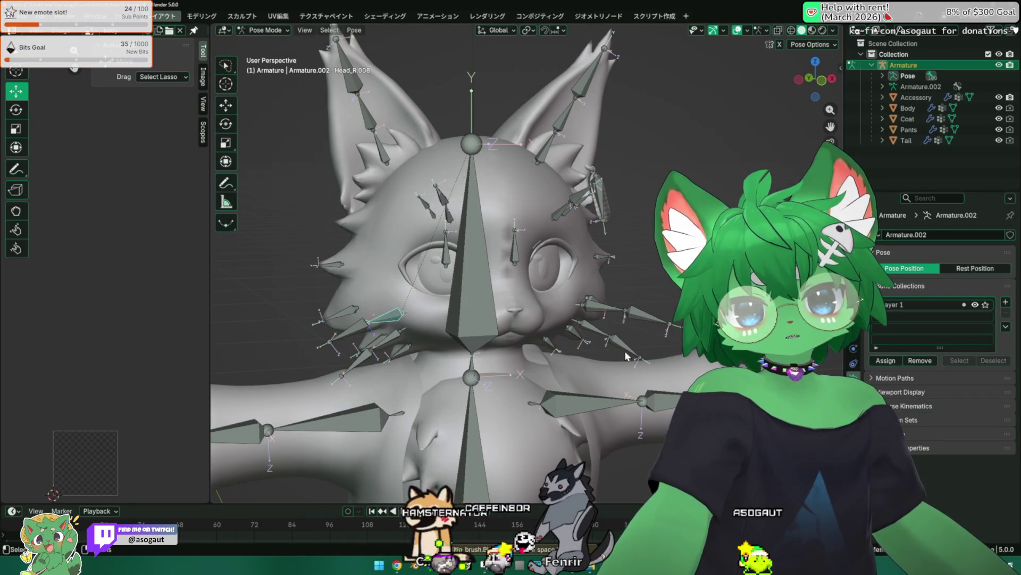
click(467, 301)
click(263, 30)
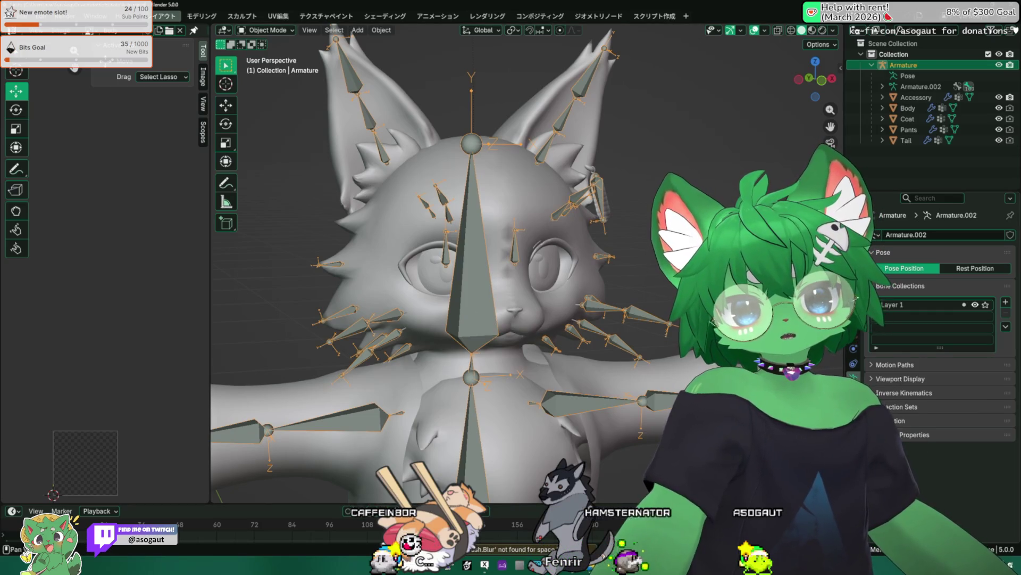
click(853, 363)
click(894, 410)
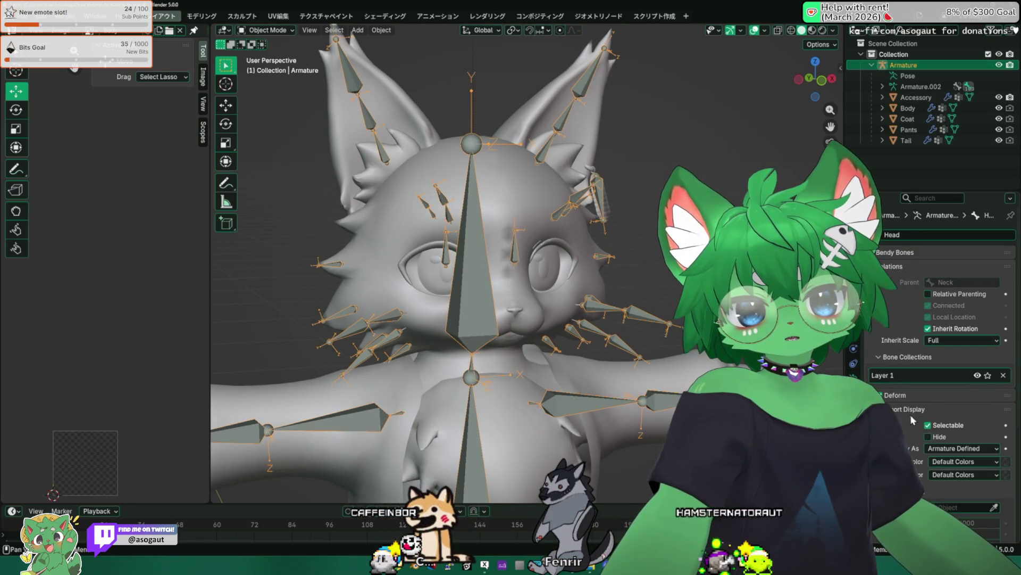
Enable bone name labels in the armature's Viewport Display, then hide overlays to see the mesh alone
click(897, 409)
click(853, 349)
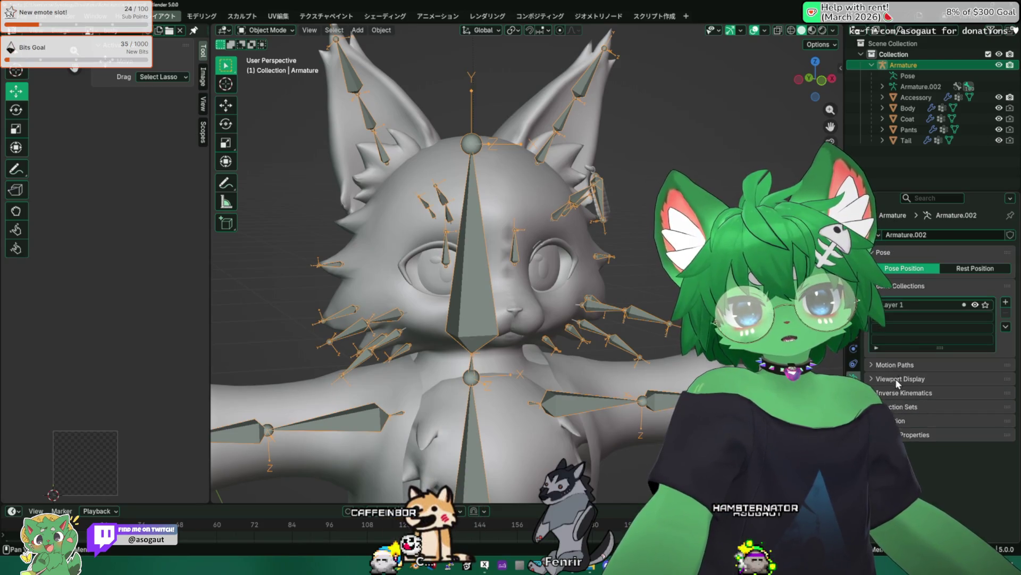
click(897, 381)
middle_drag(489, 321, 491, 316)
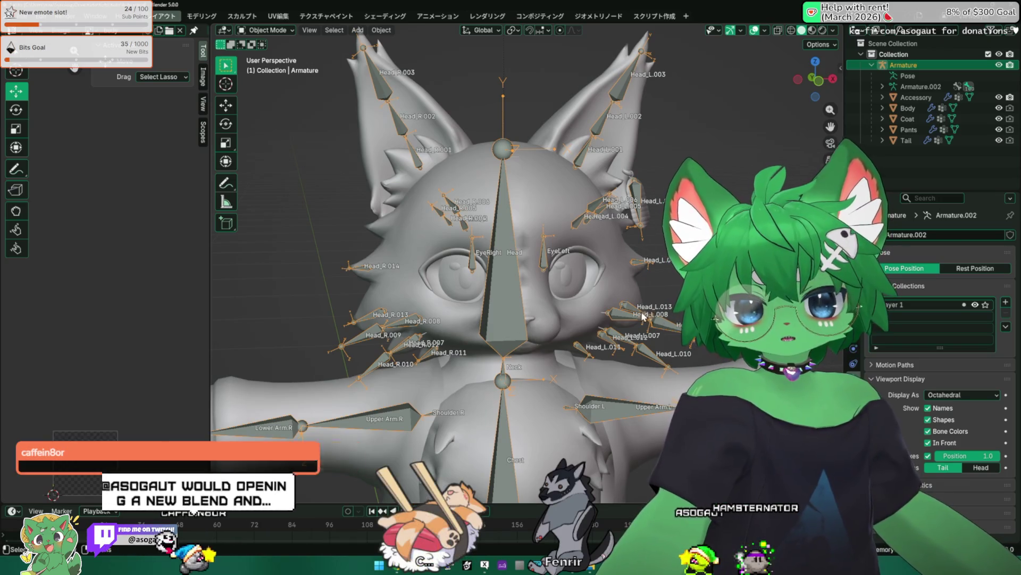
key(shift+alt+z)
key(shift+alt+z)
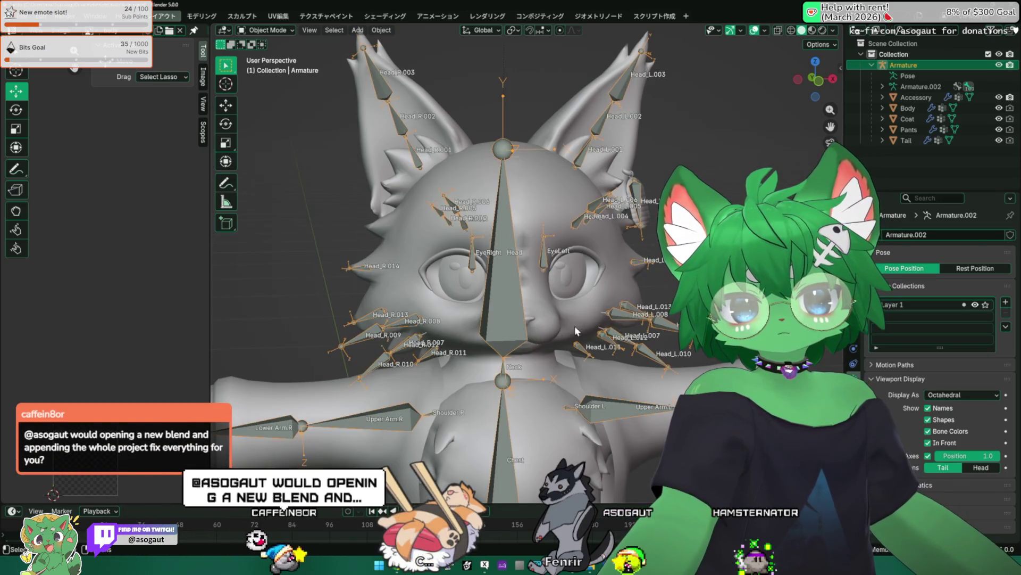
Orbit around the Koto model from front, side and left views to inspect its bones
mouse_move(481, 308)
middle_down()
mouse_move(490, 312)
mouse_move(505, 173)
mouse_move(409, 270)
mouse_move(502, 221)
mouse_move(516, 241)
mouse_move(620, 280)
middle_up()
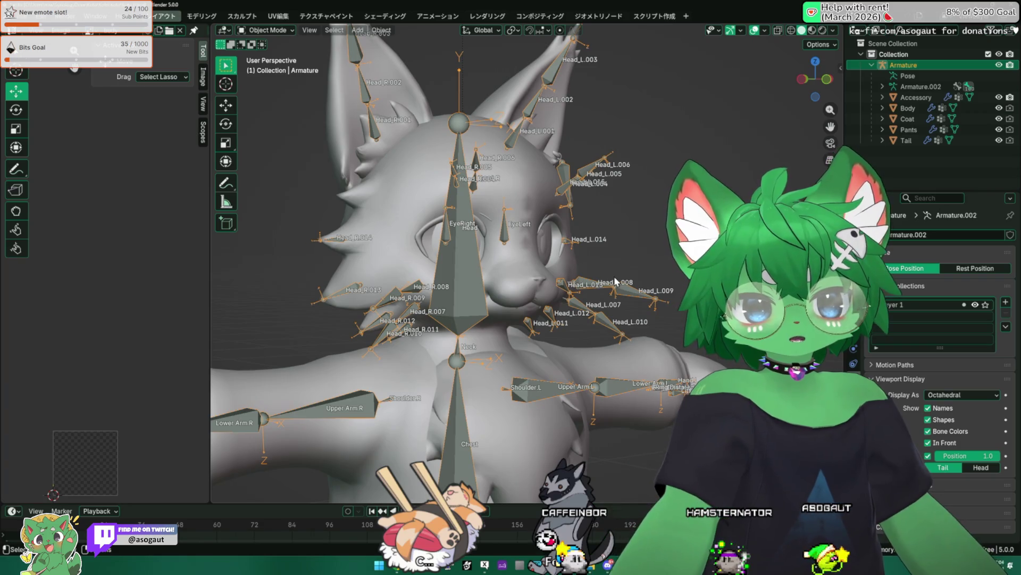
scroll(614, 276, down, 5)
scroll(659, 283, up, 5)
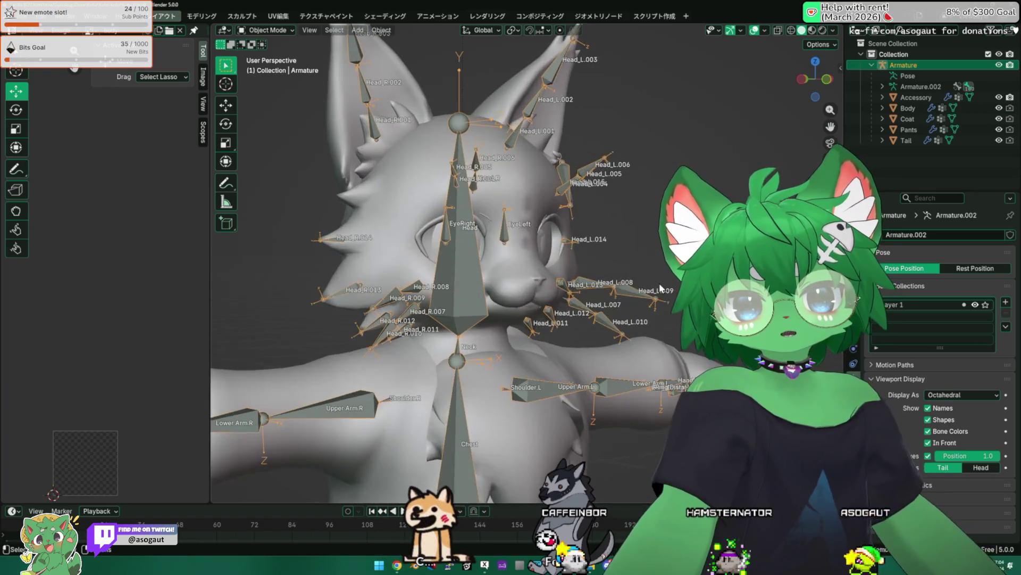
middle_drag(659, 283, 606, 289)
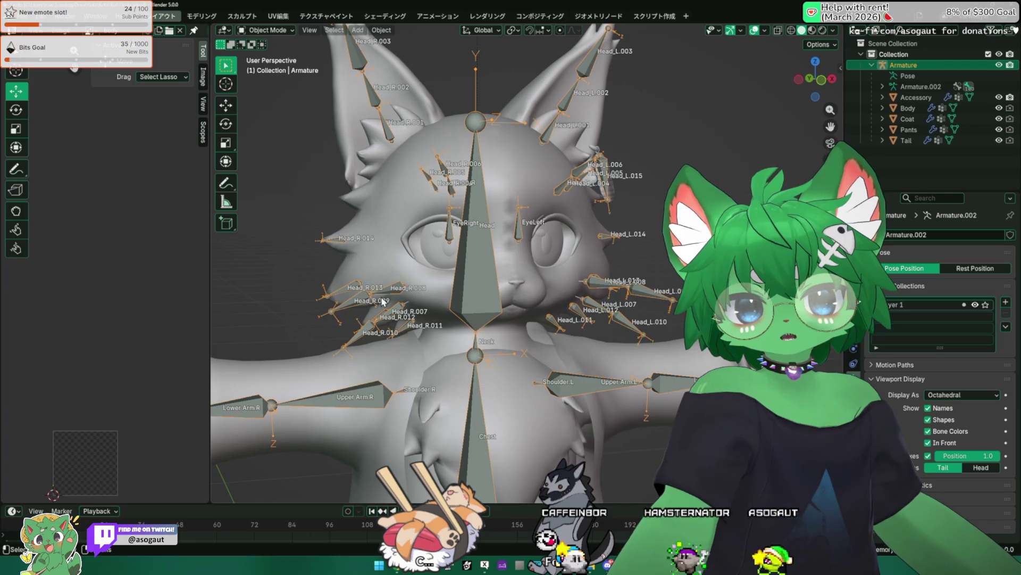
middle_drag(384, 302, 420, 298)
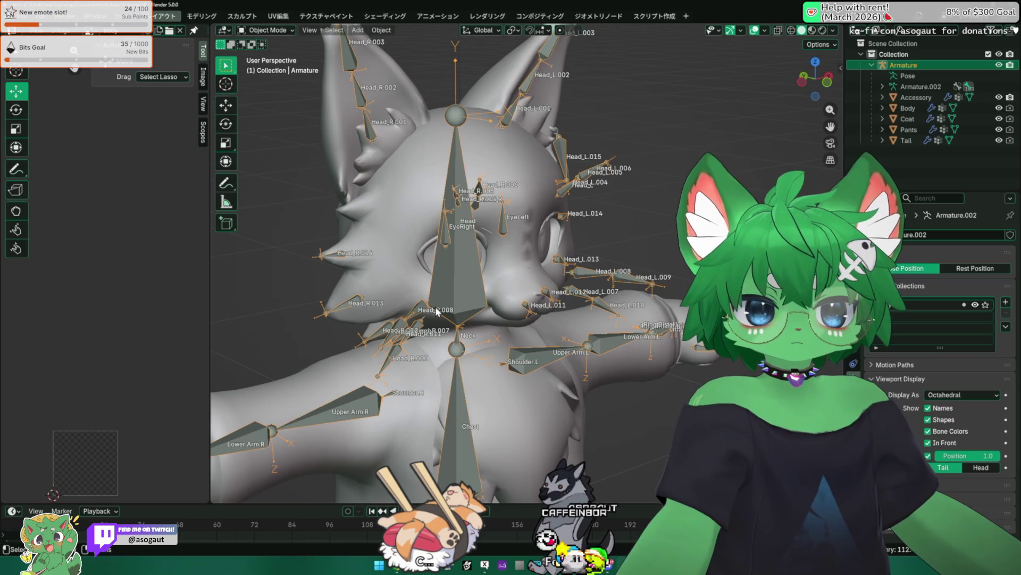
middle_drag(437, 310, 428, 286)
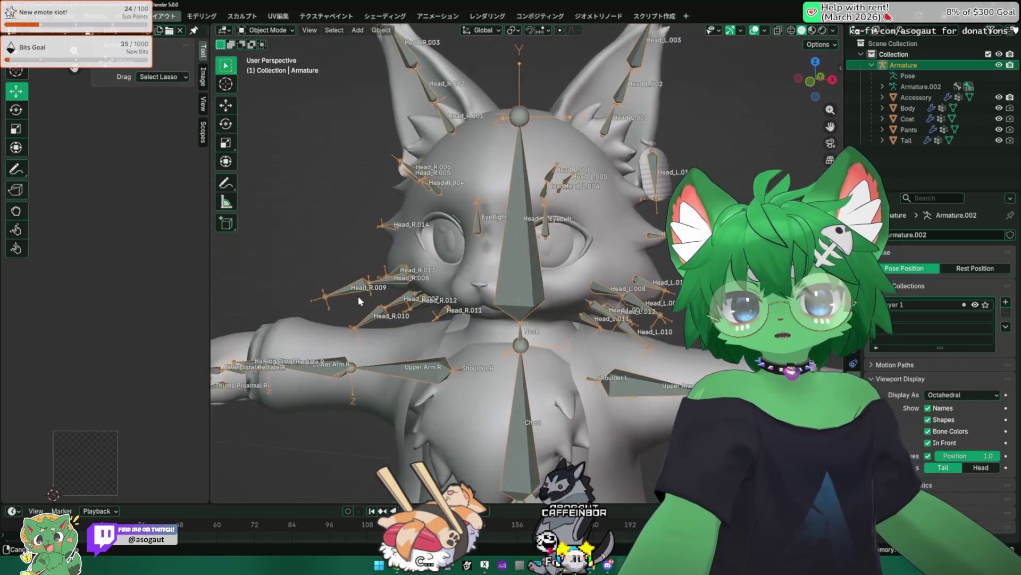
middle_drag(466, 241, 481, 244)
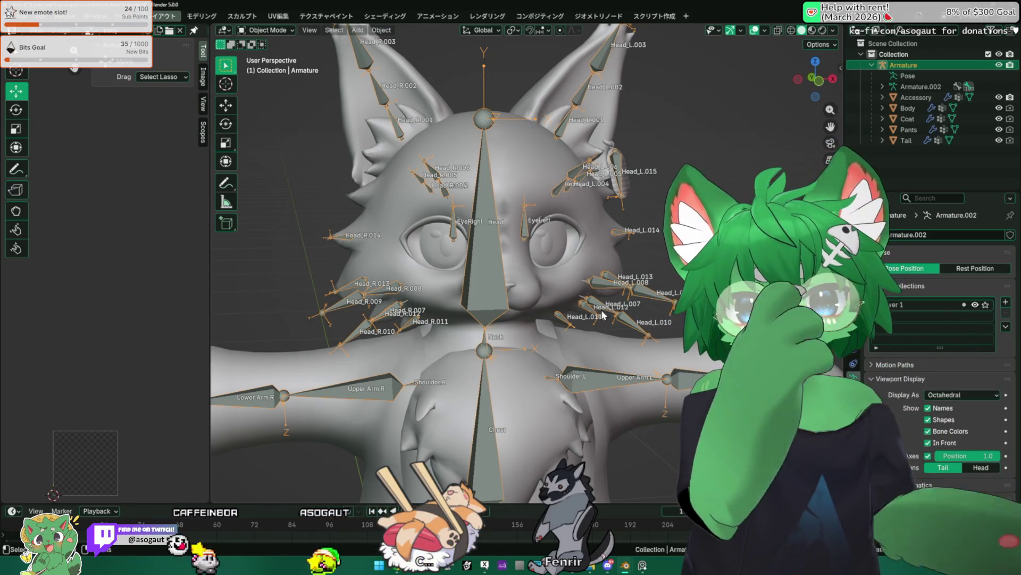
scroll(603, 315, down, 3)
mouse_move(524, 324)
middle_down()
mouse_move(534, 238)
mouse_move(509, 283)
mouse_move(529, 345)
middle_up()
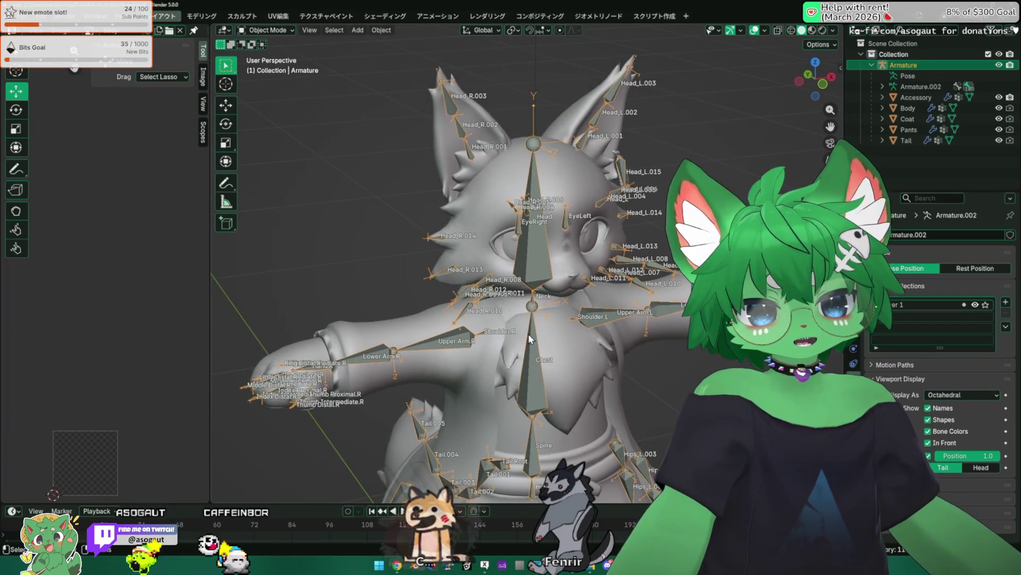
middle_drag(507, 274, 532, 301)
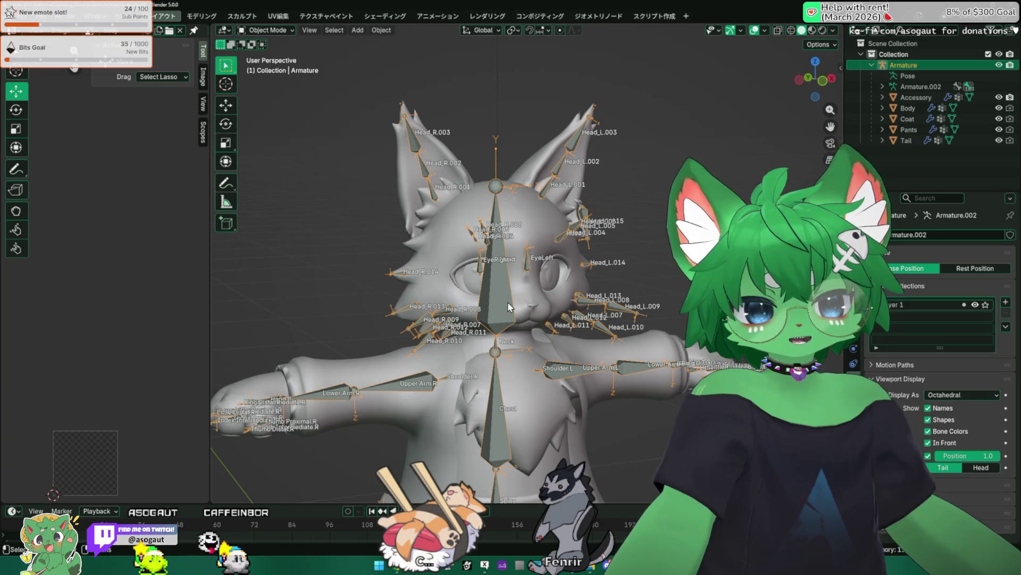
Study the head bones and whole armature, then quit with Ctrl+Q to trigger the save prompt
mouse_move(507, 302)
middle_down()
mouse_move(520, 321)
mouse_move(529, 314)
middle_up()
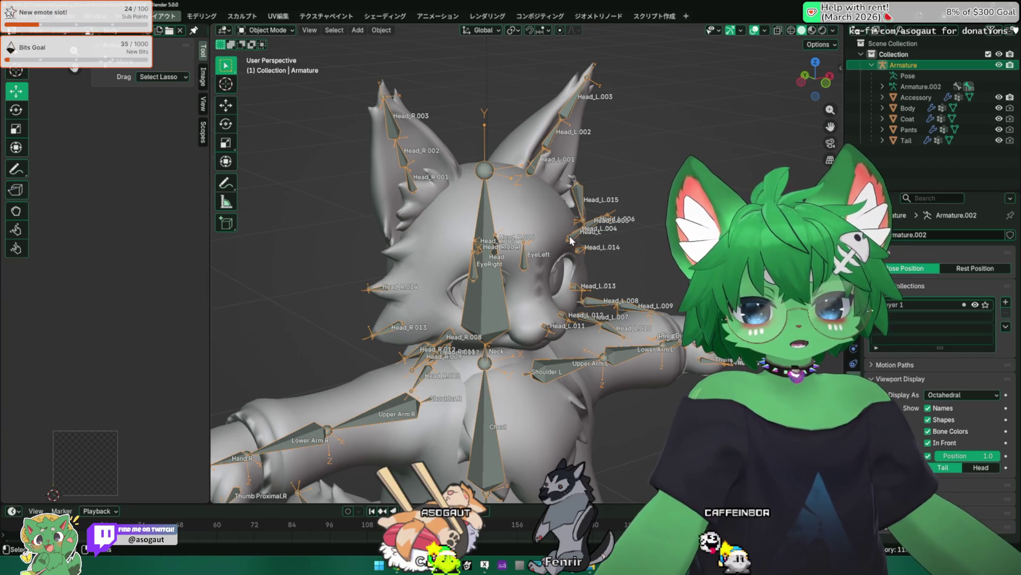
middle_drag(563, 241, 577, 242)
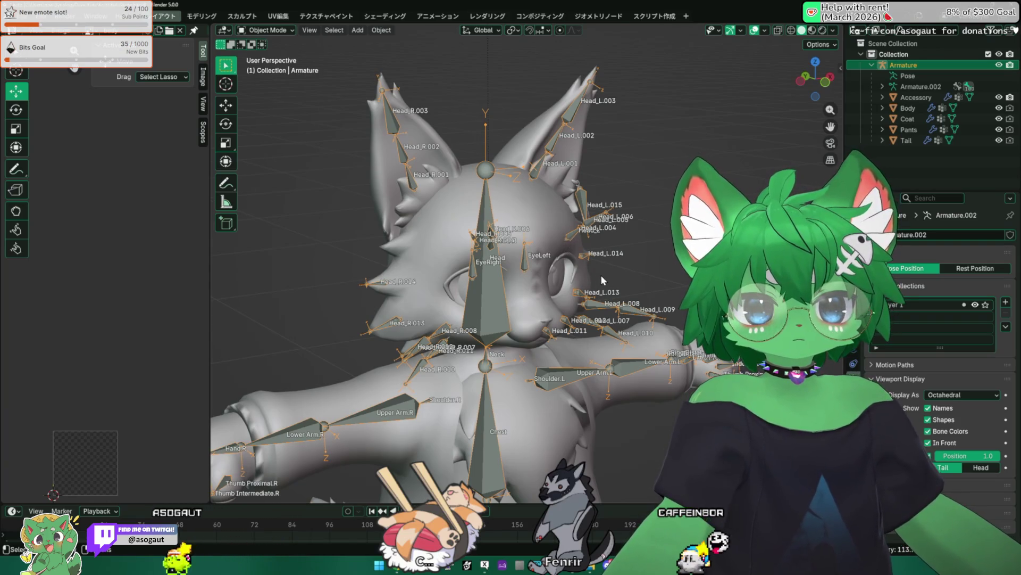
mouse_move(653, 273)
middle_down()
mouse_move(570, 280)
mouse_move(592, 275)
middle_up()
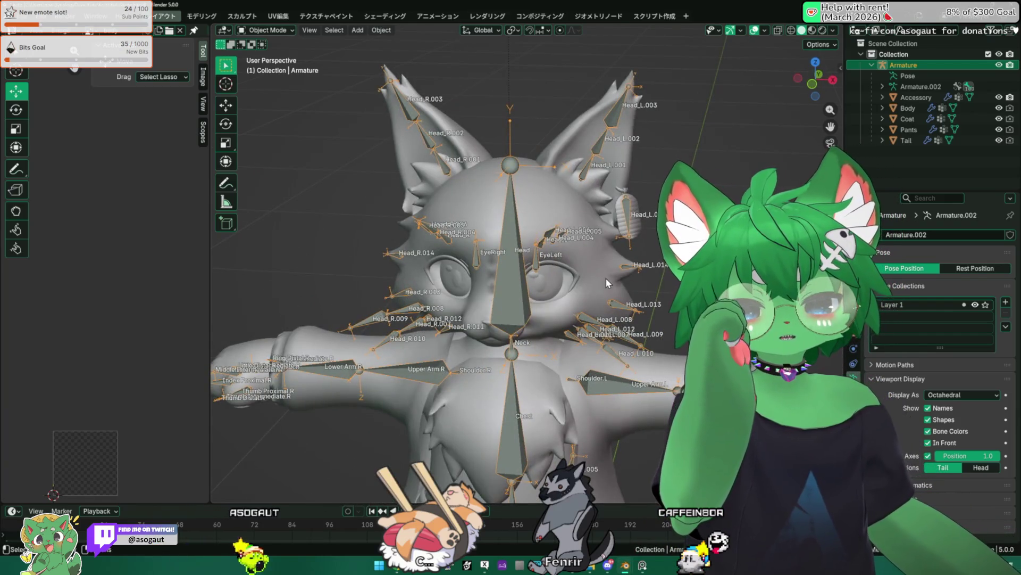
mouse_move(608, 277)
middle_down()
mouse_move(613, 284)
mouse_move(506, 289)
middle_up()
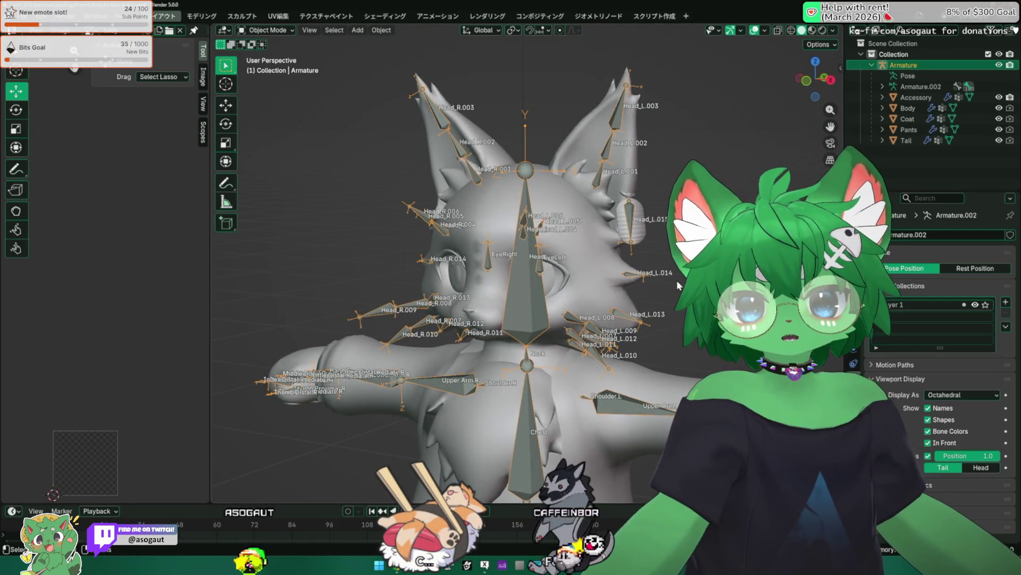
scroll(427, 265, down, 3)
mouse_move(426, 266)
middle_down()
mouse_move(452, 282)
mouse_move(515, 282)
mouse_move(598, 274)
mouse_move(608, 259)
middle_up()
scroll(471, 277, up, 3)
scroll(515, 282, down, 3)
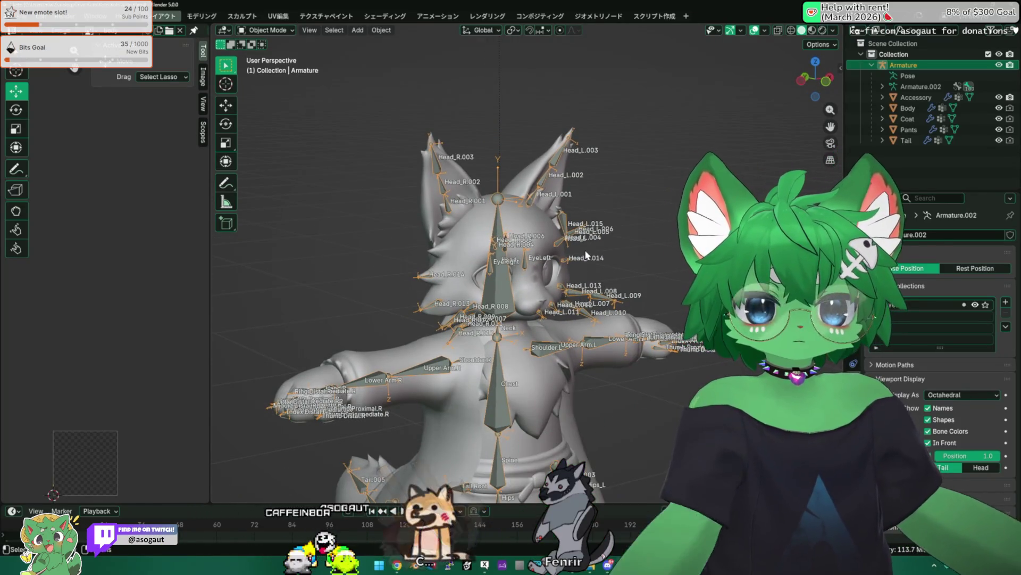
key(ctrl+q)
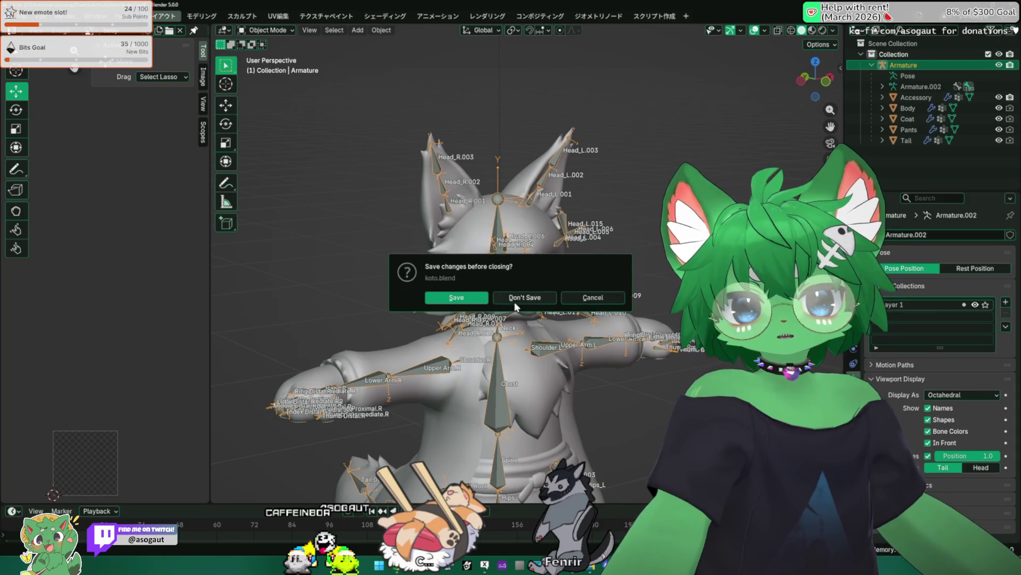
Discard changes to koto.blend, returning to the maid outfit skirt file
click(525, 298)
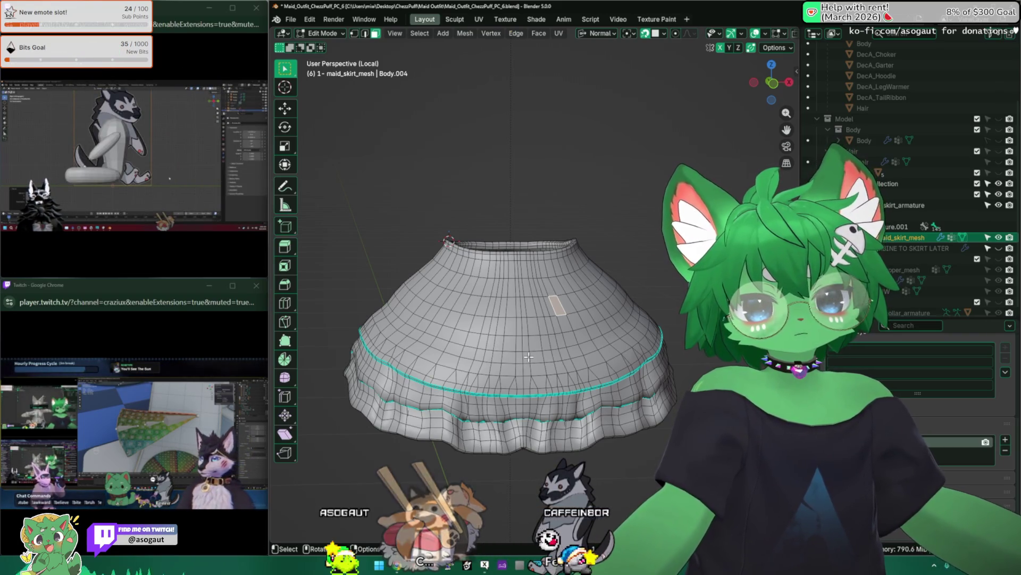
Leave mesh editing on the skirt and exit Local View to reveal the skirt armature
mouse_move(481, 325)
middle_down()
mouse_move(495, 226)
mouse_move(535, 284)
middle_up()
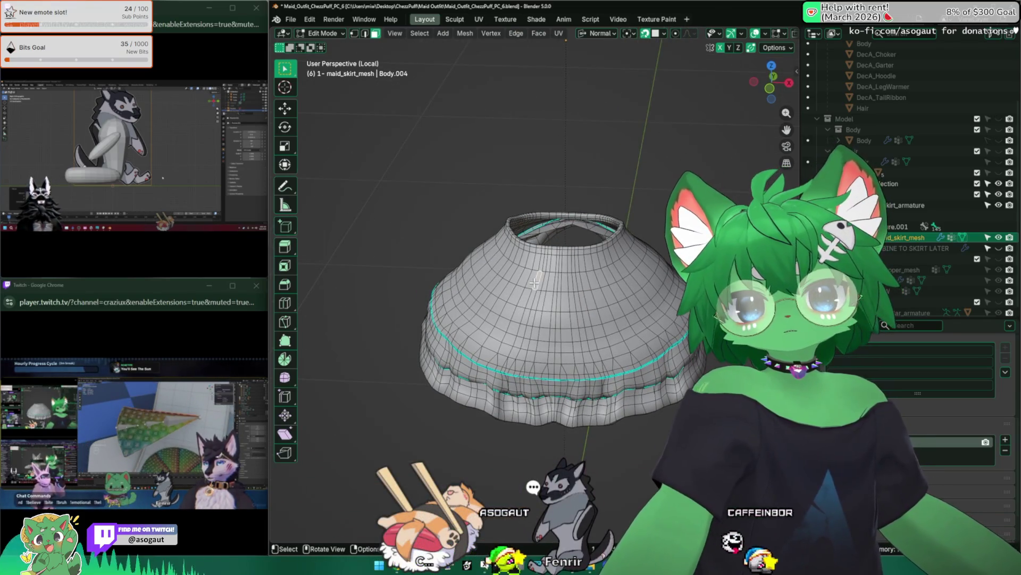
scroll(534, 284, up, 8)
scroll(558, 284, down, 7)
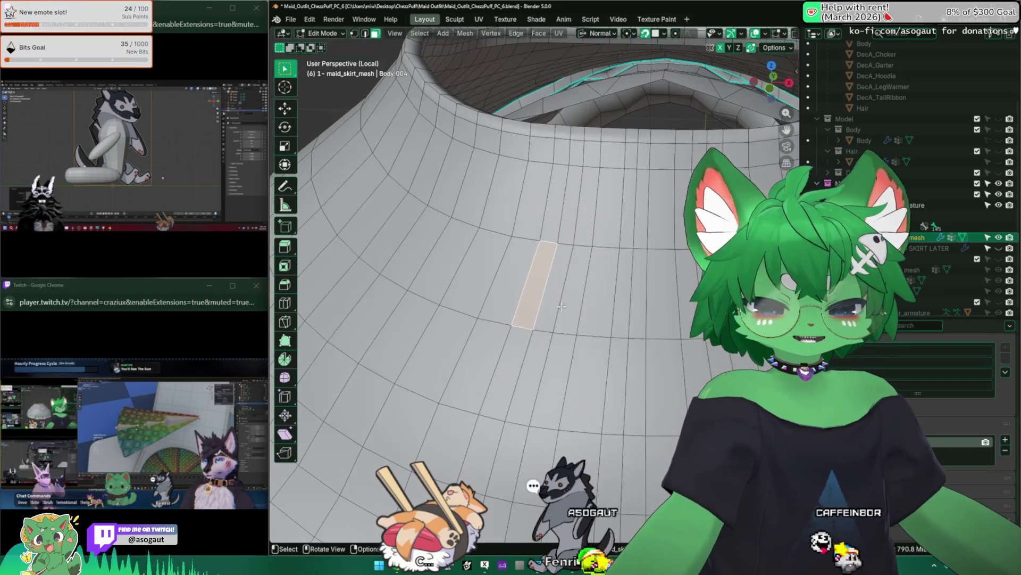
mouse_move(576, 286)
middle_down()
mouse_move(559, 263)
mouse_move(568, 221)
mouse_move(543, 239)
mouse_move(561, 259)
mouse_move(522, 249)
middle_up()
key(Tab)
scroll(544, 240, up, 3)
scroll(519, 239, down, 4)
key(slash)
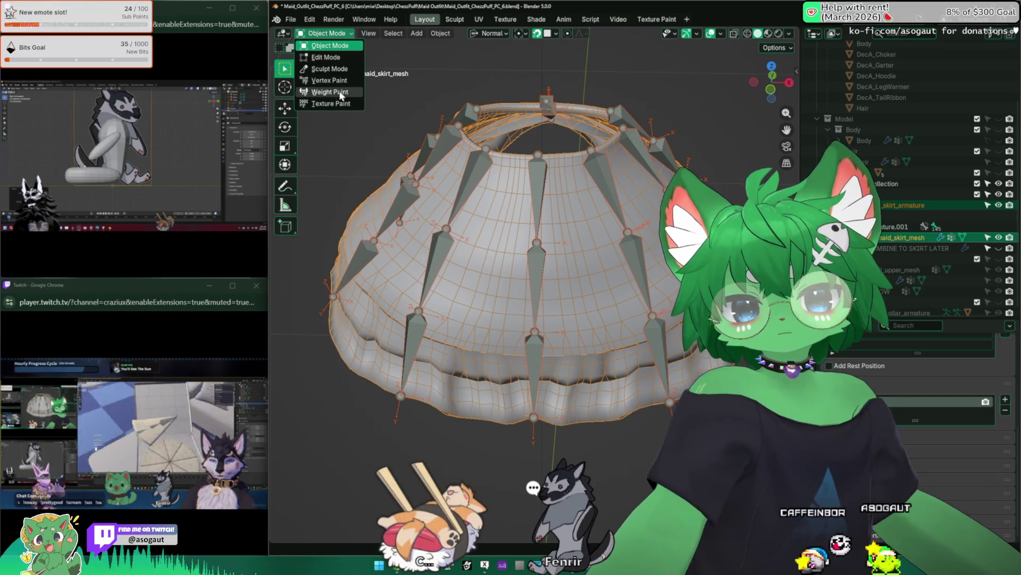
Select the skirt armature then maid_skirt_mesh and enter Weight Paint to show its heatmap
mouse_move(379, 151)
middle_down()
mouse_move(380, 111)
mouse_move(544, 108)
mouse_move(398, 121)
middle_up()
mouse_move(416, 176)
middle_down()
mouse_move(411, 142)
mouse_move(431, 140)
mouse_move(536, 254)
middle_up()
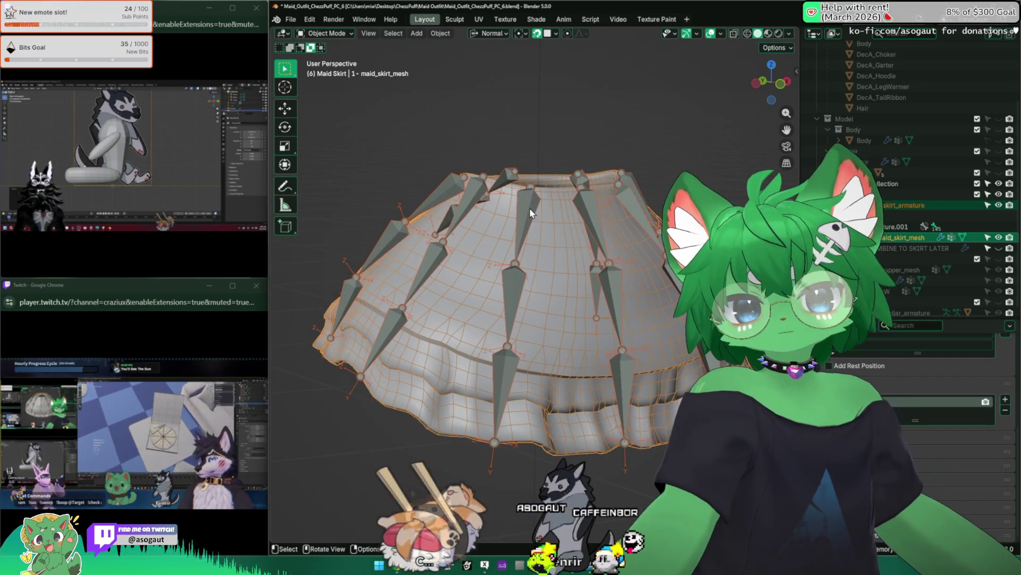
click(532, 209)
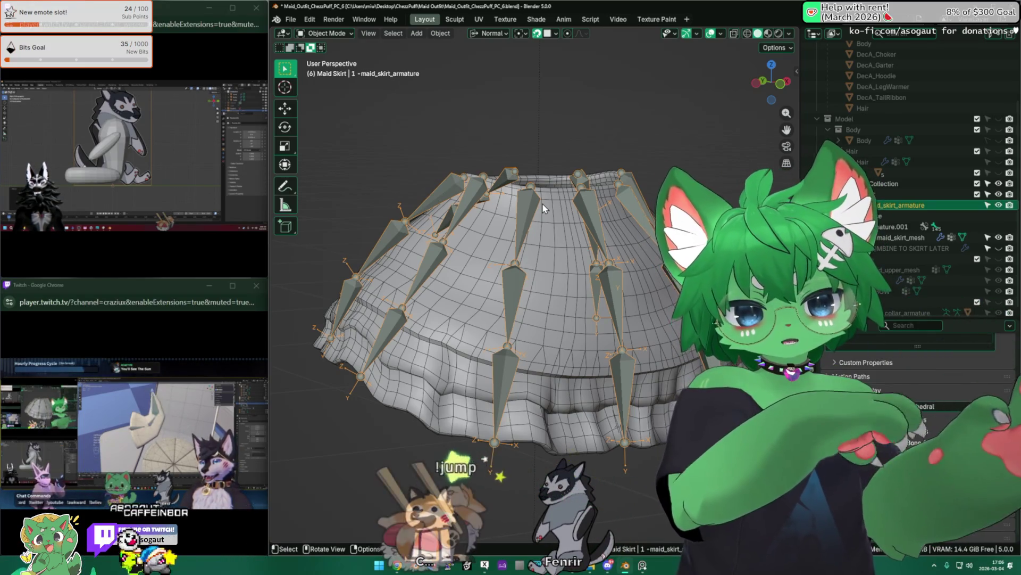
mouse_move(542, 203)
middle_down()
mouse_move(536, 246)
mouse_move(547, 178)
mouse_move(609, 180)
mouse_move(388, 58)
middle_up()
click(507, 263)
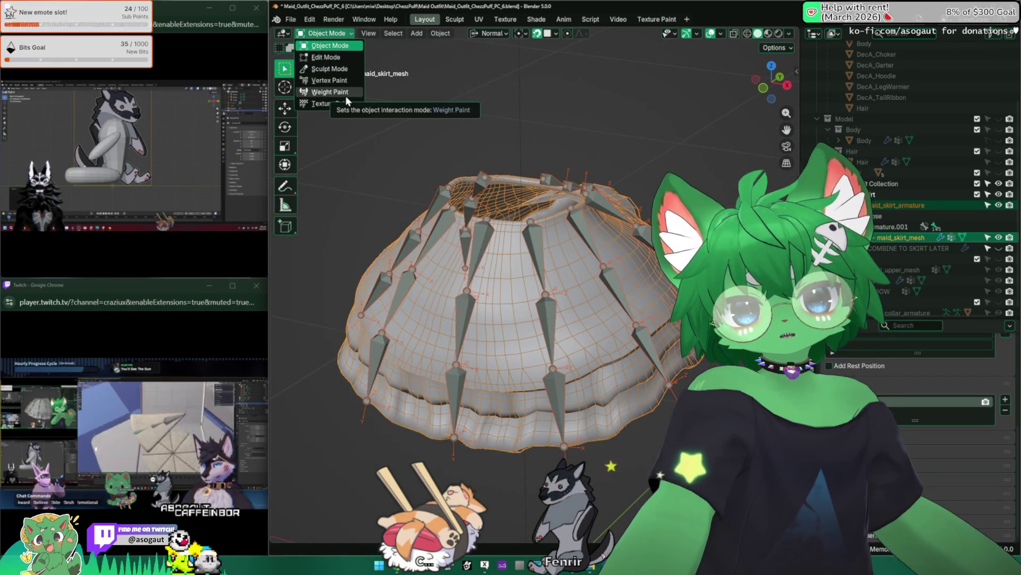
click(338, 93)
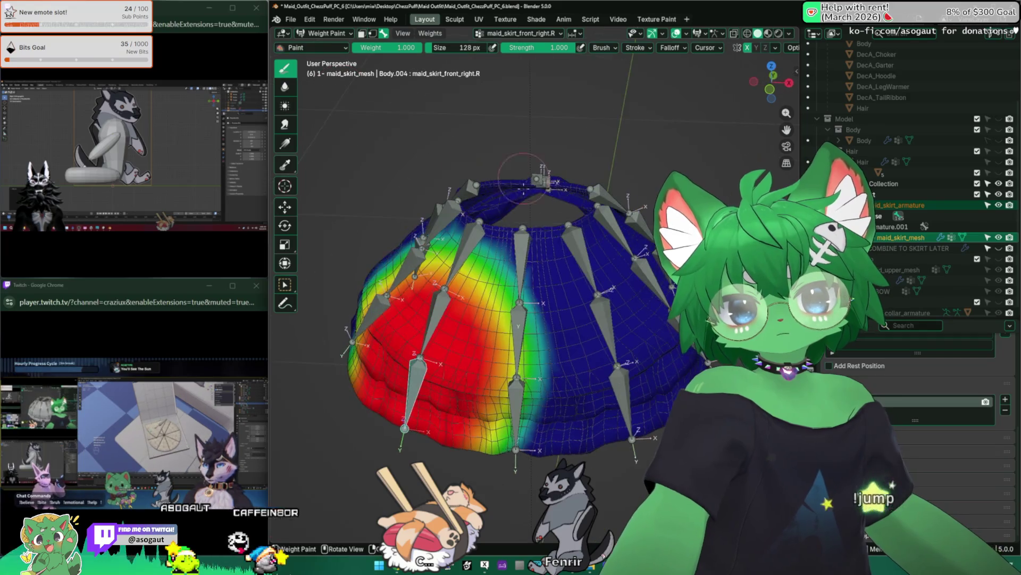
Glance at the Weights menu, then view weights for maid_skirt_front_right.R.002 and maid_skirt_mid.R.005
mouse_move(511, 264)
middle_down()
mouse_move(530, 176)
mouse_move(448, 75)
middle_up()
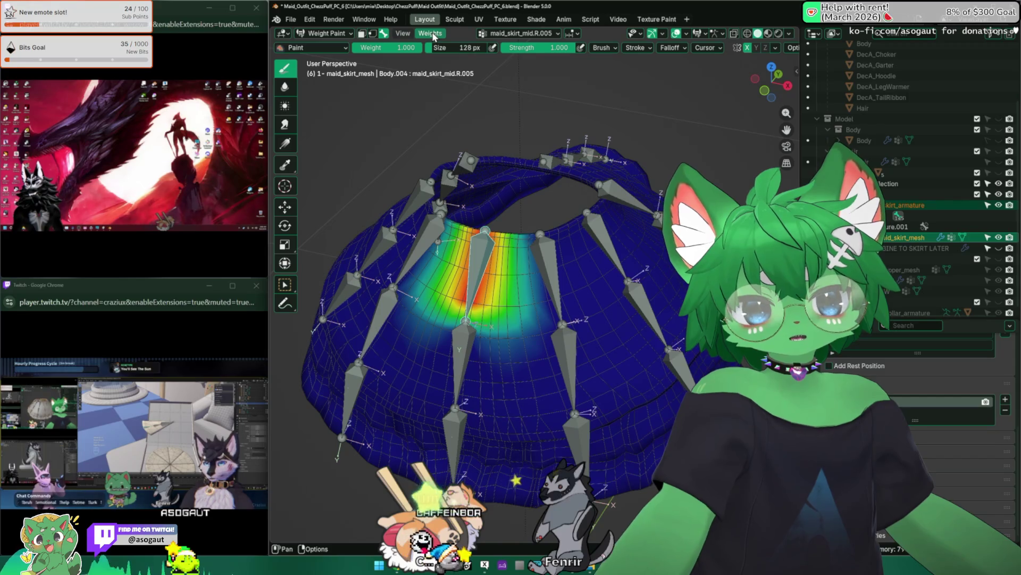
click(431, 33)
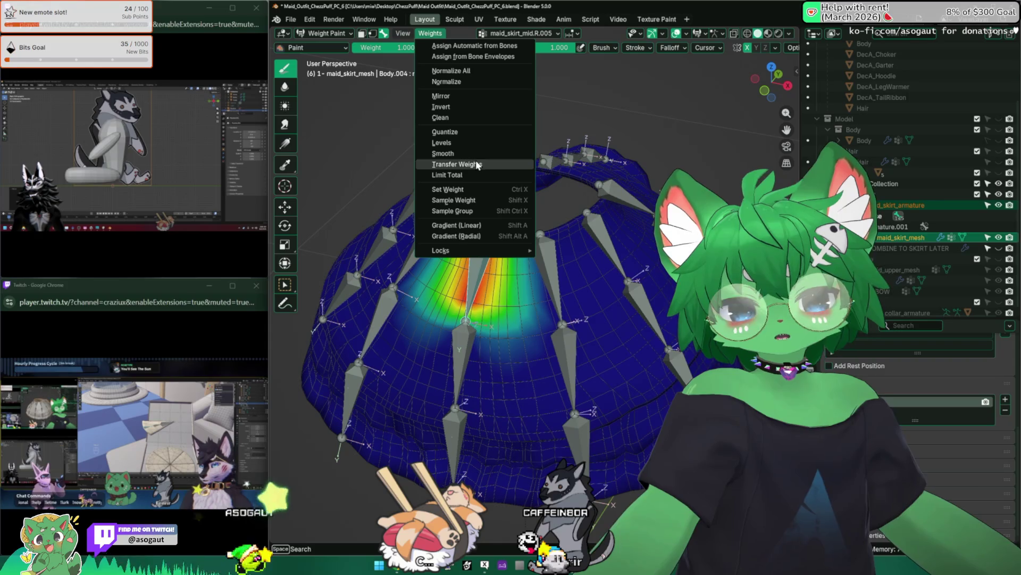
key(Escape)
middle_drag(477, 192, 487, 188)
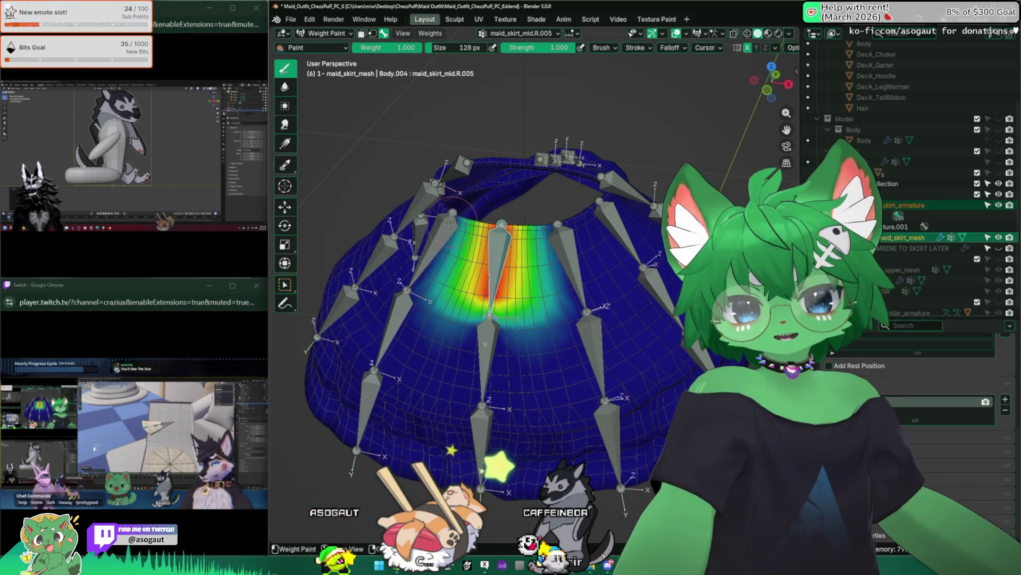
ctrl+click(431, 199)
mouse_move(495, 216)
middle_down()
mouse_move(511, 263)
mouse_move(495, 200)
middle_up()
key(r)
ctrl+click(415, 240)
ctrl+click(479, 264)
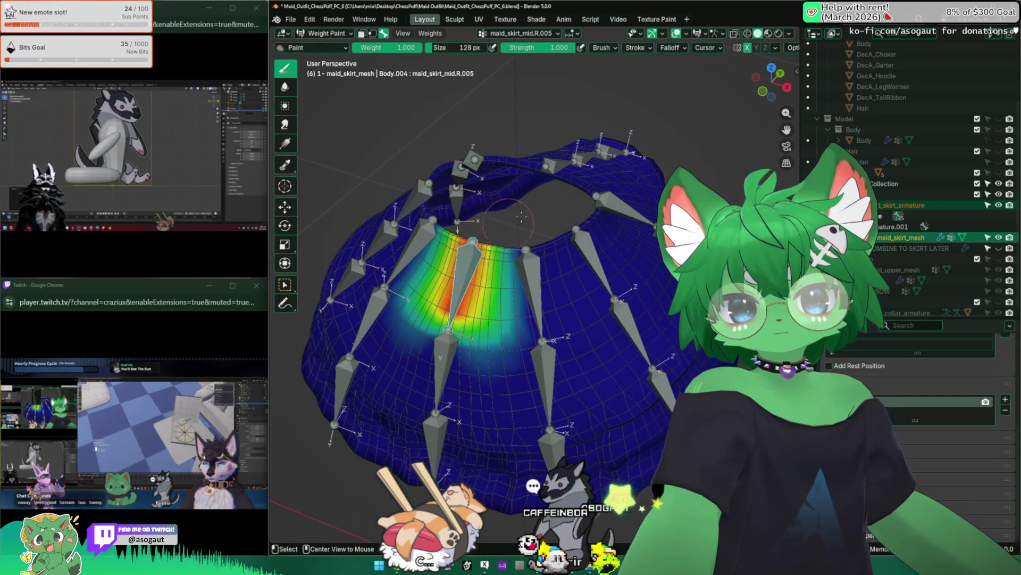
Rotate the active skirt bone to test deformation, cancelling once then confirming
middle_drag(495, 263, 495, 200)
key(r)
mouse_move(479, 303)
middle_down()
mouse_move(447, 264)
mouse_move(575, 240)
middle_up()
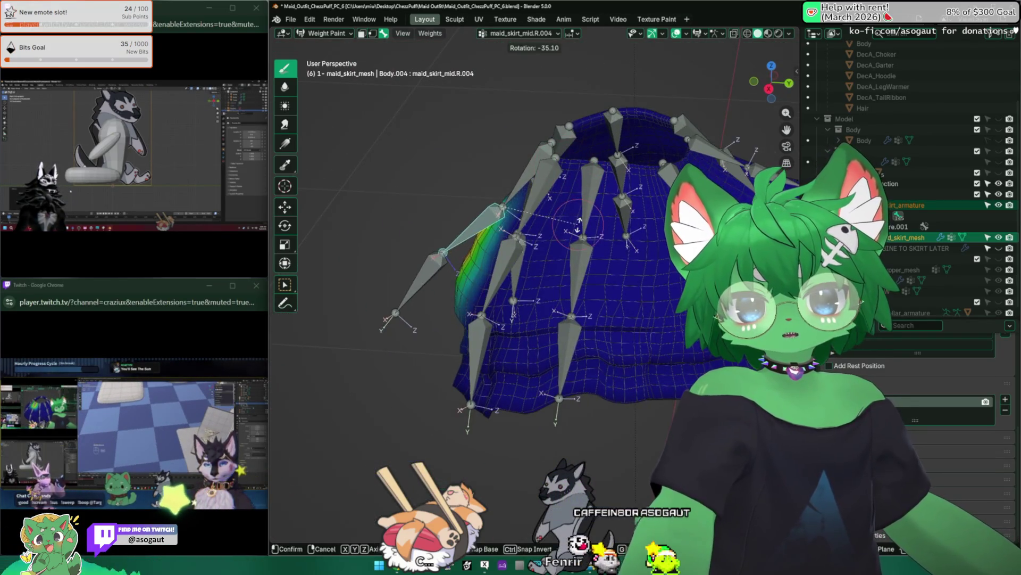
right_click(434, 205)
mouse_move(481, 184)
middle_down()
mouse_move(459, 188)
mouse_move(519, 204)
middle_up()
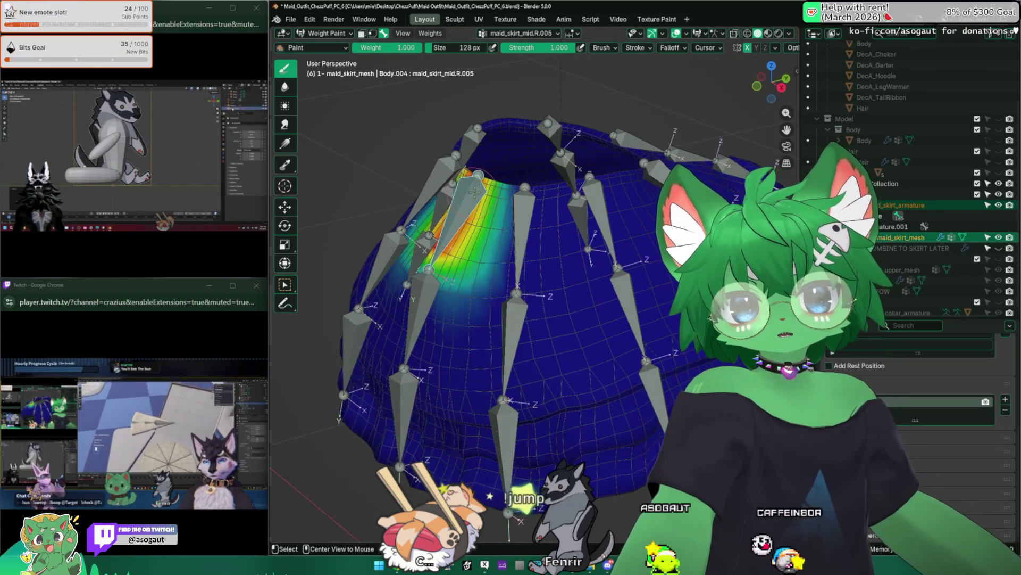
key(r)
click(523, 204)
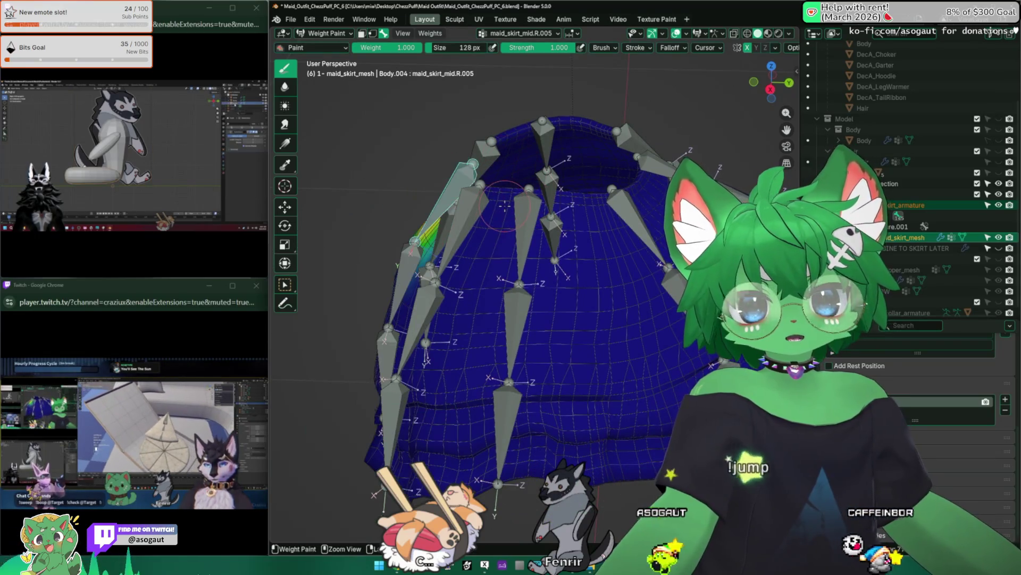
Show maid_skirt_front_right.R.002's weights and confirm a test rotation of that bone
middle_drag(480, 199, 503, 167)
click(423, 200)
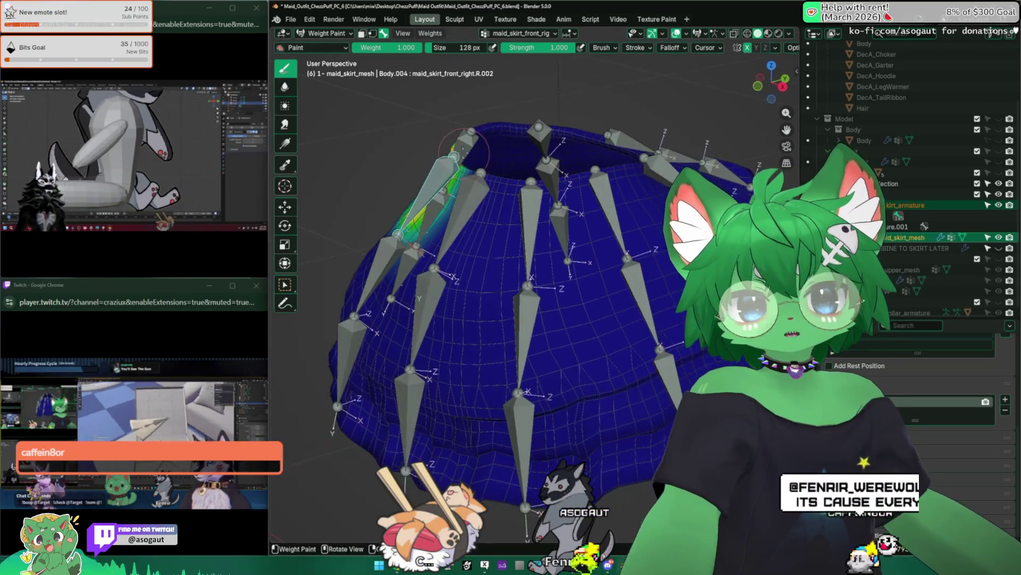
middle_drag(447, 224, 542, 240)
key(r)
click(565, 199)
mouse_move(524, 175)
middle_down()
mouse_move(568, 200)
mouse_move(511, 223)
mouse_move(546, 167)
mouse_move(511, 200)
mouse_move(551, 185)
middle_up()
Compare weights for maid_skirt_mid.R.002, front_right.R.002 and front_right.L.002 around the skirt
ctrl+click(479, 208)
ctrl+click(558, 240)
mouse_move(559, 239)
middle_down()
mouse_move(543, 209)
mouse_move(511, 239)
mouse_move(559, 224)
mouse_move(599, 246)
mouse_move(528, 279)
middle_up()
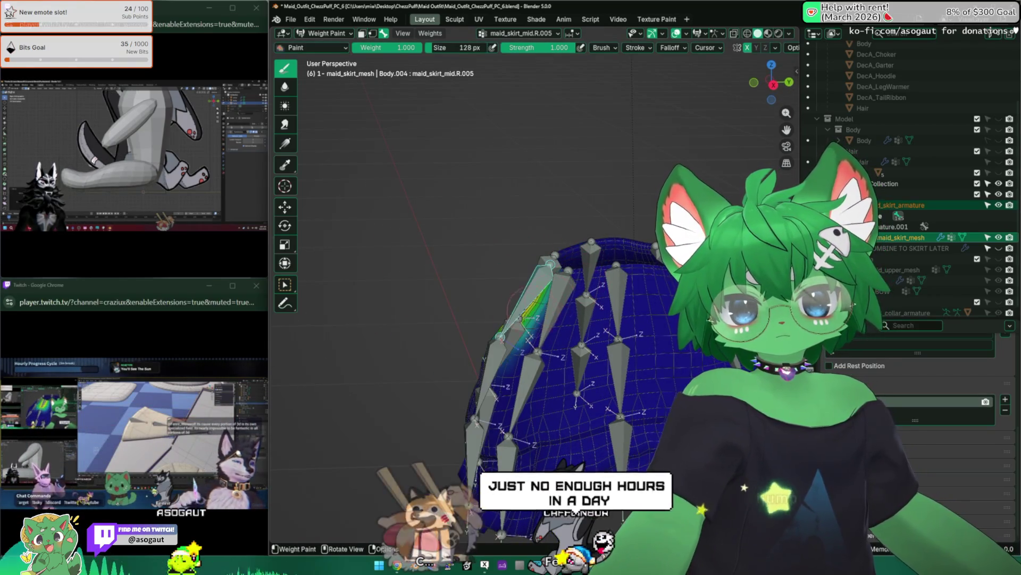
mouse_move(487, 335)
middle_down()
mouse_move(448, 383)
mouse_move(543, 267)
middle_up()
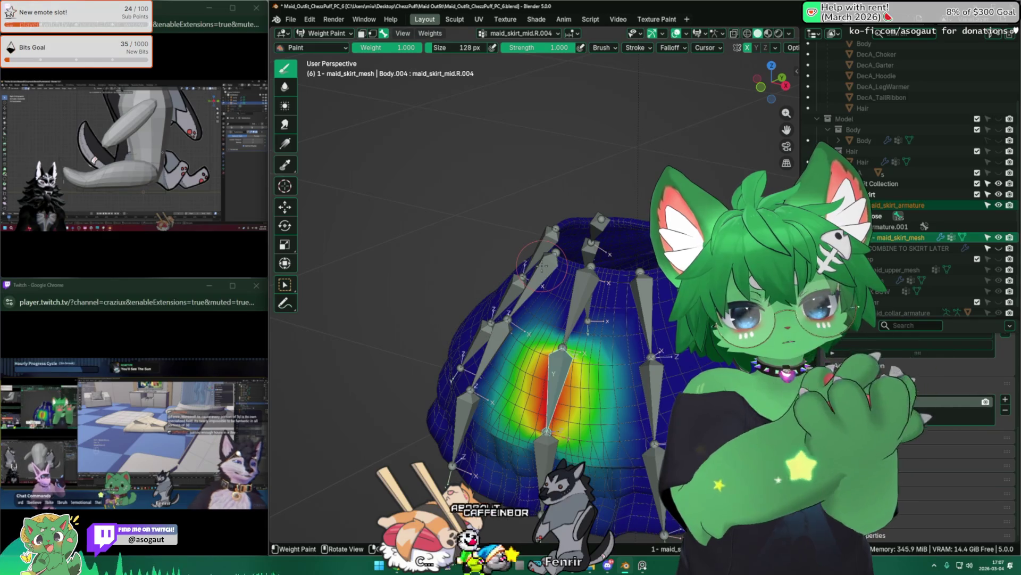
alt+click(604, 301)
mouse_move(590, 319)
middle_down()
mouse_move(559, 279)
mouse_move(547, 240)
middle_up()
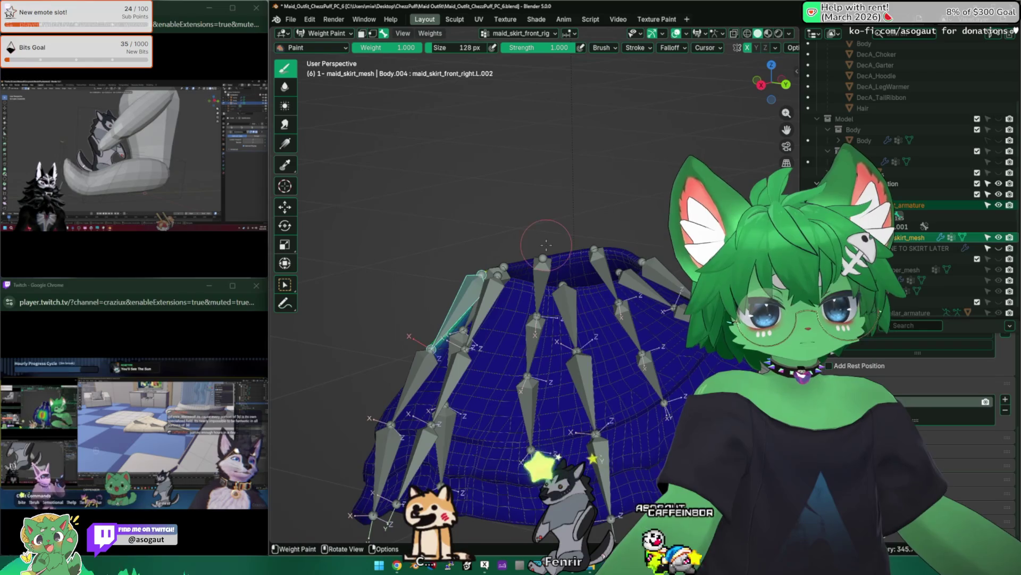
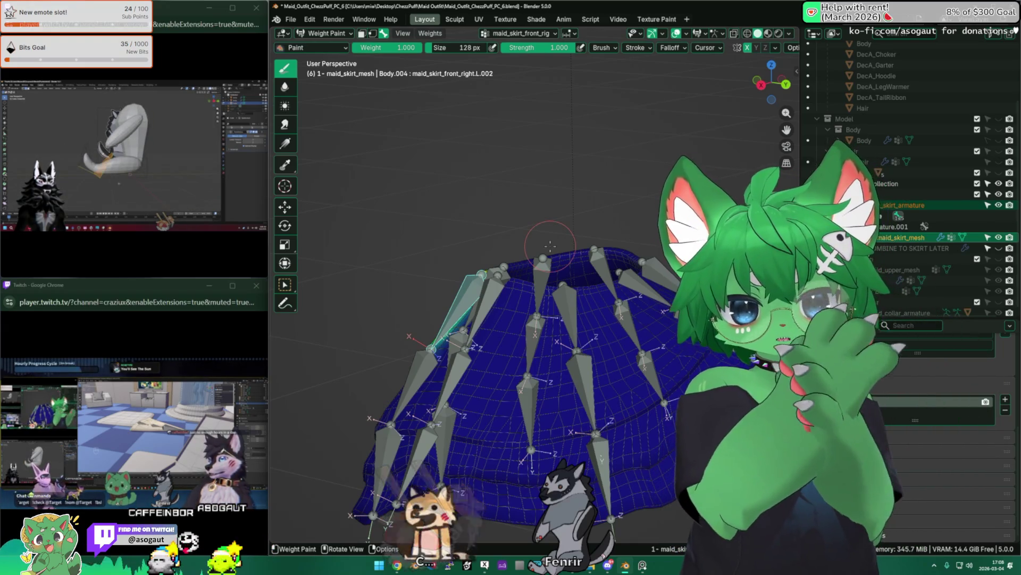
Rotate several skirt bones with R to check how their weights deform the mesh, ending on maid_skirt_front_right.L.001
mouse_move(550, 240)
middle_down()
mouse_move(414, 269)
mouse_move(606, 335)
middle_up()
key(r)
right_click(606, 347)
key(r)
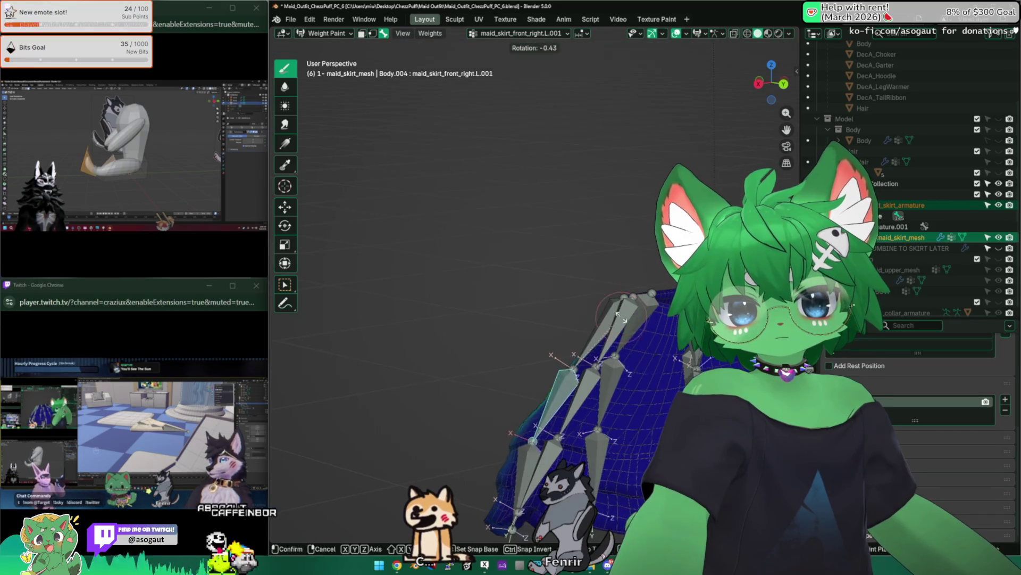
click(558, 376)
key(r)
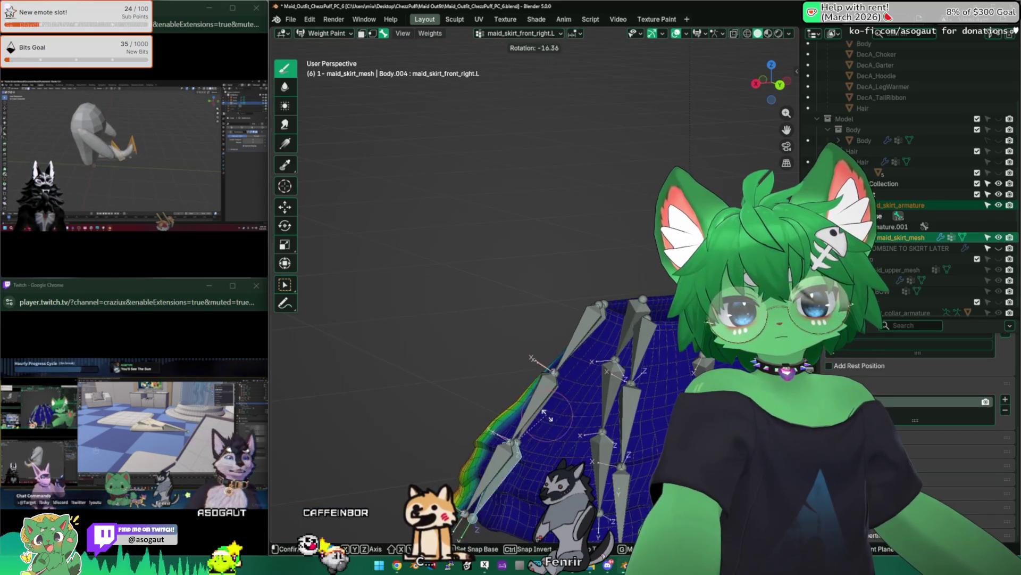
key(ctrl+1)
mouse_move(558, 359)
middle_down()
mouse_move(593, 356)
mouse_move(537, 302)
mouse_move(519, 335)
mouse_move(590, 288)
mouse_move(557, 351)
middle_up()
ctrl+click(555, 315)
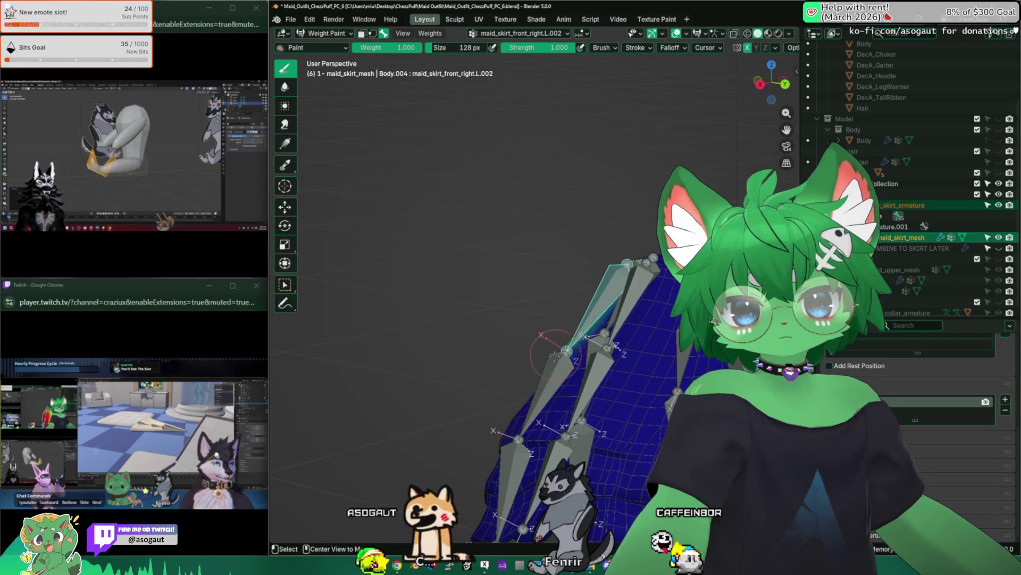
mouse_move(559, 298)
middle_down()
mouse_move(576, 319)
mouse_move(607, 312)
middle_up()
key(r)
click(671, 315)
ctrl+click(587, 343)
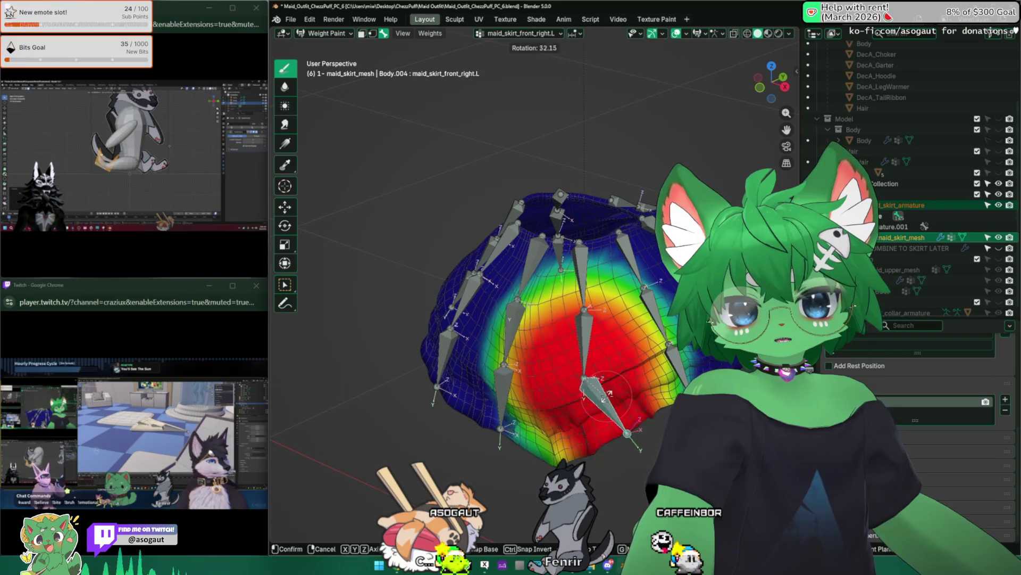
ctrl+click(587, 343)
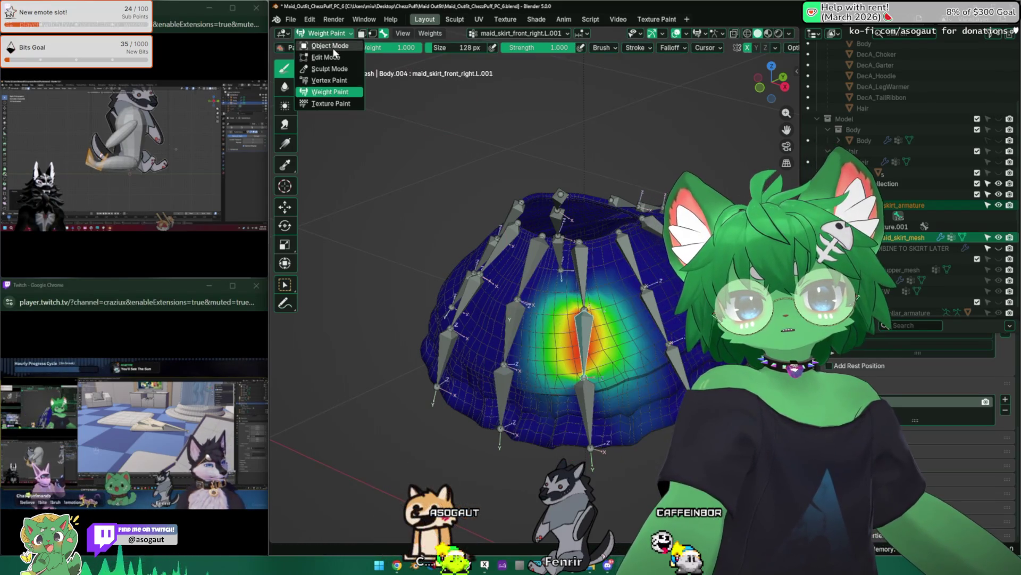
Switch the skirt from Weight Paint to Object Mode and select the skirt mesh
click(330, 45)
click(586, 281)
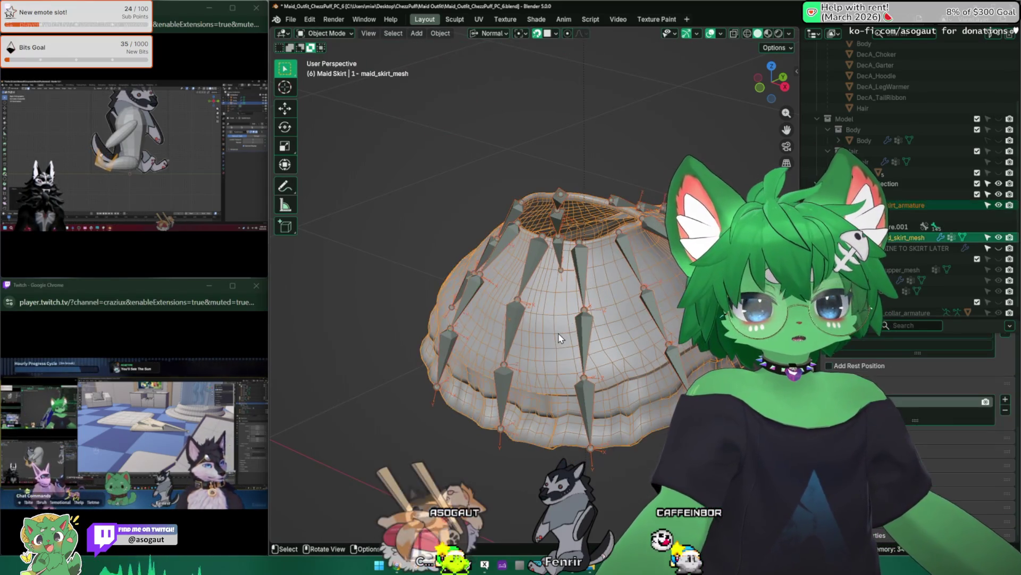
click(561, 338)
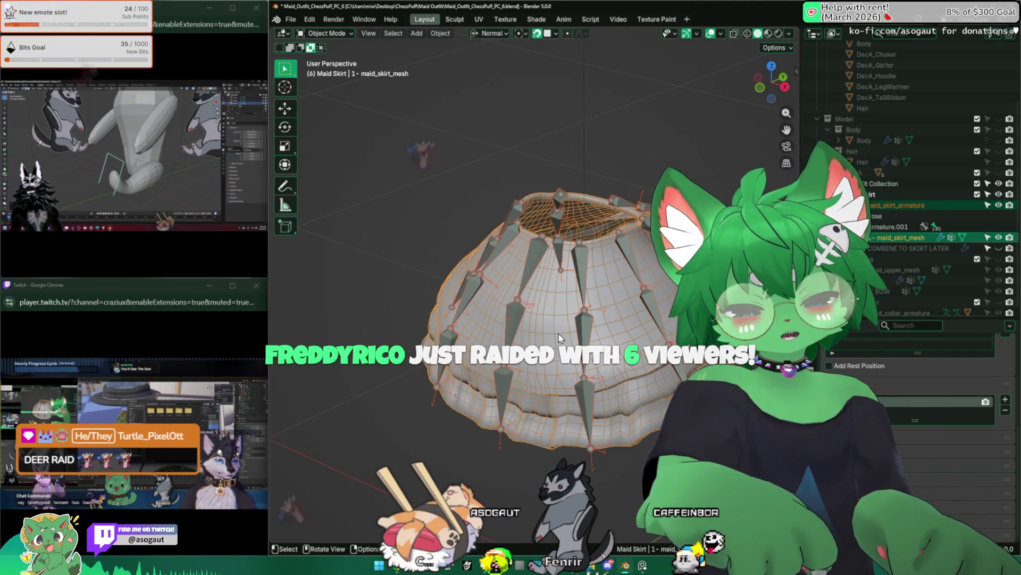
mouse_move(601, 334)
middle_down()
mouse_move(560, 322)
mouse_move(497, 392)
mouse_move(479, 375)
middle_up()
click(560, 320)
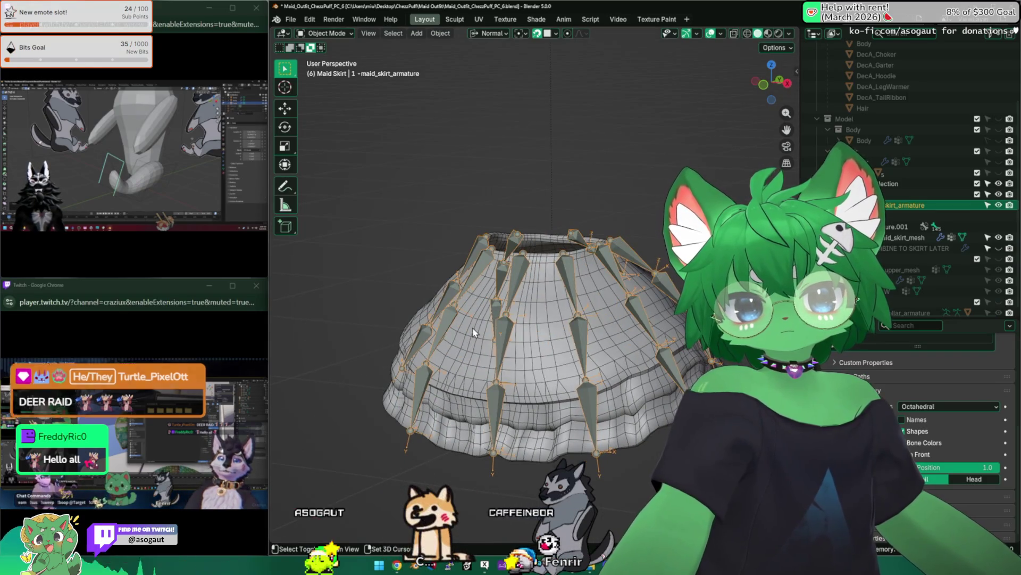
Put the skirt mesh into Weight Paint and show the maid_skirt_mid.R.005 vertex group's weights
click(480, 351)
click(329, 35)
click(346, 99)
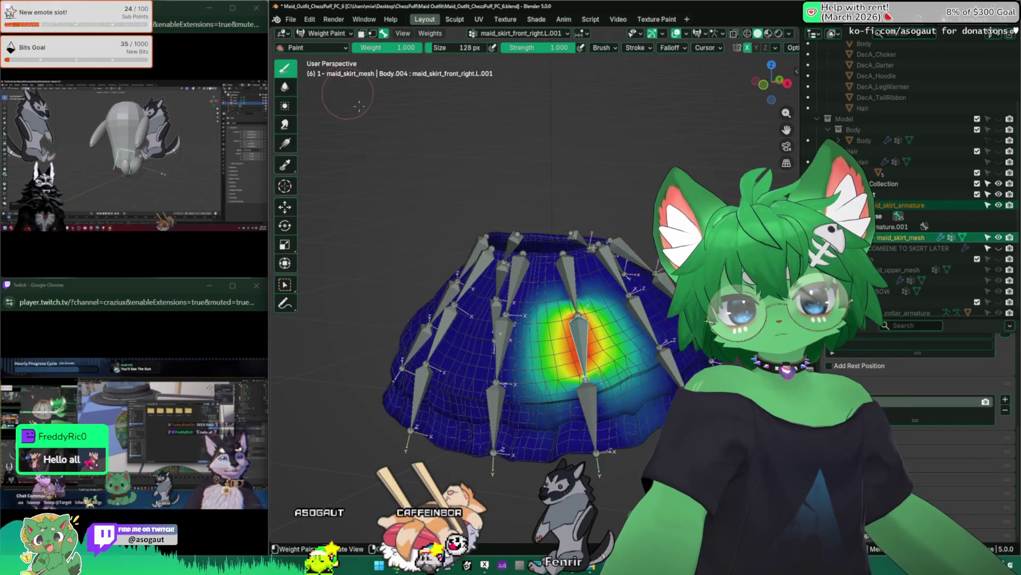
middle_drag(559, 335, 511, 304)
mouse_move(506, 342)
middle_down()
mouse_move(515, 287)
mouse_move(606, 336)
middle_up()
alt+click(517, 272)
alt+click(630, 351)
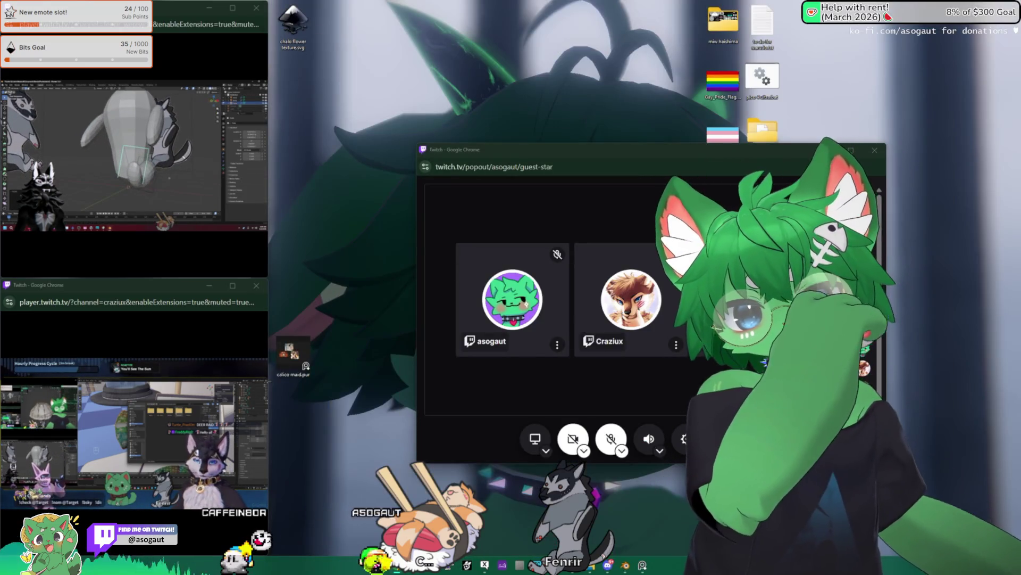
click(308, 525)
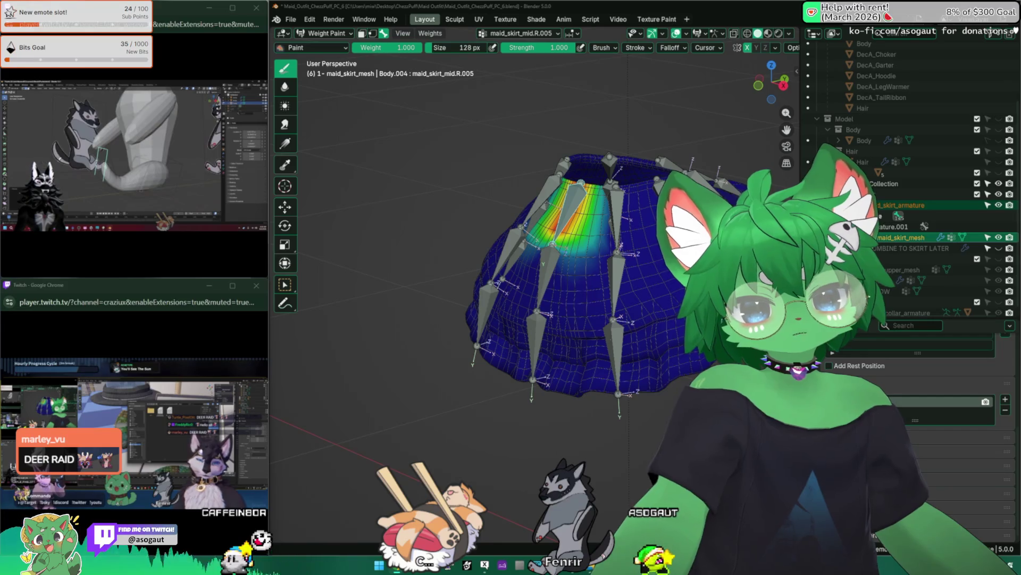
key(alt+Tab)
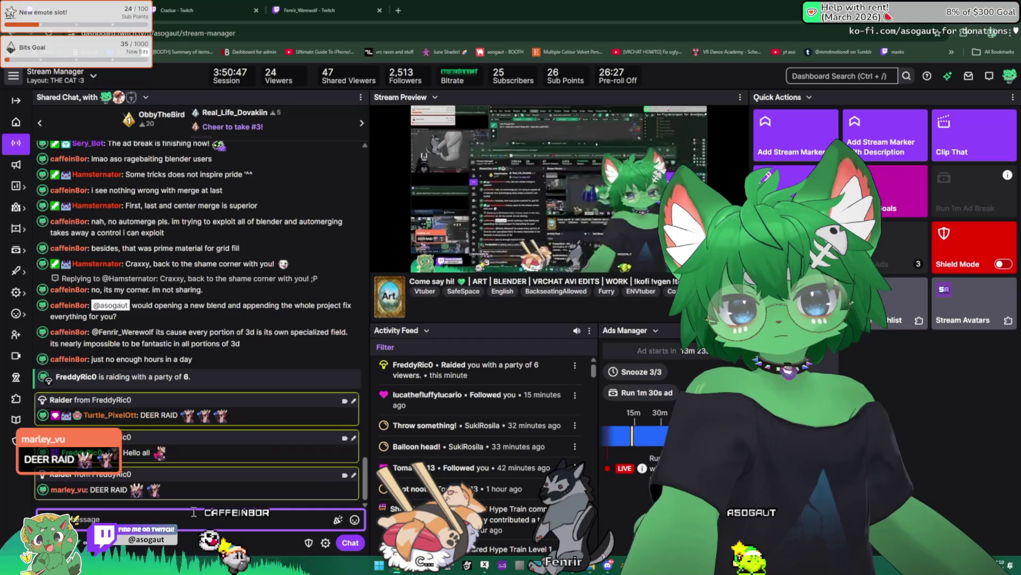
text(@FreddyRic0)
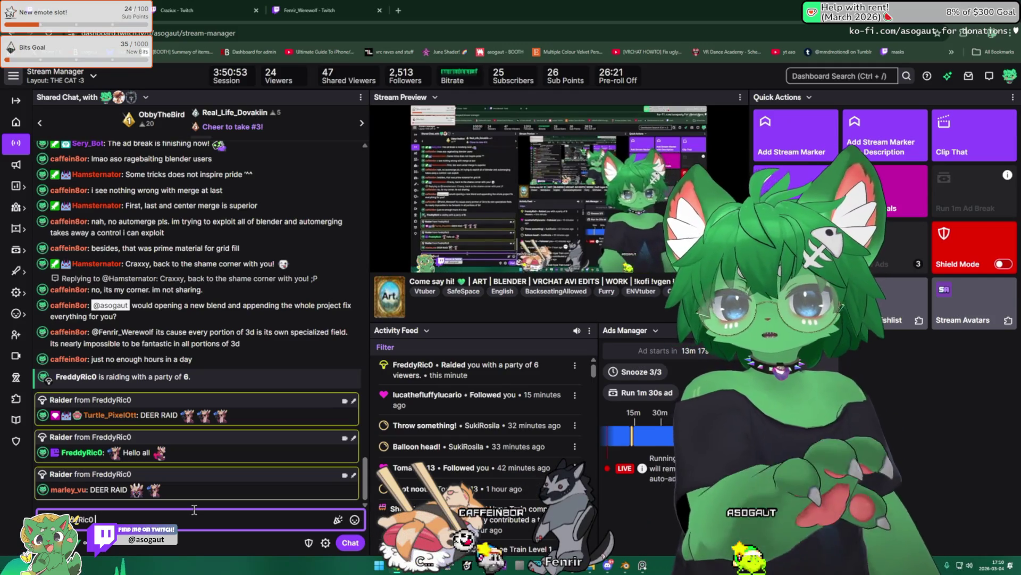
Send the shoutout command in chat and open the raider's channel in a new tab
key(Return)
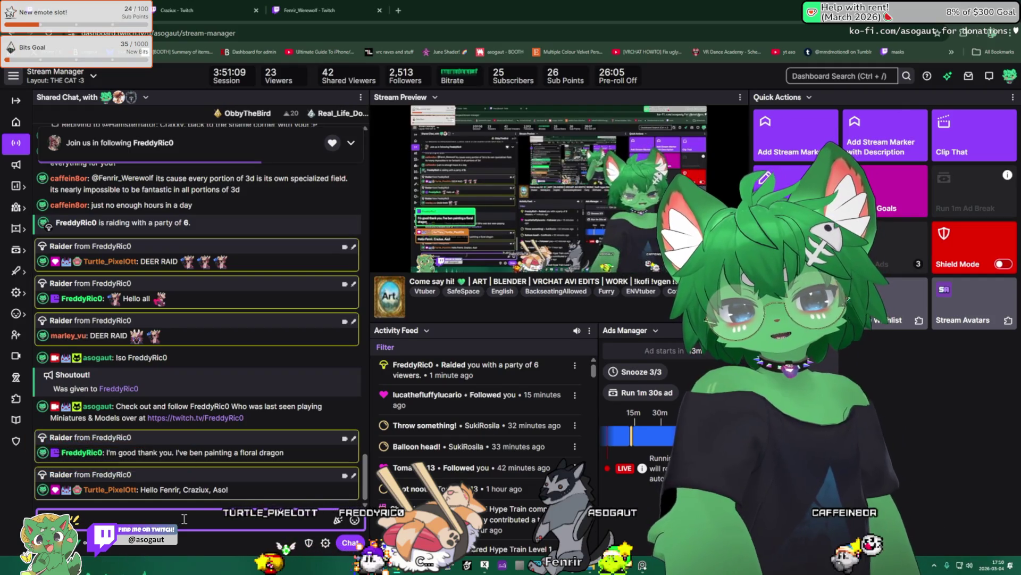
click(228, 418)
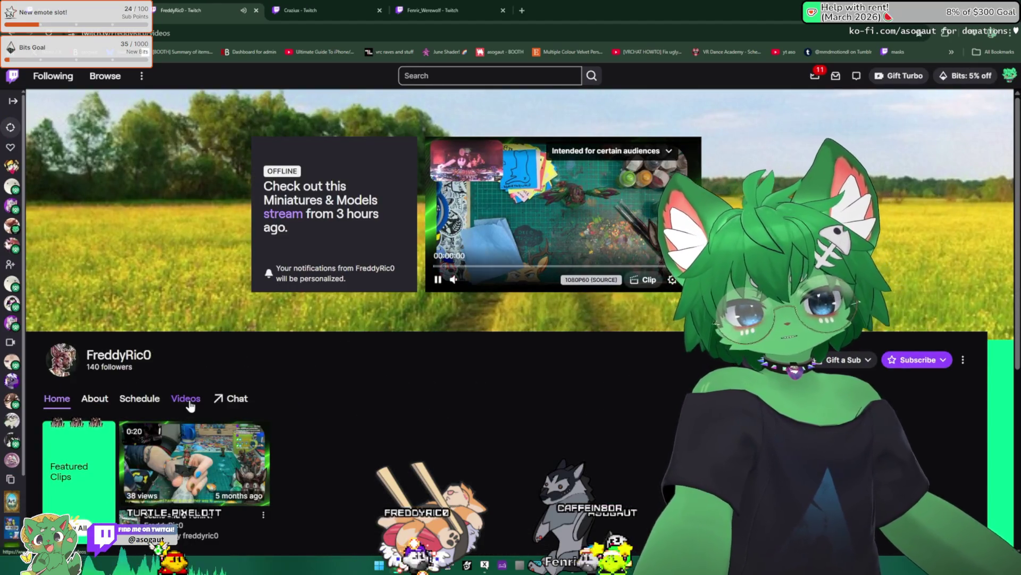
Open the raider's latest broadcast, skip to around 1:17:44, then close it and return to Blender
click(190, 404)
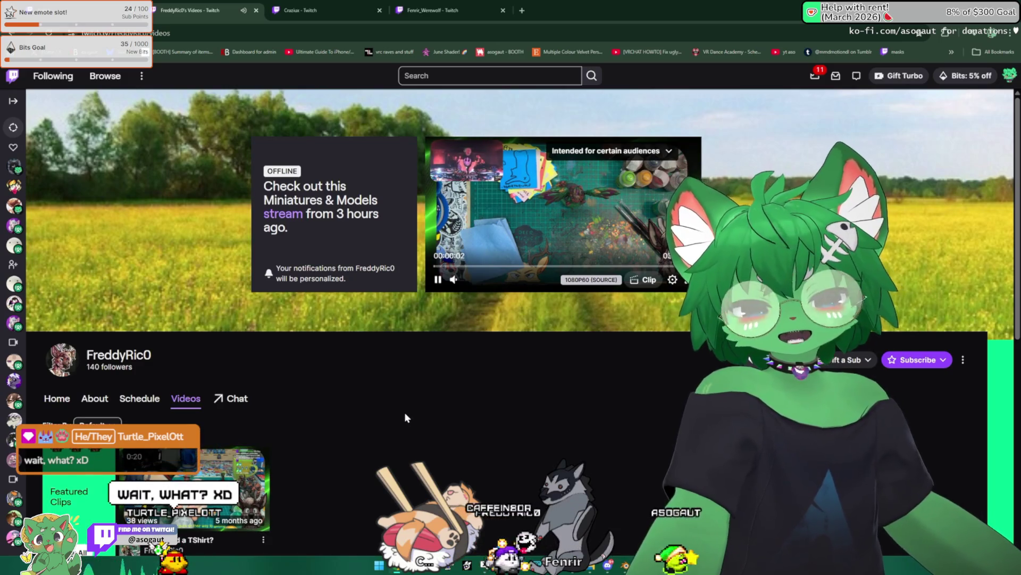
scroll(416, 423, down, 4)
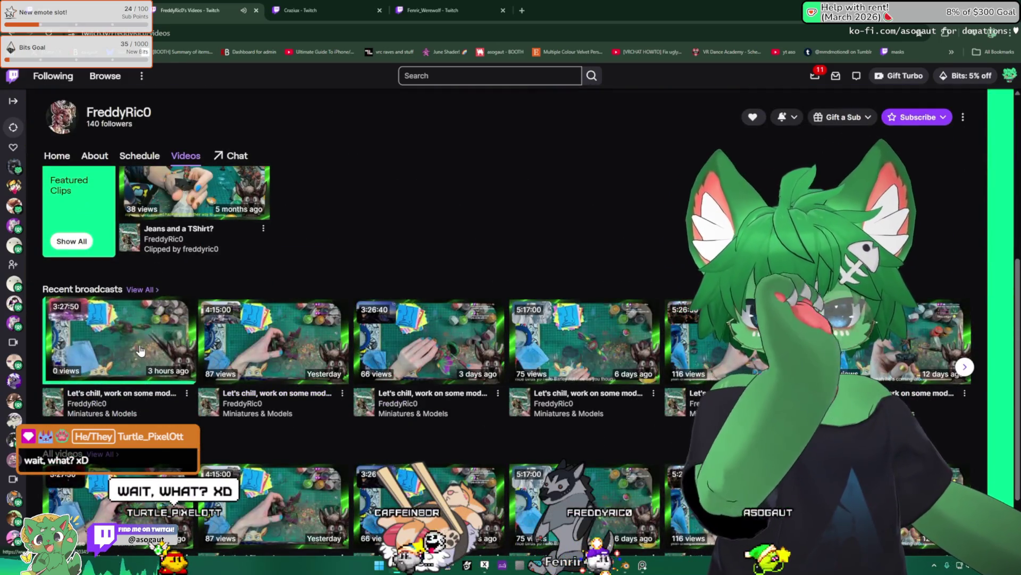
click(141, 350)
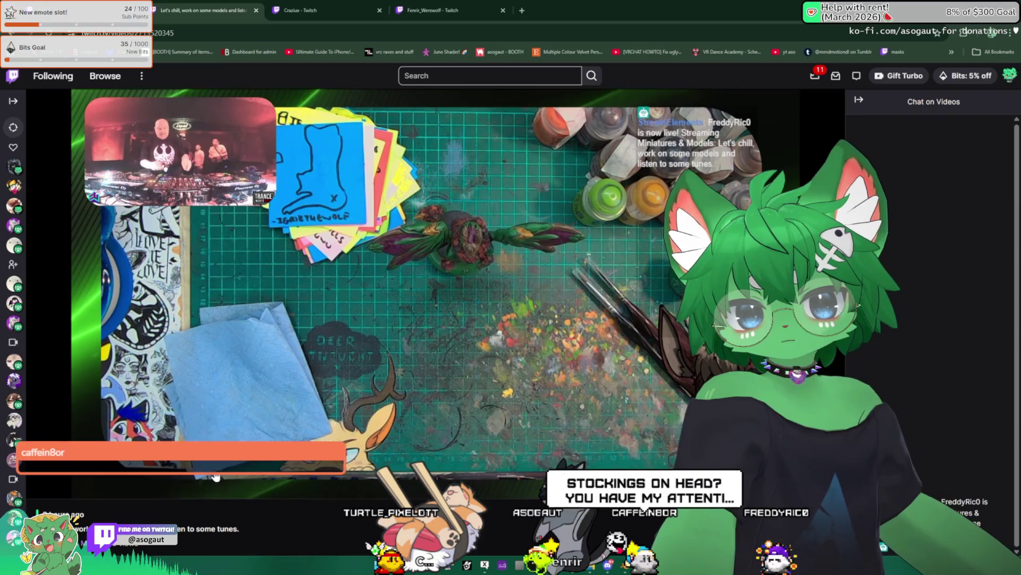
click(213, 472)
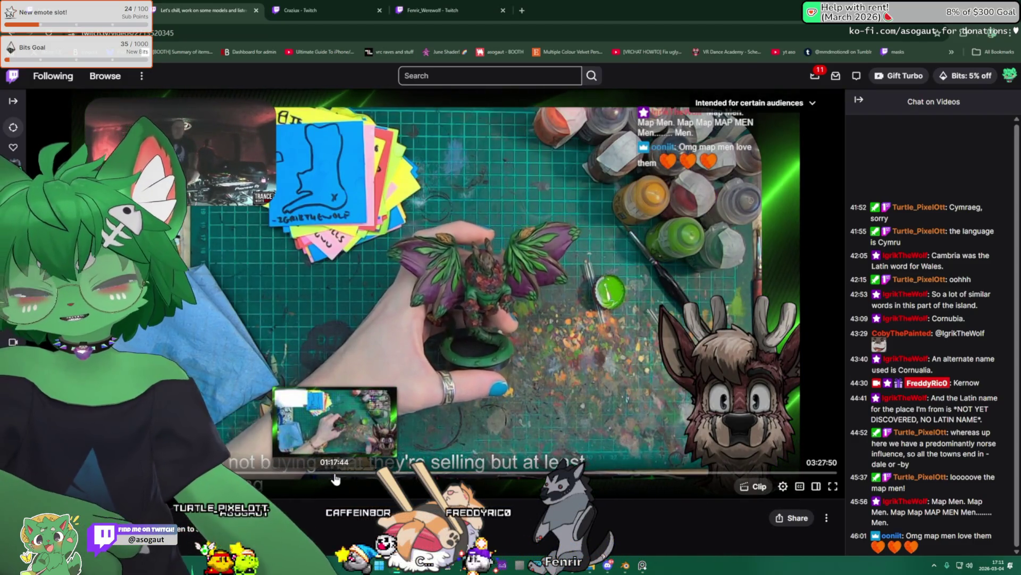
click(336, 476)
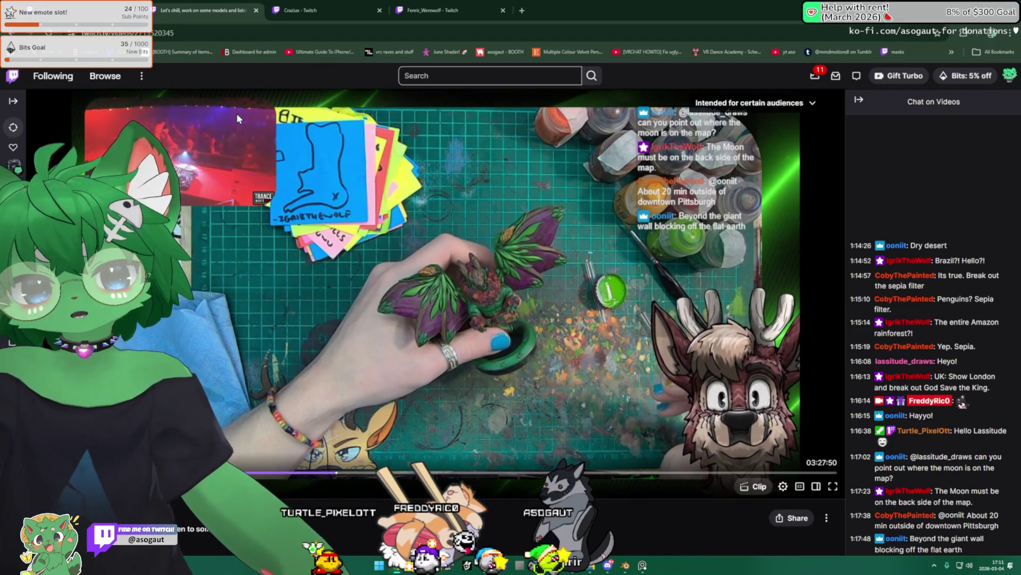
click(255, 10)
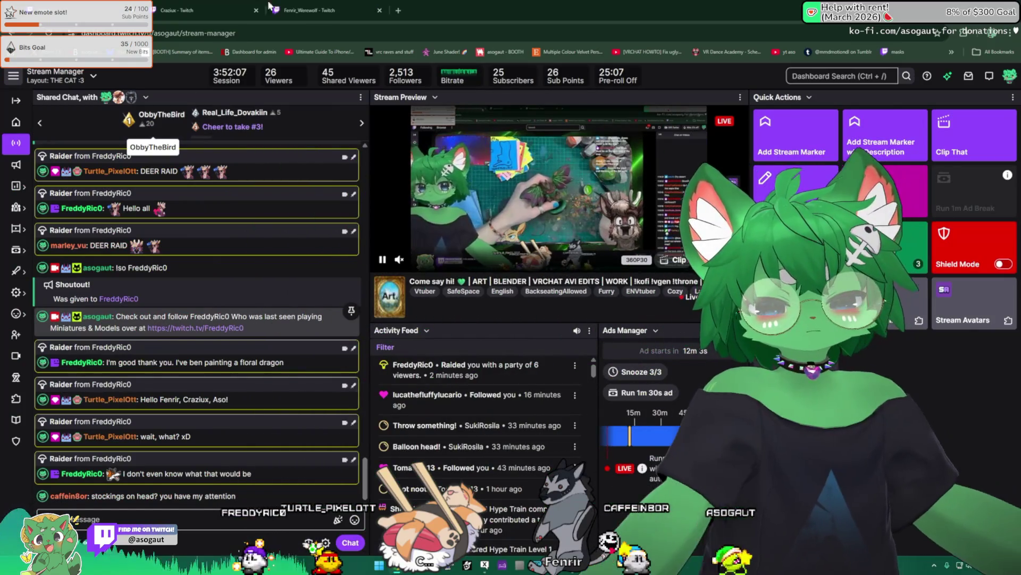
key(alt+Tab)
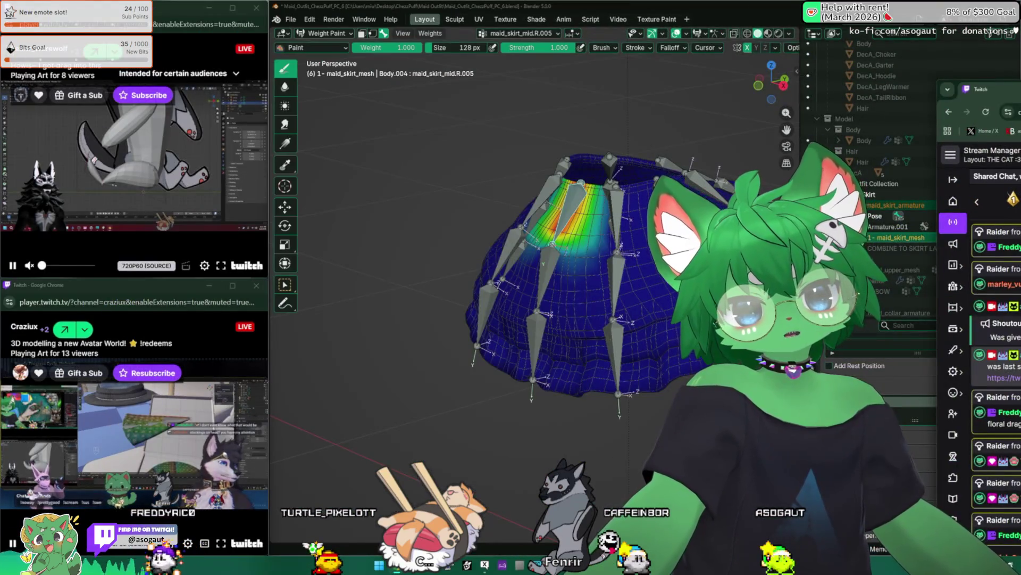
Return to the Blender layout and undo then redo the last weight stroke on the skirt
drag(981, 112, 722, 106)
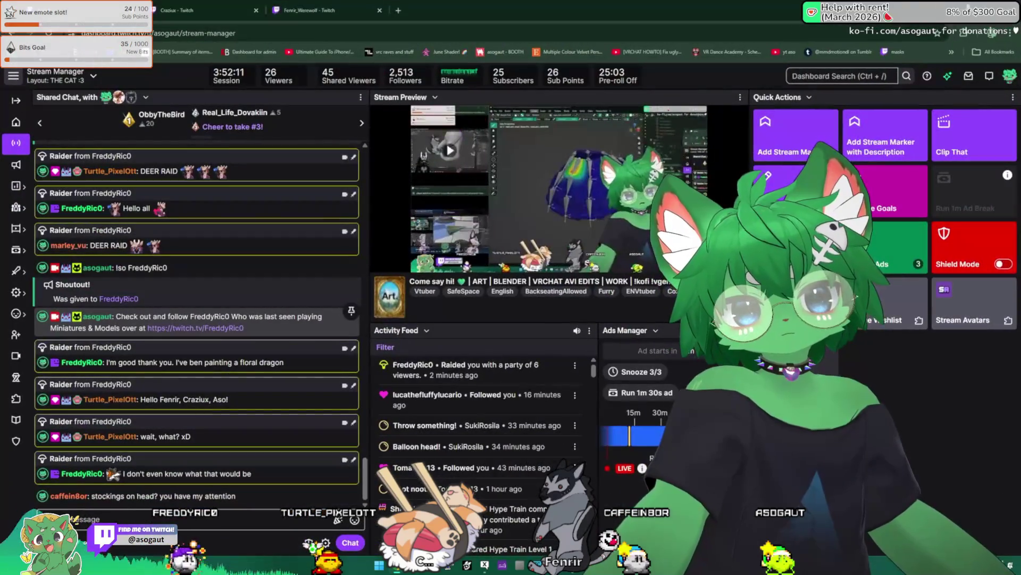
key(alt+Tab)
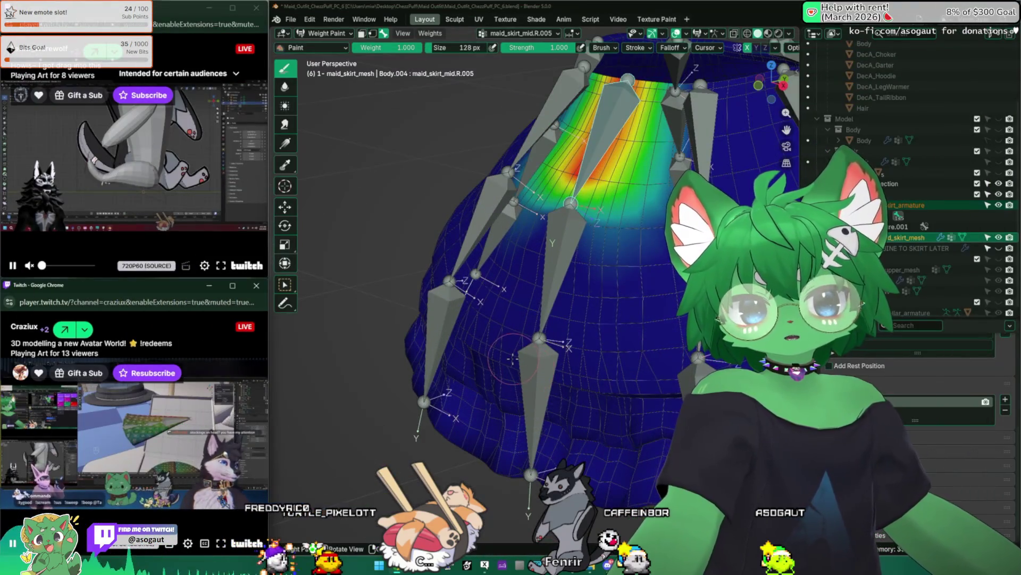
middle_drag(508, 360, 473, 401)
middle_drag(501, 327, 415, 287)
key(ctrl+z)
key(ctrl+shift+z)
scroll(550, 186, up, 3)
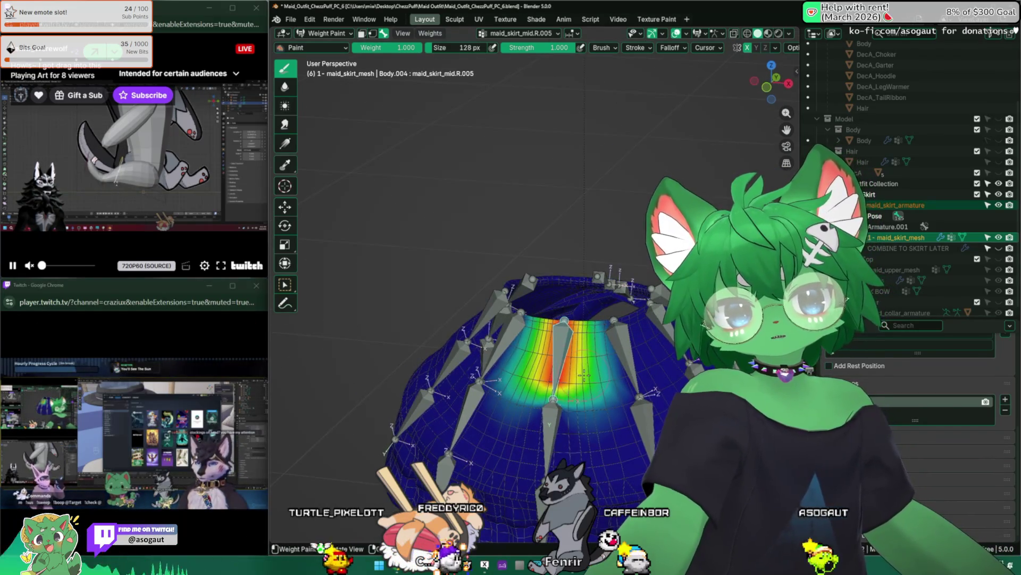
middle_drag(519, 263, 585, 367)
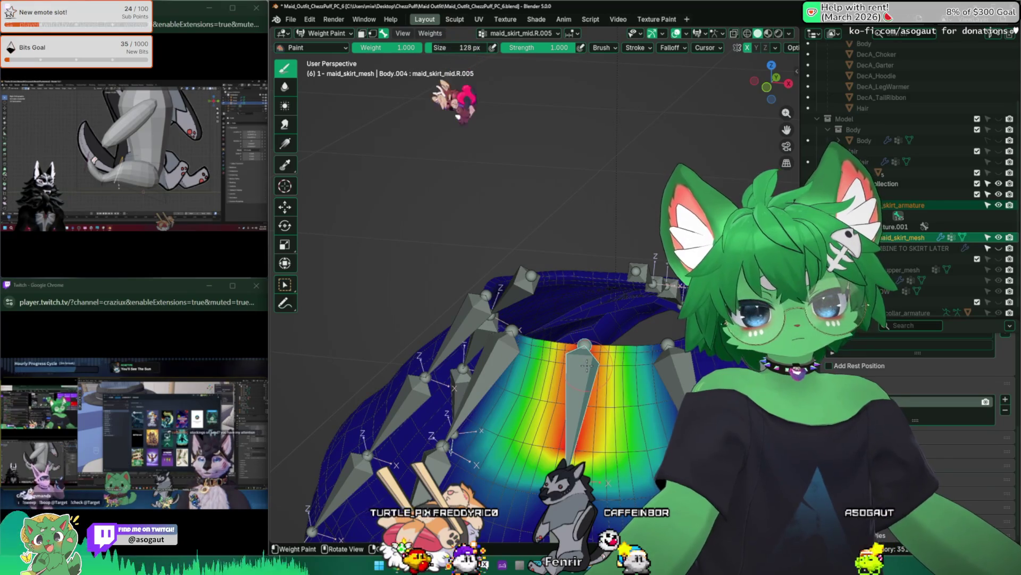
scroll(455, 275, down, 4)
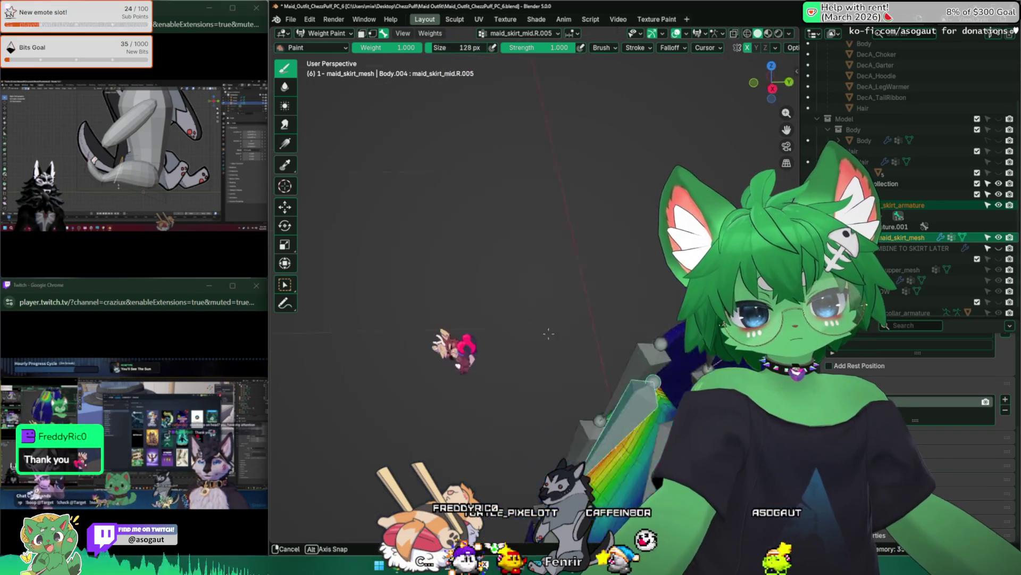
mouse_move(455, 276)
middle_down()
mouse_move(495, 335)
mouse_move(543, 367)
mouse_move(555, 343)
middle_up()
scroll(519, 320, down, 4)
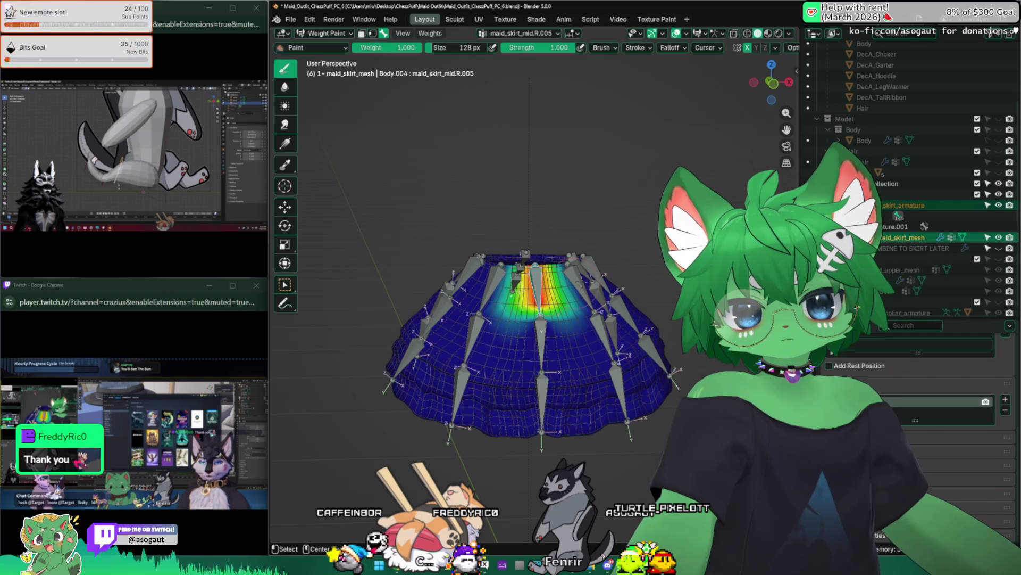
Review the weights of the mid, front_right, right_back and back .002 bones and maid_skirt_mid.R.005
ctrl+click(587, 275)
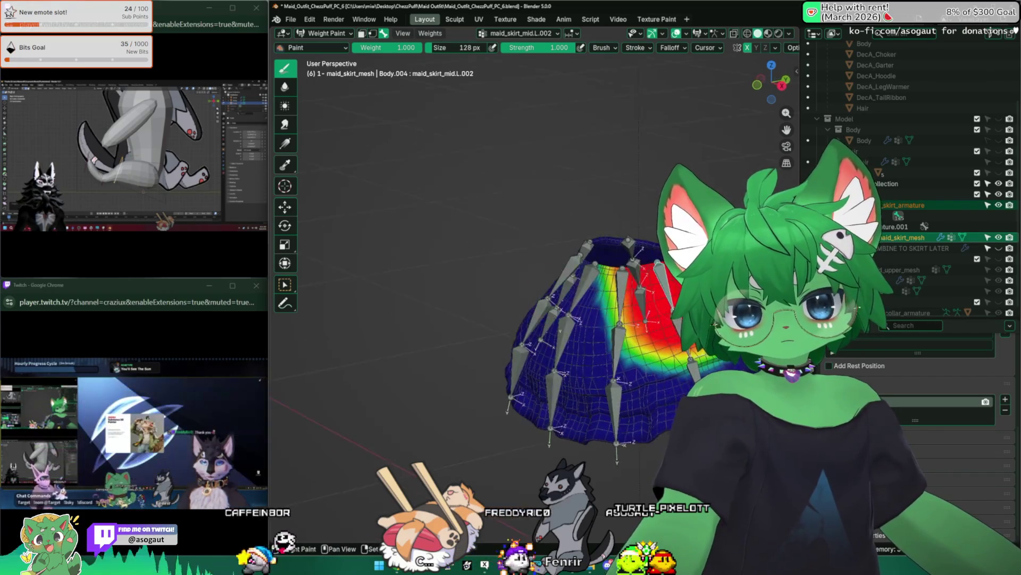
middle_drag(559, 336, 479, 383)
ctrl+click(395, 327)
middle_drag(447, 199, 447, 232)
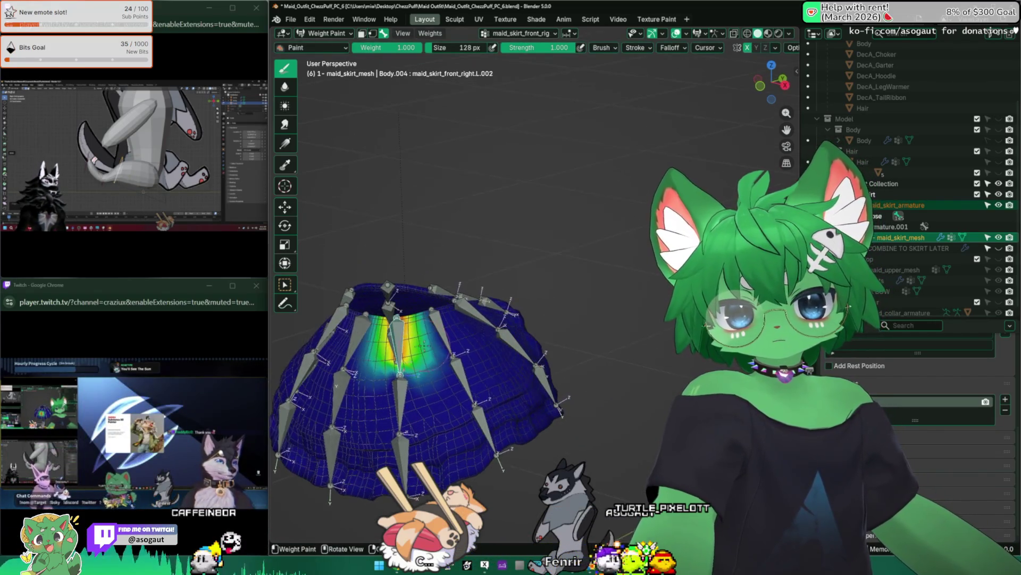
mouse_move(479, 359)
middle_down()
mouse_move(447, 303)
mouse_move(440, 391)
middle_up()
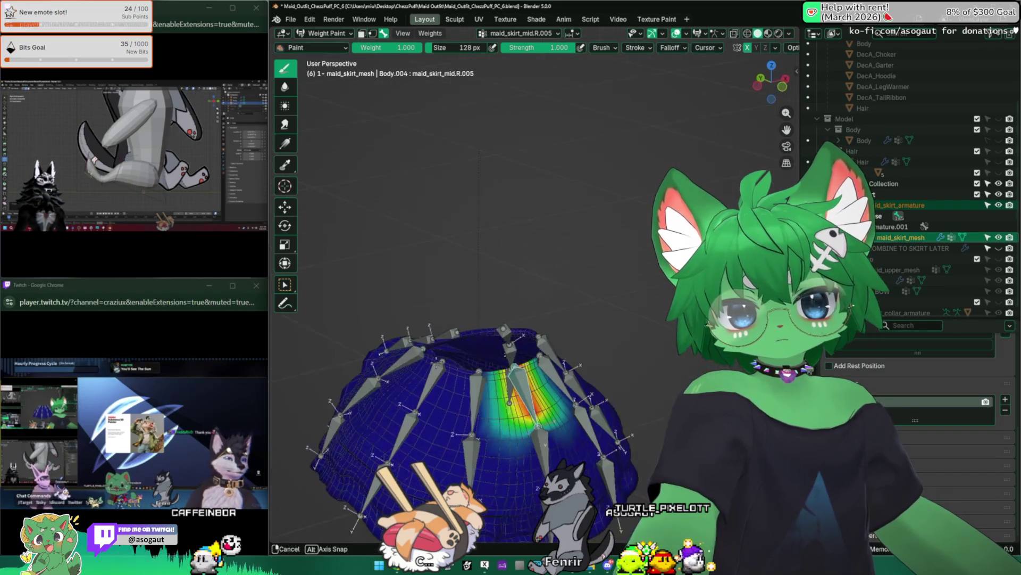
mouse_move(479, 359)
middle_down()
mouse_move(559, 383)
mouse_move(511, 375)
middle_up()
ctrl+click(543, 399)
ctrl+click(595, 384)
mouse_move(478, 439)
middle_down()
mouse_move(520, 400)
mouse_move(440, 399)
mouse_move(399, 415)
mouse_move(496, 319)
middle_up()
ctrl+click(590, 375)
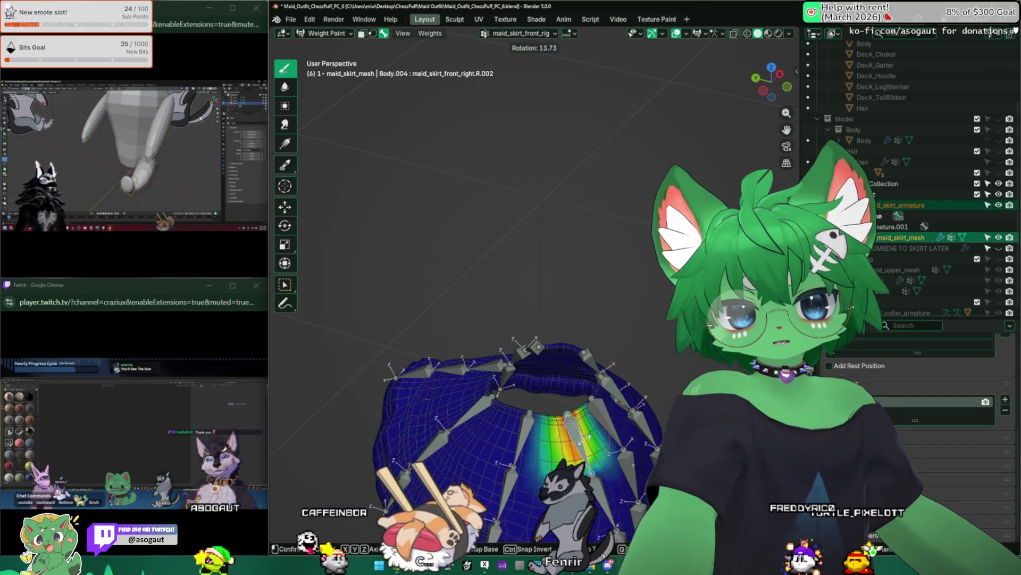
ctrl+click(606, 416)
middle_drag(543, 400, 478, 415)
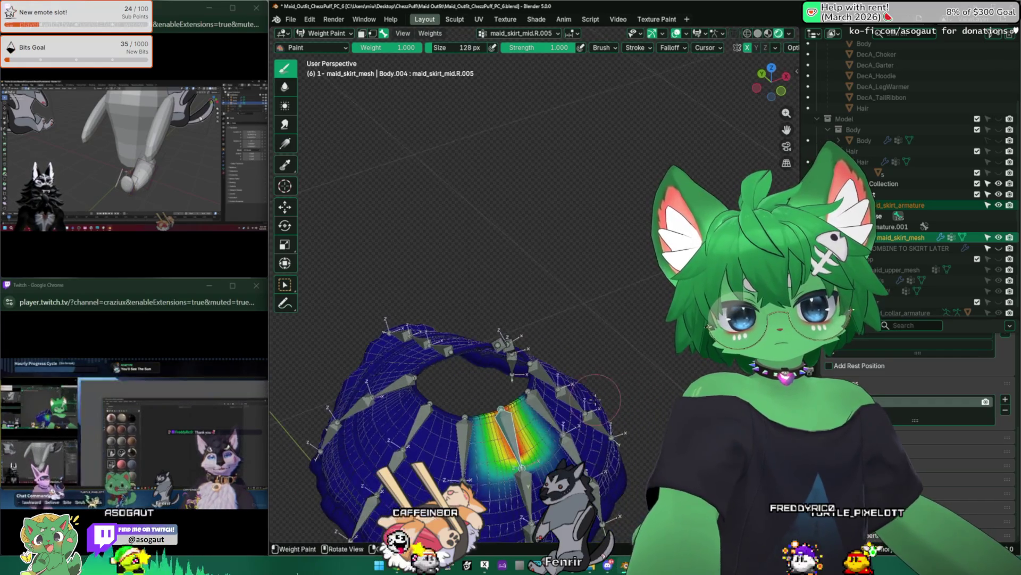
click(495, 431)
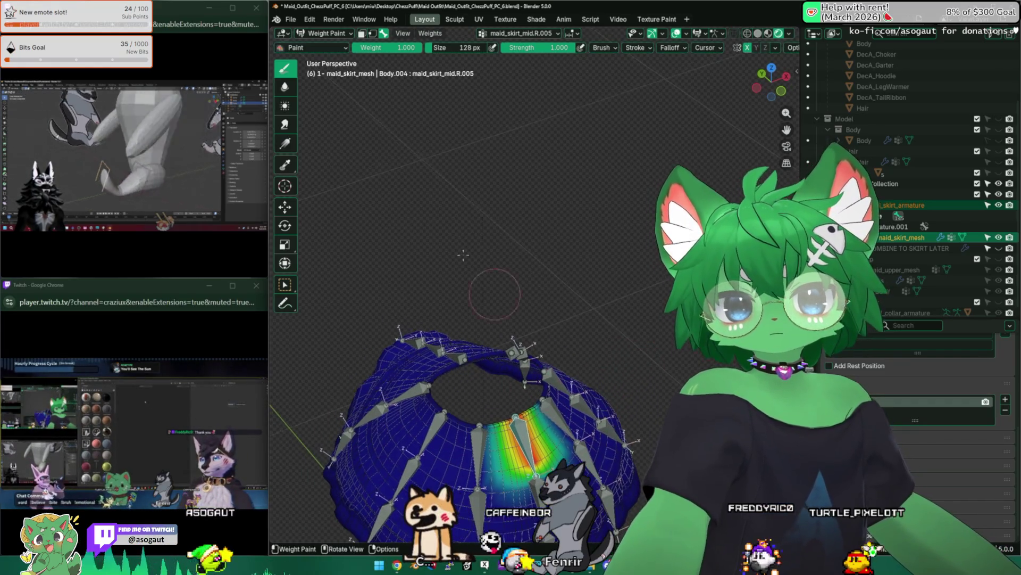
middle_drag(479, 359, 495, 375)
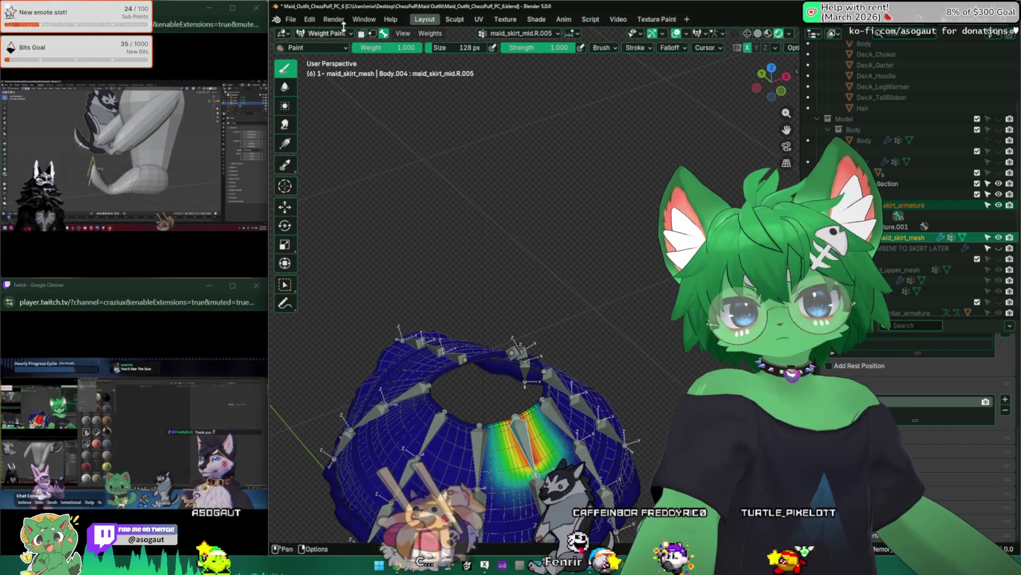
Leave Weight Paint, select the skirt armature, enter Edit Mode and show the sidebar transform values
click(326, 33)
mouse_move(496, 298)
middle_down()
mouse_move(558, 344)
mouse_move(613, 364)
mouse_move(575, 343)
mouse_move(521, 286)
middle_up()
click(559, 351)
key(Tab)
key(n)
middle_drag(520, 244, 519, 256)
scroll(527, 255, up, 3)
scroll(537, 271, up, 5)
scroll(537, 272, down, 8)
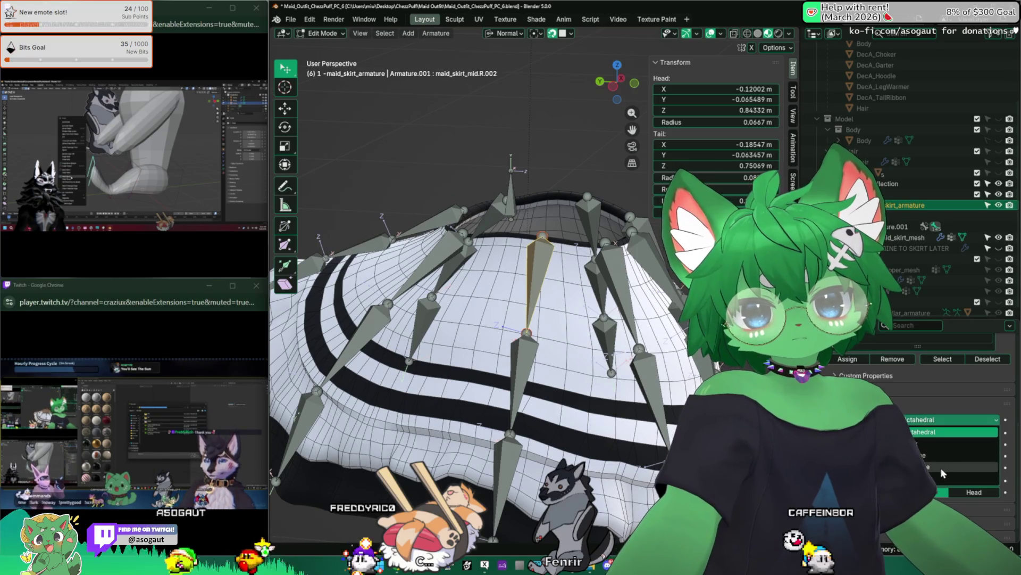
Display the armature bones as envelopes and make the viewport see-through with X-ray
click(943, 455)
mouse_move(511, 287)
middle_down()
mouse_move(527, 279)
mouse_move(494, 303)
middle_up()
scroll(523, 274, up, 2)
scroll(495, 304, up, 2)
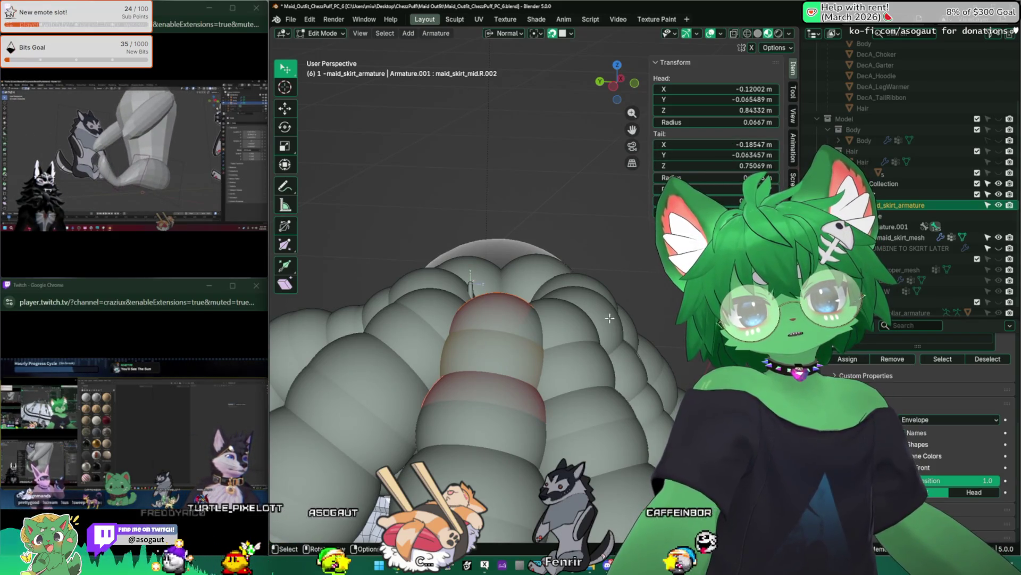
key(alt+z)
mouse_move(527, 352)
middle_down()
mouse_move(541, 373)
mouse_move(516, 453)
middle_up()
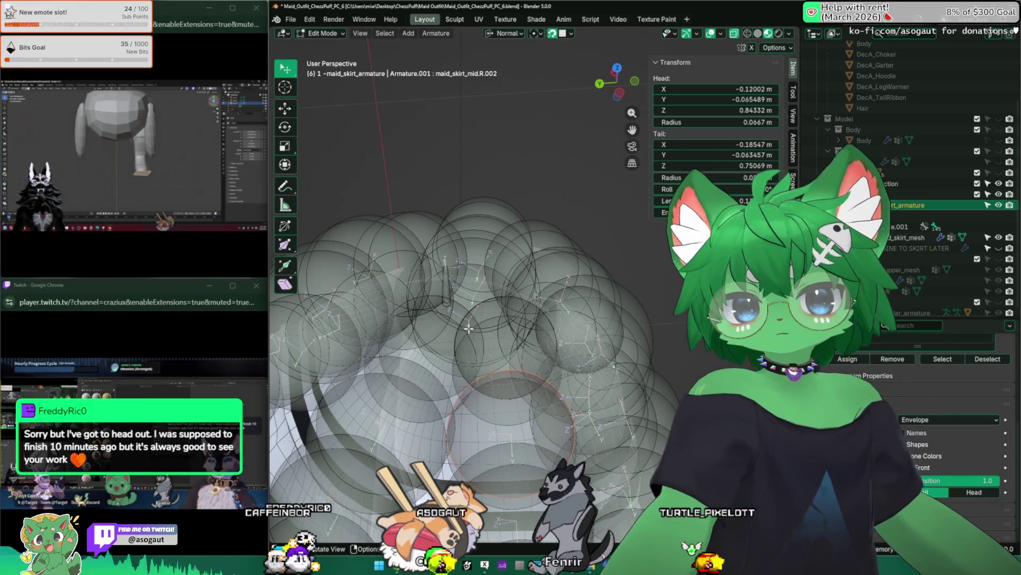
middle_drag(520, 397, 526, 354)
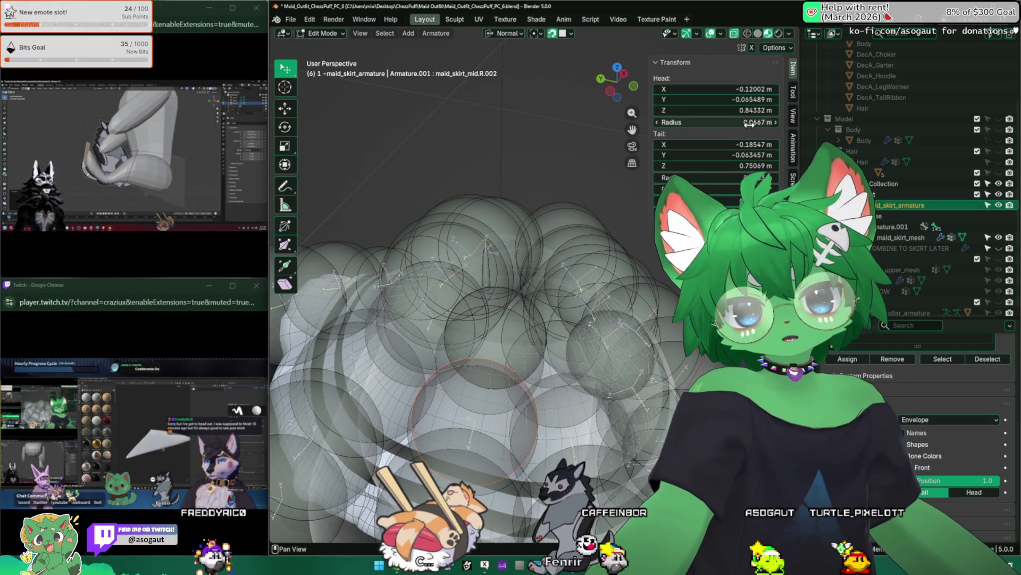
Set the maid_skirt_front_right.R.002 bone's envelope radius to 0.09 m
drag(732, 122, 767, 122)
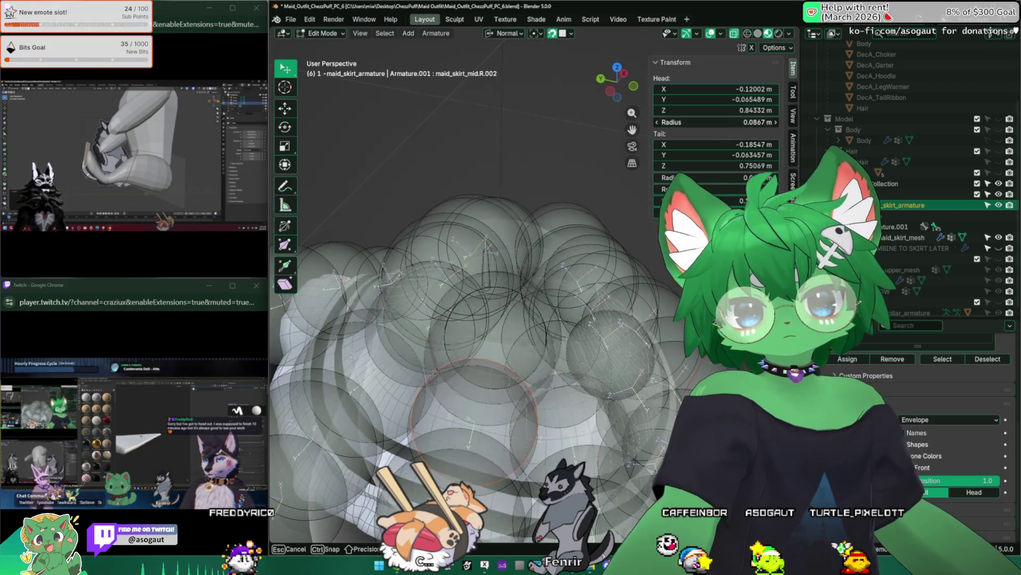
key(Escape)
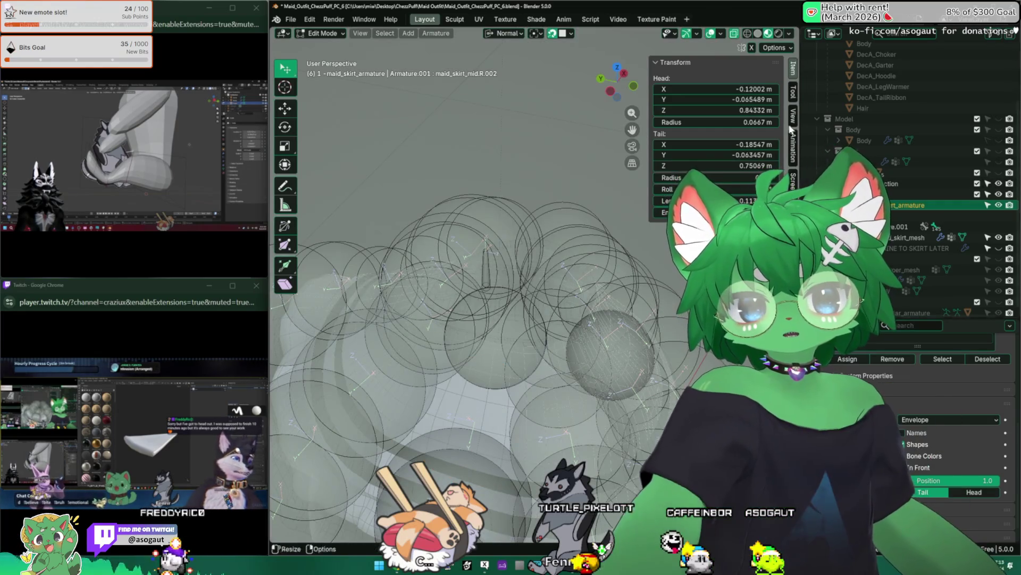
key(Return)
double_click(675, 177)
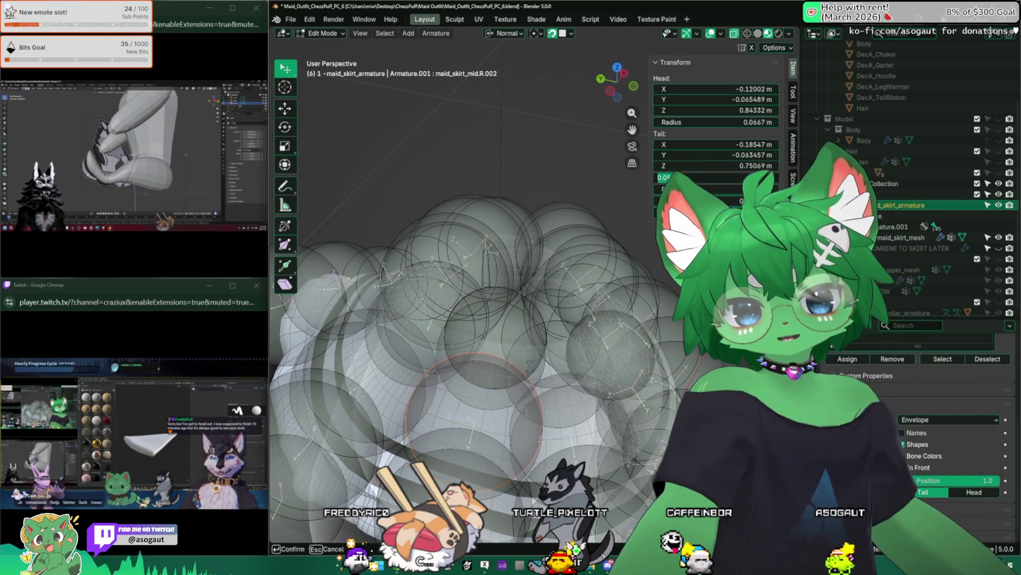
mouse_move(573, 310)
middle_down()
mouse_move(566, 427)
mouse_move(583, 407)
middle_up()
click(566, 428)
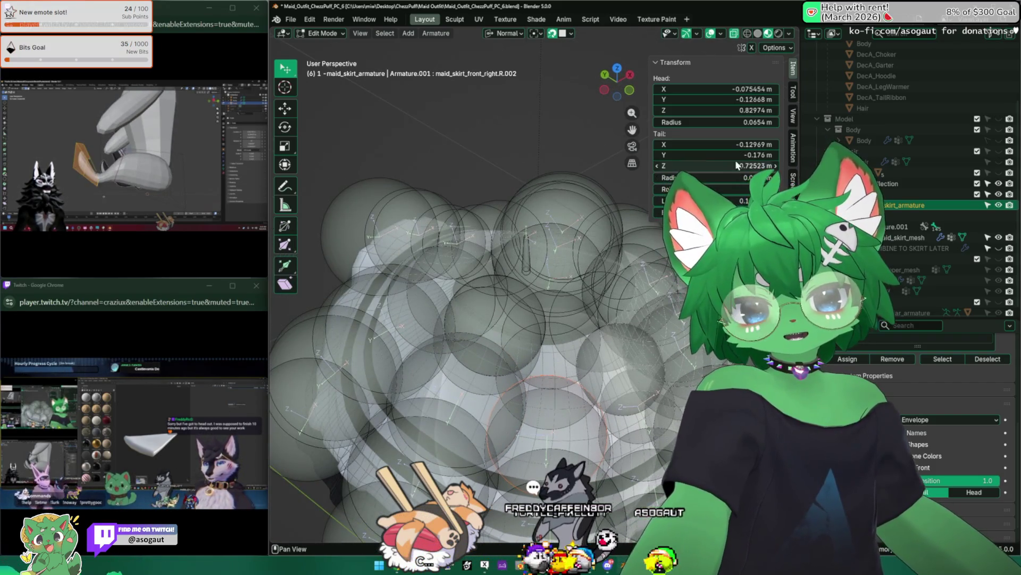
key(Return)
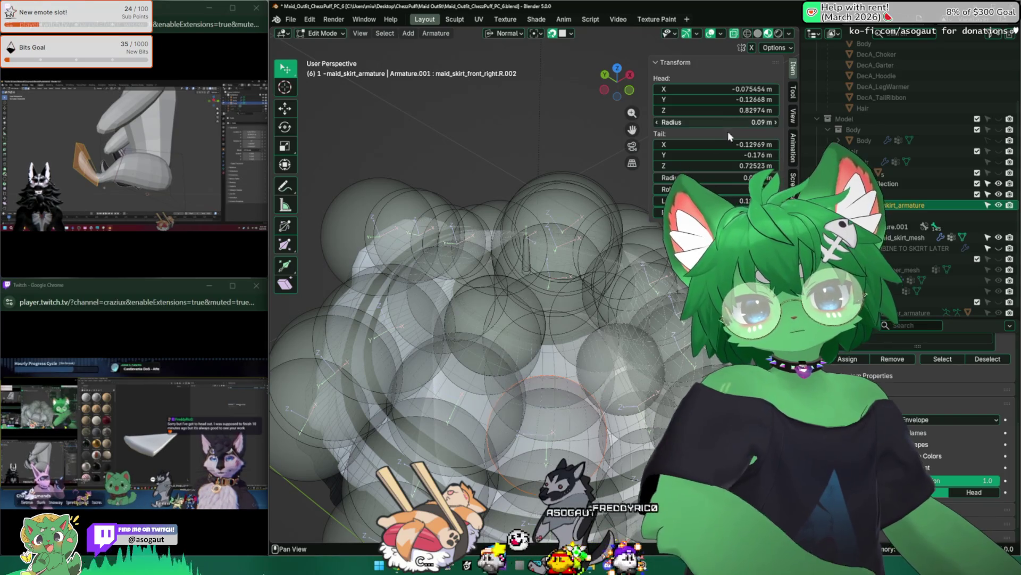
middle_drag(558, 335, 637, 452)
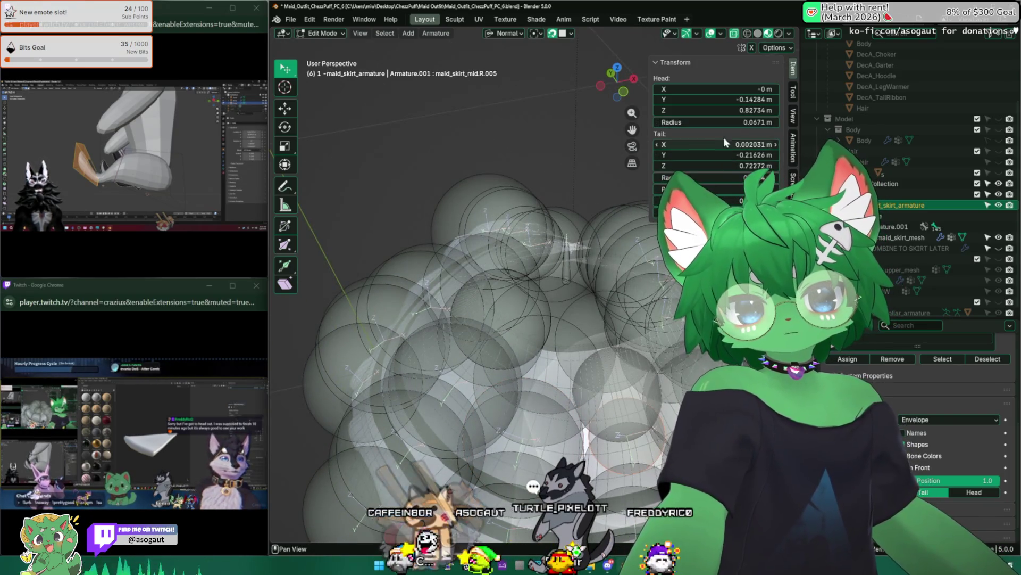
key(Return)
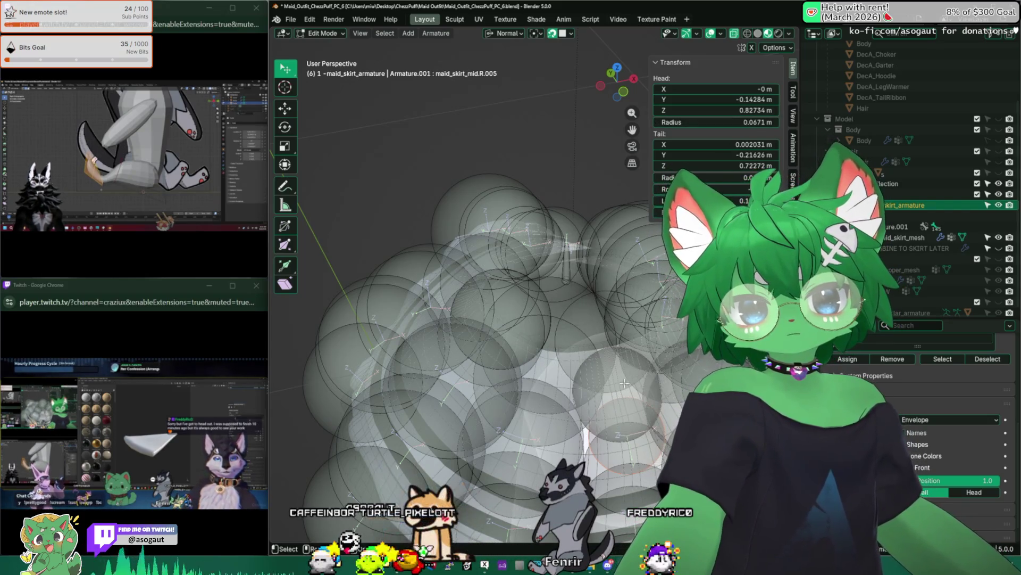
Turn X-ray off and set the maid_skirt_mid.R.005 bone's radius to 0.09 m
mouse_move(508, 313)
middle_down()
mouse_move(532, 325)
mouse_move(485, 306)
middle_up()
middle_drag(495, 309, 479, 312)
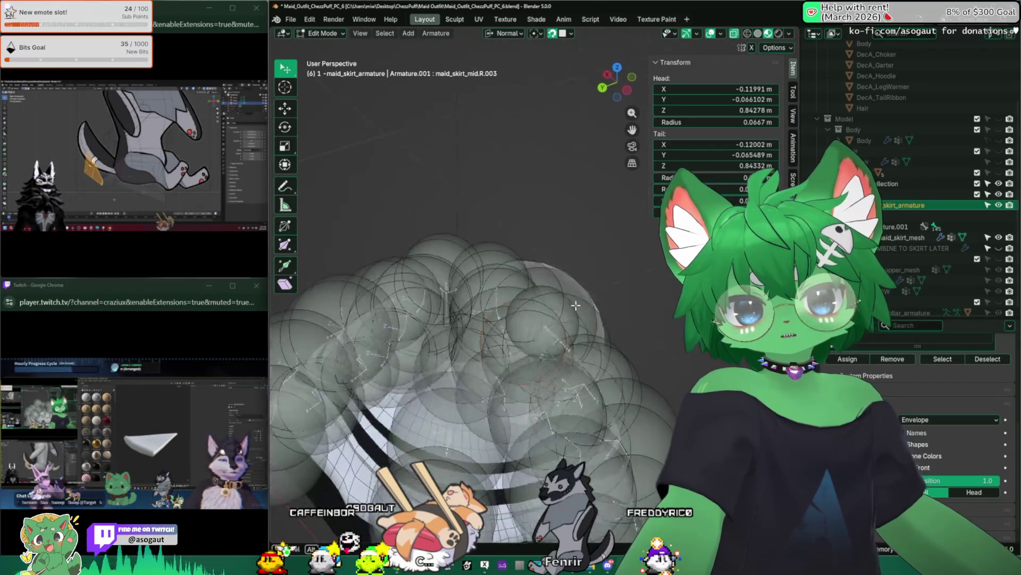
click(473, 316)
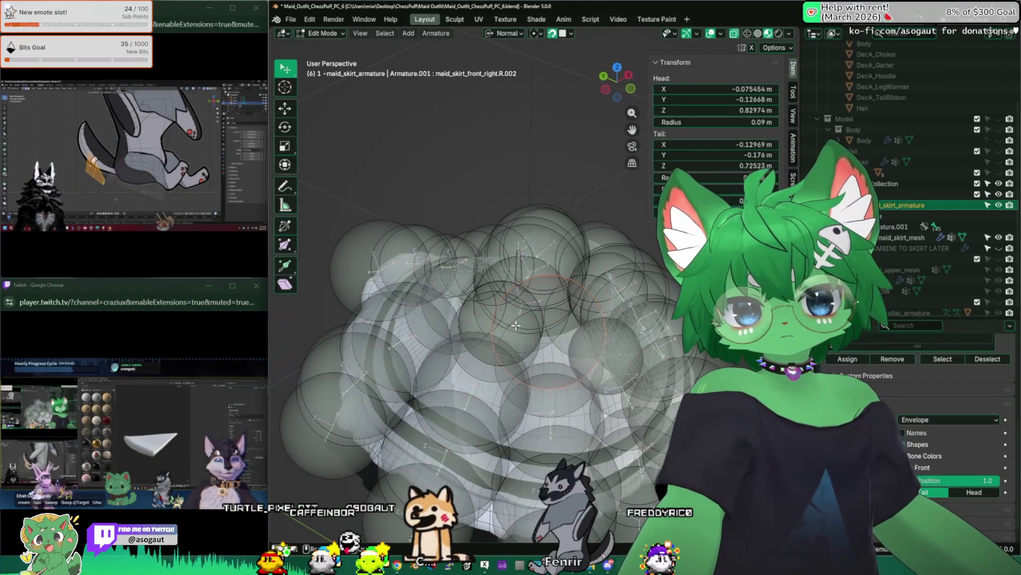
click(544, 321)
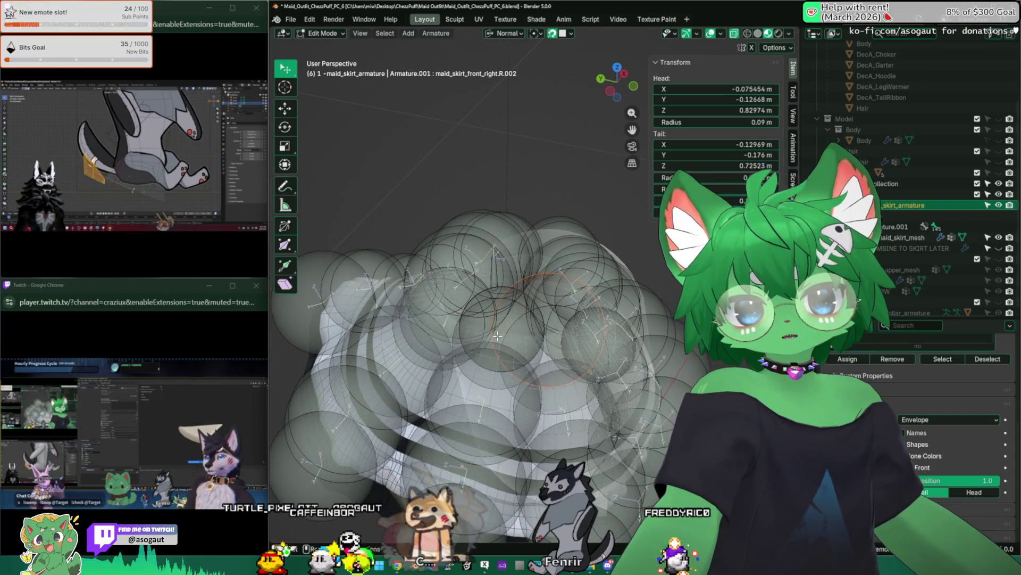
middle_drag(545, 320, 503, 335)
drag(503, 336, 493, 341)
scroll(492, 342, down, 8)
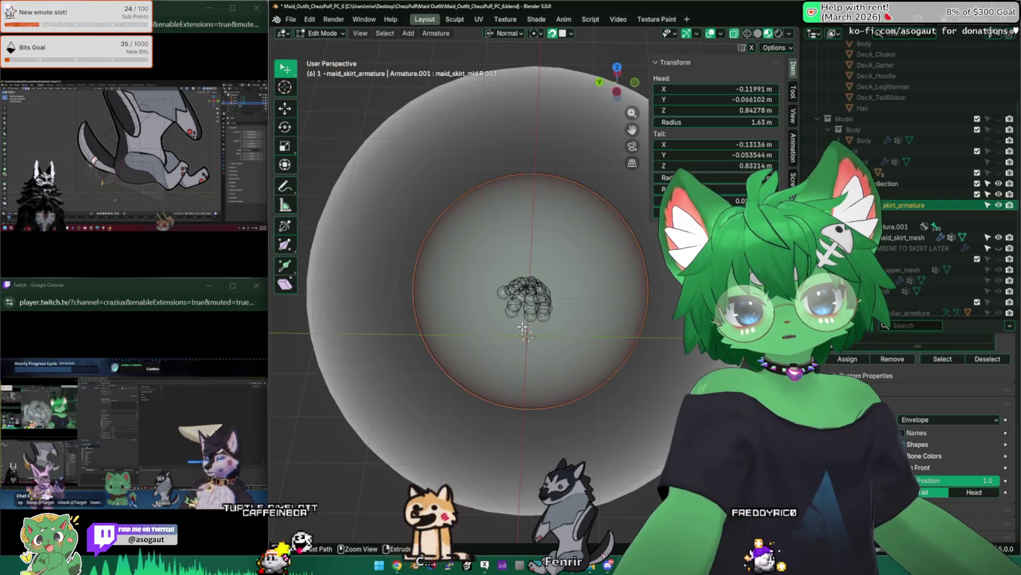
middle_drag(512, 320, 550, 325)
scroll(550, 326, up, 8)
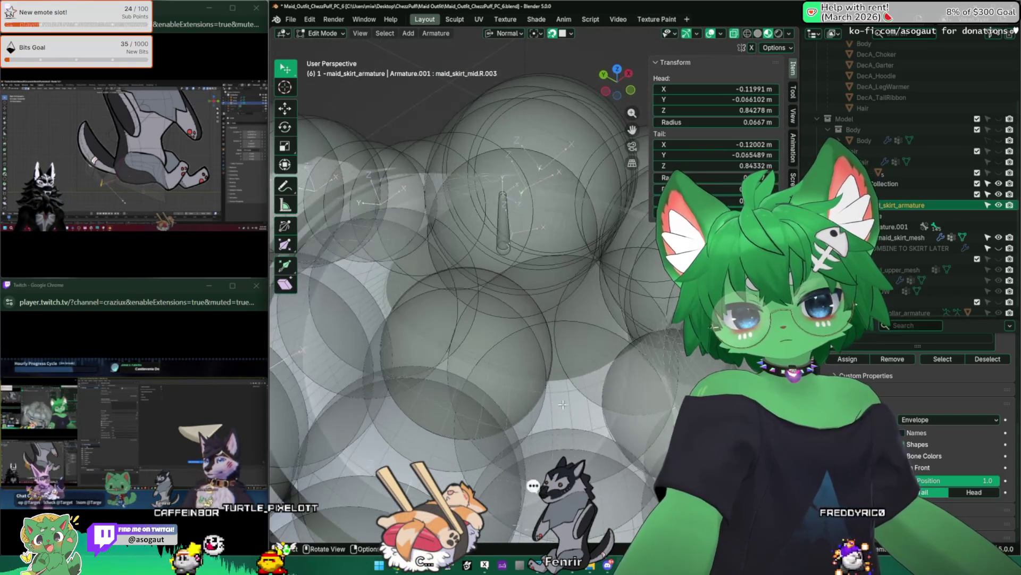
click(567, 397)
key(alt+z)
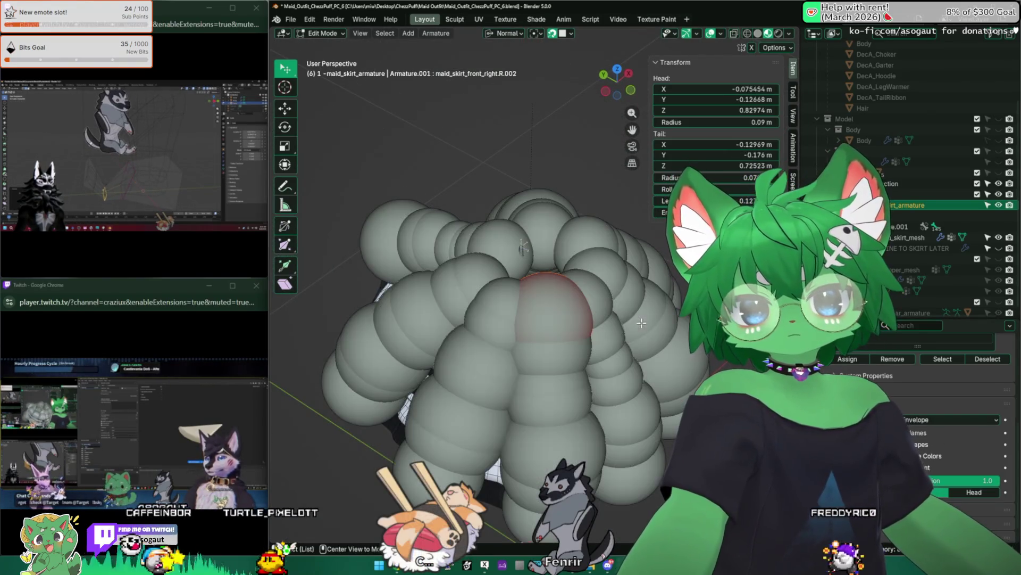
scroll(591, 321, up, 2)
click(591, 321)
middle_drag(559, 319, 512, 335)
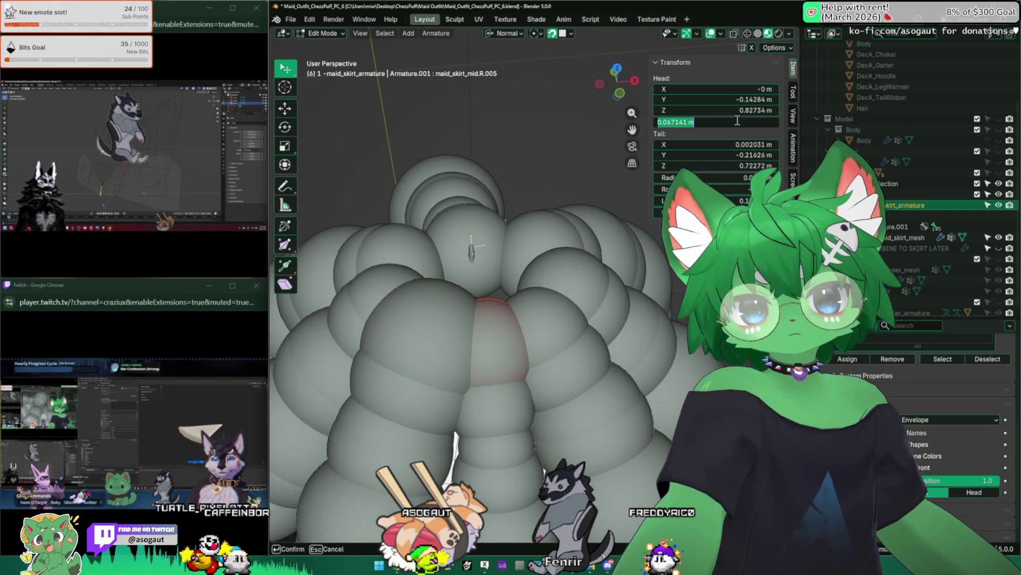
key(Return)
Set the front_right.L.002, mid.L.002 and right_back.L.002 skirt bones' radii to 0.09 m
click(534, 315)
mouse_move(495, 320)
shift+middle_down()
mouse_move(544, 319)
mouse_move(602, 253)
shift+middle_up()
key(Return)
click(603, 299)
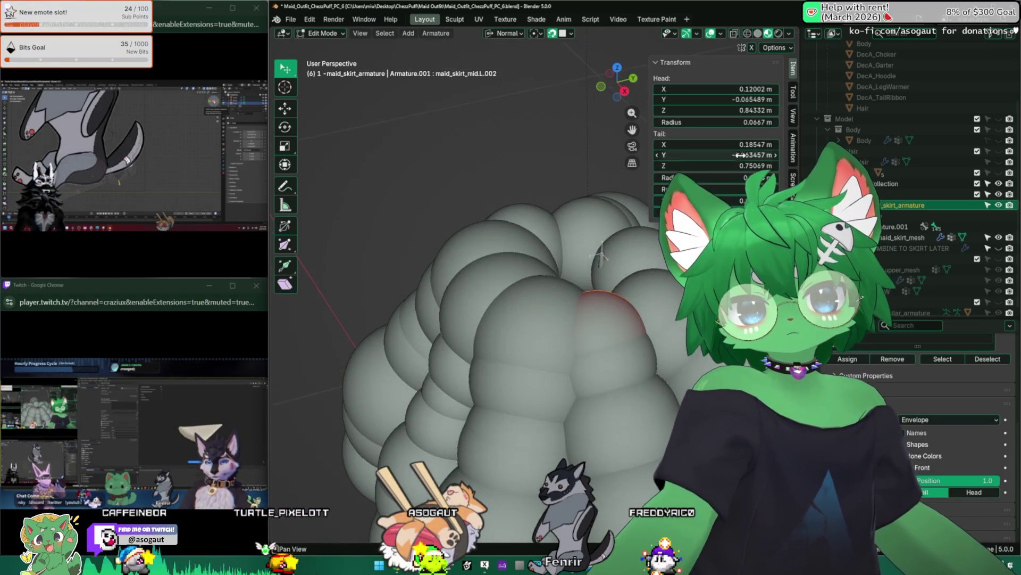
key(Return)
click(603, 254)
middle_drag(559, 320, 642, 316)
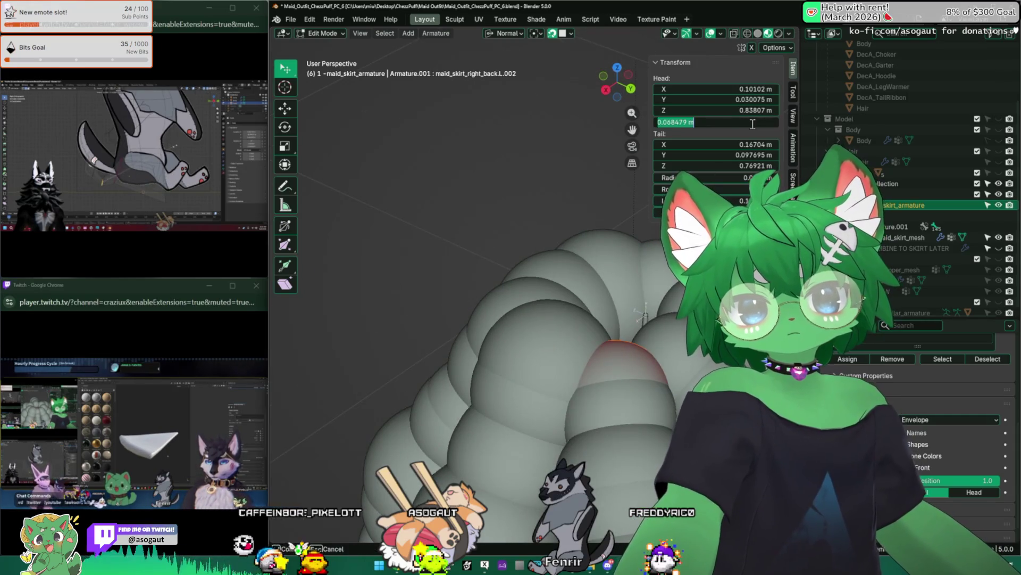
key(Return)
Set the right_back.R.002 and back.002 bones' head radii to 0.09 m and return to Object Mode
middle_drag(559, 319, 608, 290)
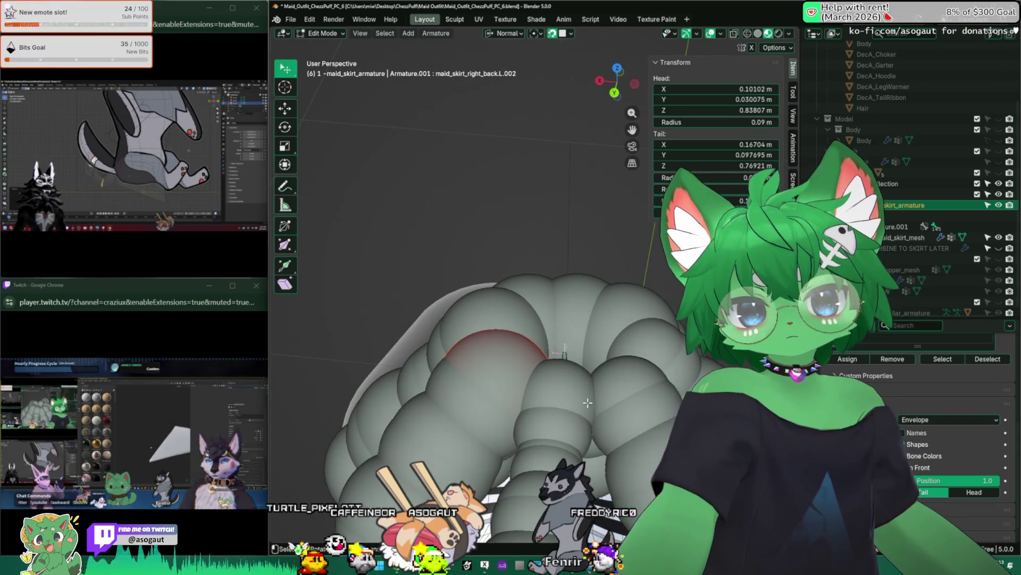
click(623, 359)
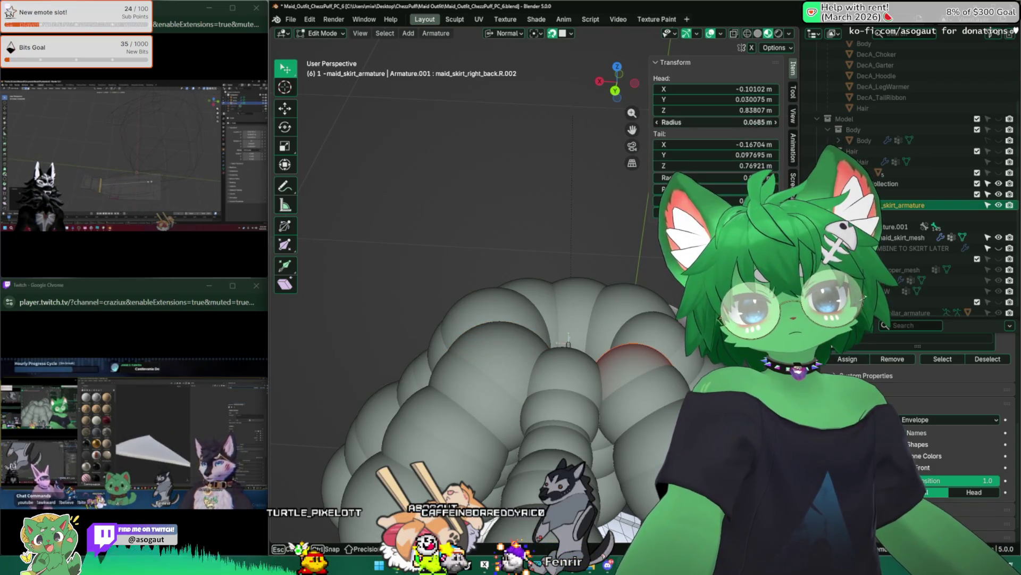
double_click(752, 121)
key(Return)
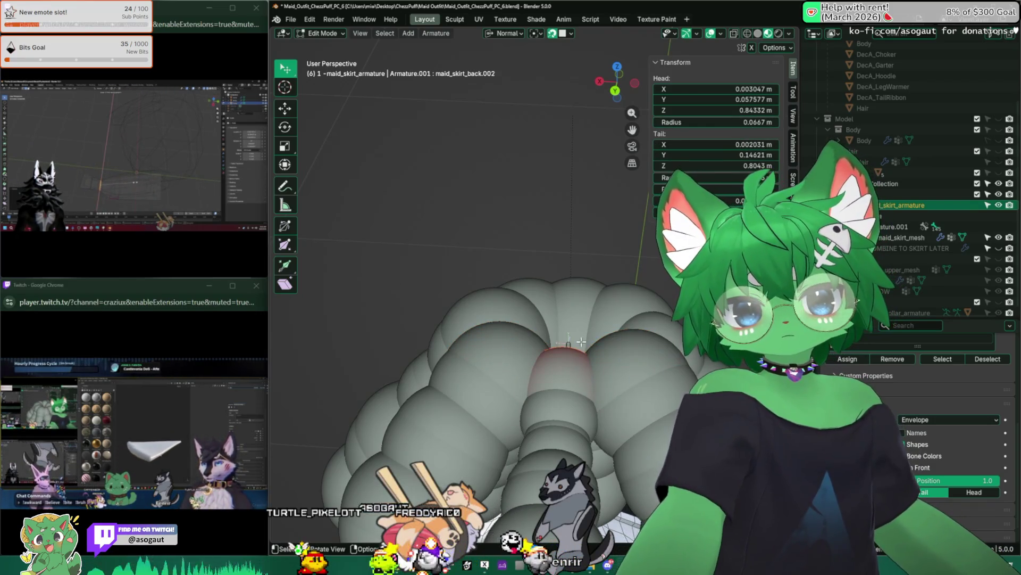
middle_drag(558, 336, 518, 319)
click(550, 375)
text(0.09)
key(Return)
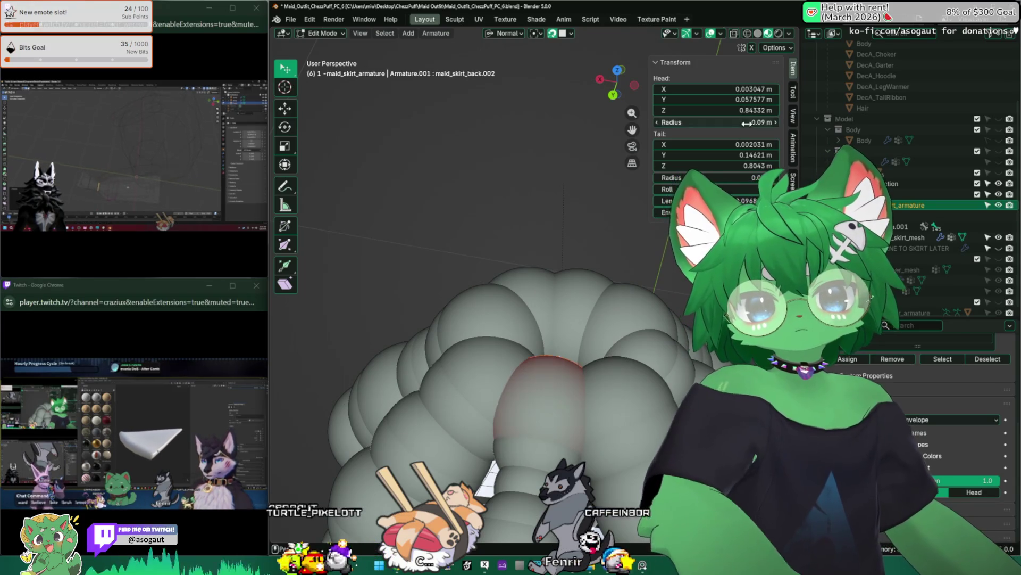
middle_drag(520, 359, 482, 272)
scroll(482, 272, down, 5)
key(Tab)
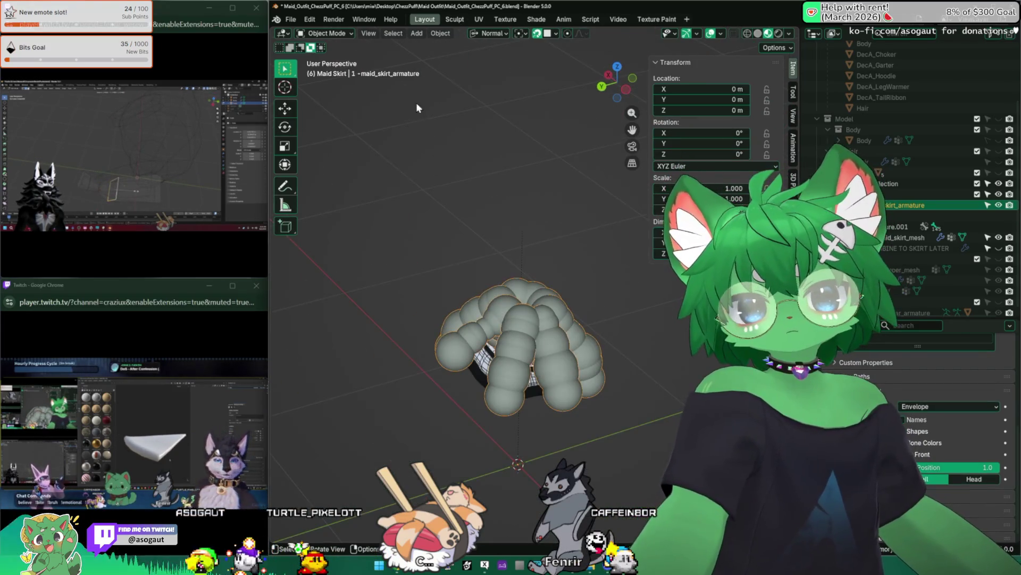
Show bones as octahedral, put maid_skirt_mesh in Weight Paint and assign weights from bone envelopes
click(950, 406)
scroll(491, 383, up, 5)
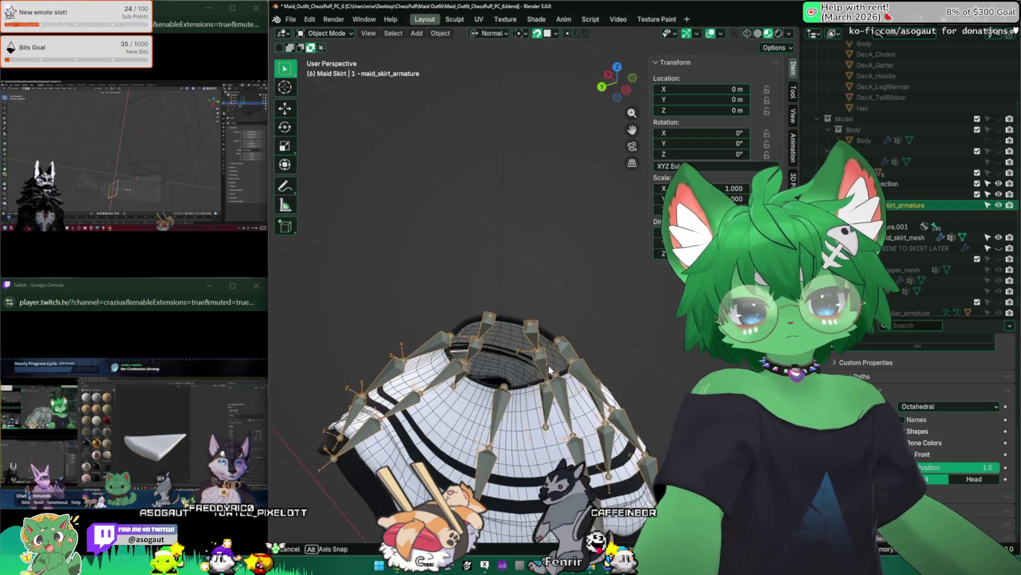
click(461, 366)
click(326, 35)
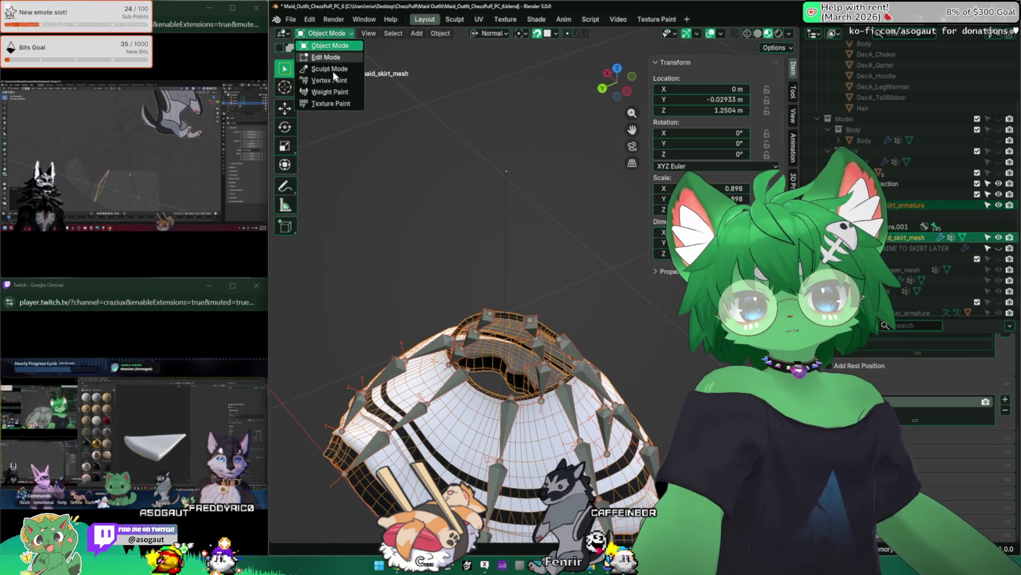
click(328, 94)
mouse_move(463, 264)
middle_down()
mouse_move(443, 269)
mouse_move(459, 262)
mouse_move(447, 240)
middle_up()
click(430, 34)
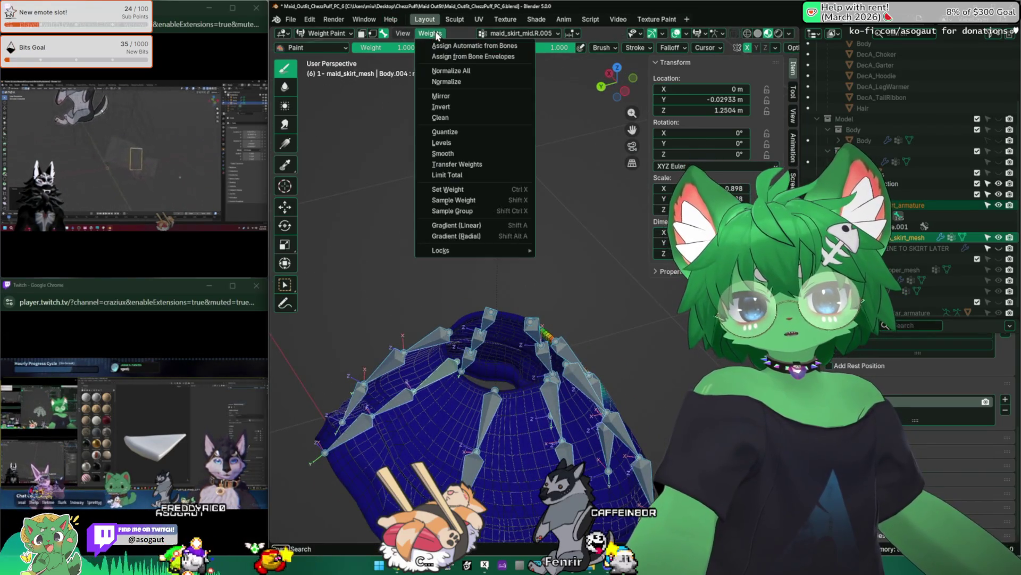
click(484, 57)
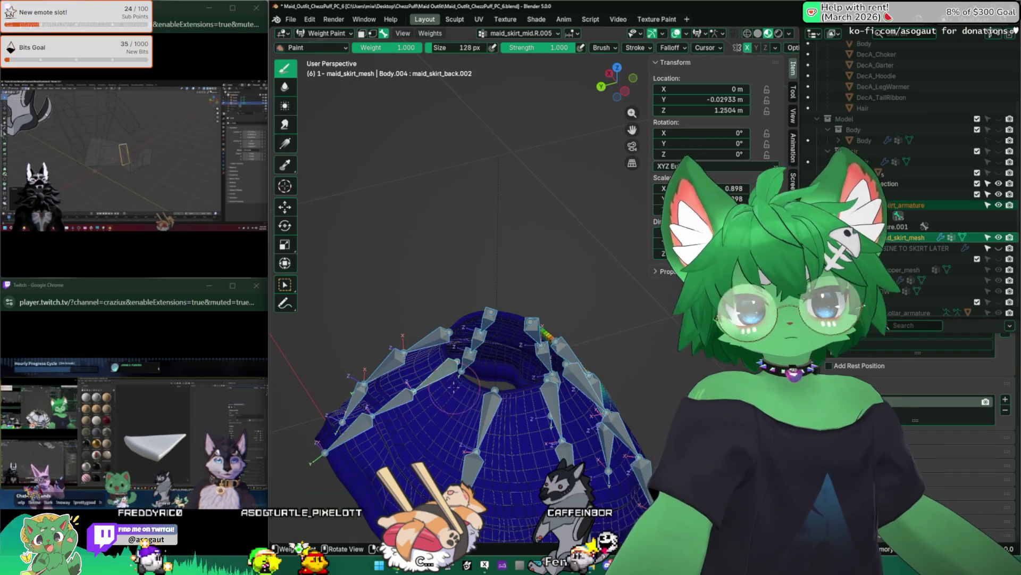
Inspect the new weights of right_back.L.002, front_right.L.002 and front_right.R.002 from several angles
ctrl+click(550, 335)
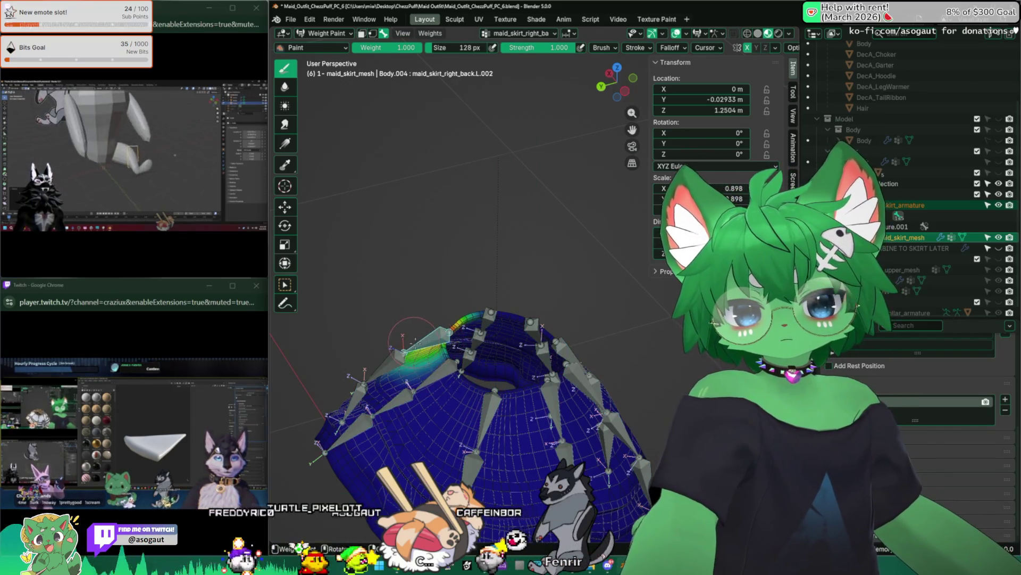
middle_drag(447, 359, 559, 335)
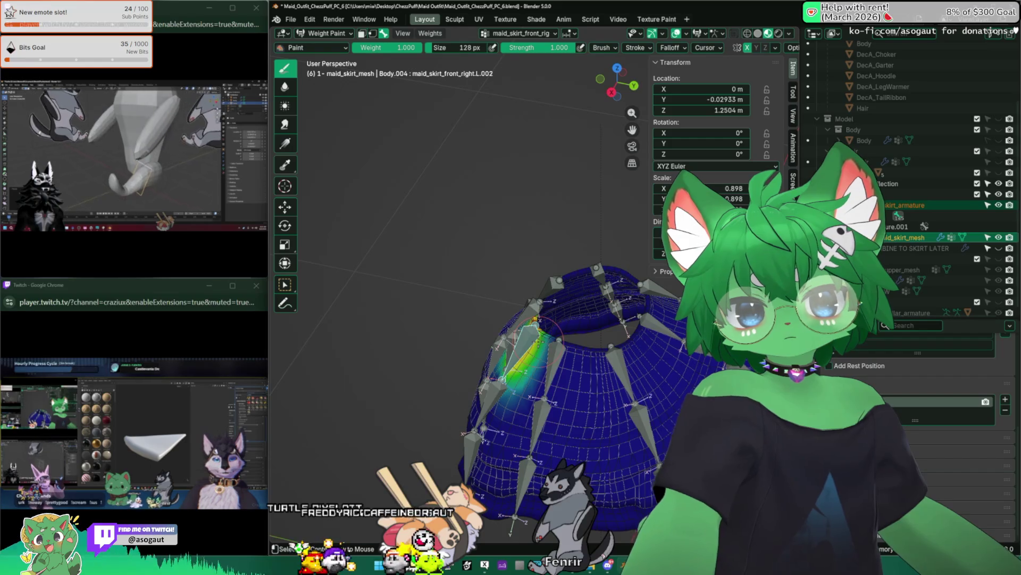
key(KP_1)
ctrl+click(547, 339)
middle_drag(511, 335, 448, 367)
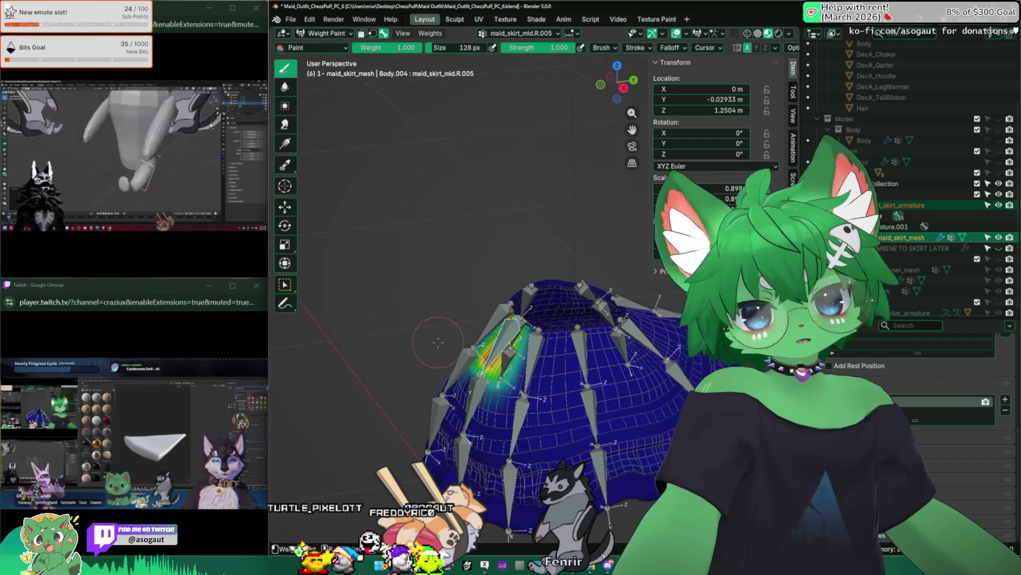
ctrl+click(495, 320)
middle_drag(485, 310, 461, 106)
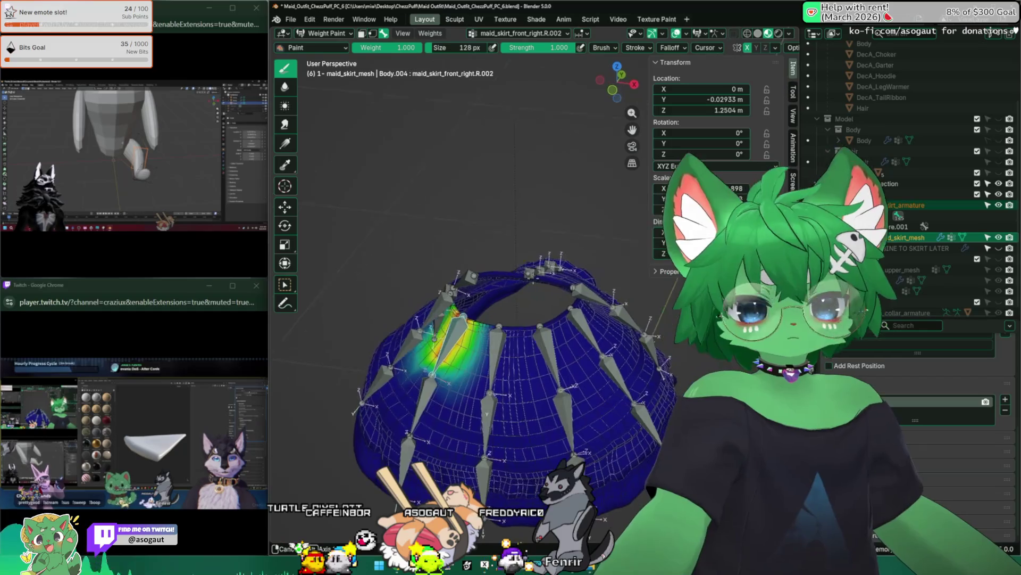
middle_drag(472, 183, 477, 230)
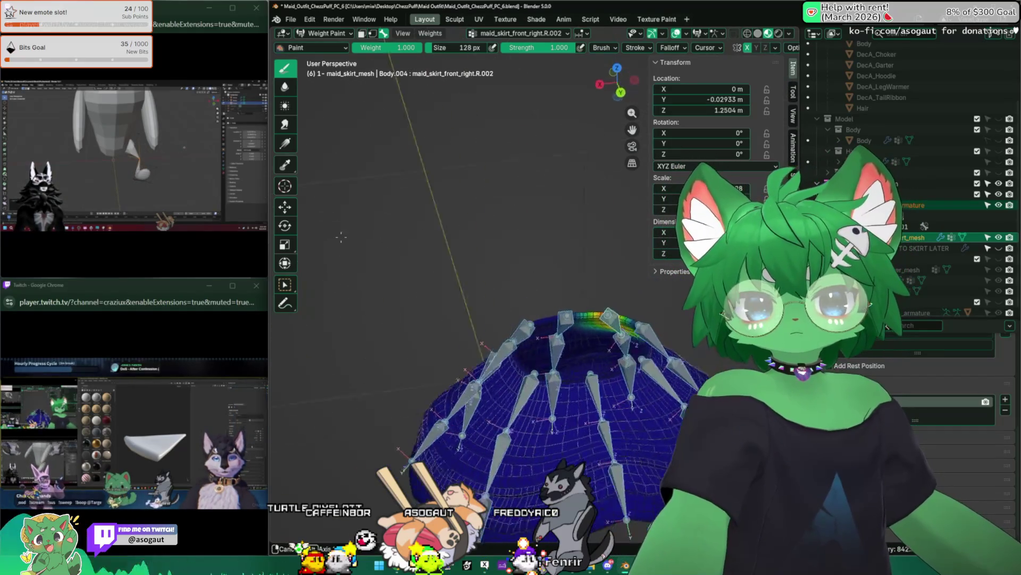
Reassign the skirt weights from bone envelopes again and return the mesh to Object Mode
key(Tab)
key(Tab)
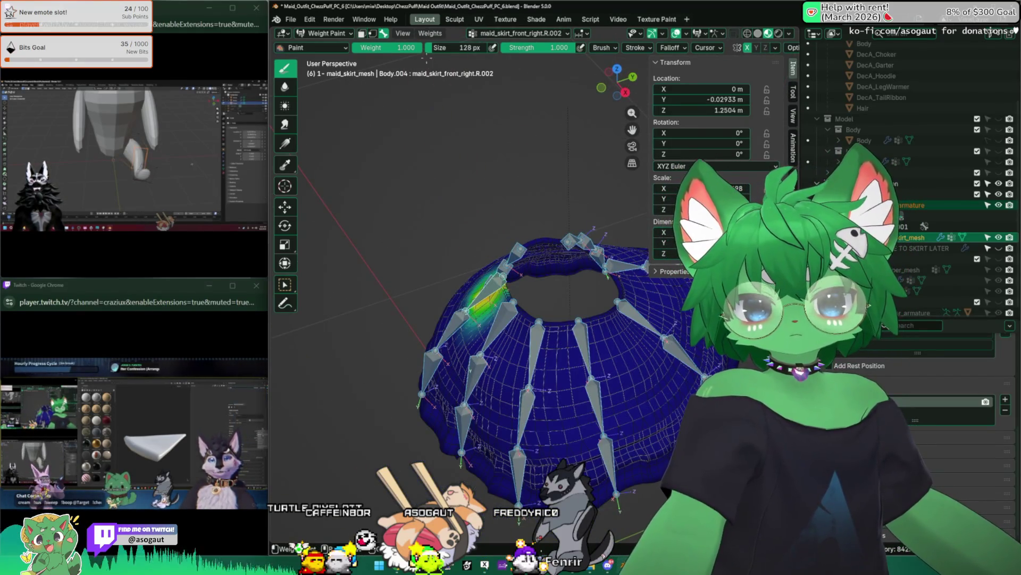
click(429, 33)
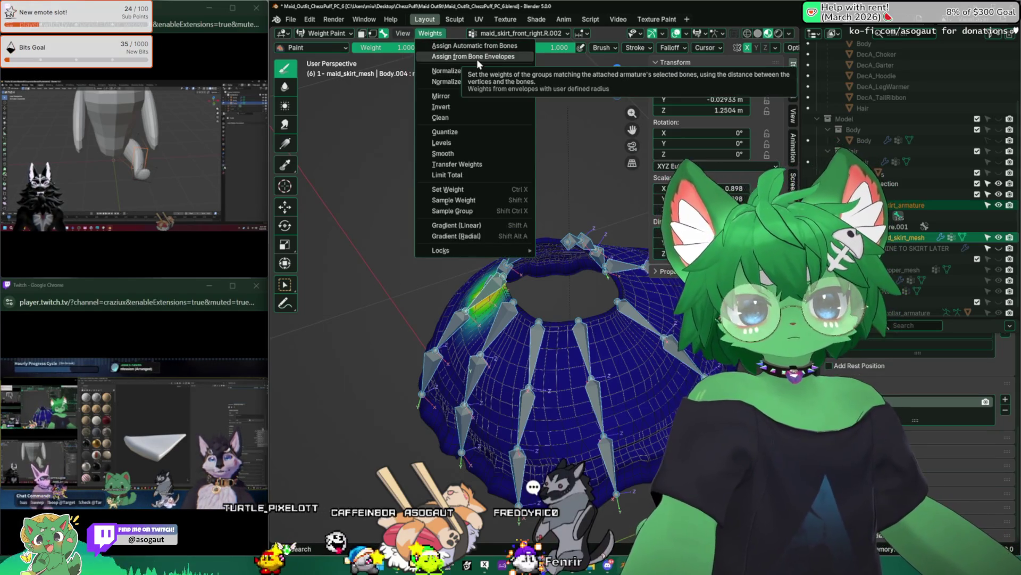
click(476, 60)
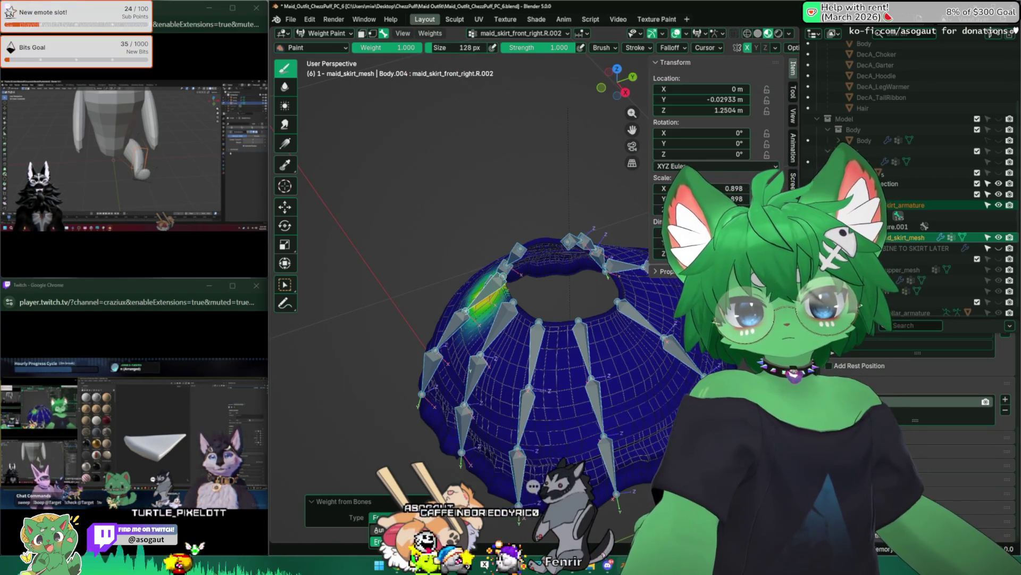
middle_drag(542, 335, 558, 342)
key(ctrl+Tab)
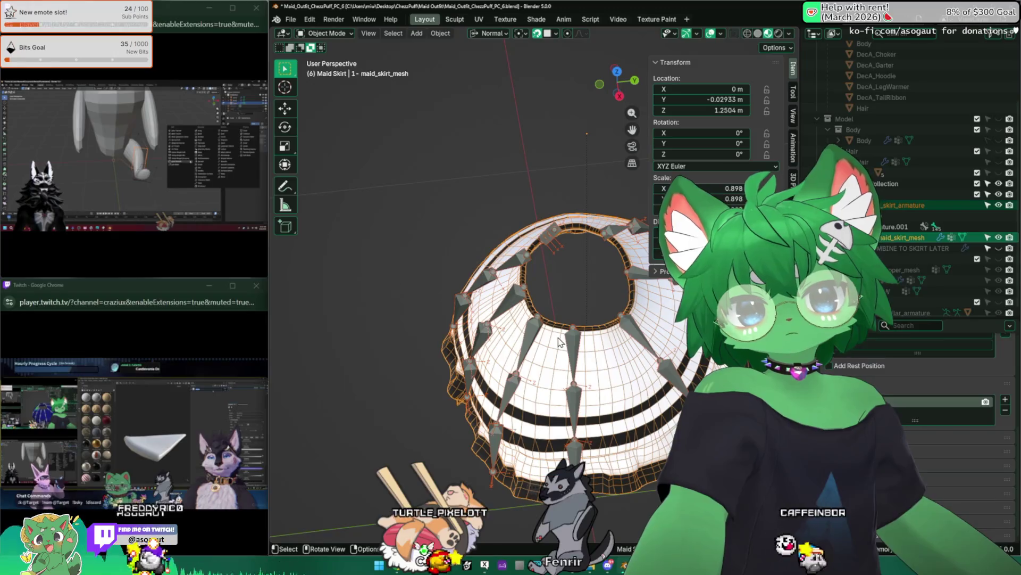
Undo the recent weight steps back to the bone-editing state and reorient the view over the skirt
key(ctrl+z)
key(ctrl+z)
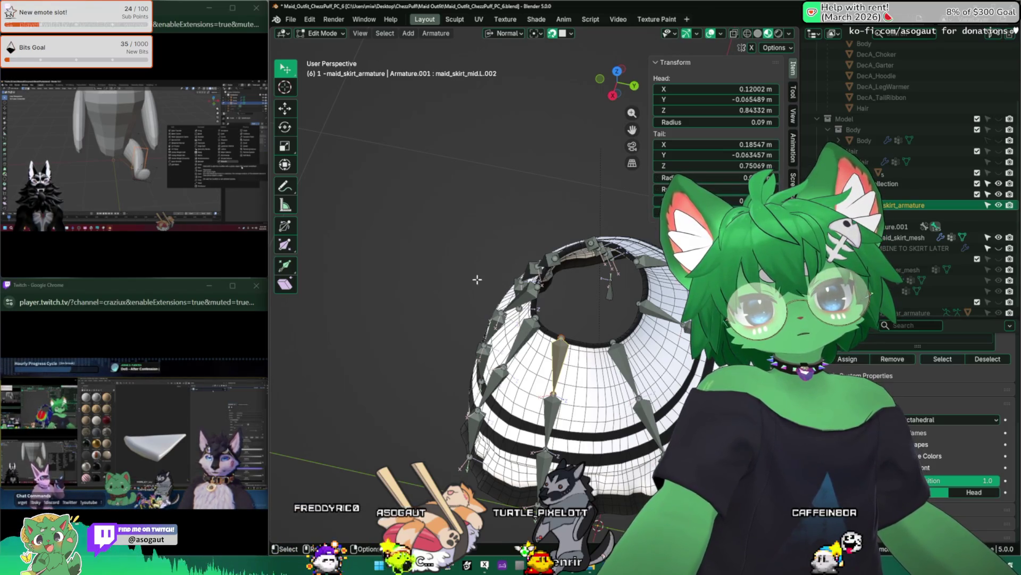
middle_drag(404, 262, 450, 235)
key(Tab)
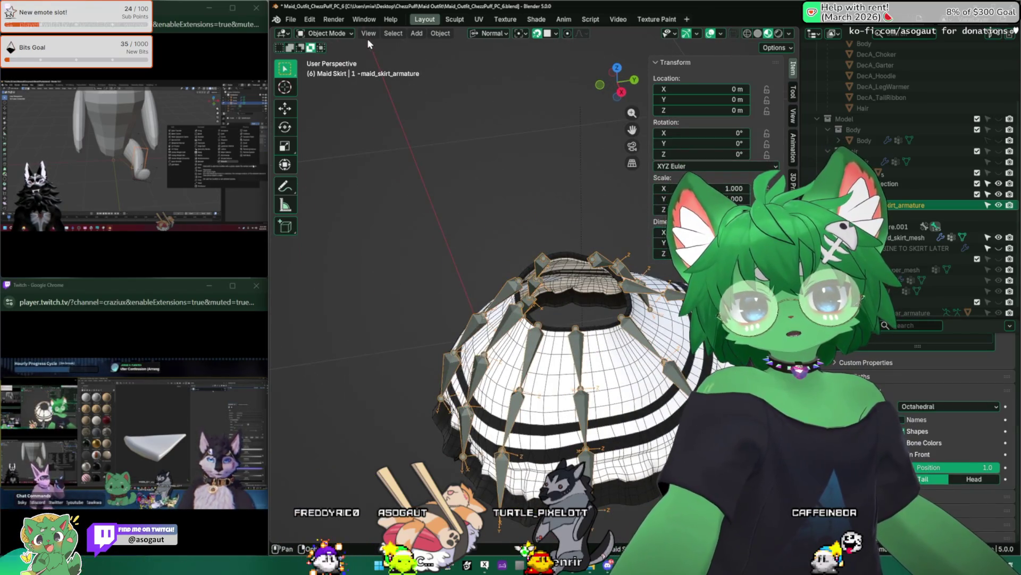
click(330, 45)
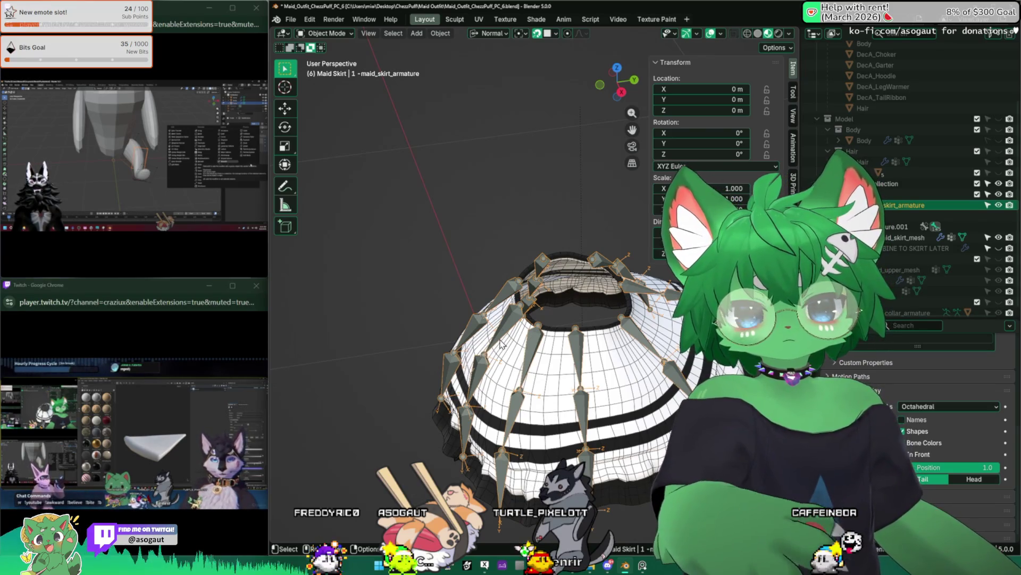
middle_drag(549, 413, 548, 297)
Resize one skirt bone's envelope in armature Edit Mode (Ctrl+Alt+S) and return to Object Mode
key(Tab)
click(479, 335)
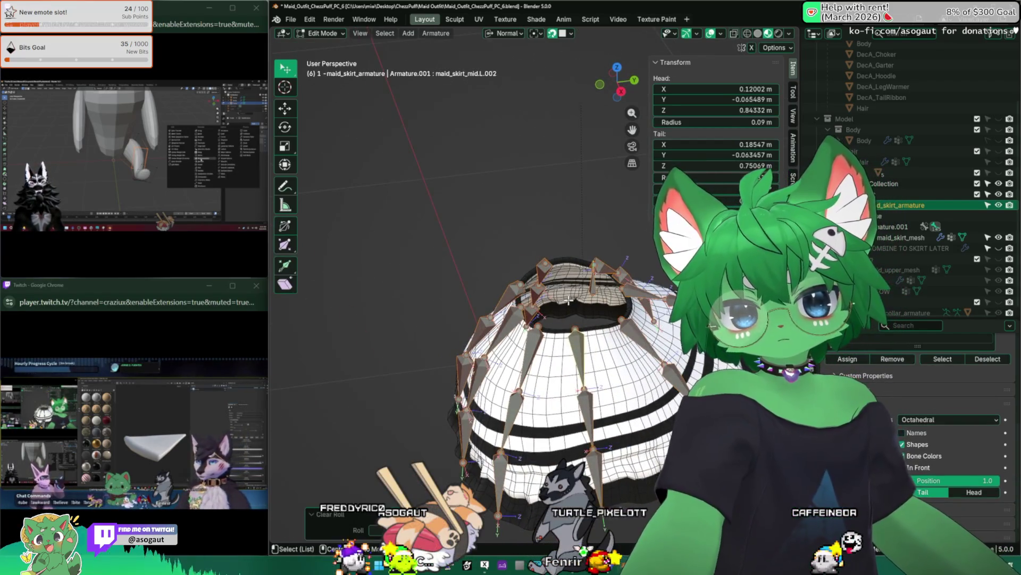
key(ctrl+alt+s)
click(399, 142)
key(Tab)
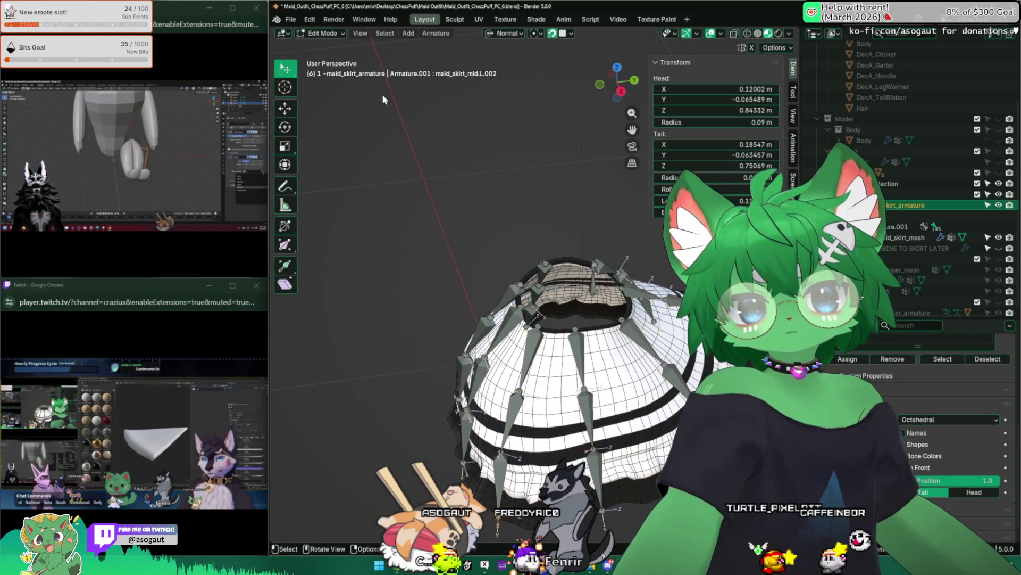
Put the skirt armature through Edit Mode into Pose Mode and bring up the File menu
click(327, 33)
click(326, 58)
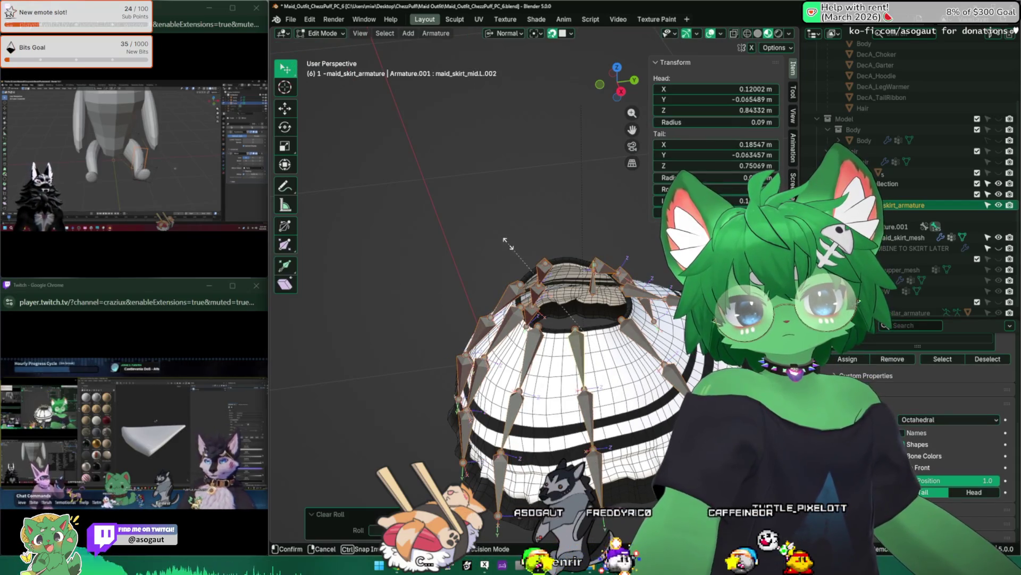
middle_drag(471, 244, 494, 288)
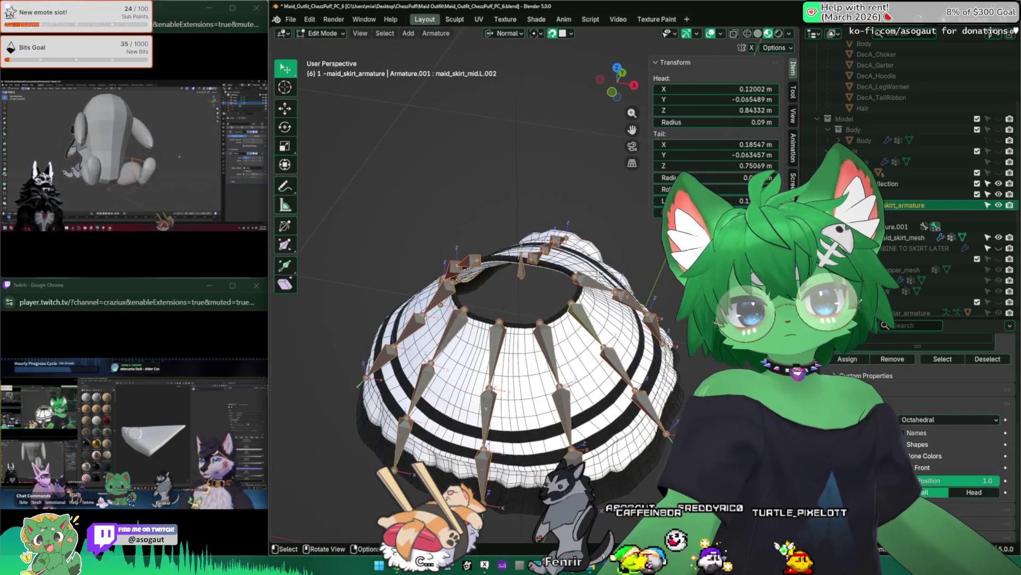
click(326, 34)
click(327, 69)
click(290, 20)
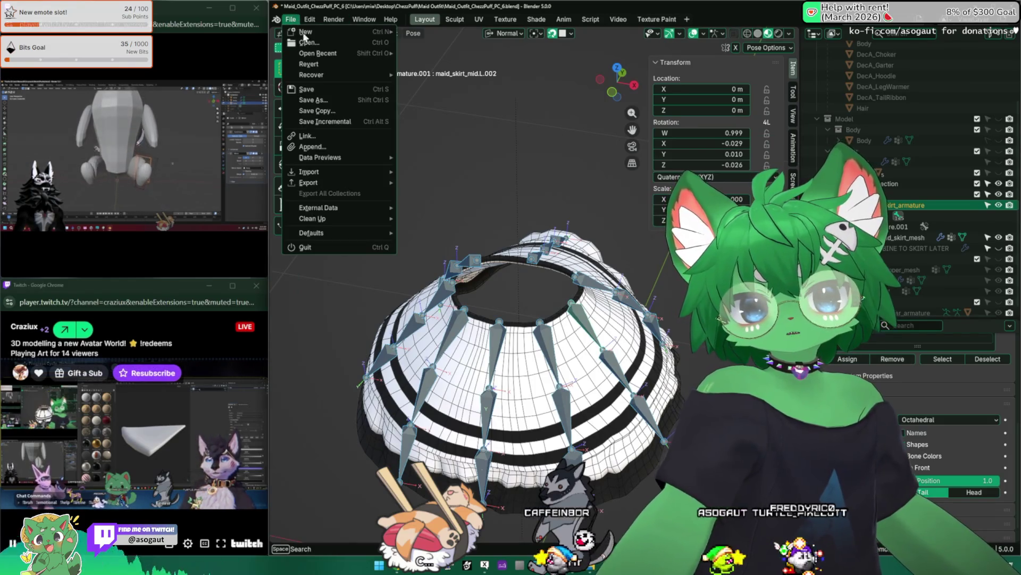
Revert the maid outfit file to its last saved version, then check the skirt armature's bones in Edit Mode twice
click(308, 63)
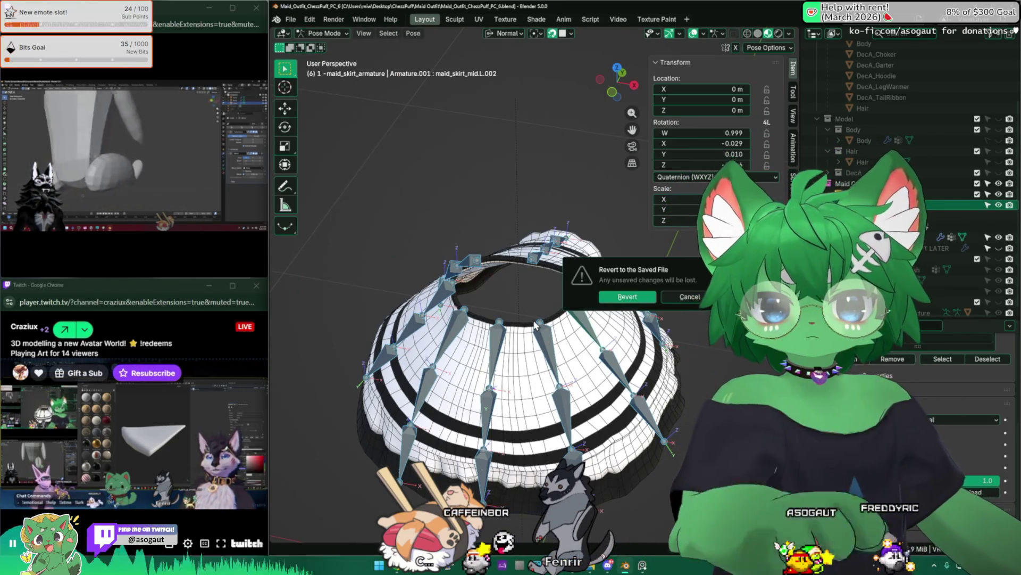
click(627, 296)
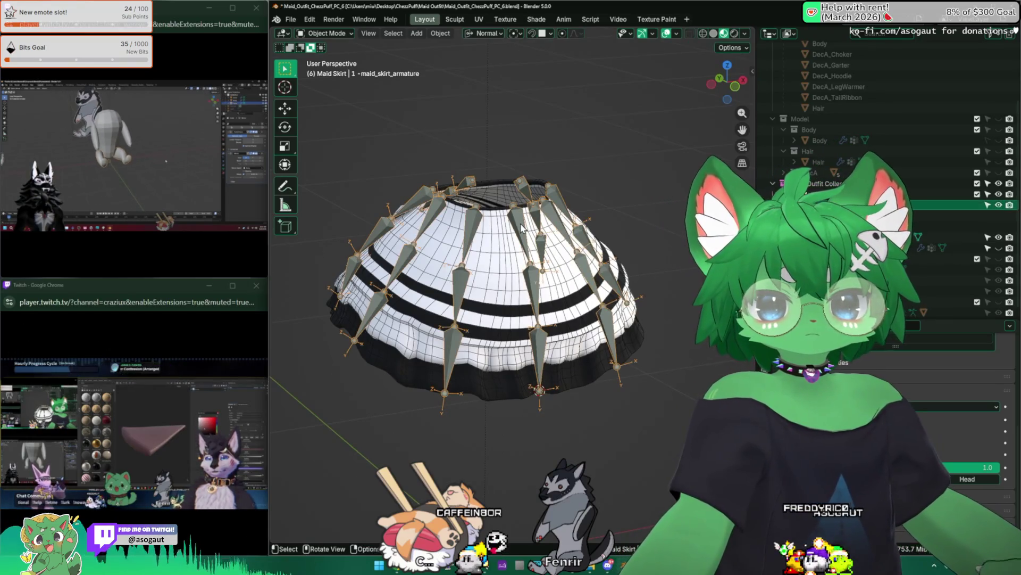
key(Tab)
mouse_move(519, 303)
middle_down()
mouse_move(543, 264)
mouse_move(566, 261)
mouse_move(520, 293)
mouse_move(556, 290)
middle_up()
key(Tab)
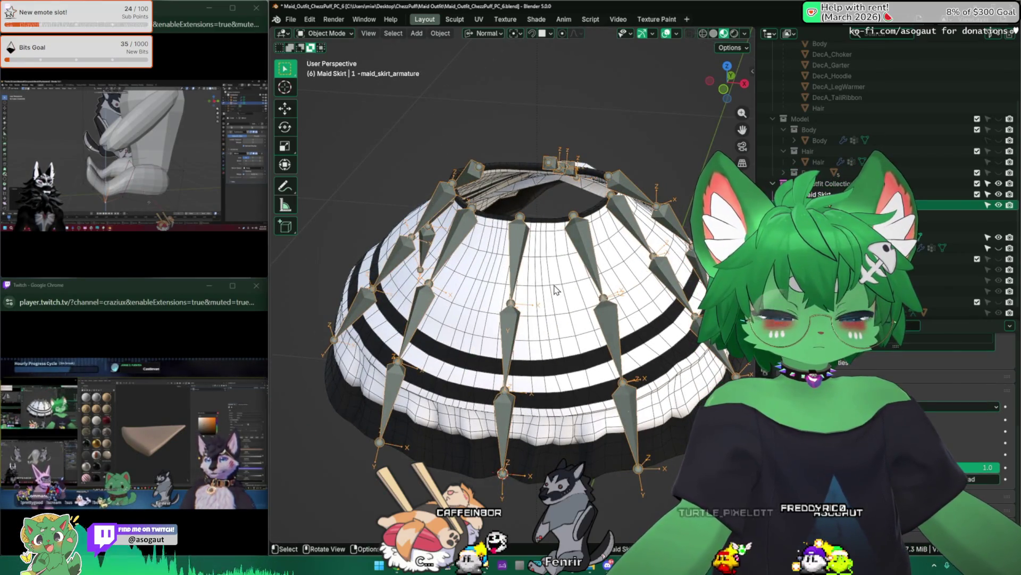
key(Tab)
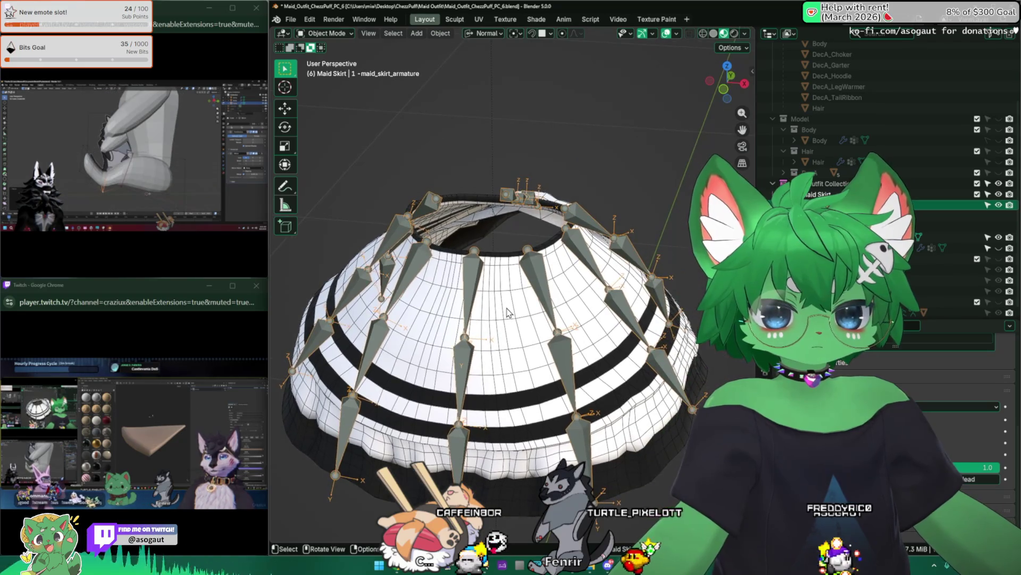
middle_drag(551, 282, 478, 294)
key(Tab)
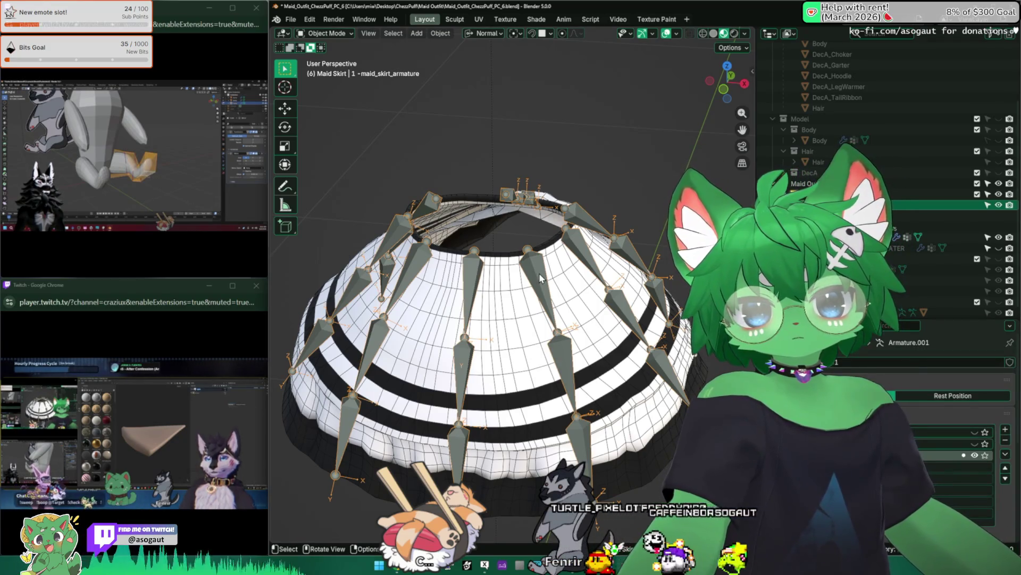
Select all skirt bones, return to Object Mode and sort the skirt mesh's vertex groups by name
key(Tab)
key(a)
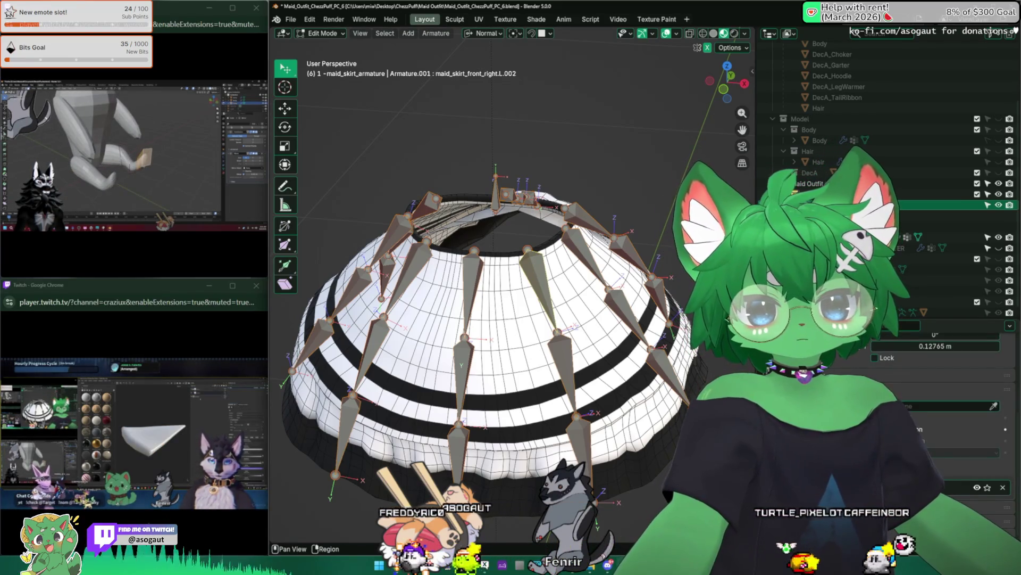
key(Tab)
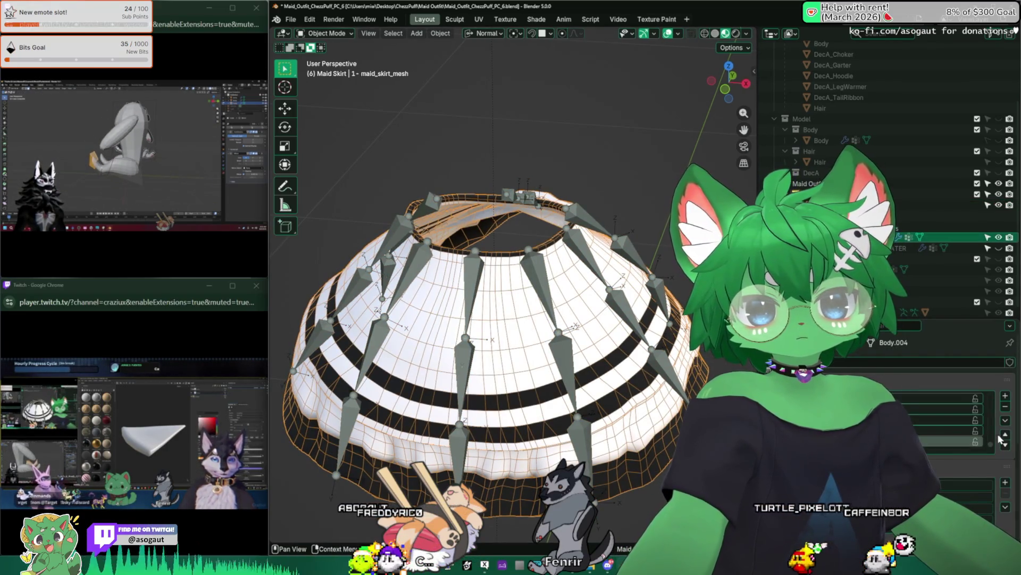
click(1005, 421)
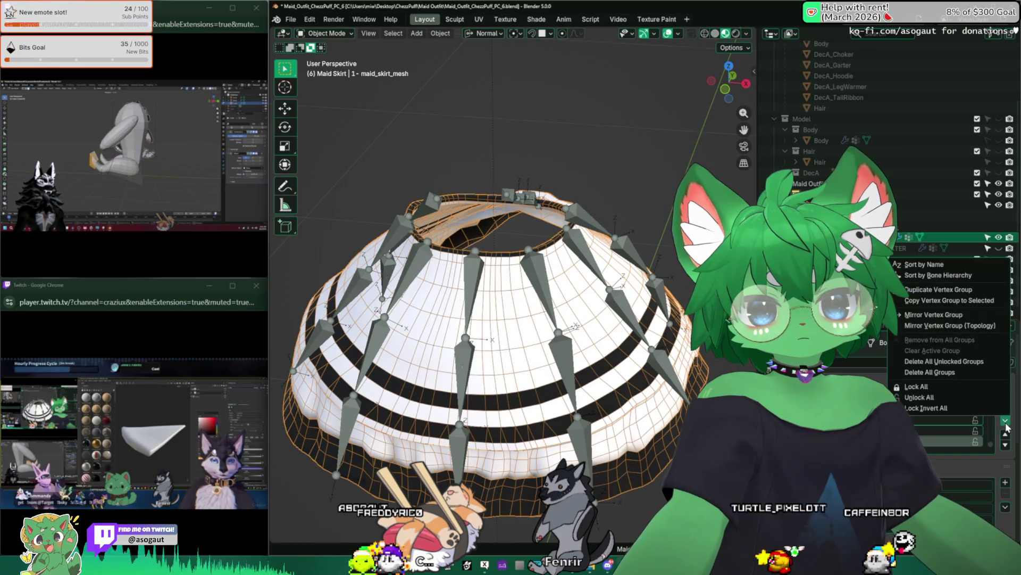
click(955, 264)
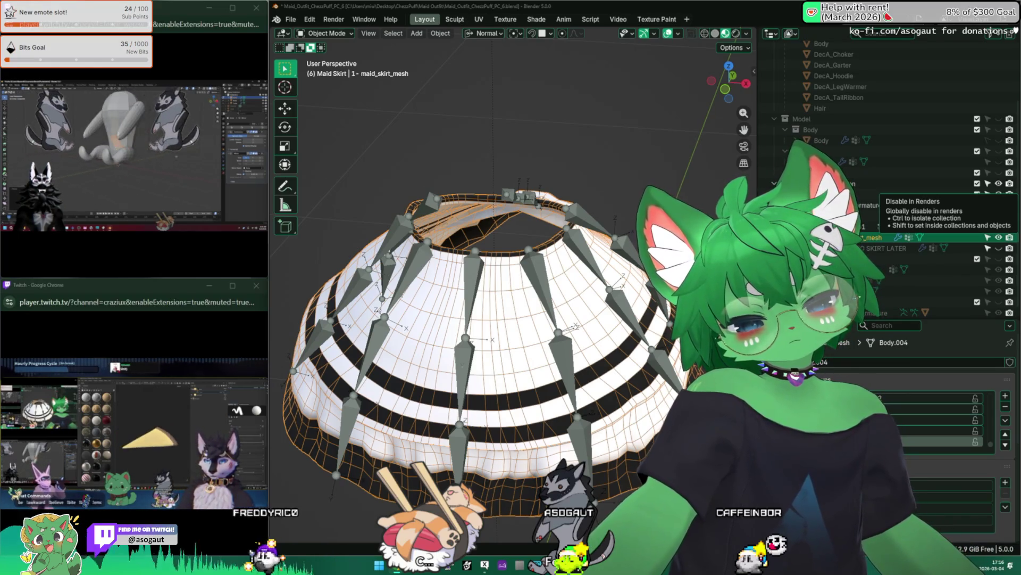
Reveal and select the whole skirt mesh in Edit Mode and remove its vertices from all vertex groups
key(Tab)
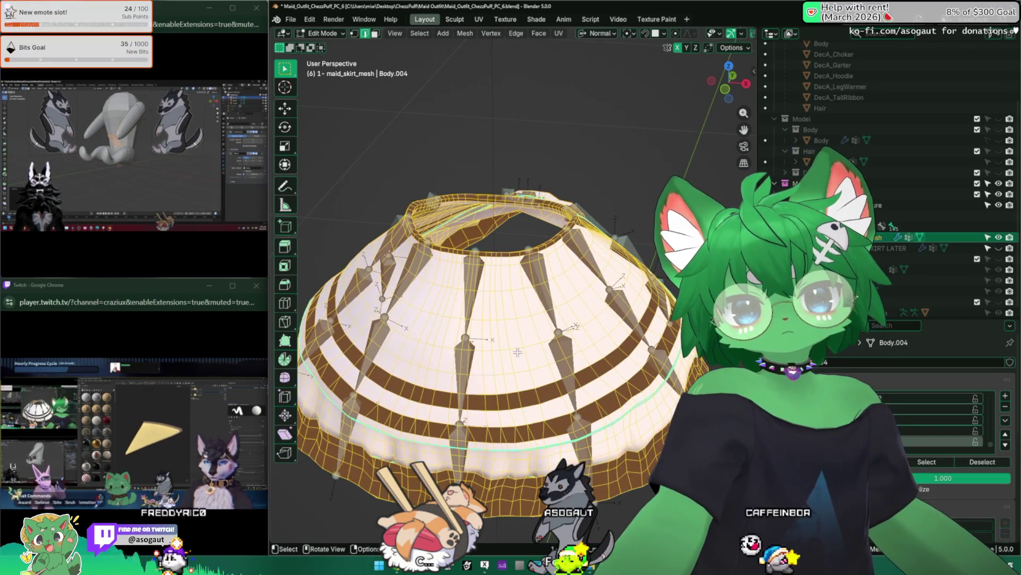
key(alt+a)
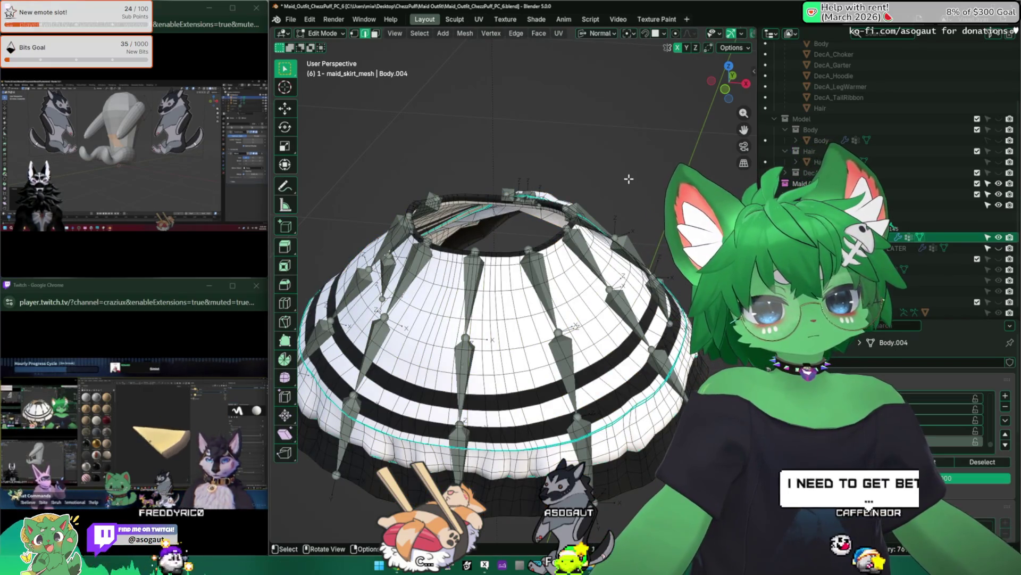
key(alt+h)
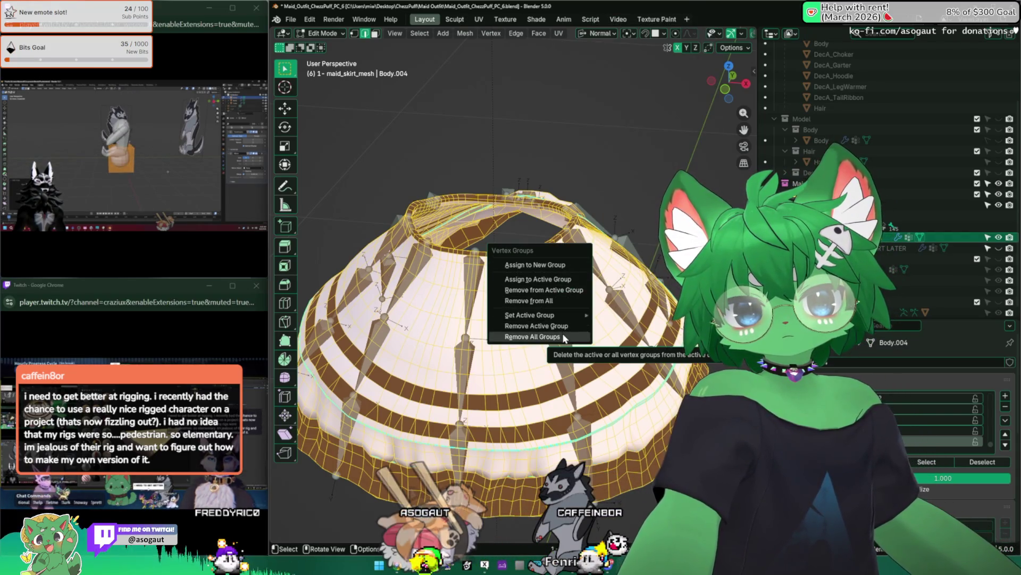
click(564, 303)
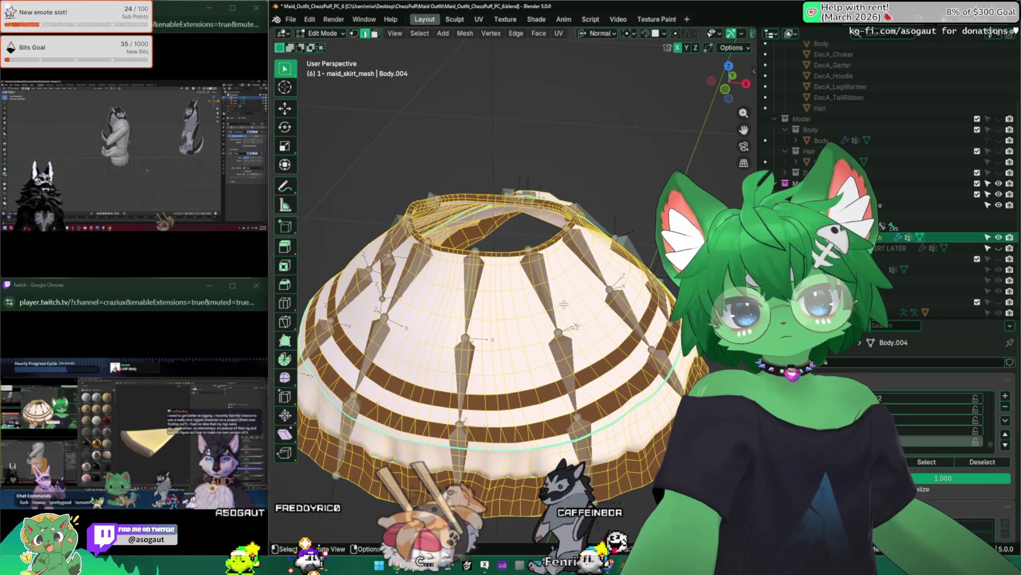
mouse_move(511, 320)
middle_down()
mouse_move(451, 271)
mouse_move(312, 56)
middle_up()
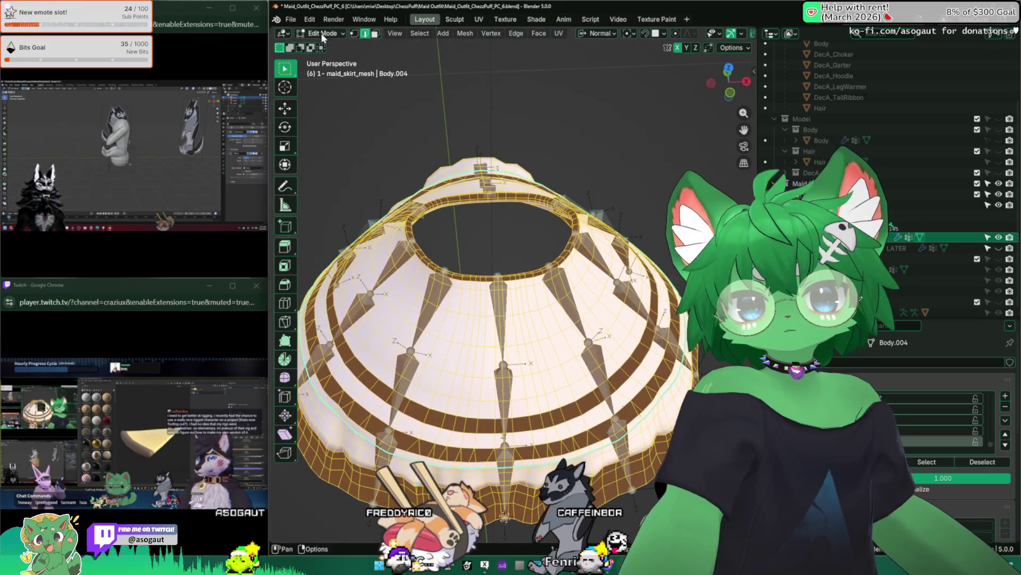
click(330, 46)
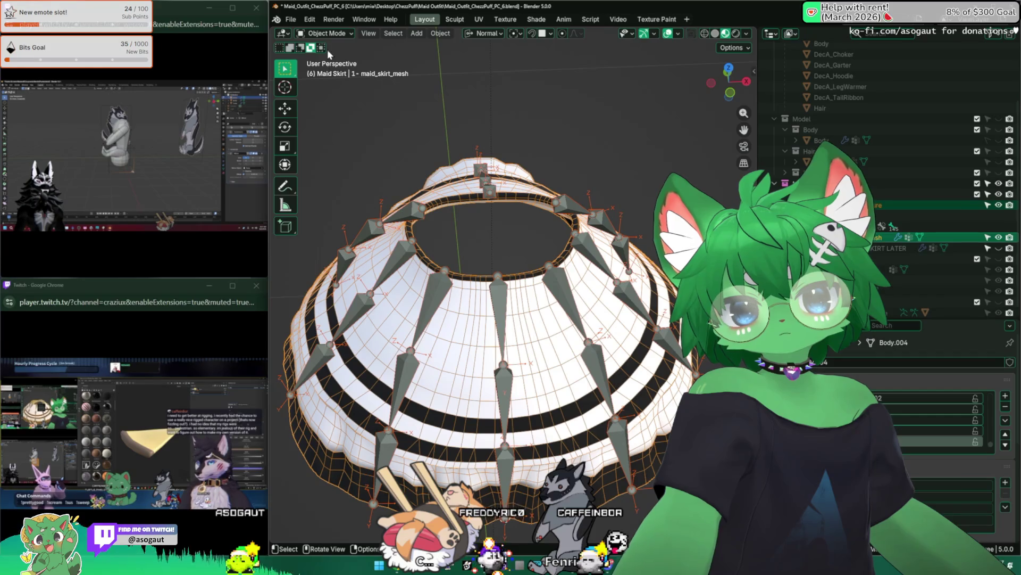
Briefly view the cleared skirt in Weight Paint mode, then return it to Object Mode
click(323, 34)
click(330, 91)
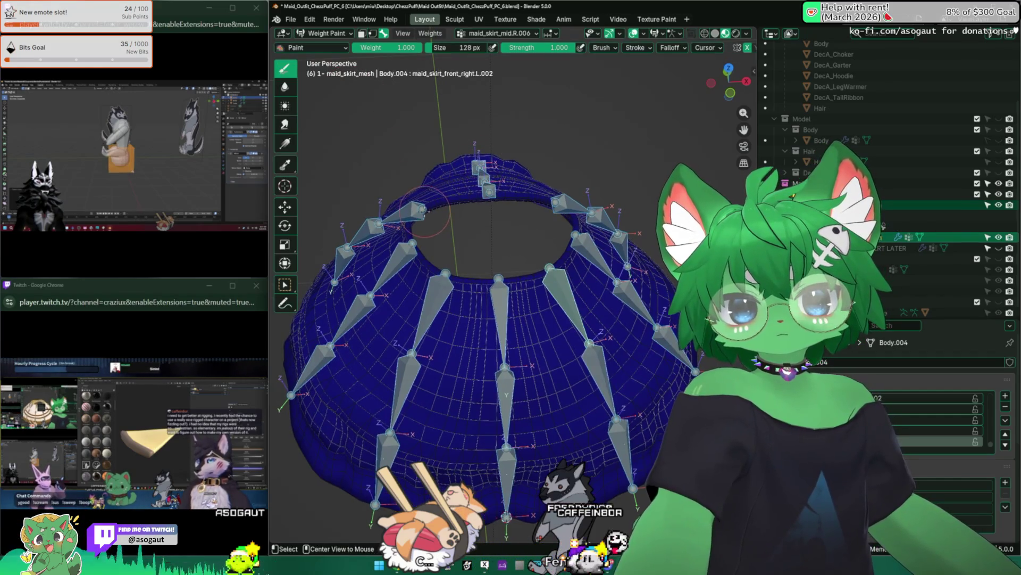
mouse_move(447, 240)
middle_down()
mouse_move(431, 156)
mouse_move(435, 184)
middle_up()
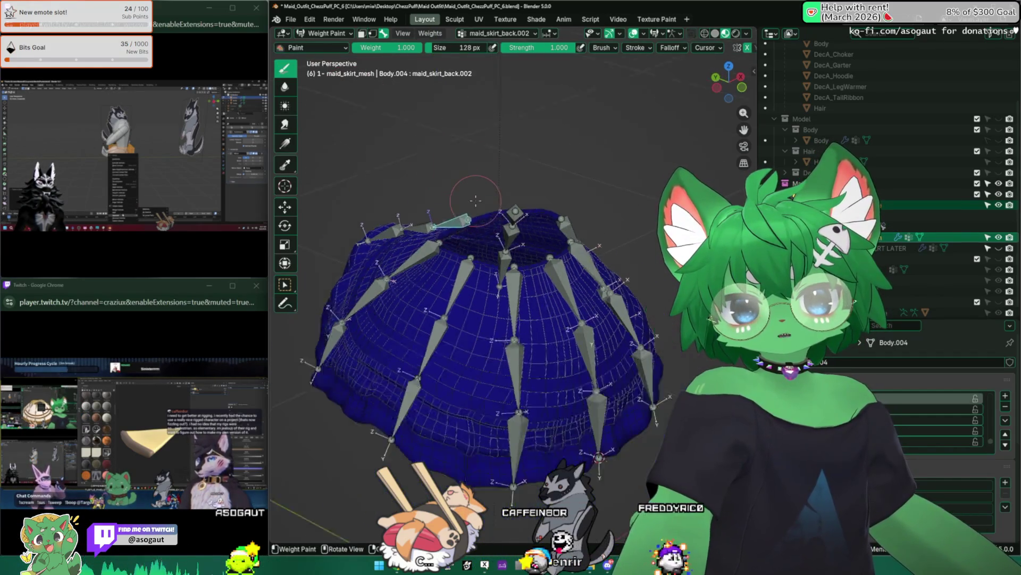
scroll(447, 239, down, 4)
click(329, 46)
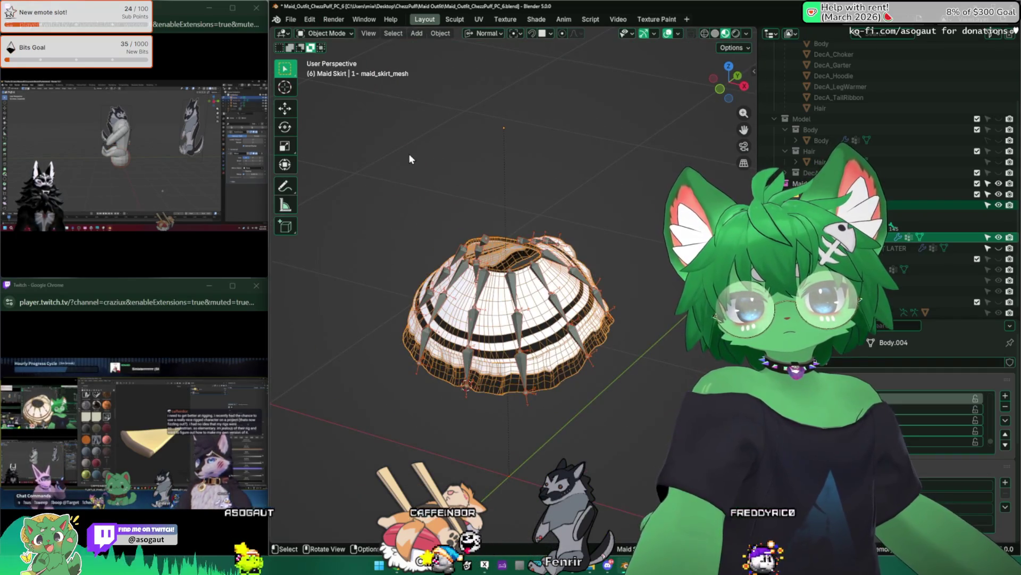
click(410, 153)
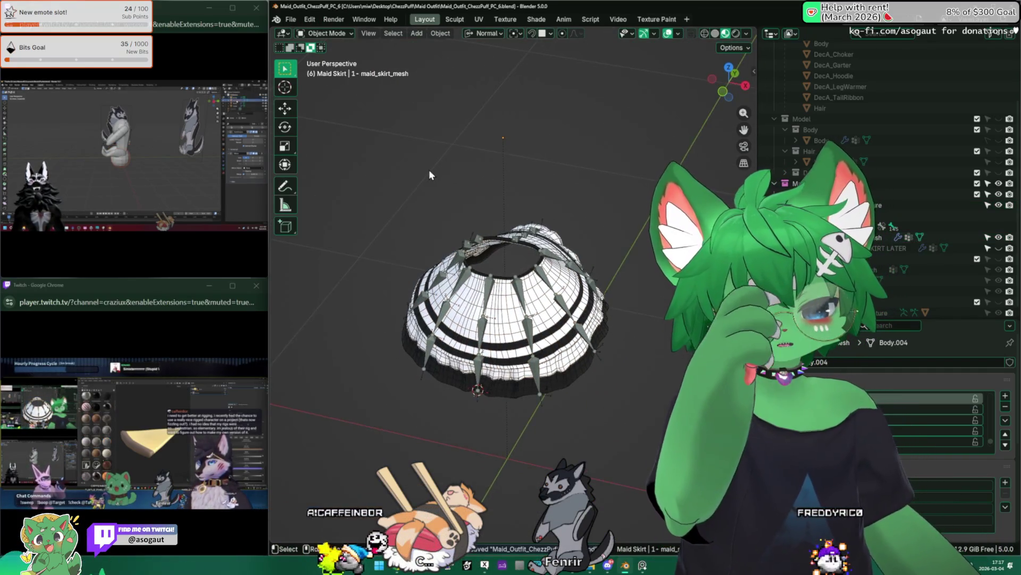
From a front view, select the skirt armature and enter bone editing
key(KP_1)
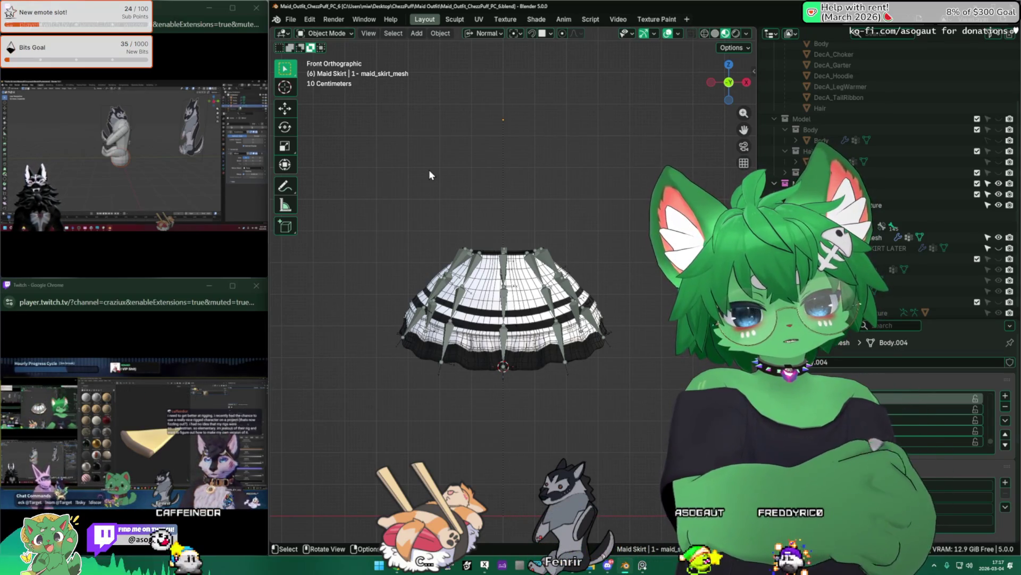
mouse_move(400, 156)
middle_down()
mouse_move(491, 213)
mouse_move(503, 280)
middle_up()
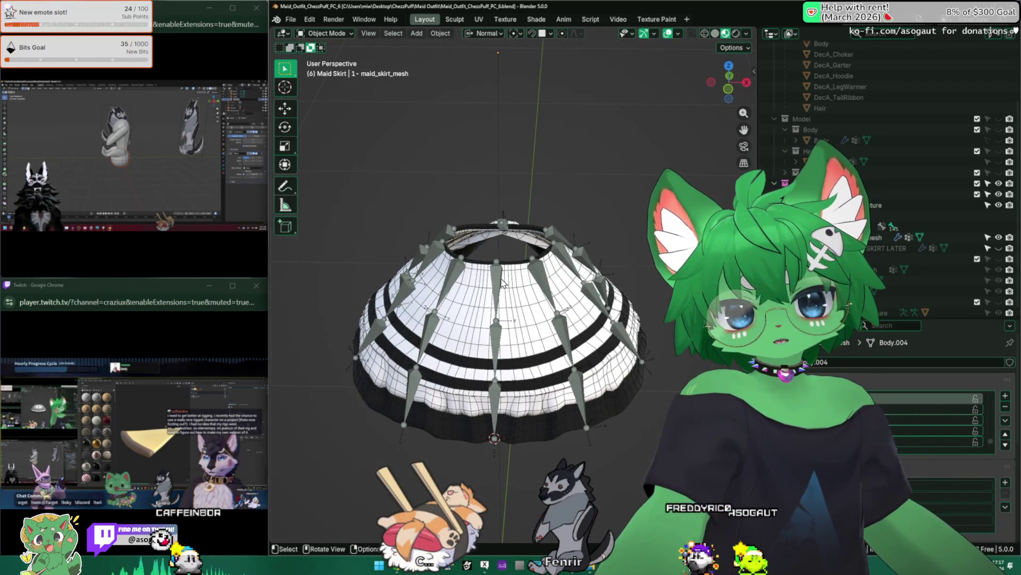
click(503, 279)
scroll(503, 279, up, 3)
key(Tab)
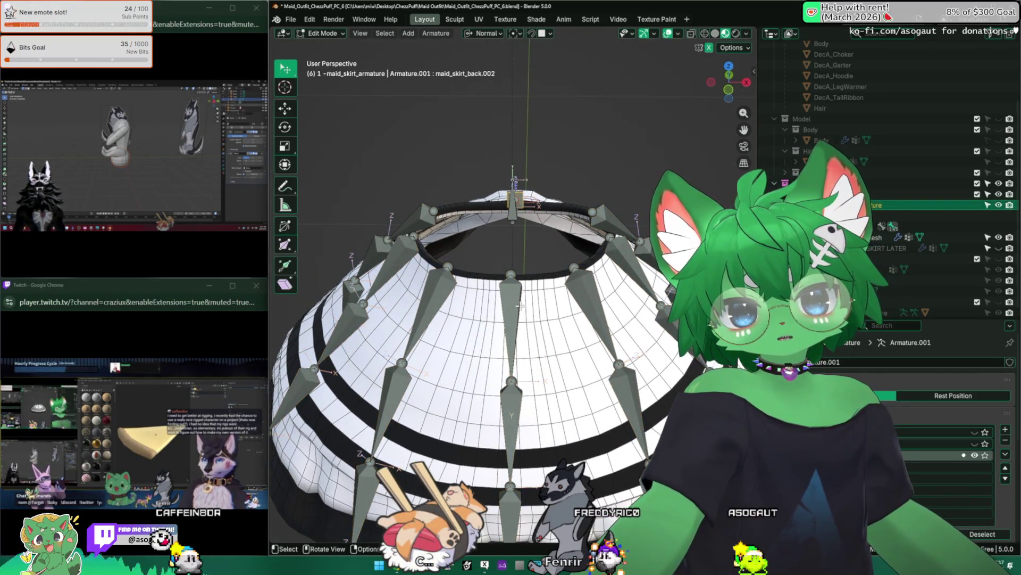
Leave bone editing, select the maid skirt mesh and switch it into Vertex Paint mode
middle_drag(513, 308, 511, 263)
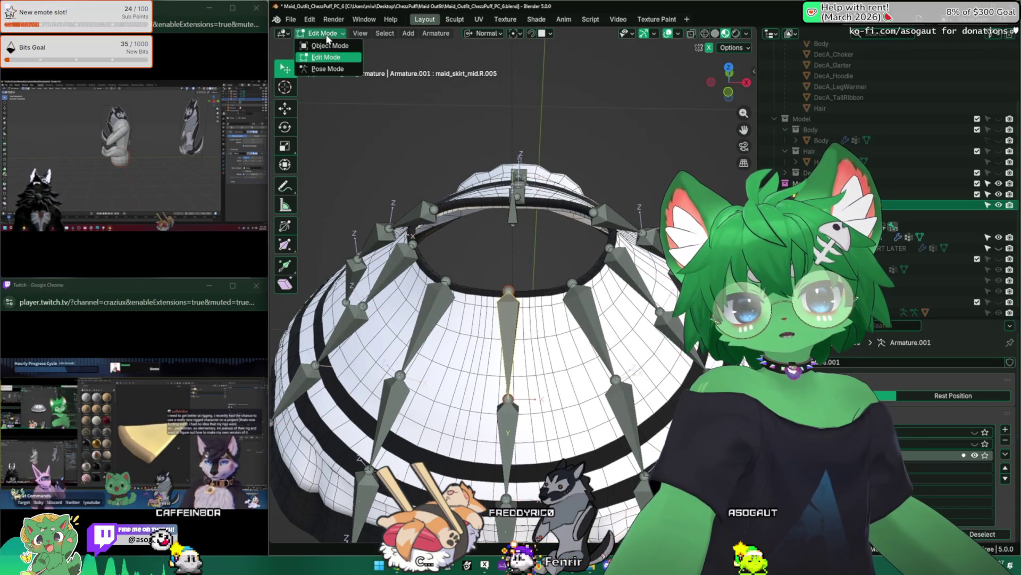
key(Tab)
click(479, 297)
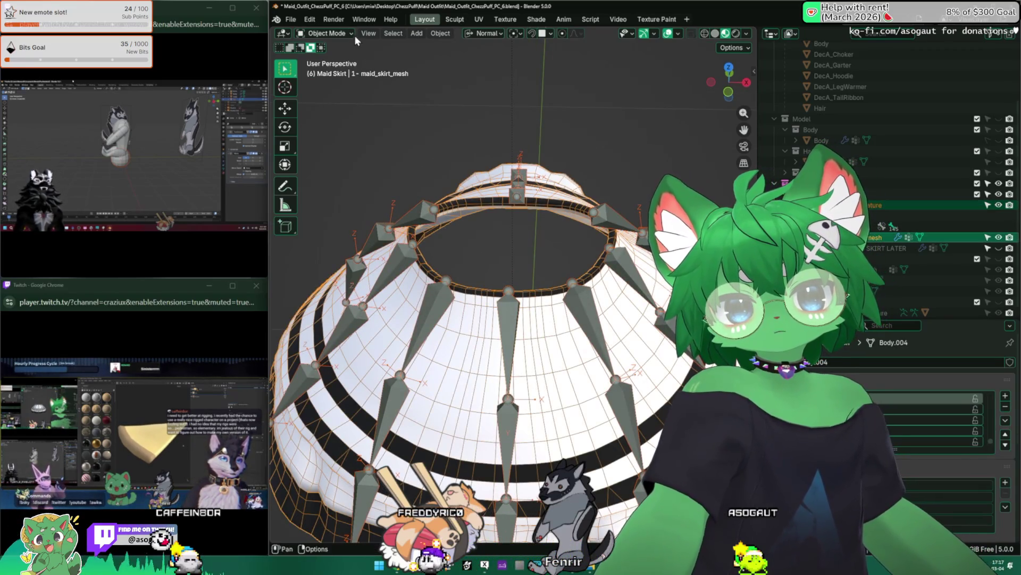
click(330, 79)
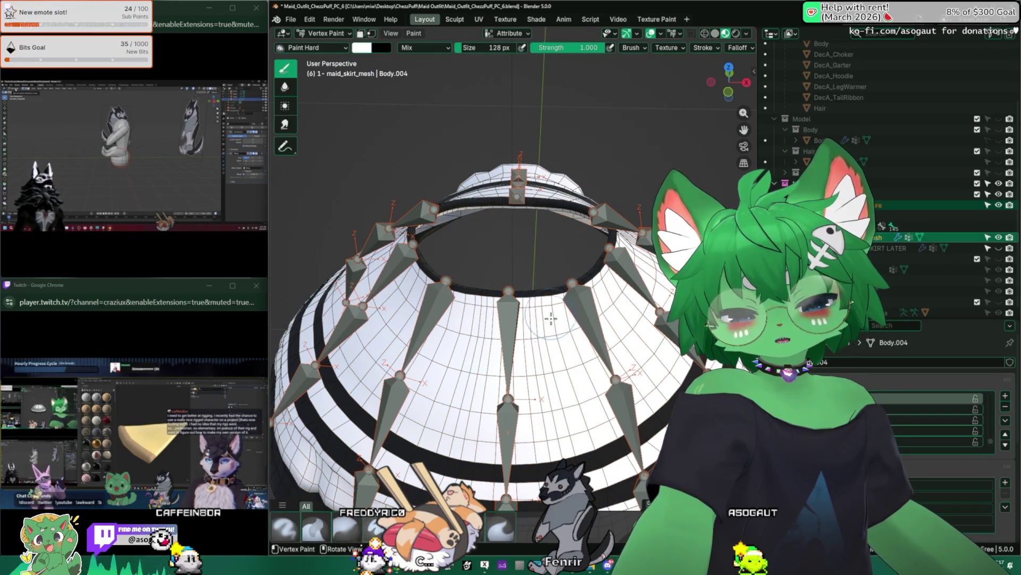
middle_drag(511, 310, 584, 320)
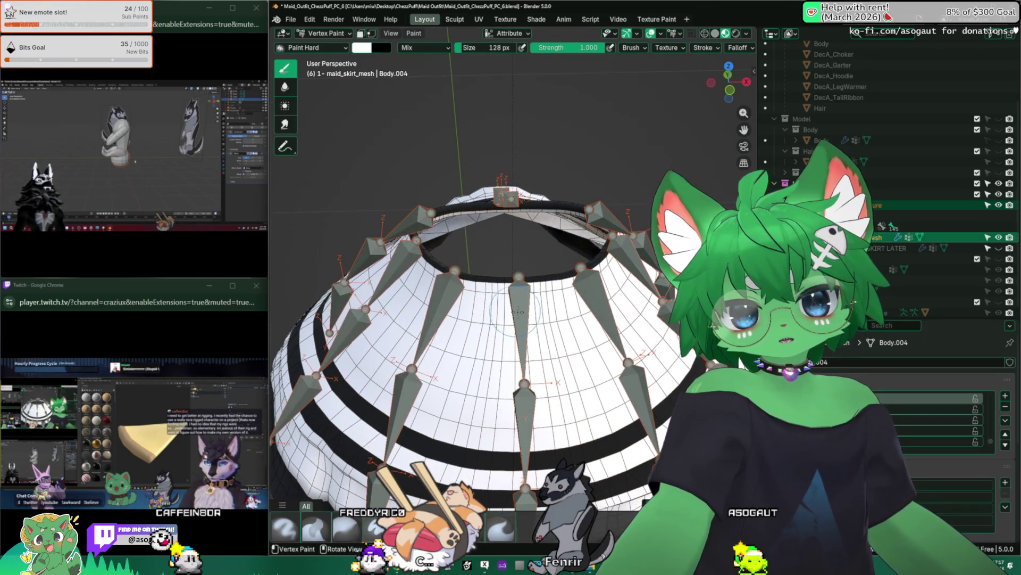
Toggle X-Ray and the N sidebar on and off to inspect the skirt and its transform values
key(alt+z)
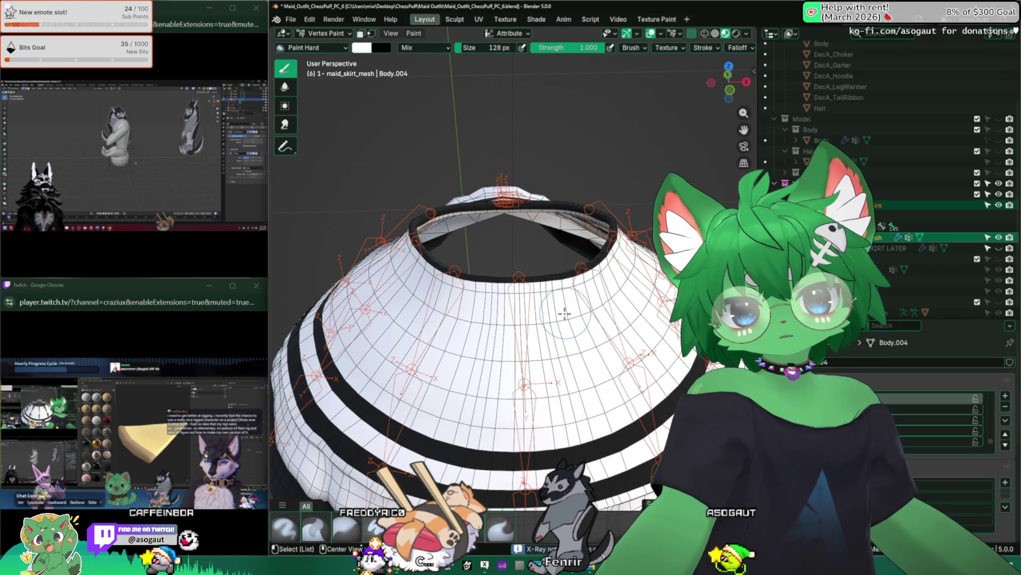
key(alt+z)
middle_drag(539, 294, 559, 271)
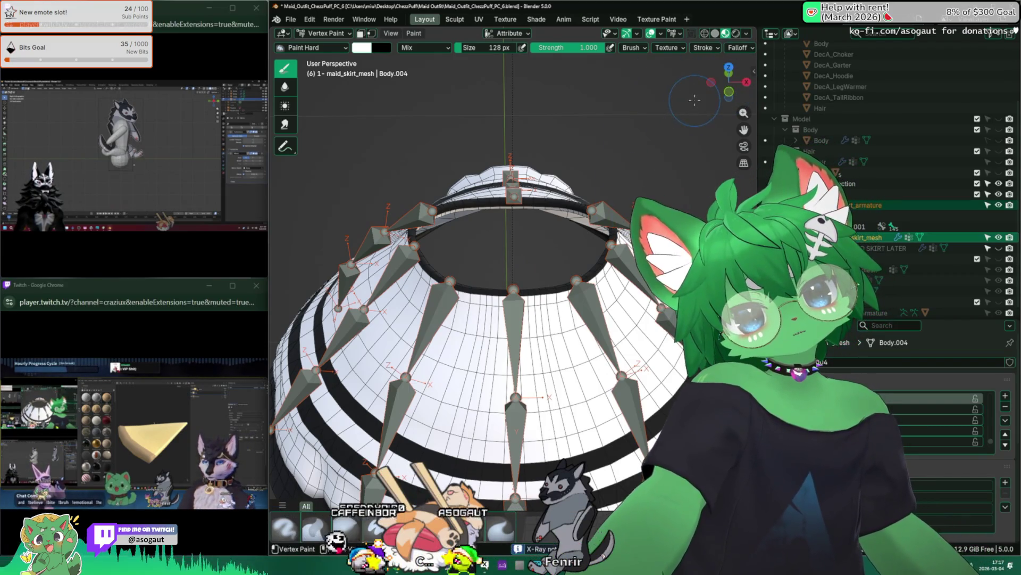
key(n)
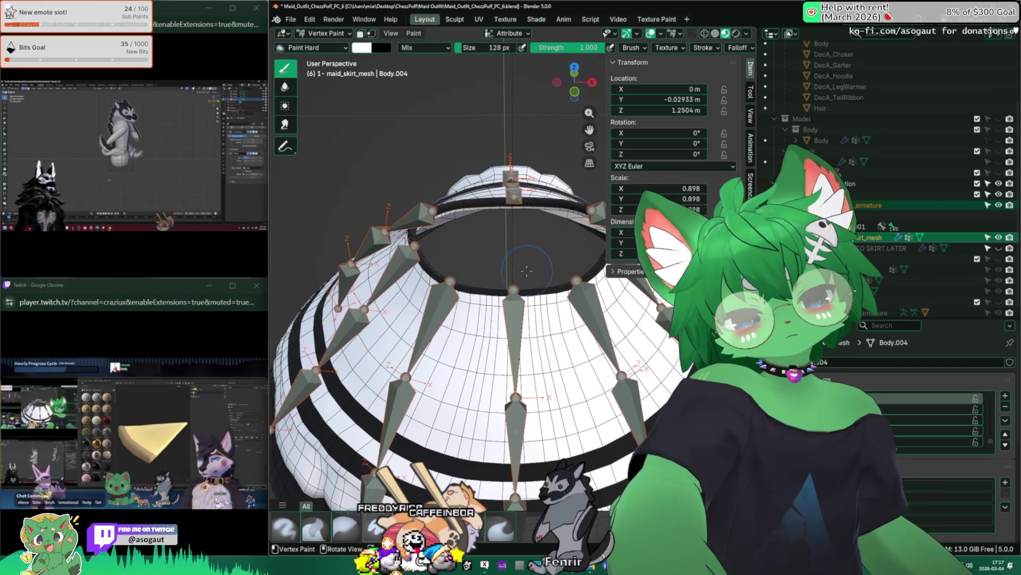
key(n)
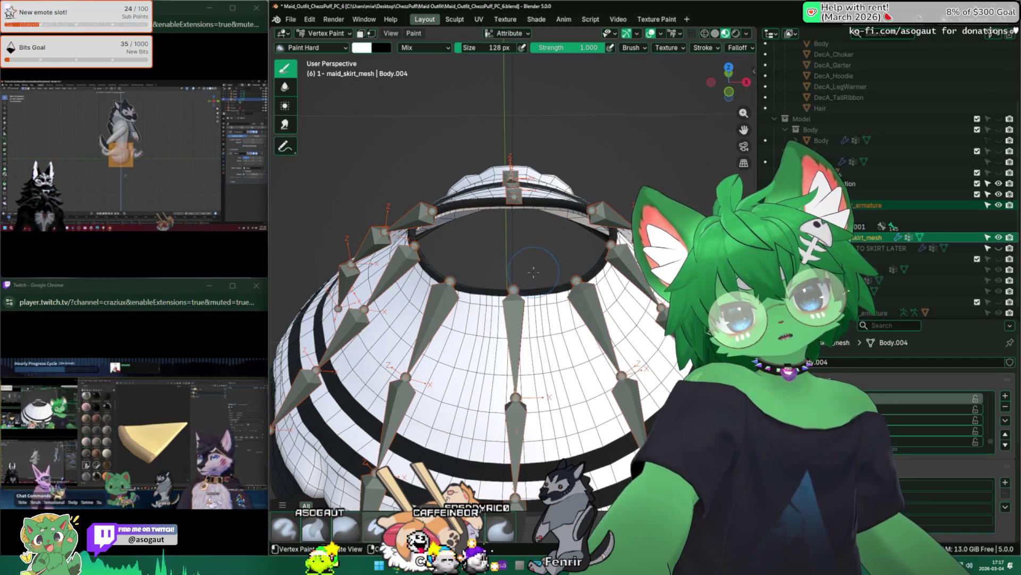
Back out of the vertex paint menus and return the skirt mesh to Object Mode
click(416, 33)
key(Escape)
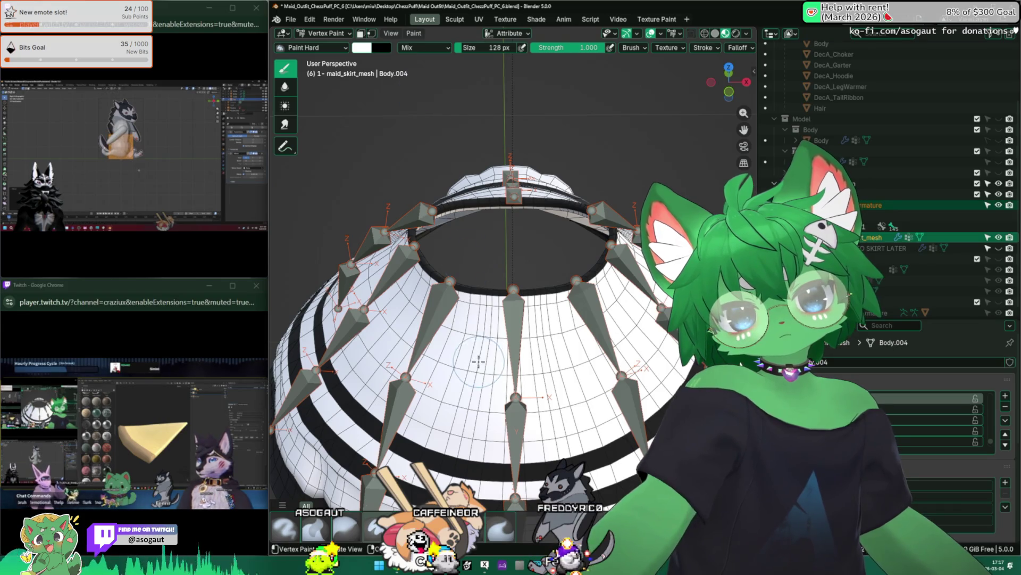
key(Tab)
click(329, 34)
click(330, 53)
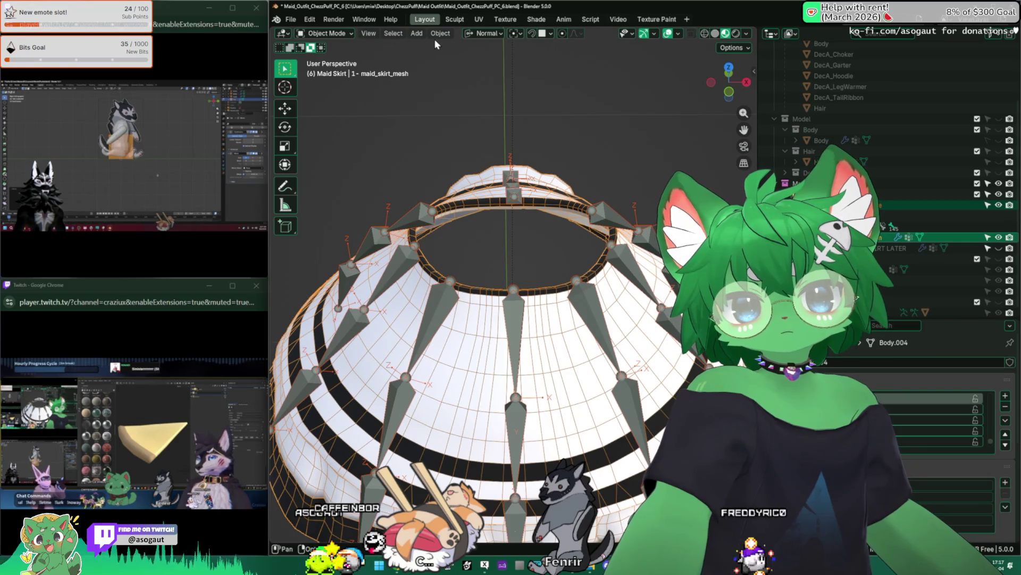
In Weight Paint mode, assign the skirt weights automatically from the bones
click(323, 34)
click(330, 91)
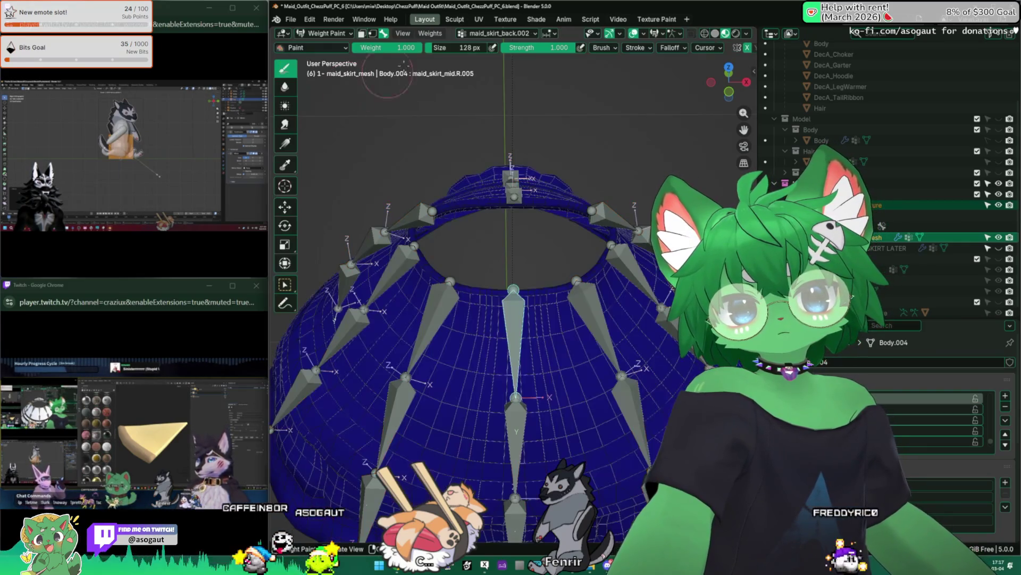
click(436, 35)
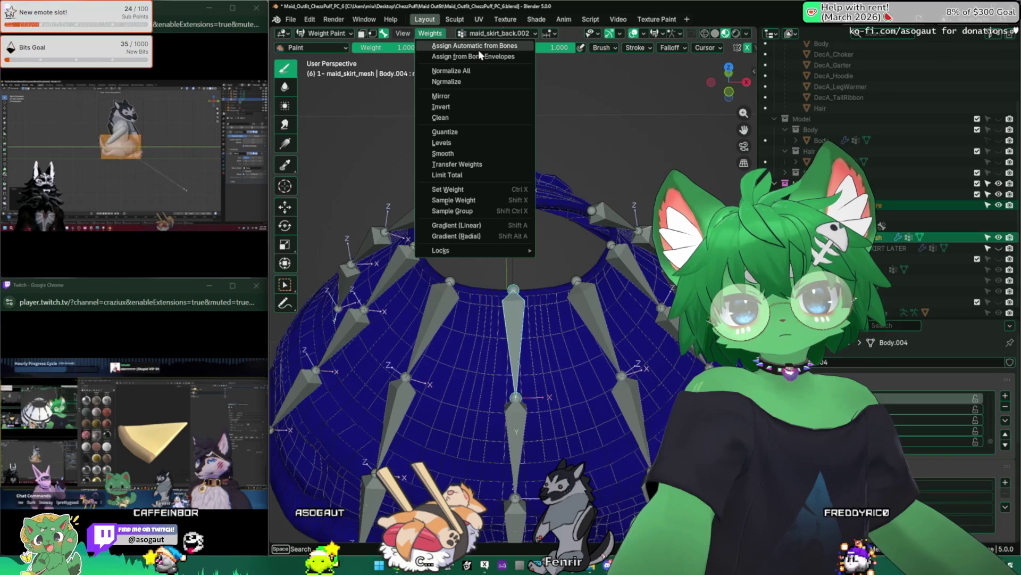
click(475, 46)
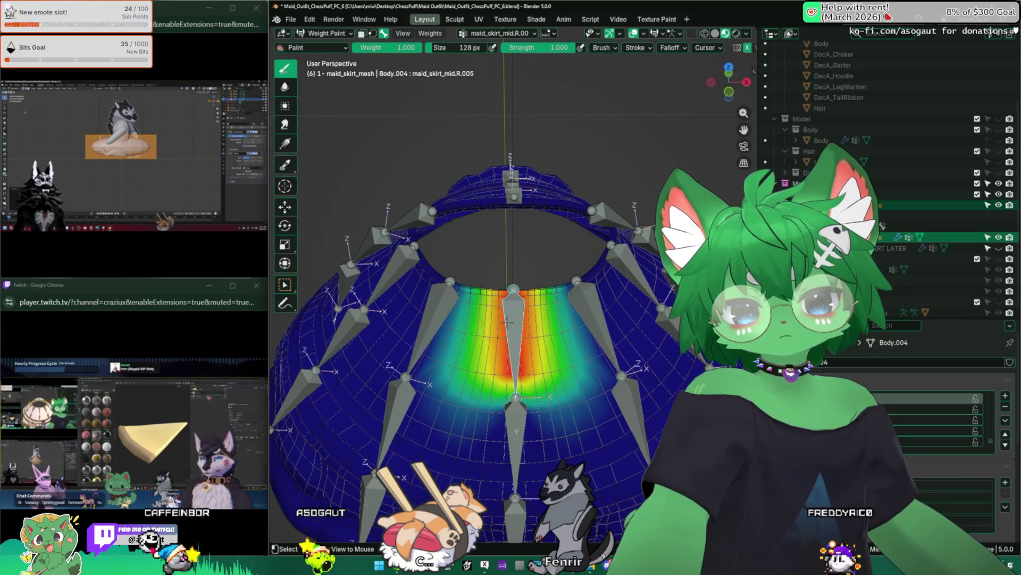
Compare heatmaps for maid_skirt_front_right.R.002, maid_skirt_mid.R.005 and maid_skirt_back.002, toggling undo/redo
alt+click(431, 318)
alt+click(511, 335)
key(ctrl+z)
key(ctrl+shift+z)
key(ctrl+z)
key(ctrl+shift+z)
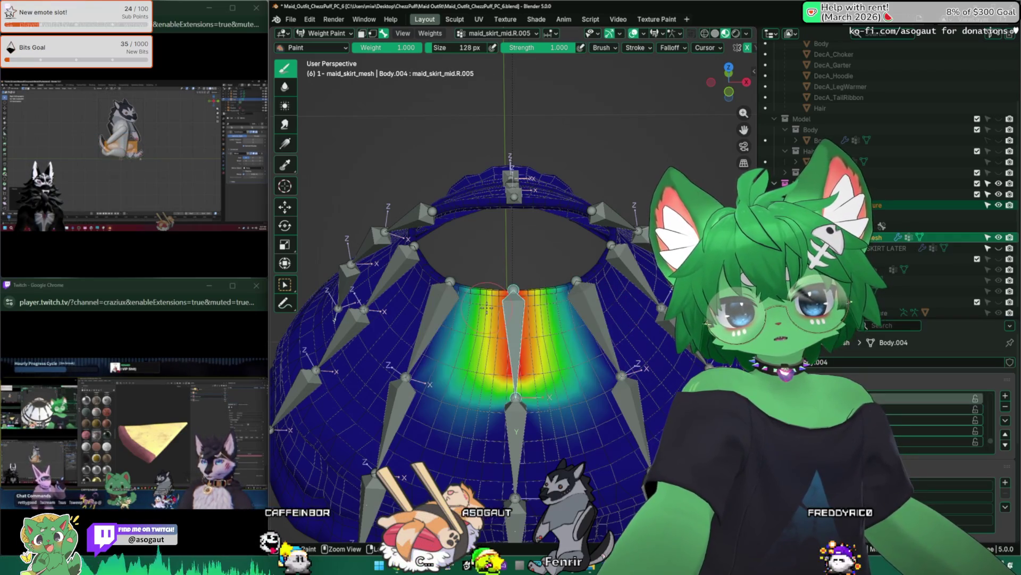
alt+click(515, 335)
Regenerate automatic weights twice more and check front_right.R.002, mid.R.005 and front_right.L.002
click(430, 32)
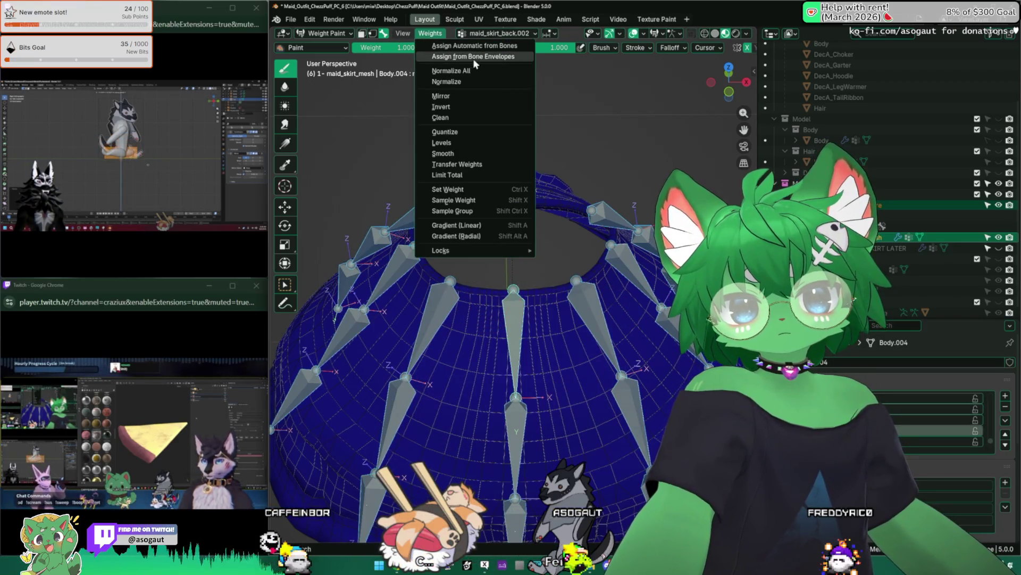
click(482, 47)
alt+click(438, 307)
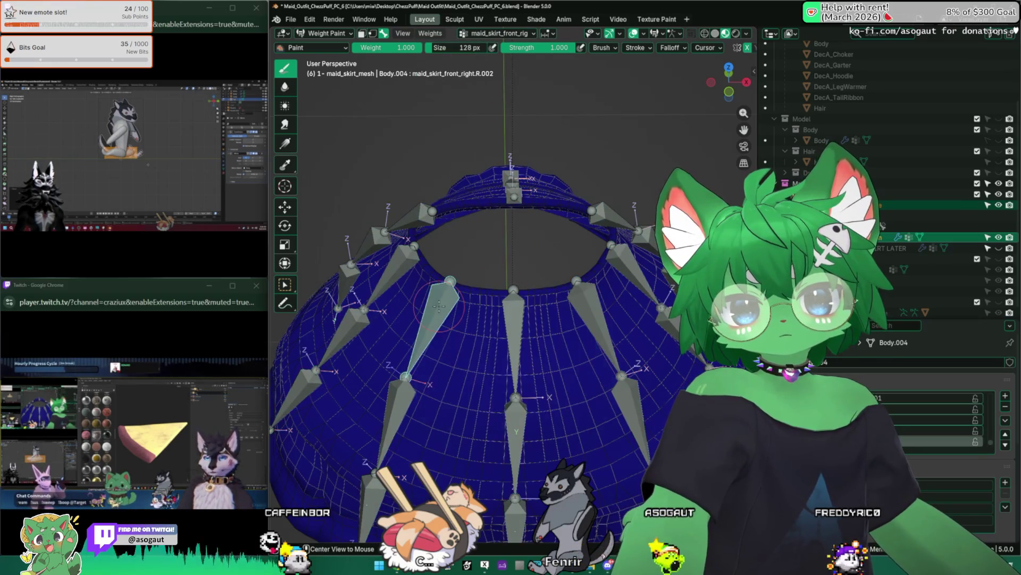
alt+click(517, 310)
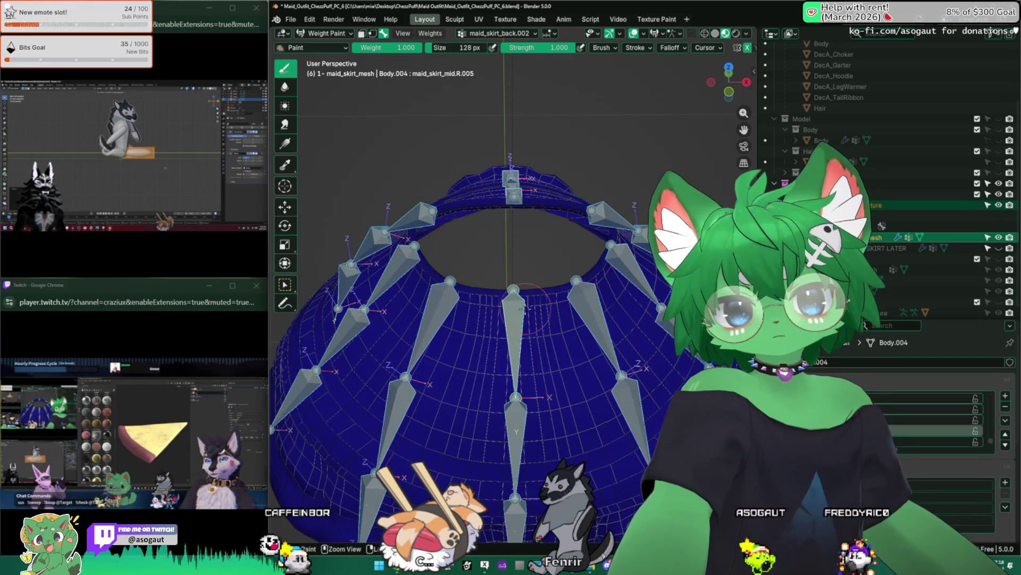
alt+click(440, 306)
click(429, 33)
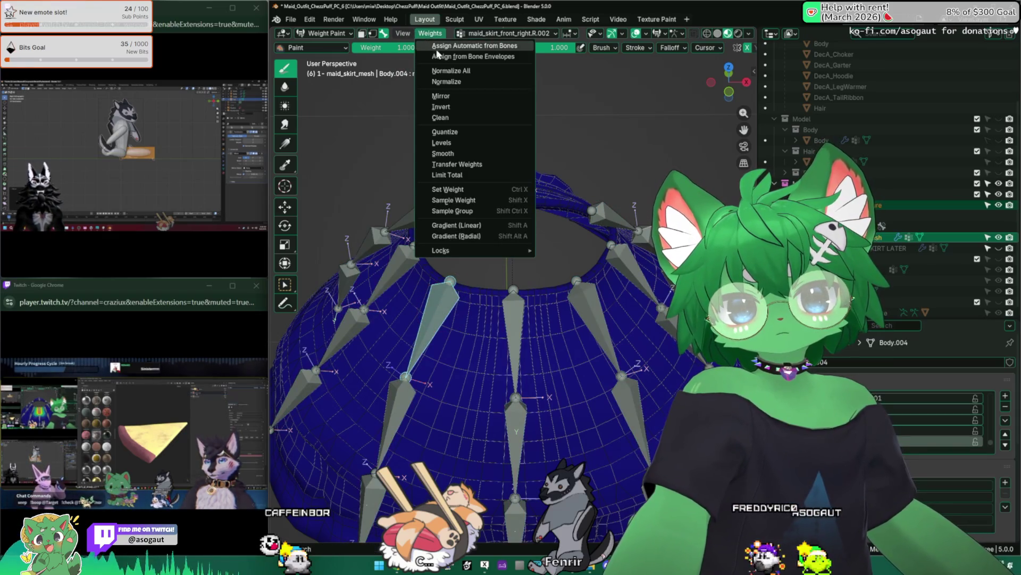
click(482, 46)
alt+click(518, 315)
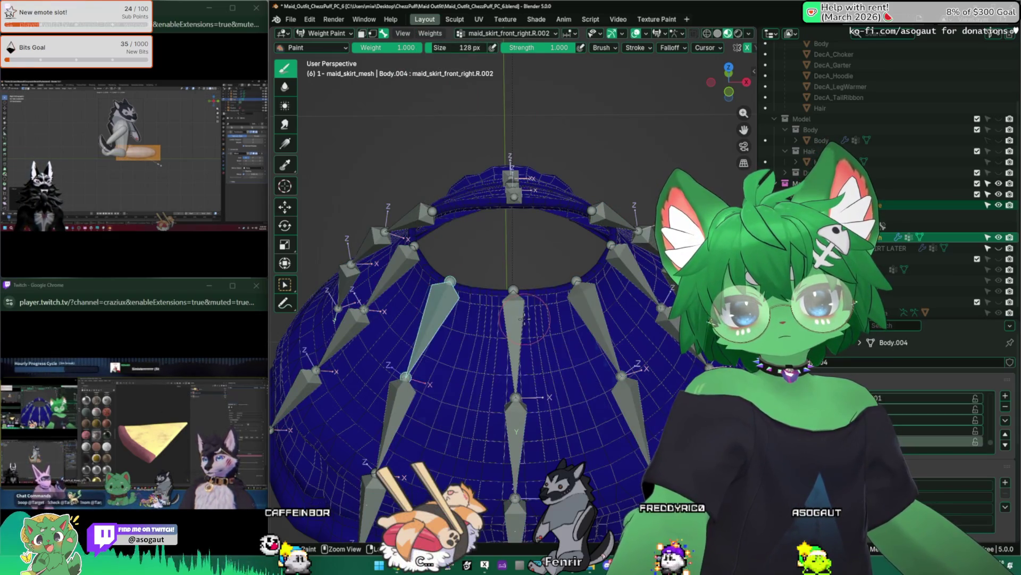
alt+click(579, 327)
alt+click(510, 320)
Return to Object Mode, make the skirt armature active, re-enter Weight Paint and pick front_right.R.002
key(Tab)
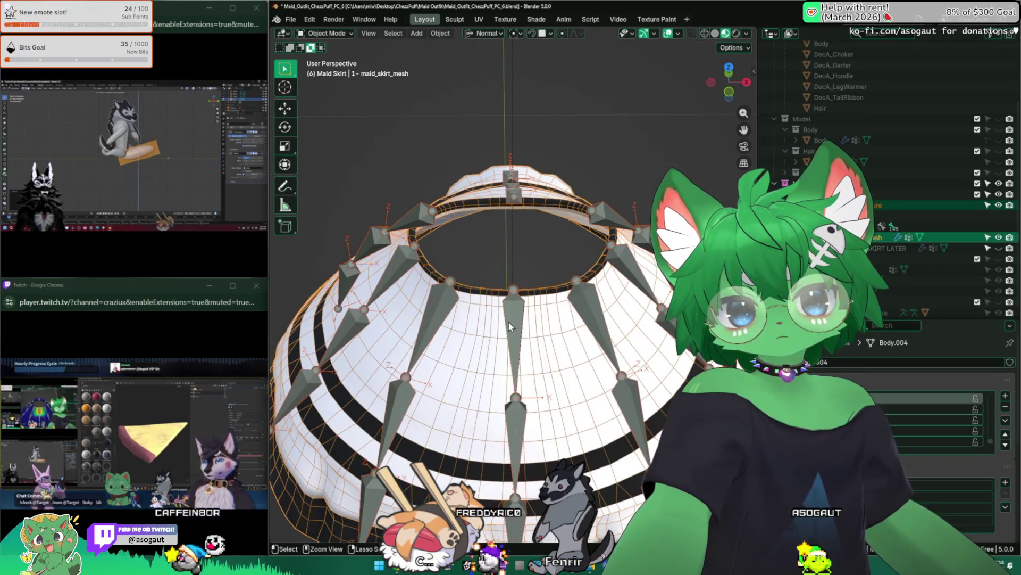
key(Tab)
click(434, 211)
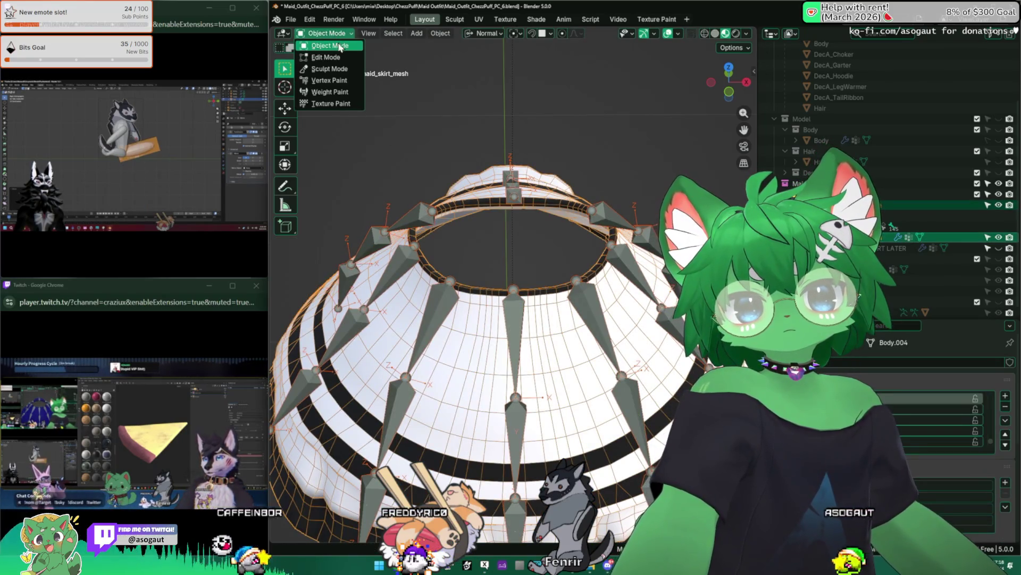
click(329, 91)
middle_drag(479, 320, 511, 239)
alt+click(474, 351)
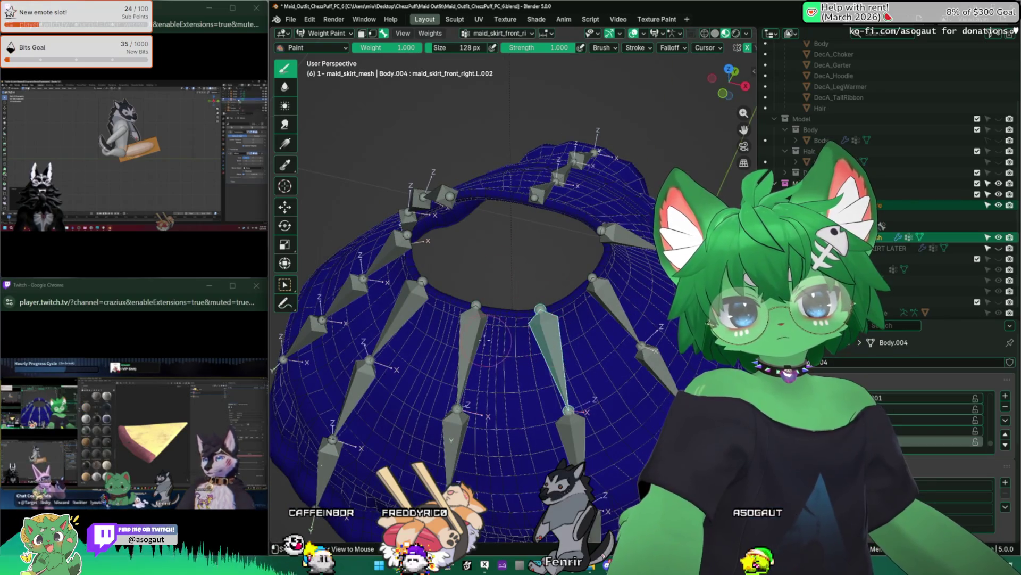
alt+click(399, 319)
scroll(495, 303, down, 3)
Reassign automatic weights from bones again, check two bones' areas and select all skirt bones
middle_drag(495, 303, 527, 264)
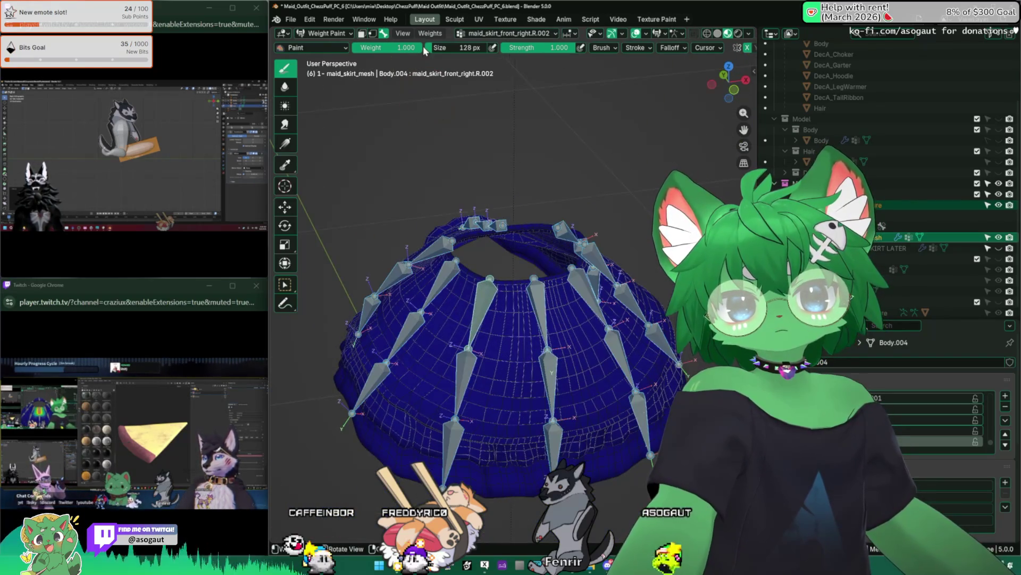
click(430, 33)
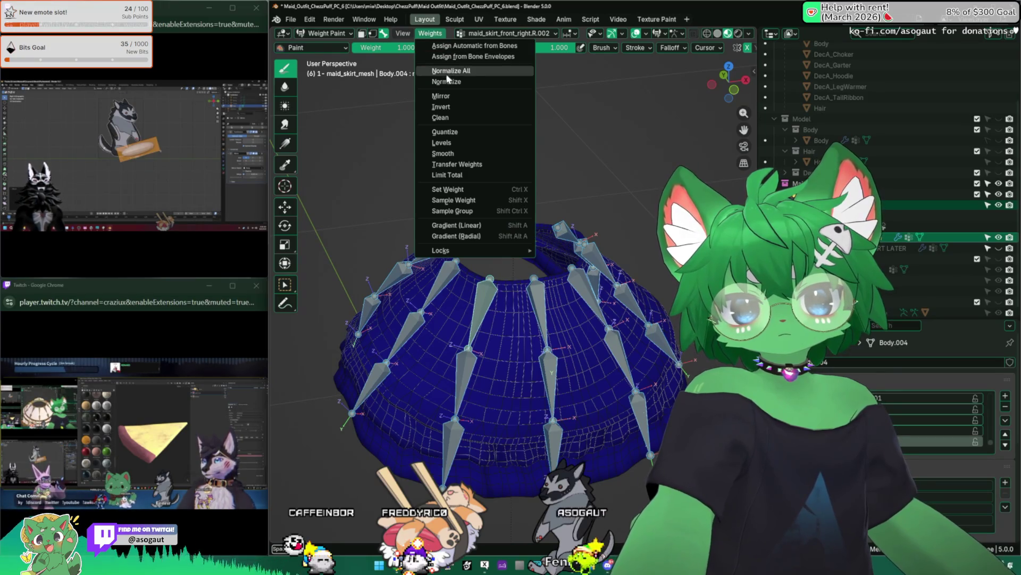
click(474, 46)
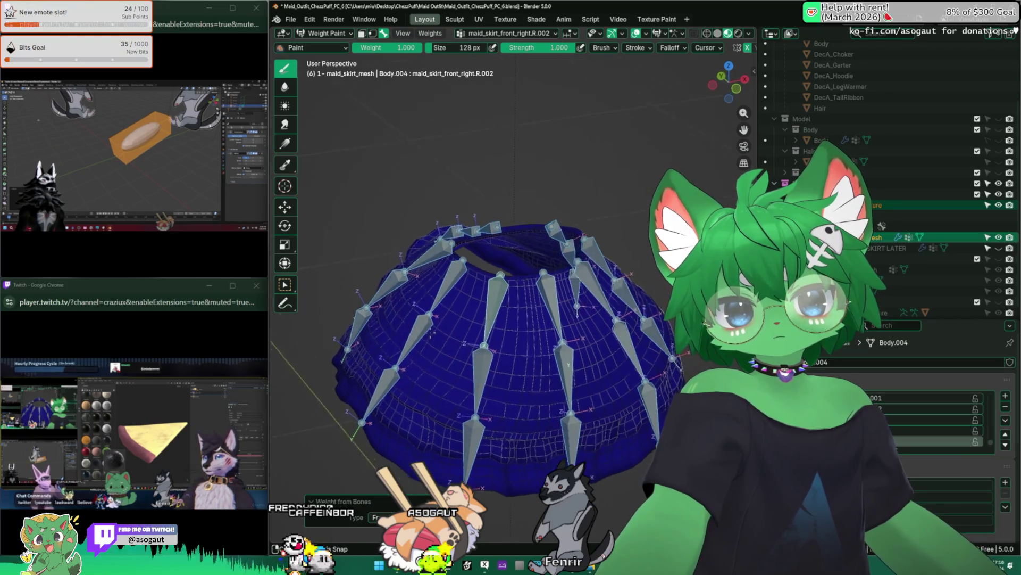
middle_drag(418, 343, 479, 303)
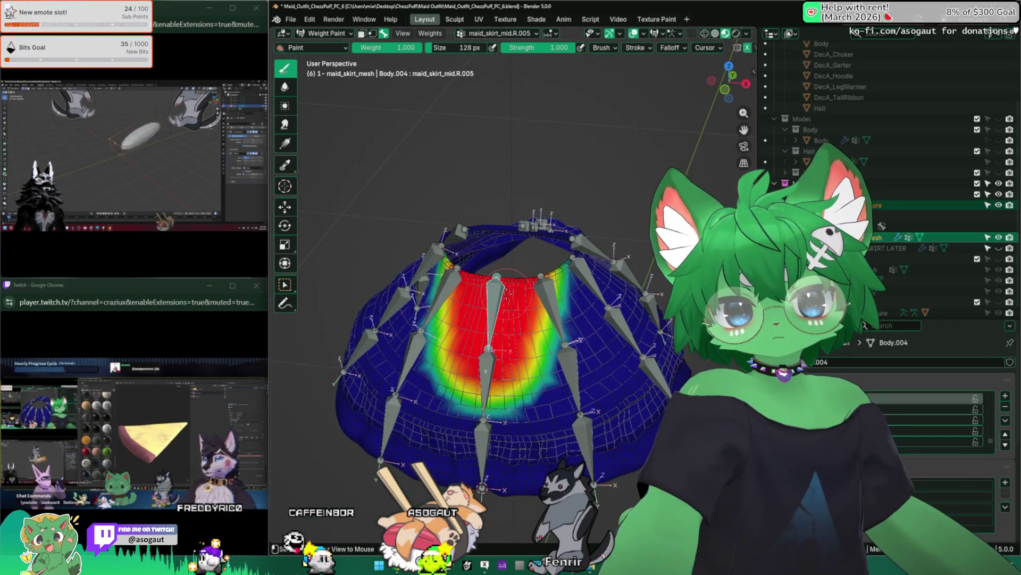
alt+click(548, 301)
alt+click(511, 302)
key(a)
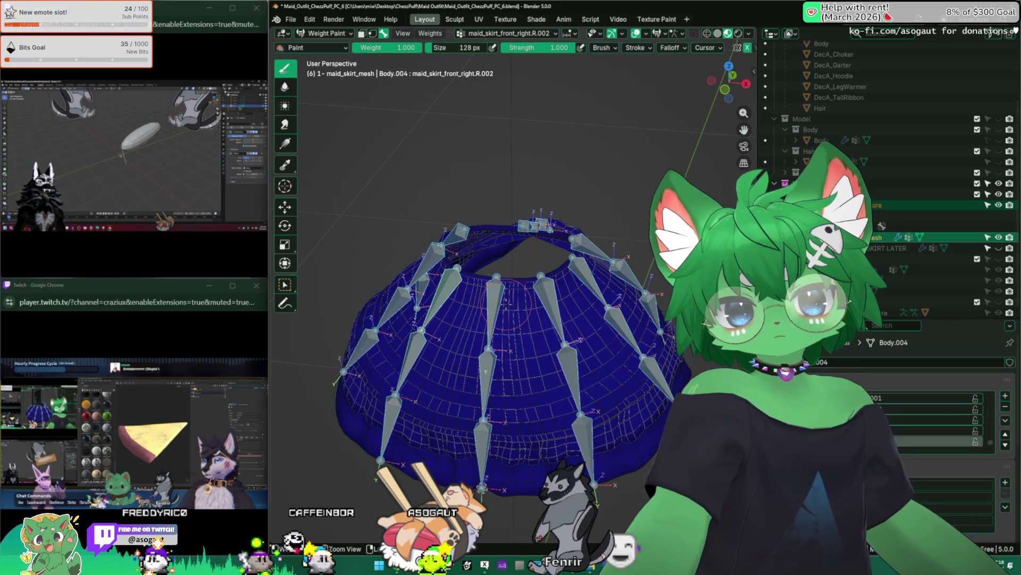
middle_drag(487, 343, 487, 303)
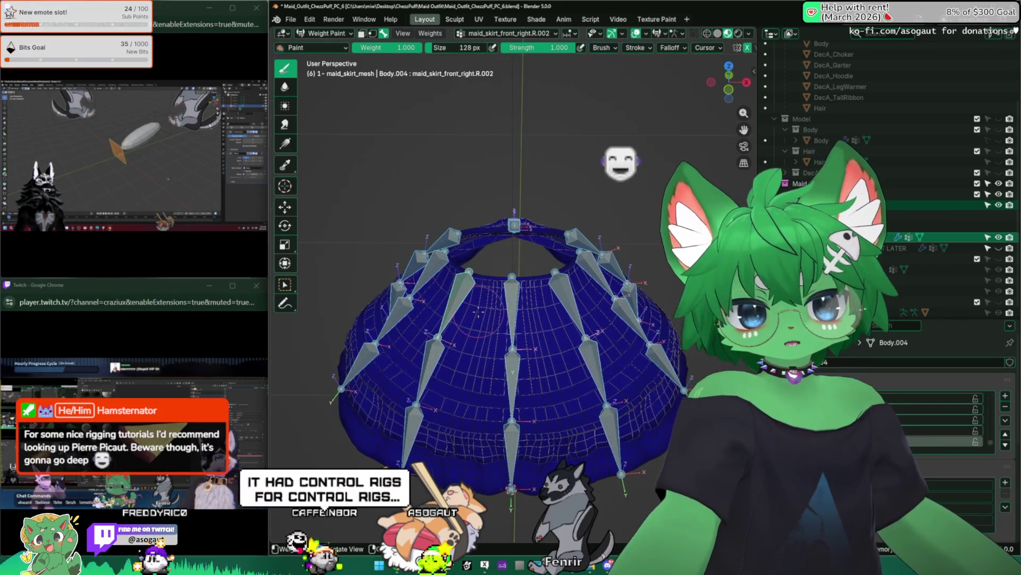
scroll(479, 310, up, 2)
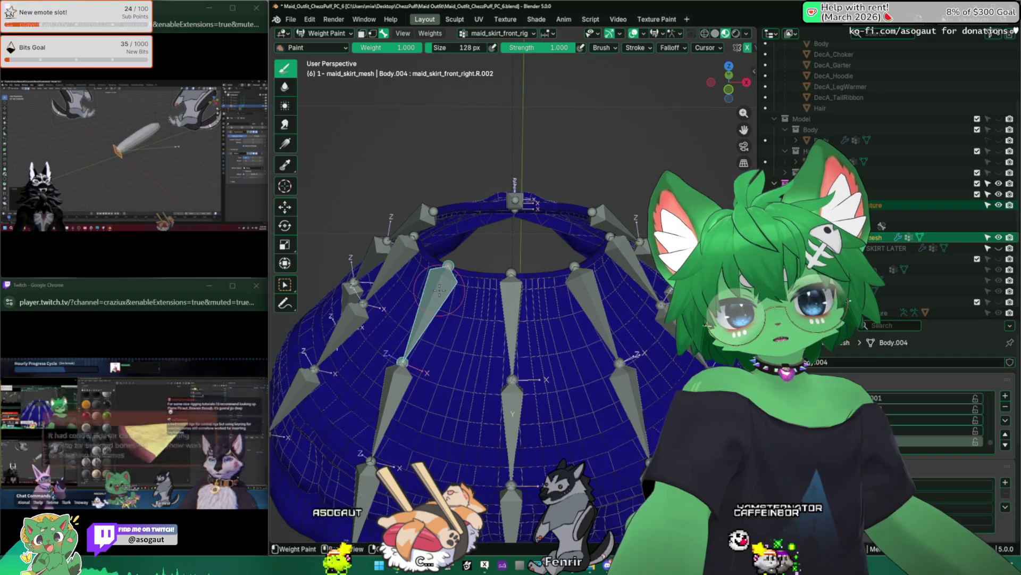
Return the skirt to Object Mode and select the skirt mesh object
key(Tab)
click(322, 33)
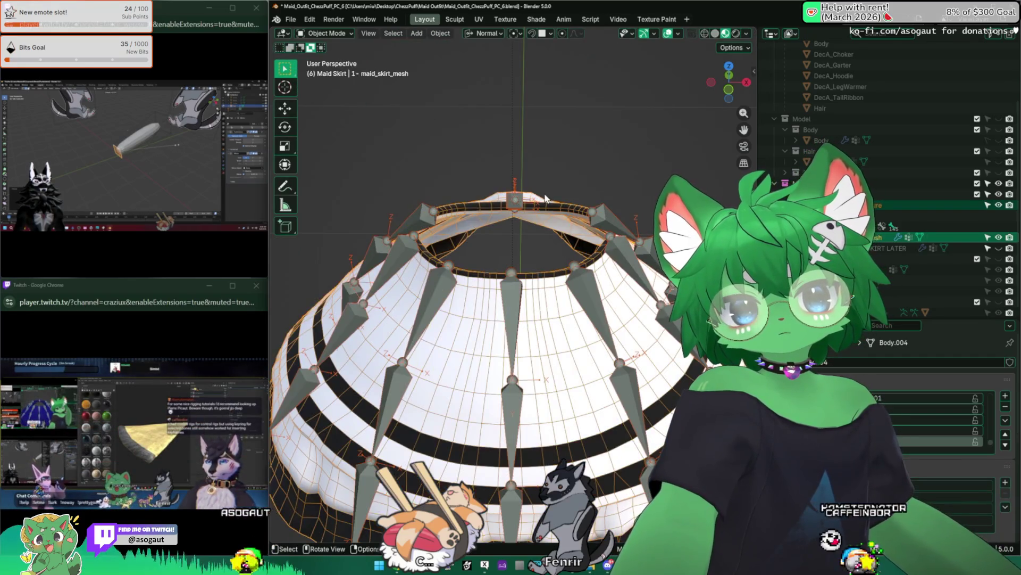
middle_drag(479, 319, 530, 294)
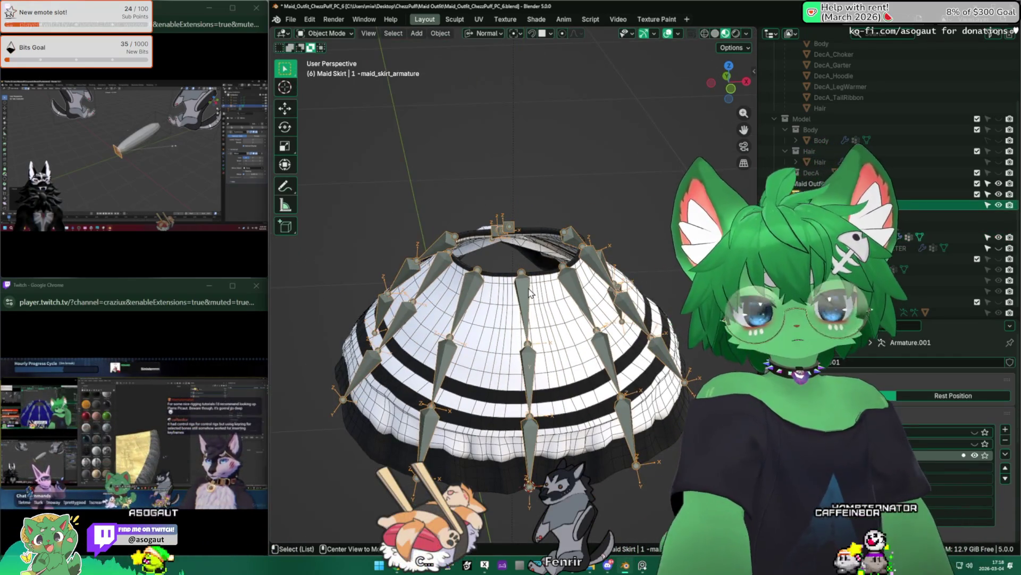
click(547, 304)
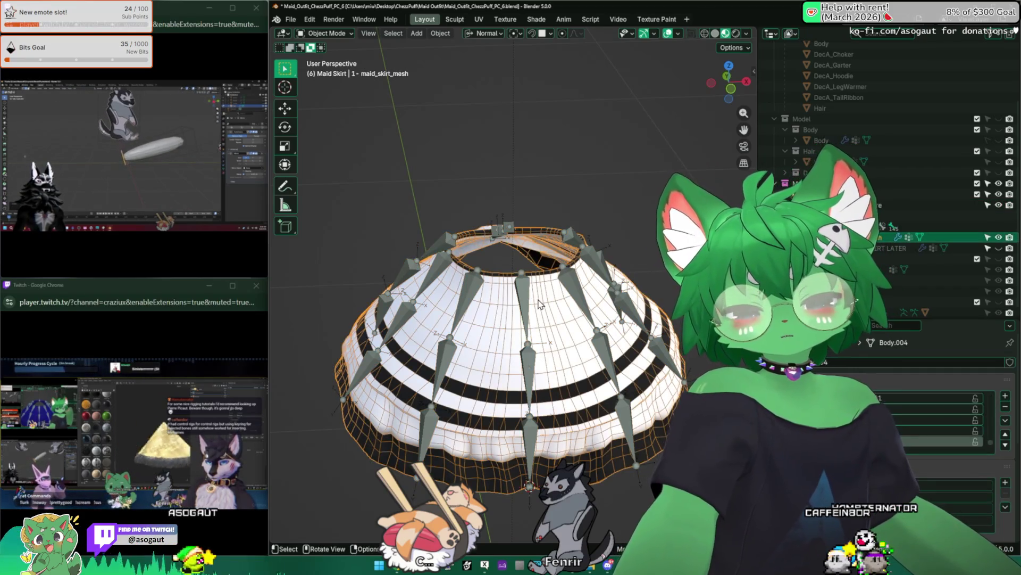
Clear the skirt mesh's parent, then parent it to the skirt armature with automatic weights
key(alt+p)
click(538, 300)
middle_drag(538, 299, 511, 290)
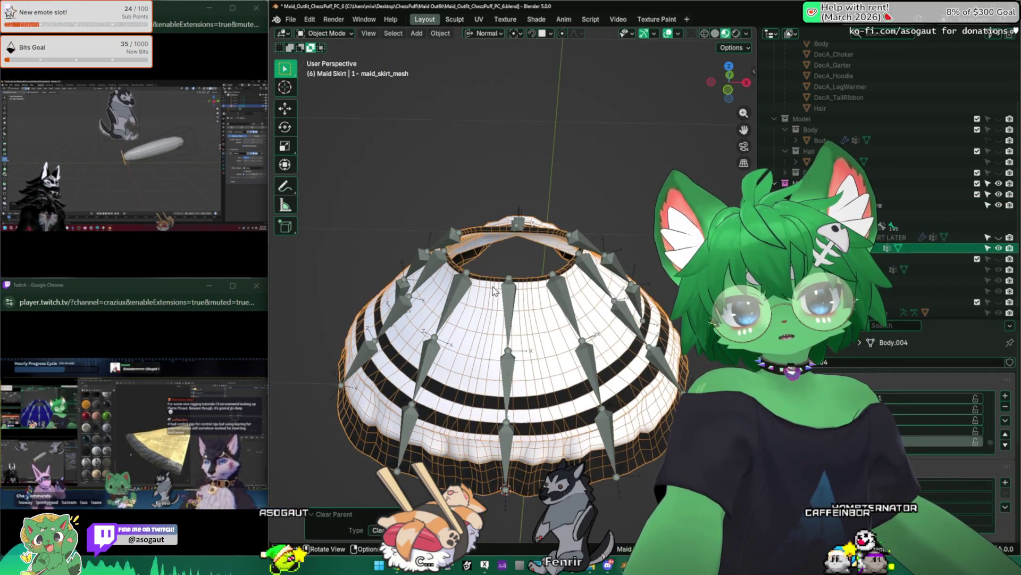
click(511, 307)
shift+click(540, 343)
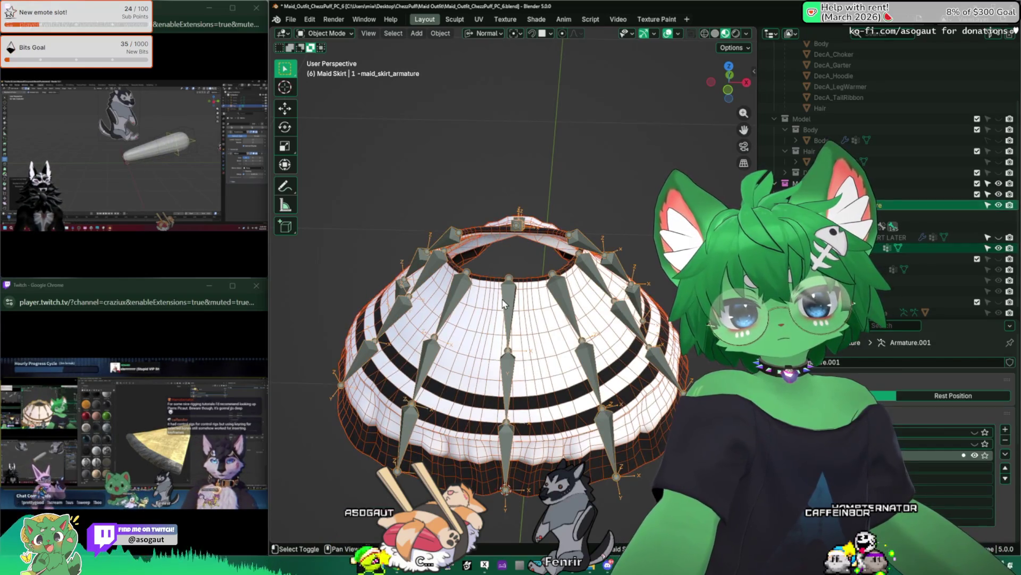
key(ctrl+p)
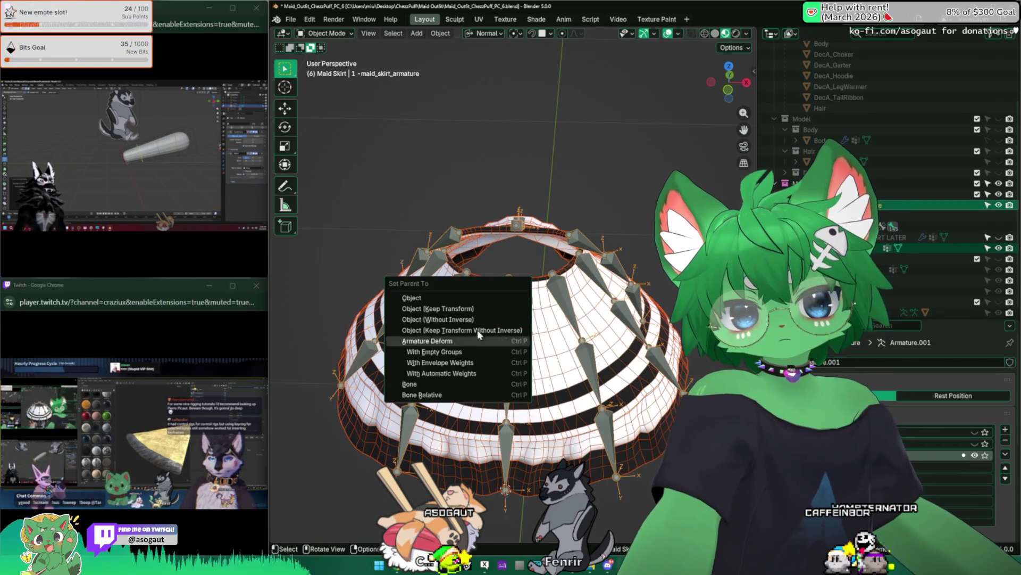
click(473, 375)
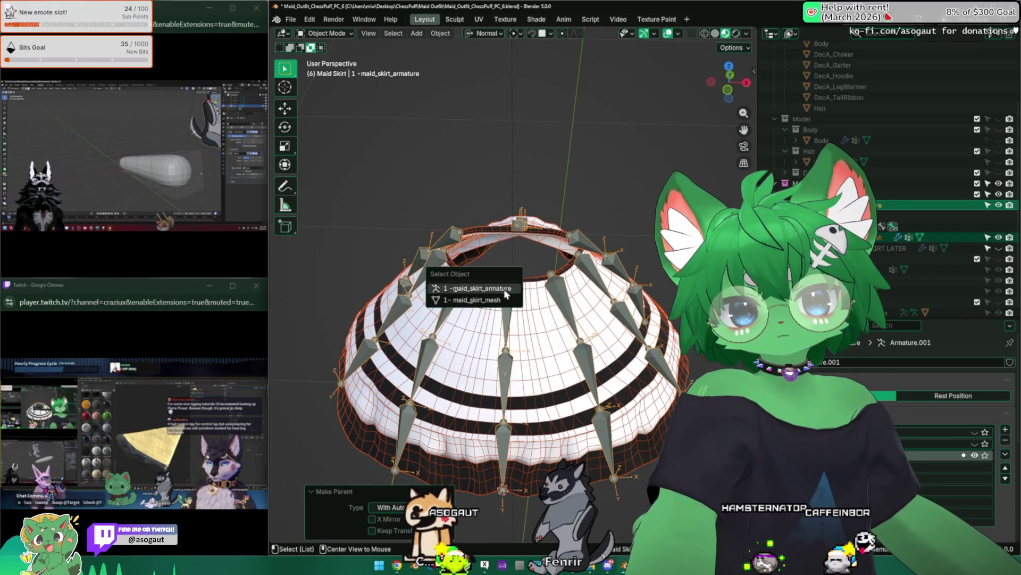
Check the armature's bones in Edit Mode, then switch the armature to Pose Mode
key(Tab)
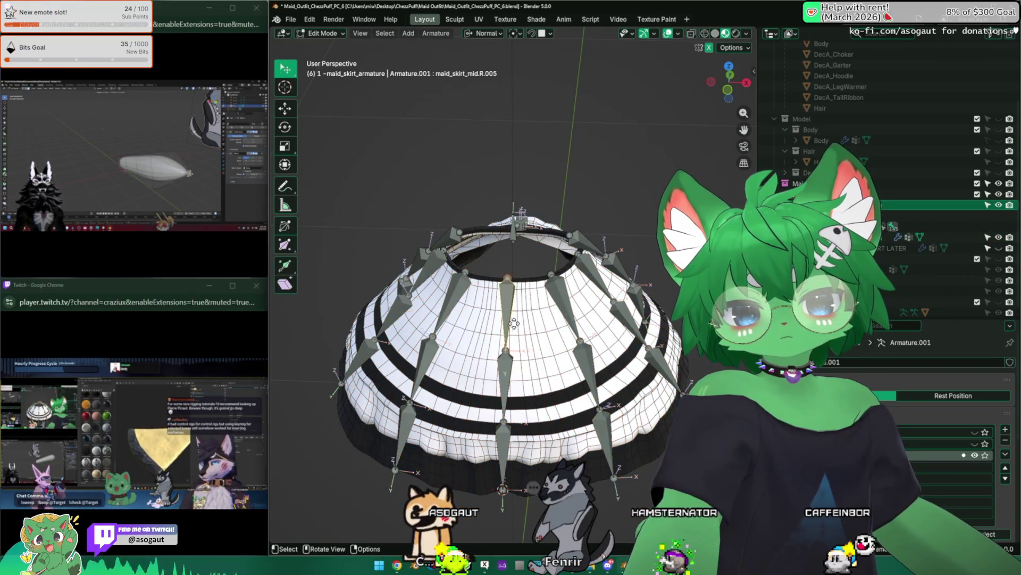
mouse_move(515, 323)
middle_down()
mouse_move(445, 295)
mouse_move(495, 272)
middle_up()
key(Tab)
click(327, 69)
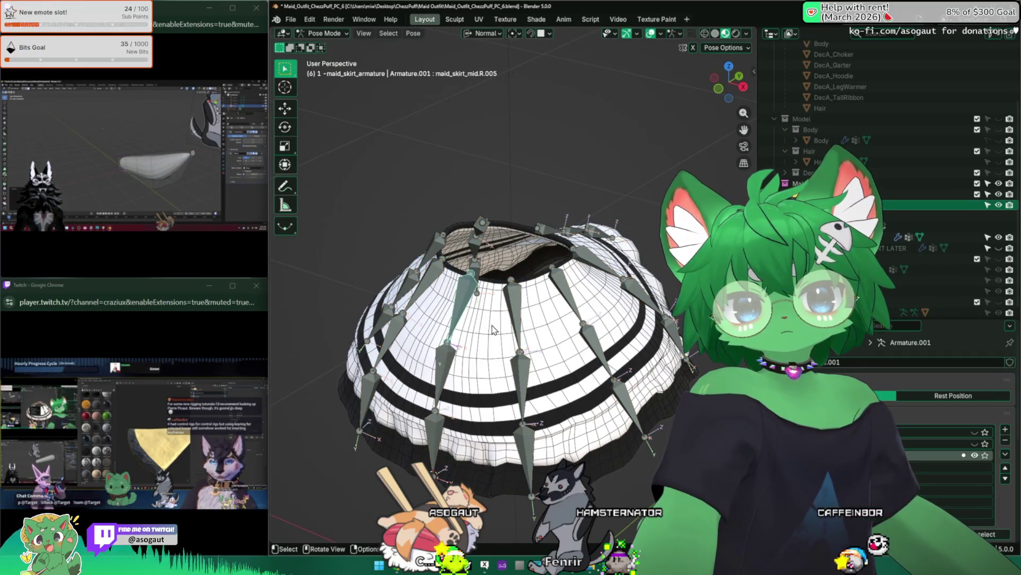
Test-rotate two skirt bones, select maid_skirt_front_right.R.002 and maid_skirt_mid.R.006, and show the skirt see-through
key(r)
click(475, 307)
mouse_move(475, 307)
middle_down()
mouse_move(439, 289)
mouse_move(495, 255)
middle_up()
key(r)
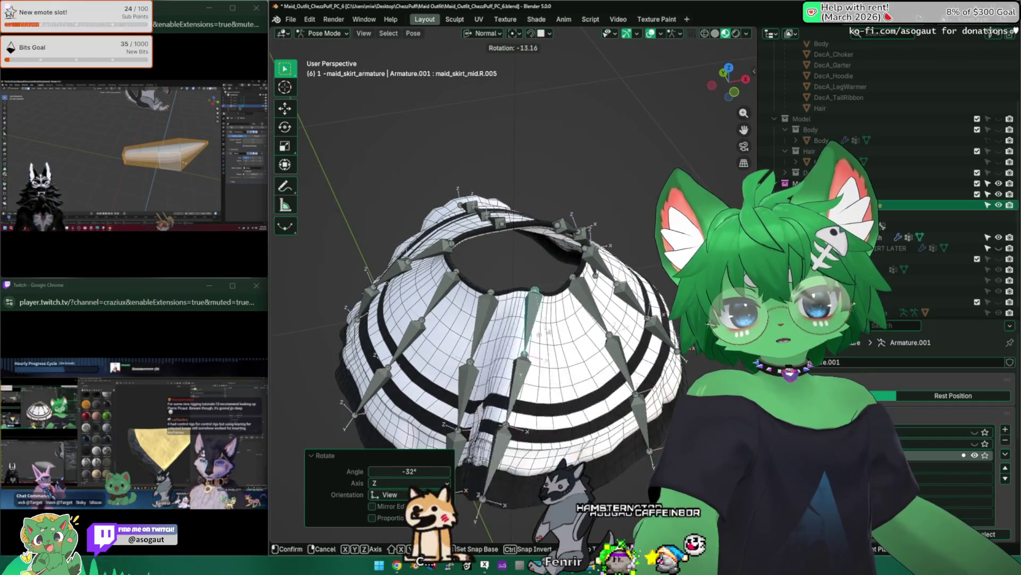
click(557, 337)
mouse_move(557, 338)
middle_down()
mouse_move(495, 303)
mouse_move(511, 287)
mouse_move(496, 287)
mouse_move(511, 304)
middle_up()
click(507, 281)
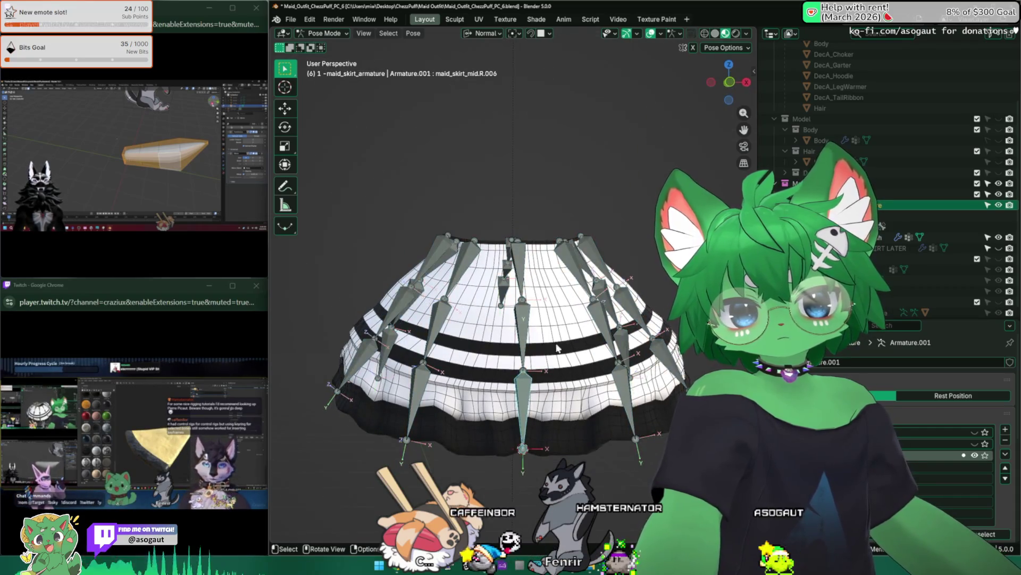
click(508, 441)
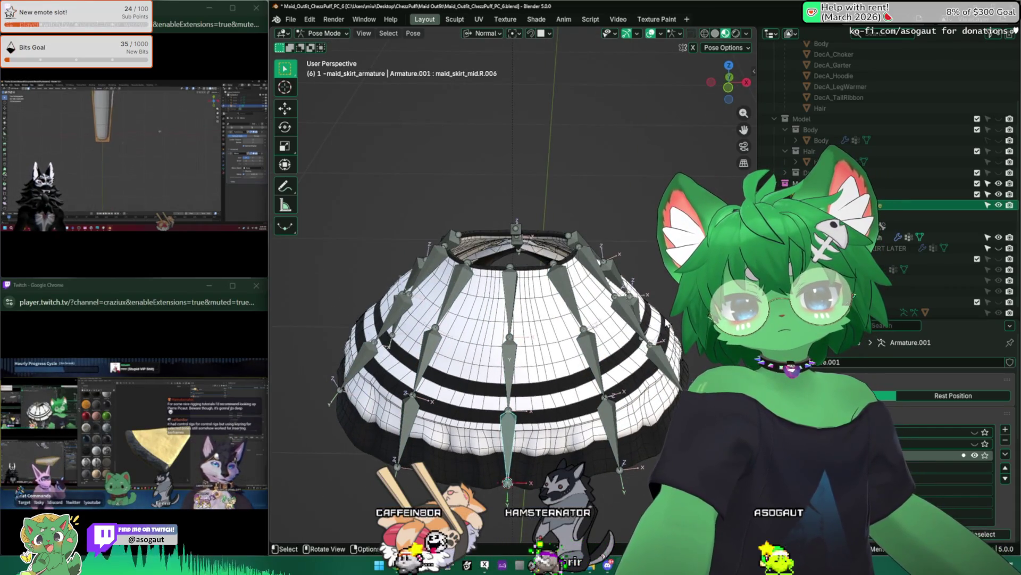
key(shift+z)
mouse_move(511, 320)
middle_down()
mouse_move(595, 335)
mouse_move(607, 303)
middle_up()
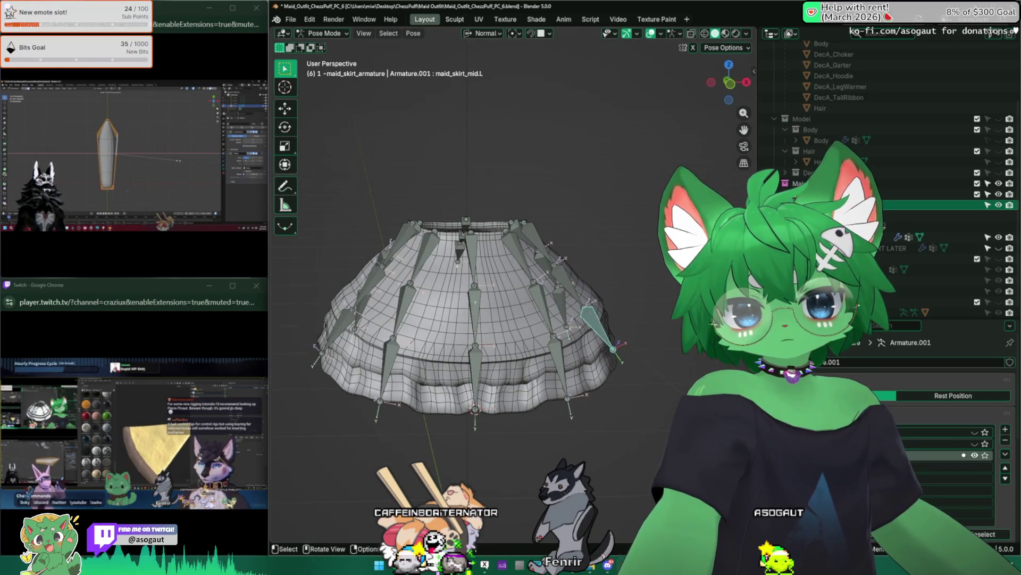
Test-rotate the left middle skirt bones around maid_skirt_mid.L.001 to check deformation
click(626, 267)
key(r)
click(589, 253)
mouse_move(559, 264)
middle_down()
mouse_move(526, 240)
mouse_move(551, 262)
mouse_move(558, 303)
mouse_move(689, 63)
middle_up()
click(526, 249)
click(579, 287)
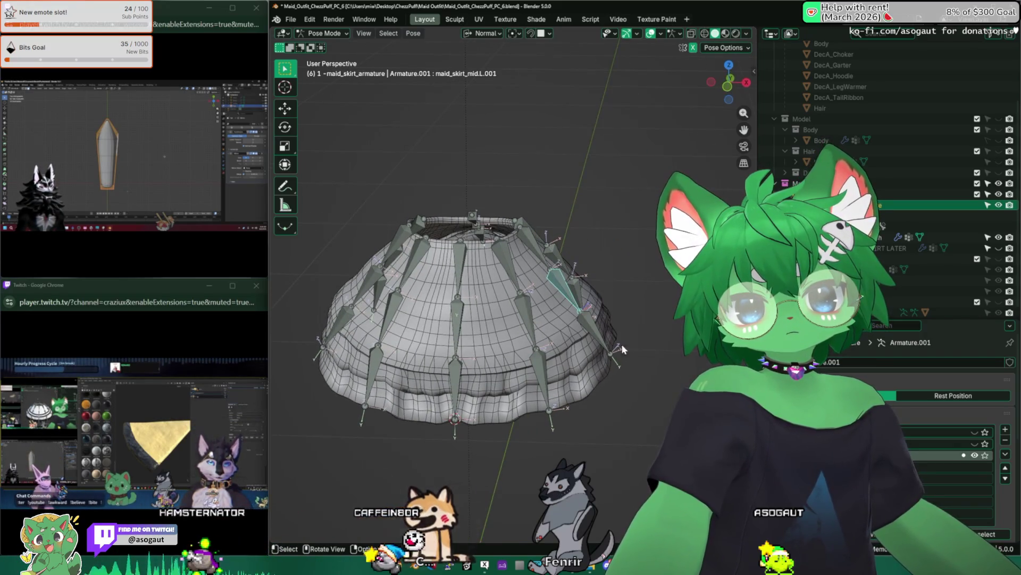
middle_drag(622, 344, 592, 332)
middle_drag(567, 287, 603, 296)
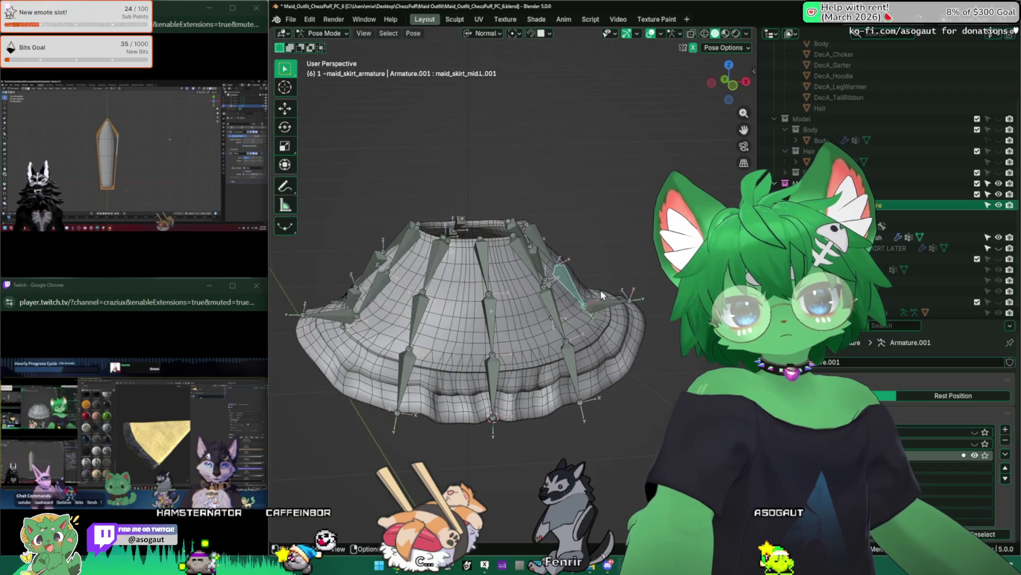
click(602, 295)
key(r)
click(548, 246)
mouse_move(547, 246)
middle_down()
mouse_move(527, 329)
mouse_move(434, 303)
mouse_move(483, 315)
mouse_move(511, 279)
mouse_move(575, 288)
mouse_move(479, 240)
mouse_move(447, 304)
middle_up()
Test-rotate two front-right skirt bones and watch the mesh follow
click(440, 297)
key(r)
click(471, 311)
click(519, 292)
key(r)
click(575, 288)
Test-rotate maid_skirt_mid.R.004 and the neighbouring right middle skirt bones
click(420, 312)
key(r)
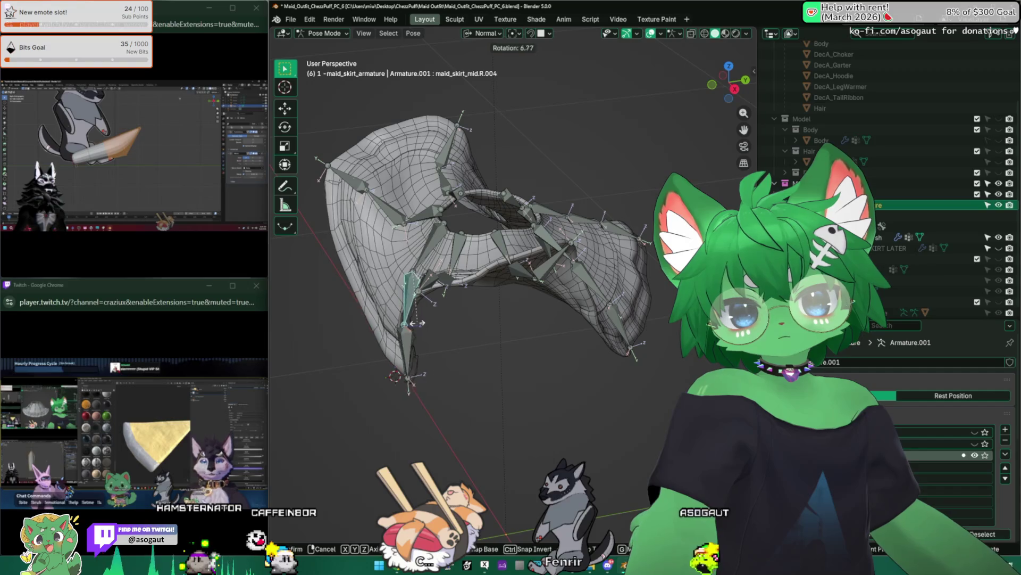
click(447, 231)
key(r)
click(467, 284)
mouse_move(467, 283)
middle_down()
mouse_move(447, 335)
mouse_move(494, 359)
middle_up()
click(527, 343)
key(r)
click(577, 349)
mouse_move(577, 349)
middle_down()
mouse_move(511, 319)
mouse_move(574, 381)
middle_up()
Test-rotate the back skirt bones, including maid_skirt_back.001 and maid_skirt_right_back.L.002, inspecting from above and the side
middle_drag(483, 289, 519, 239)
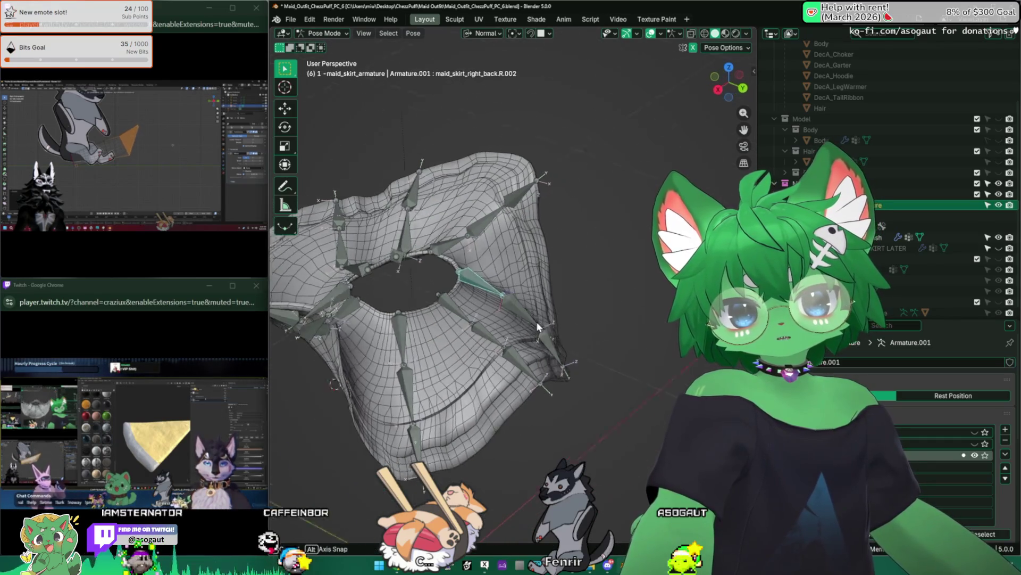
click(574, 283)
key(r)
click(594, 263)
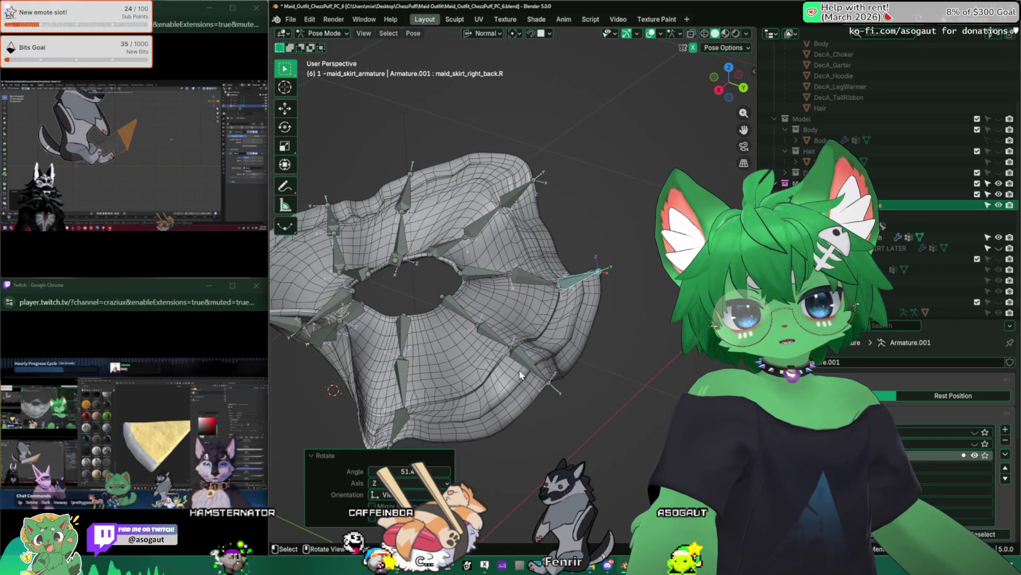
middle_drag(558, 303, 576, 357)
click(537, 305)
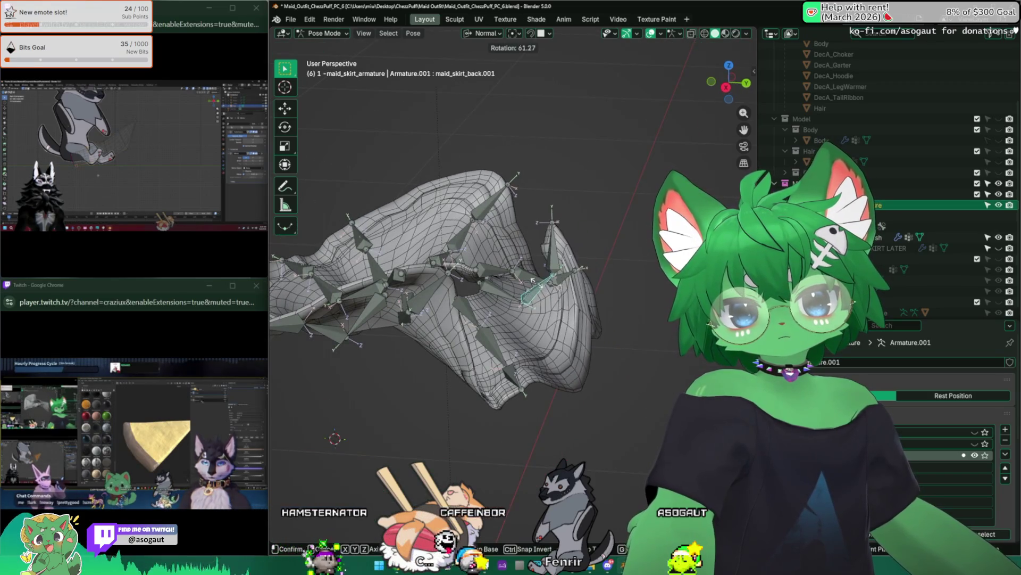
middle_drag(538, 305, 539, 317)
middle_drag(377, 349, 400, 304)
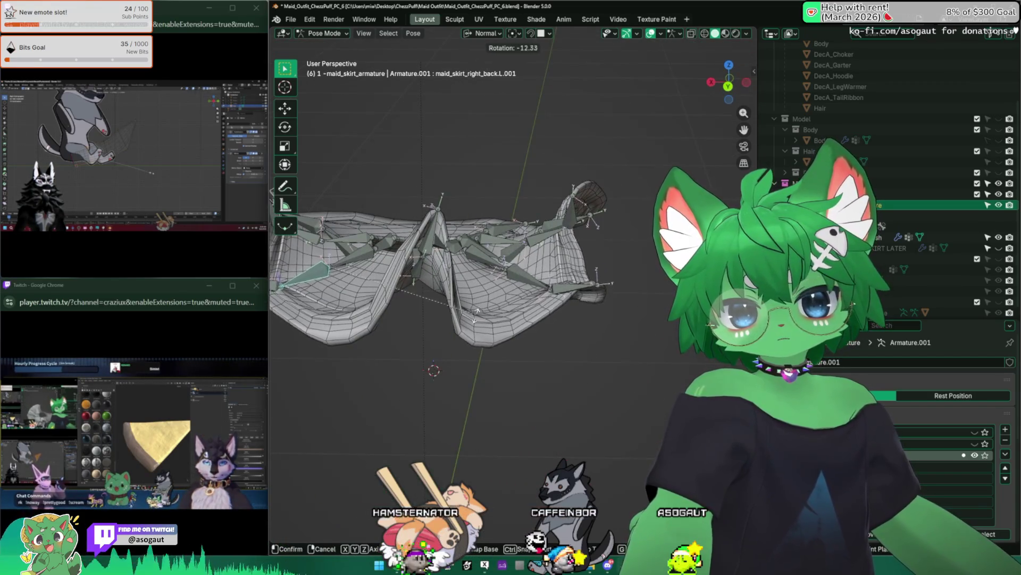
click(375, 255)
key(r)
click(426, 286)
scroll(492, 306, down, 3)
middle_drag(493, 306, 561, 350)
mouse_move(614, 328)
middle_down()
mouse_move(613, 279)
mouse_move(553, 318)
mouse_move(408, 323)
middle_up()
scroll(408, 323, up, 3)
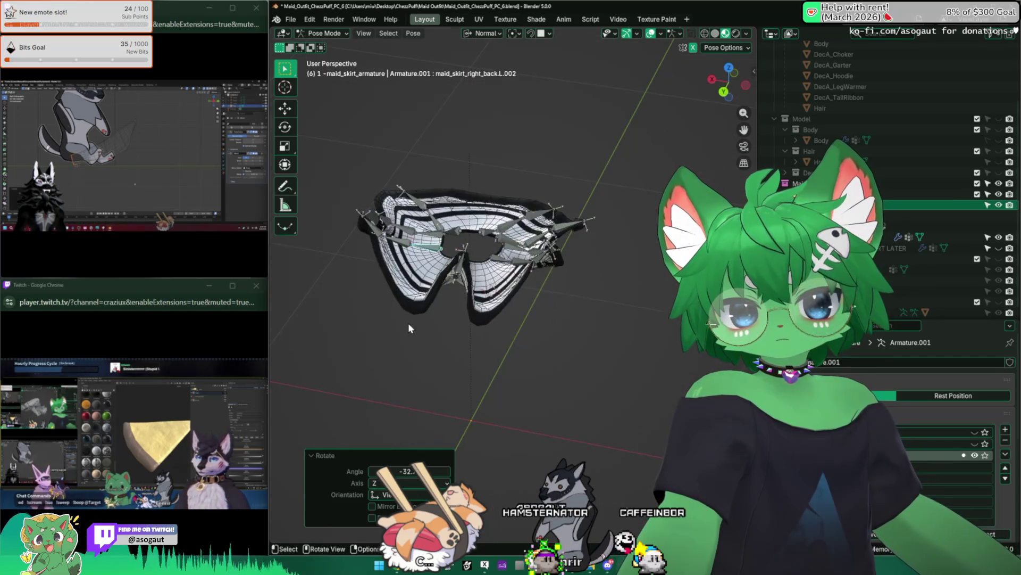
Select all skirt bones, clear the test rotations, and switch the armature to Edit Mode
key(a)
key(ctrl+z)
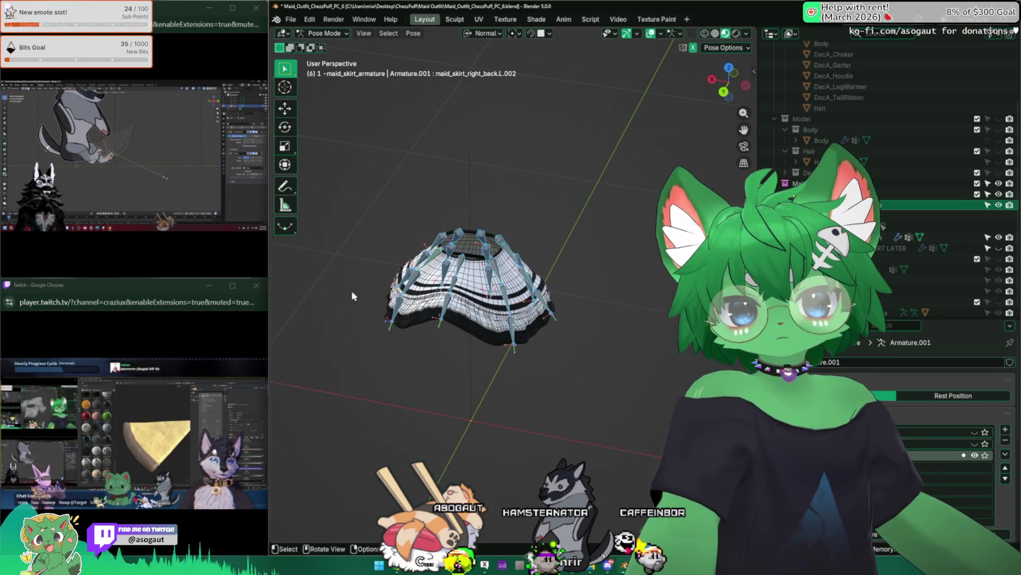
scroll(443, 322, down, 2)
click(325, 32)
click(325, 57)
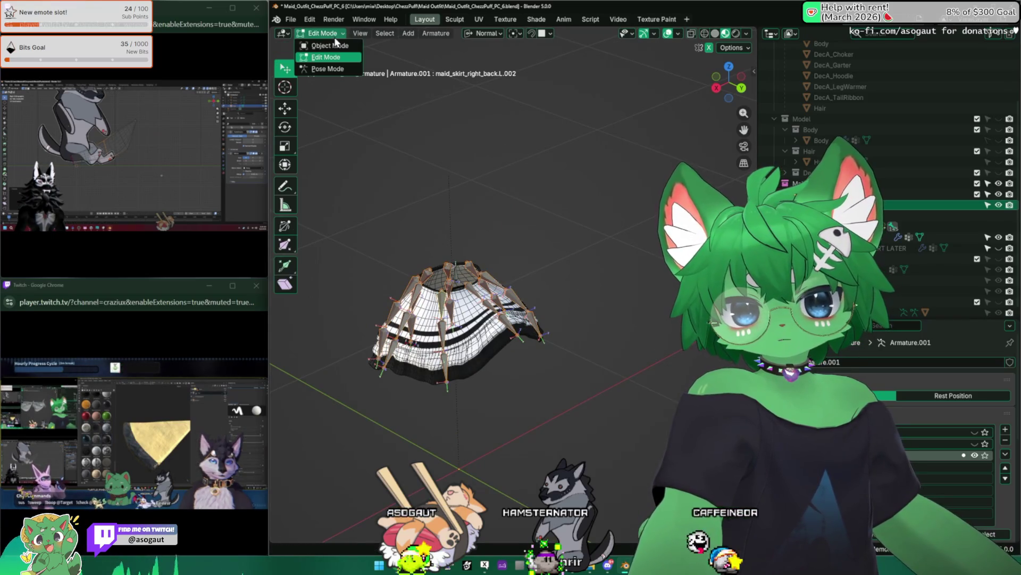
Return to Object Mode, select the skirt mesh and switch it into Weight Paint
click(329, 46)
middle_drag(440, 249, 491, 336)
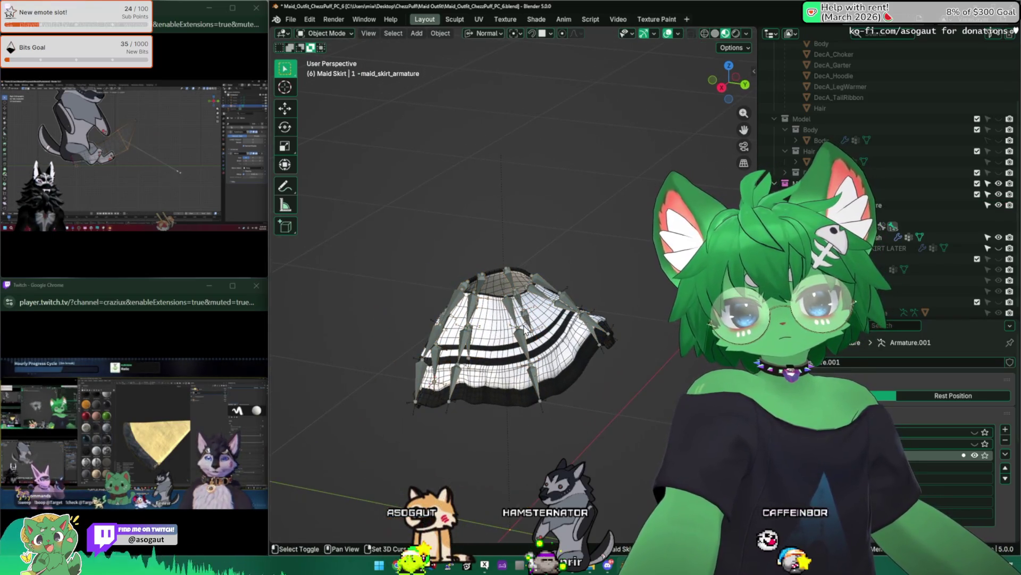
click(490, 336)
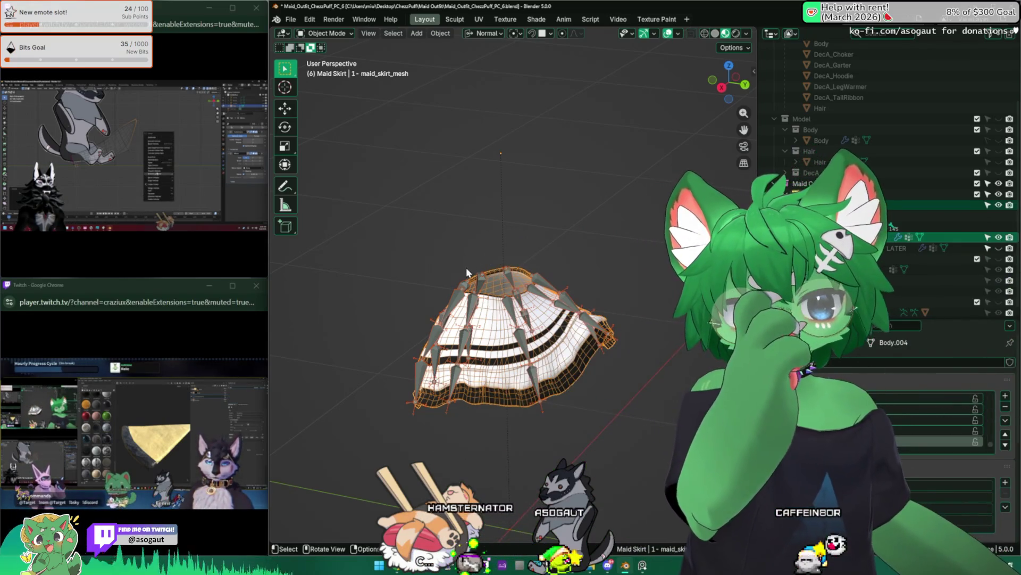
scroll(467, 268, up, 2)
scroll(505, 238, up, 2)
scroll(541, 229, up, 2)
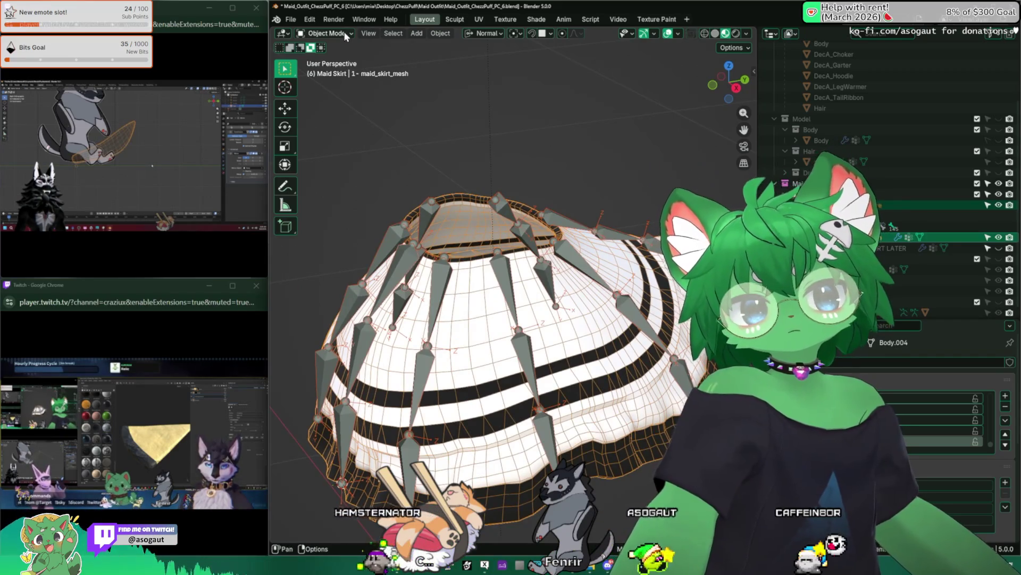
click(327, 34)
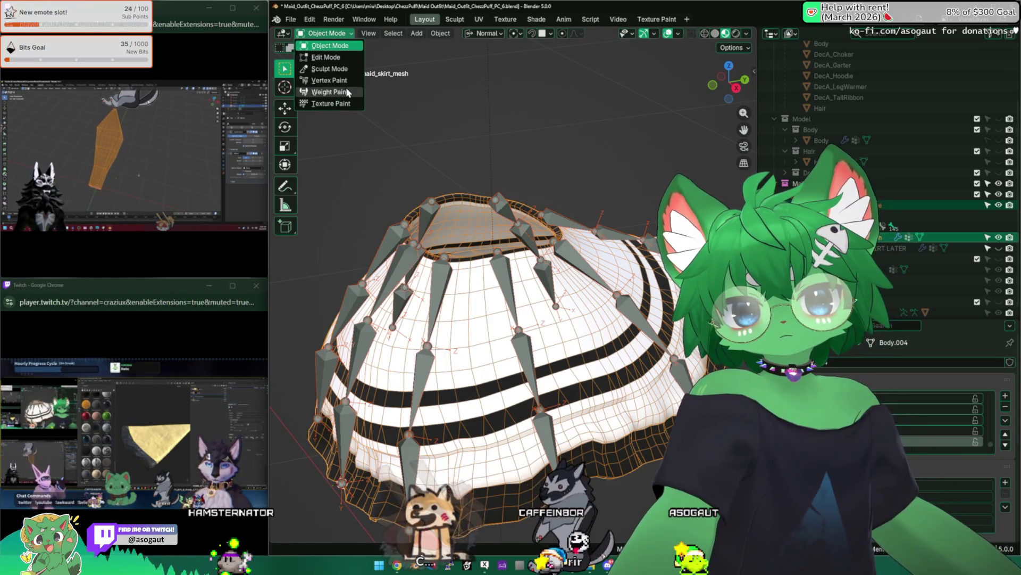
click(331, 91)
View the weights of maid_skirt_mid.L, right_back.L, mid.L.001, front_right.L.001 and front_right.L in turn
ctrl+click(515, 275)
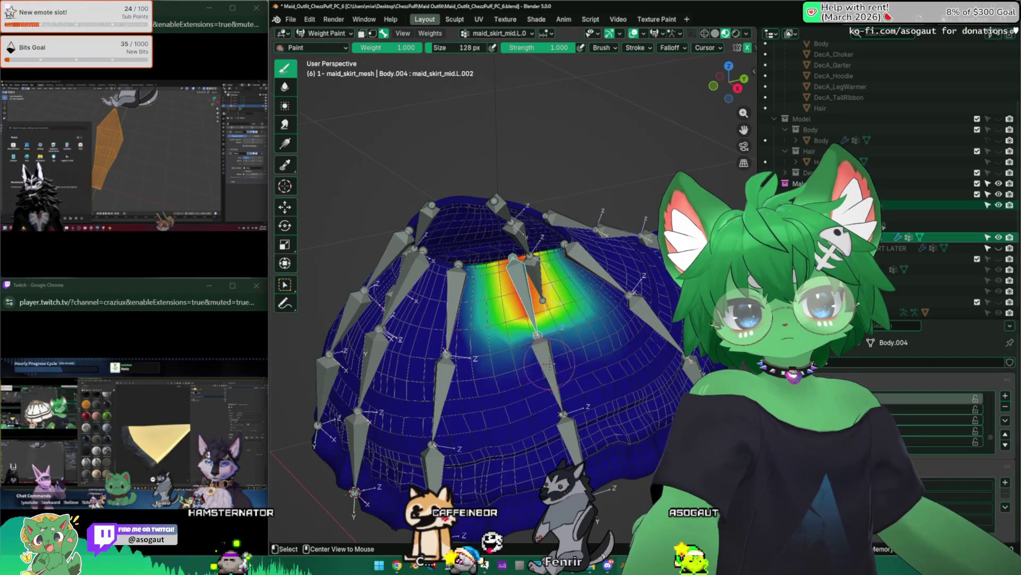
ctrl+click(550, 355)
ctrl+click(563, 416)
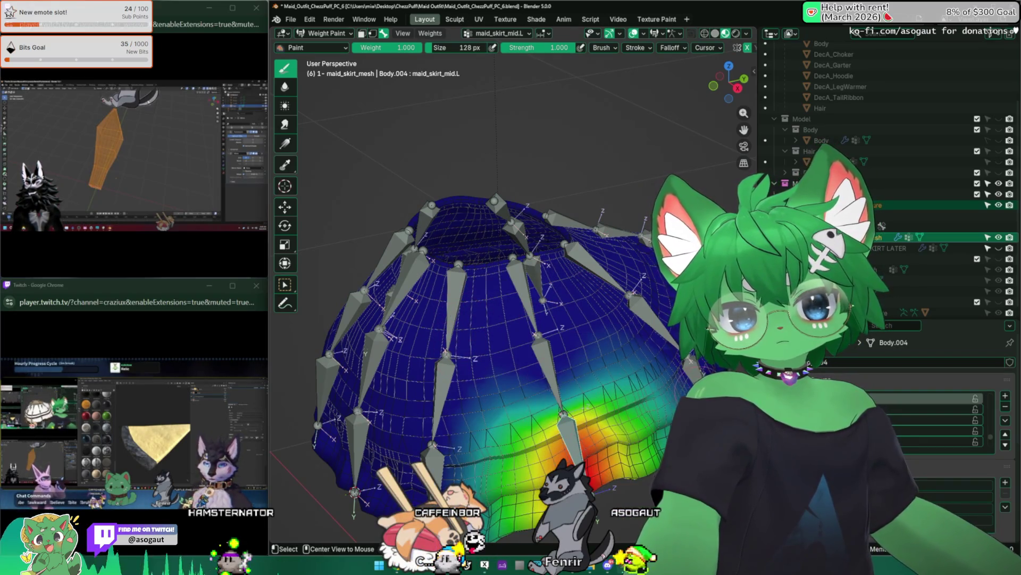
ctrl+click(679, 355)
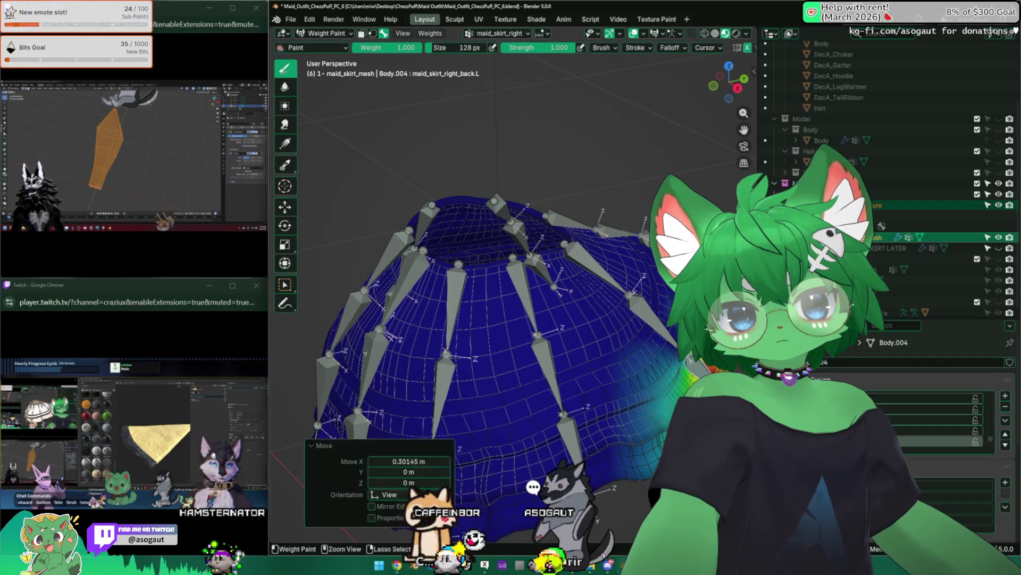
ctrl+click(543, 359)
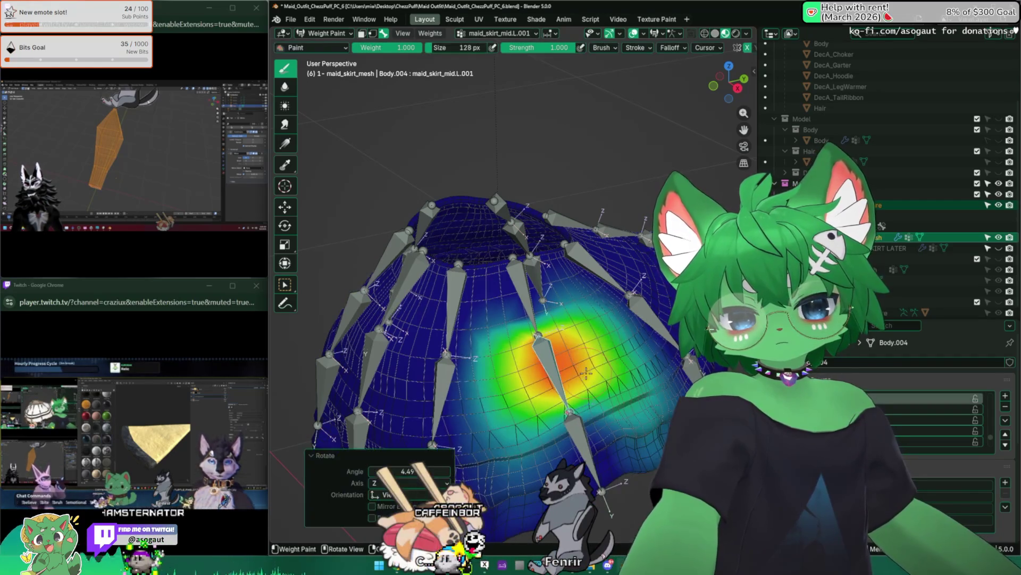
ctrl+click(571, 435)
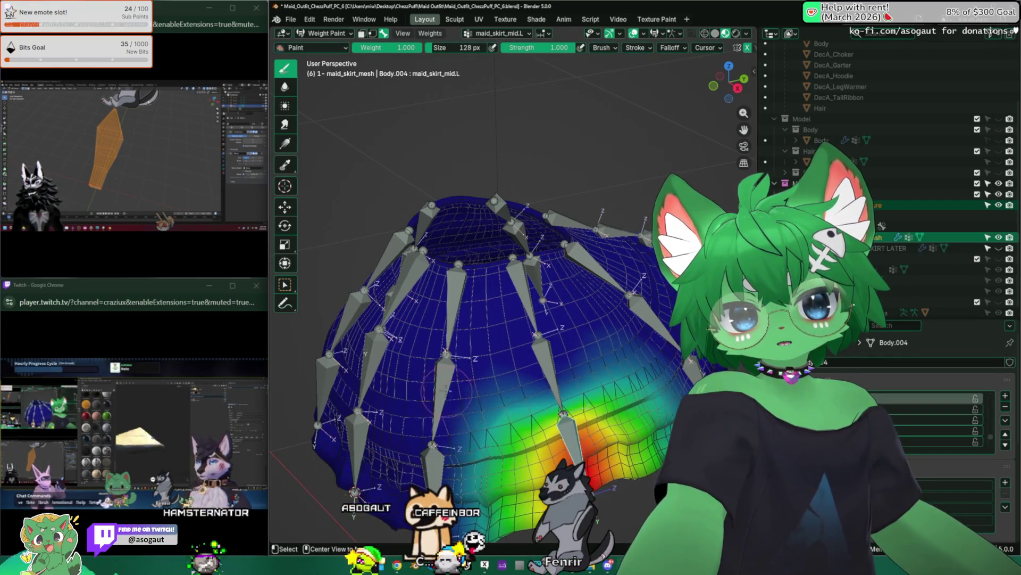
ctrl+click(443, 383)
middle_drag(487, 407, 558, 391)
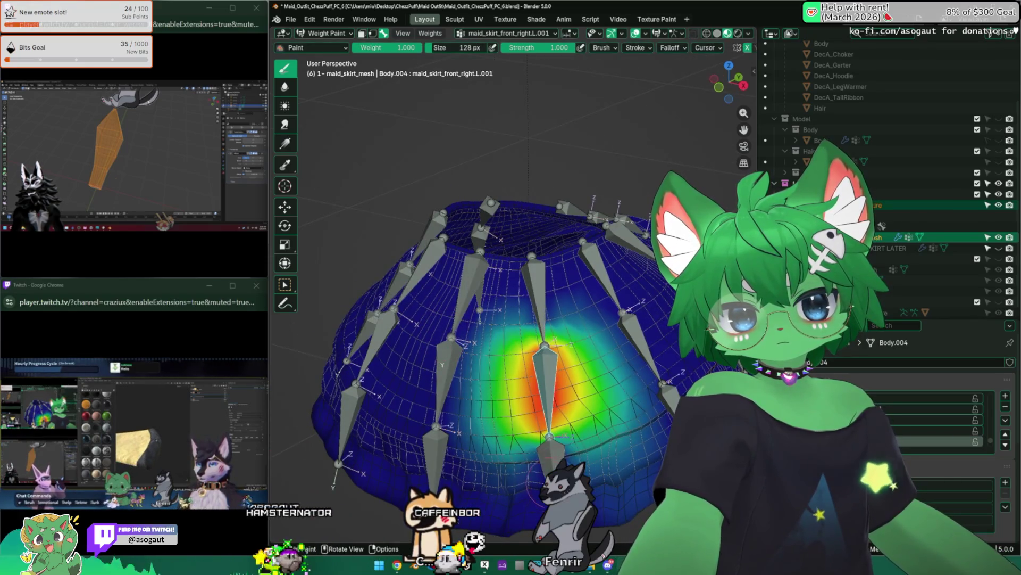
ctrl+click(550, 455)
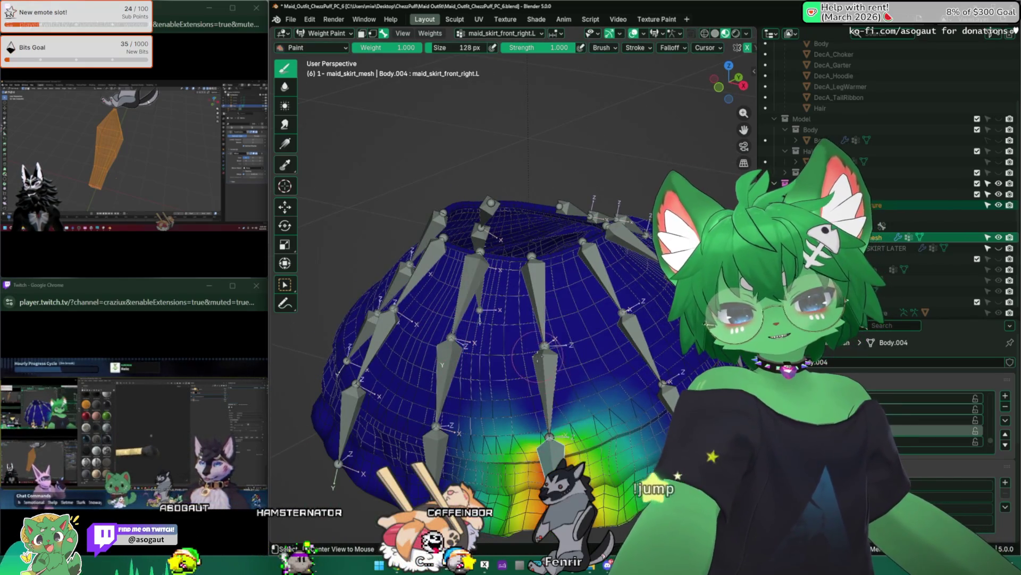
ctrl+click(547, 364)
Test-rotate front_right.L.002 and mid.R.006, cancel, then view the weights of mid.R.004 and mid.R.005
key(r)
ctrl+click(542, 319)
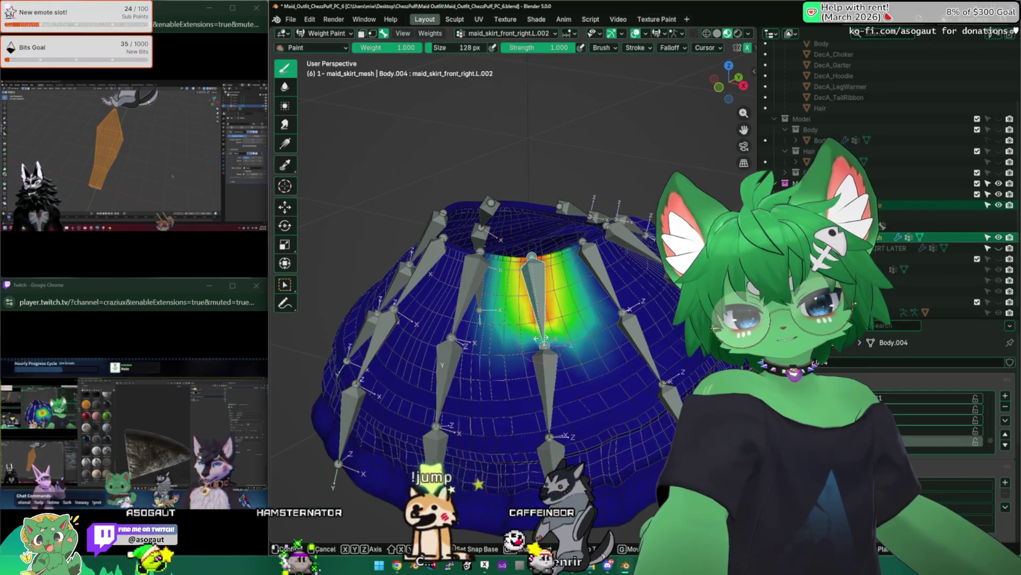
mouse_move(511, 335)
middle_down()
mouse_move(511, 239)
mouse_move(466, 383)
middle_up()
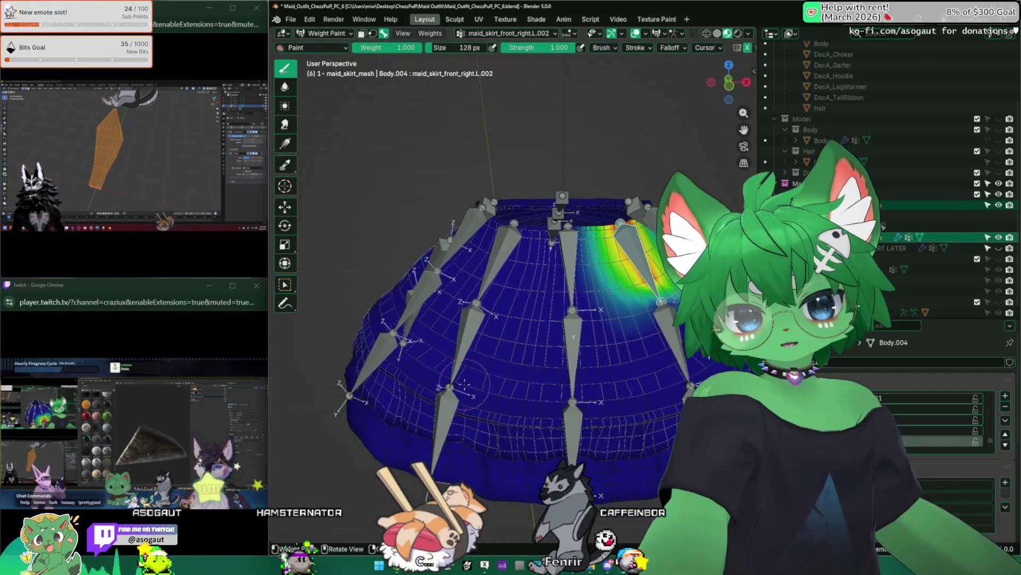
ctrl+click(551, 423)
key(r)
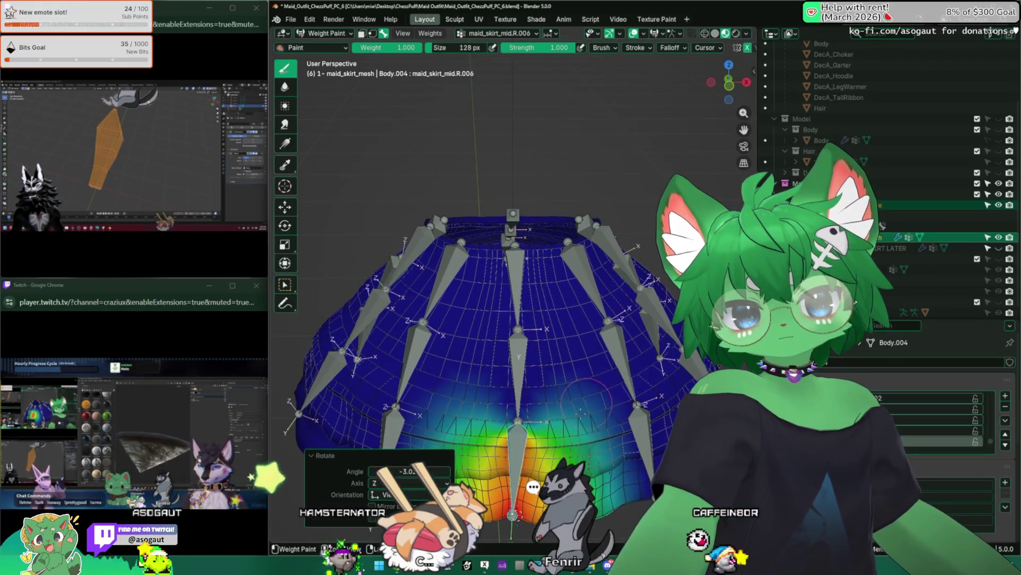
right_click(559, 315)
ctrl+click(523, 359)
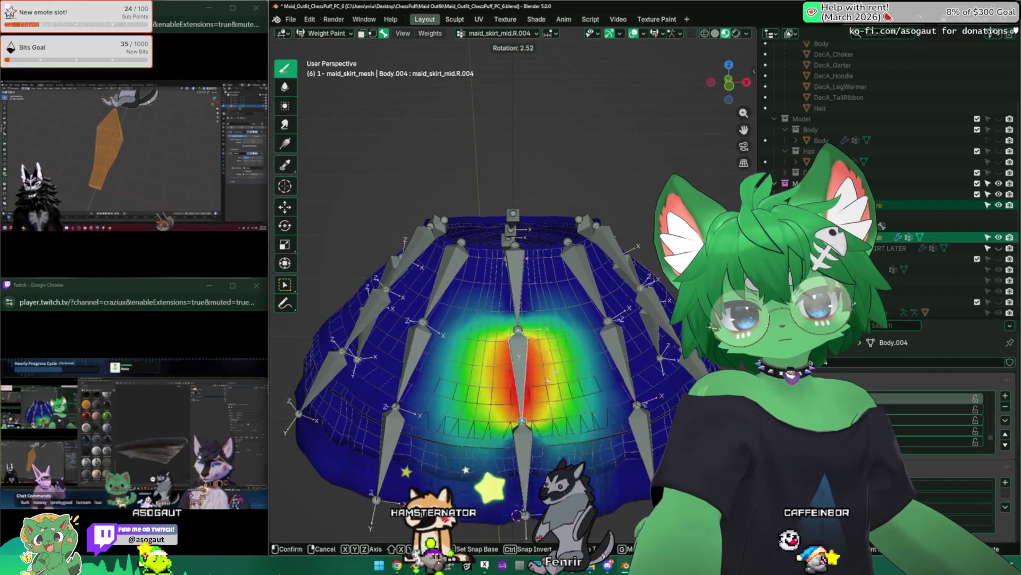
ctrl+click(515, 275)
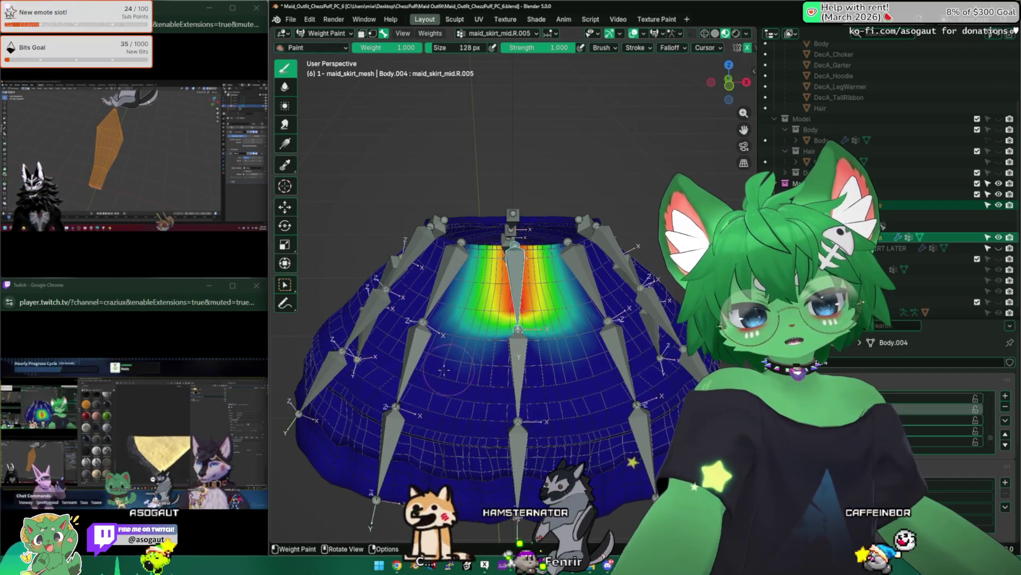
View and test-rotate maid_skirt_front_right.R and front_right.R.002 from below and above
middle_drag(523, 232, 543, 360)
ctrl+click(503, 439)
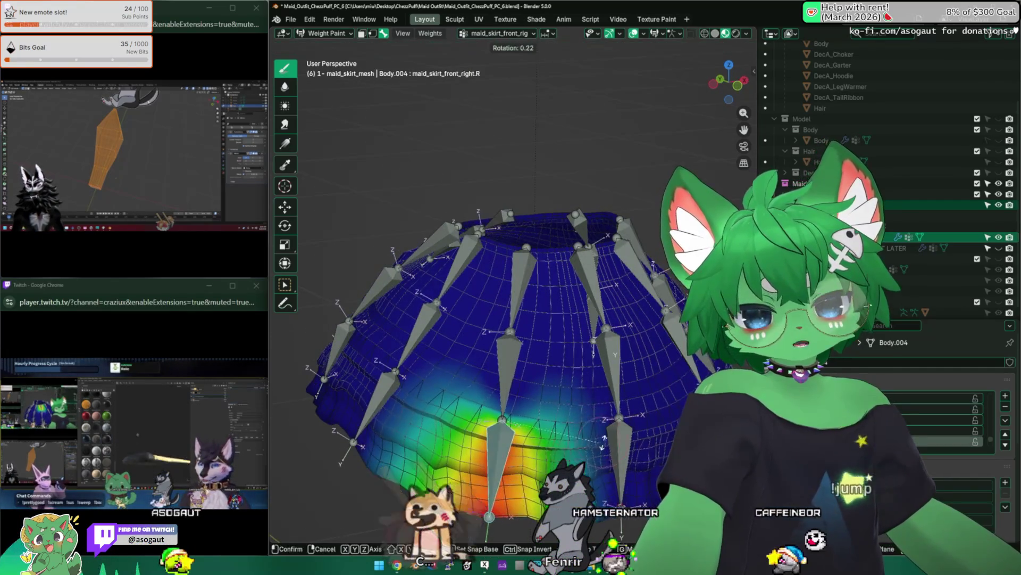
key(r)
mouse_move(549, 437)
middle_down()
mouse_move(431, 311)
mouse_move(479, 240)
mouse_move(514, 339)
mouse_move(559, 304)
mouse_move(479, 287)
mouse_move(527, 319)
mouse_move(496, 303)
middle_up()
ctrl+click(415, 264)
click(515, 339)
Test-rotate maid_skirt_mid.R.002 and right_back.R.002, then return the skirt mesh to Object Mode
ctrl+click(567, 303)
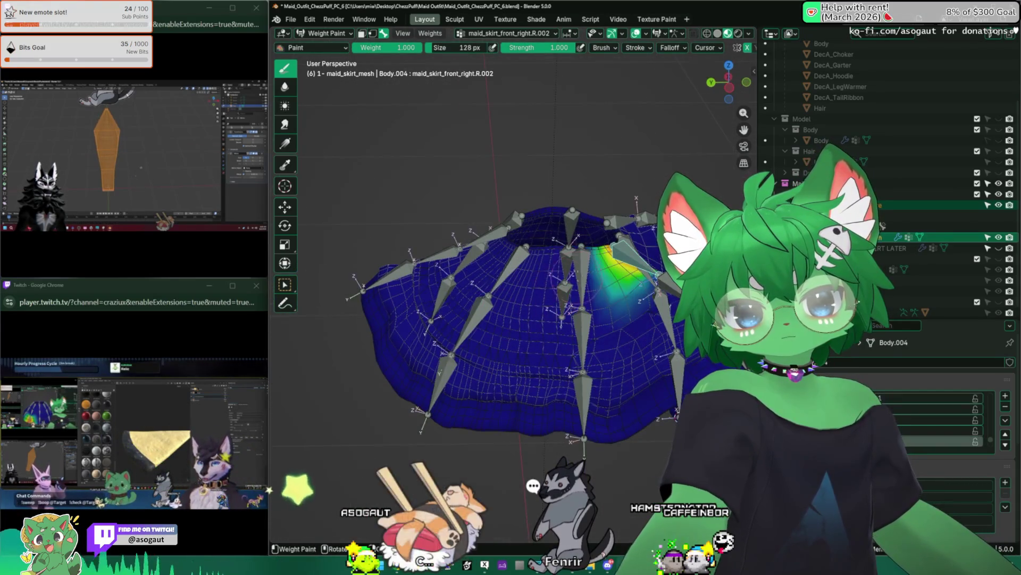
mouse_move(515, 340)
middle_down()
mouse_move(478, 304)
mouse_move(519, 335)
mouse_move(495, 287)
mouse_move(559, 276)
mouse_move(511, 304)
mouse_move(495, 240)
middle_up()
key(r)
click(519, 335)
ctrl+click(479, 239)
key(r)
click(559, 275)
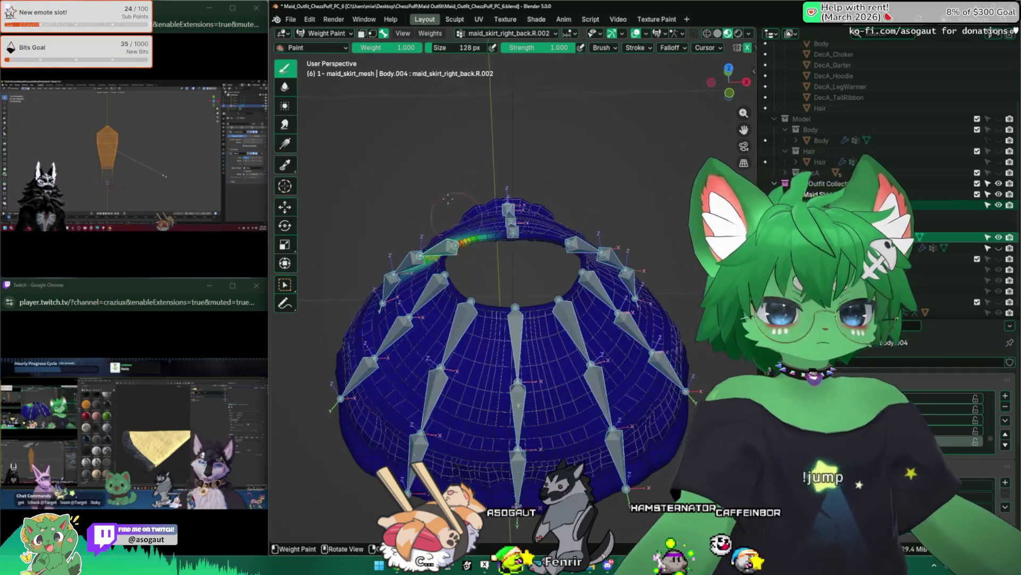
click(317, 46)
mouse_move(470, 168)
middle_down()
mouse_move(511, 285)
mouse_move(437, 308)
mouse_move(532, 293)
middle_up()
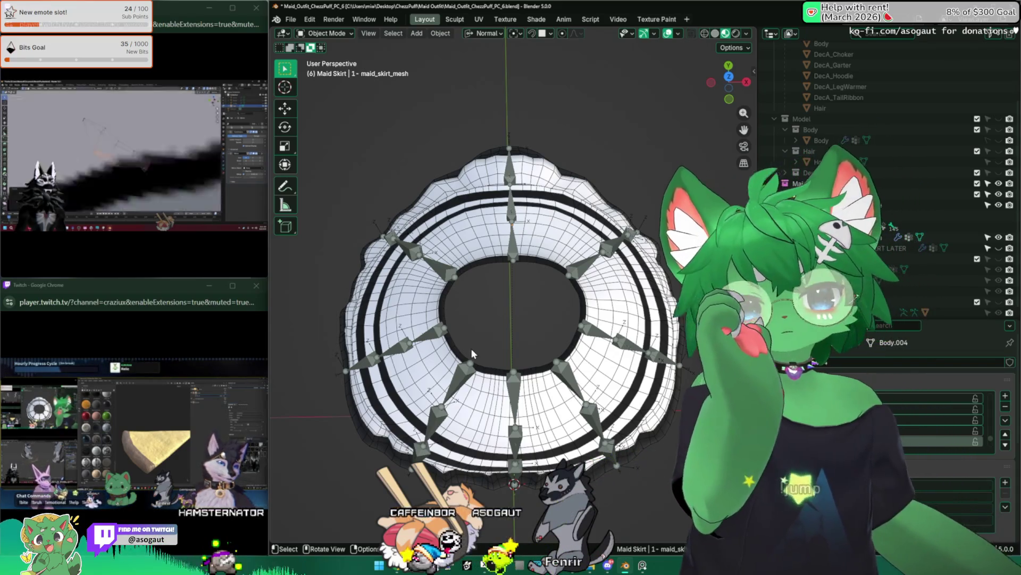
Inspect the skirt from several angles, peeking at the mode list without changing mode
middle_drag(477, 347, 539, 295)
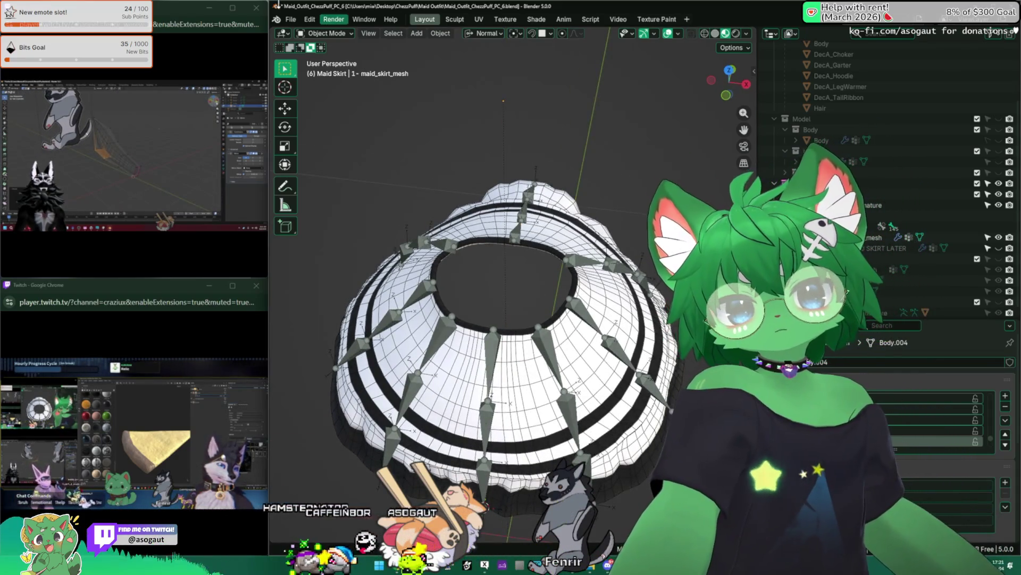
click(325, 33)
click(452, 244)
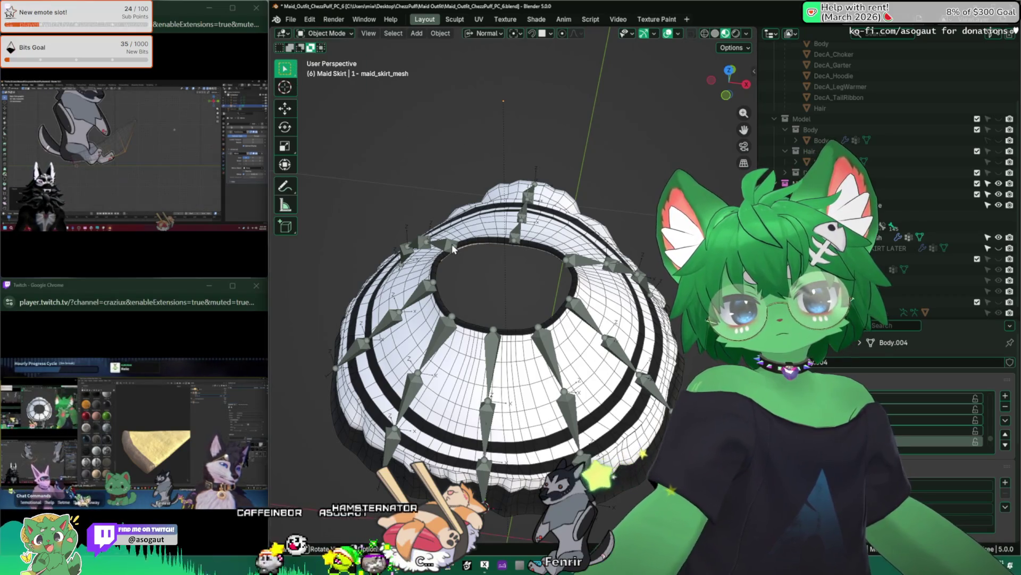
middle_drag(372, 111, 414, 129)
click(325, 32)
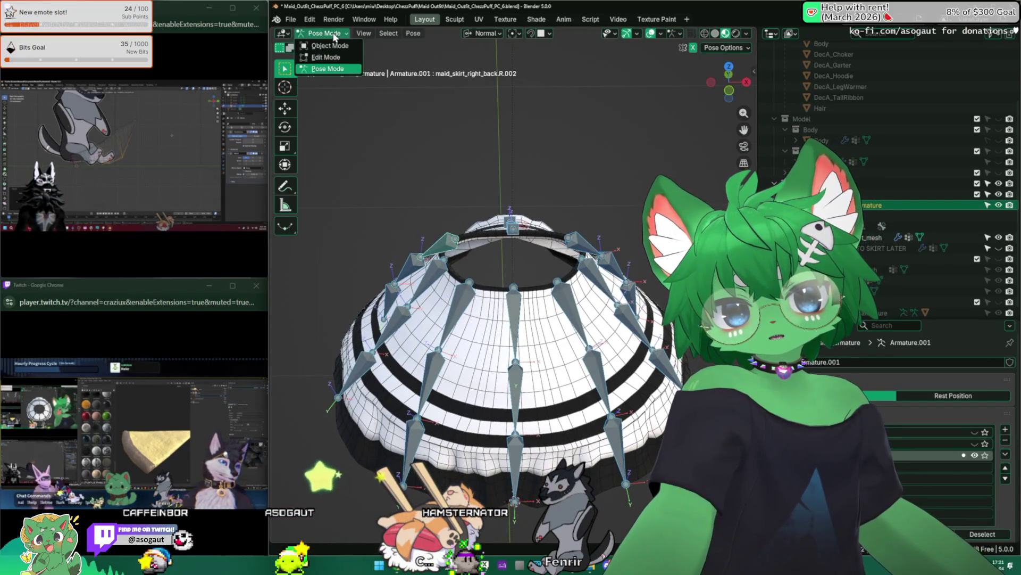
middle_drag(469, 194, 435, 160)
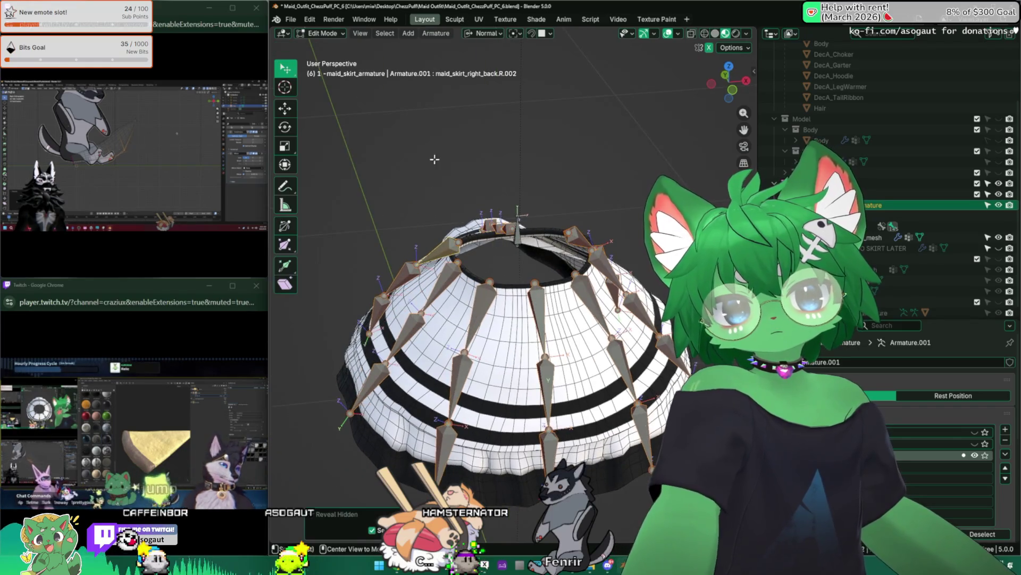
mouse_move(520, 231)
middle_down()
mouse_move(532, 189)
mouse_move(548, 309)
middle_up()
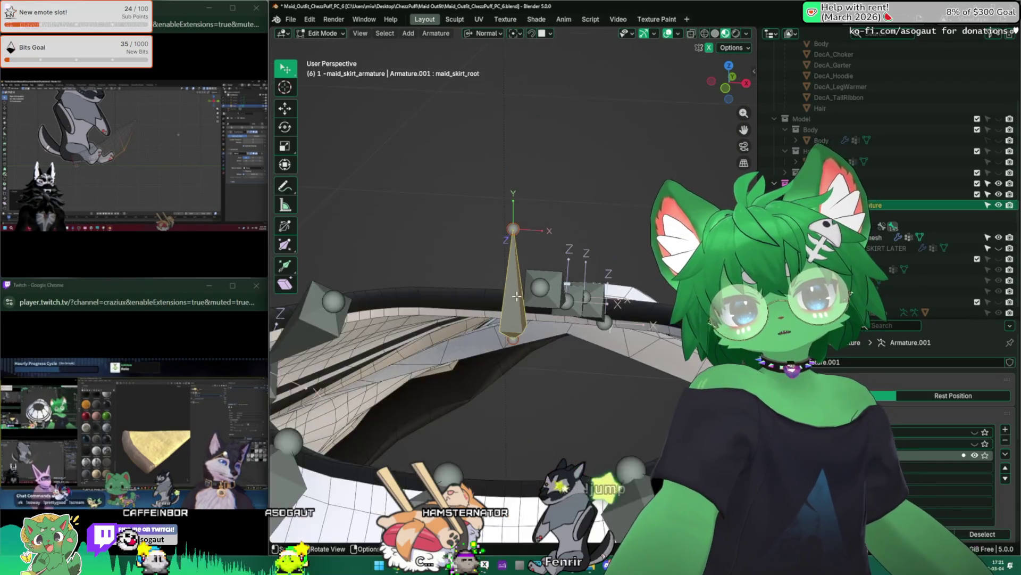
Select maid_skirt_back.002, toggle the armature through Object, Edit and Pose Mode, ending in Object Mode
click(468, 247)
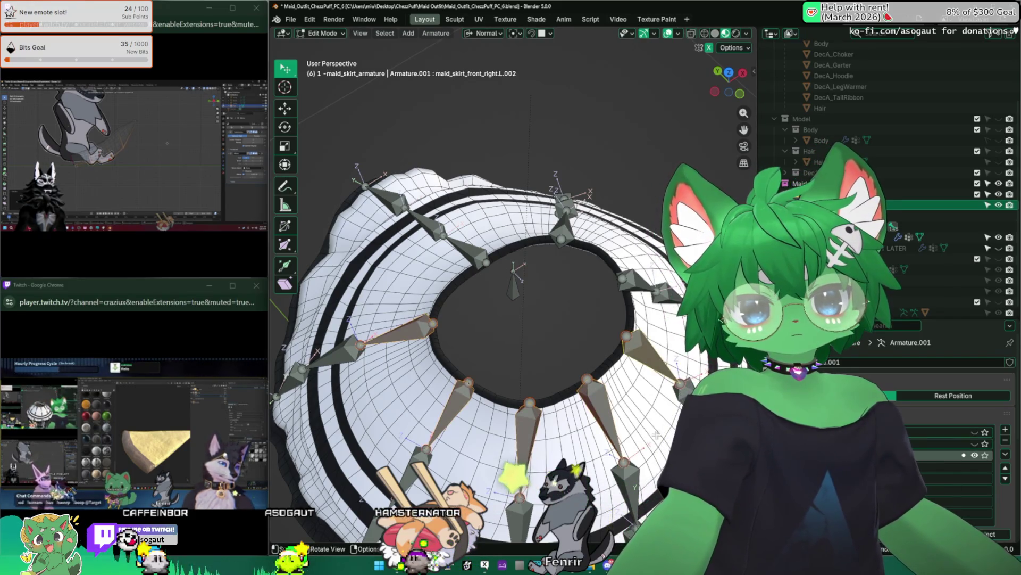
key(Tab)
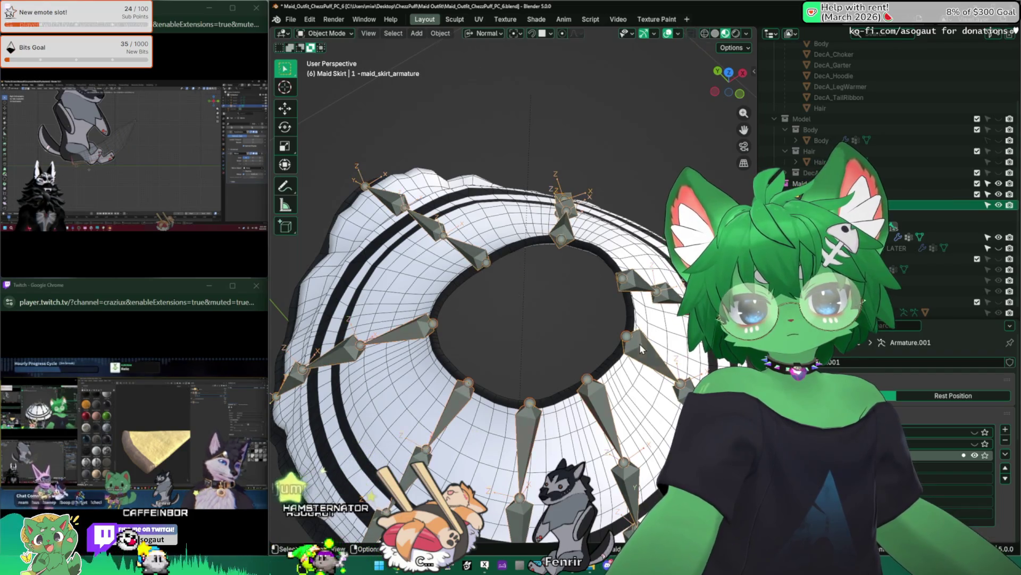
key(Tab)
key(Tab)
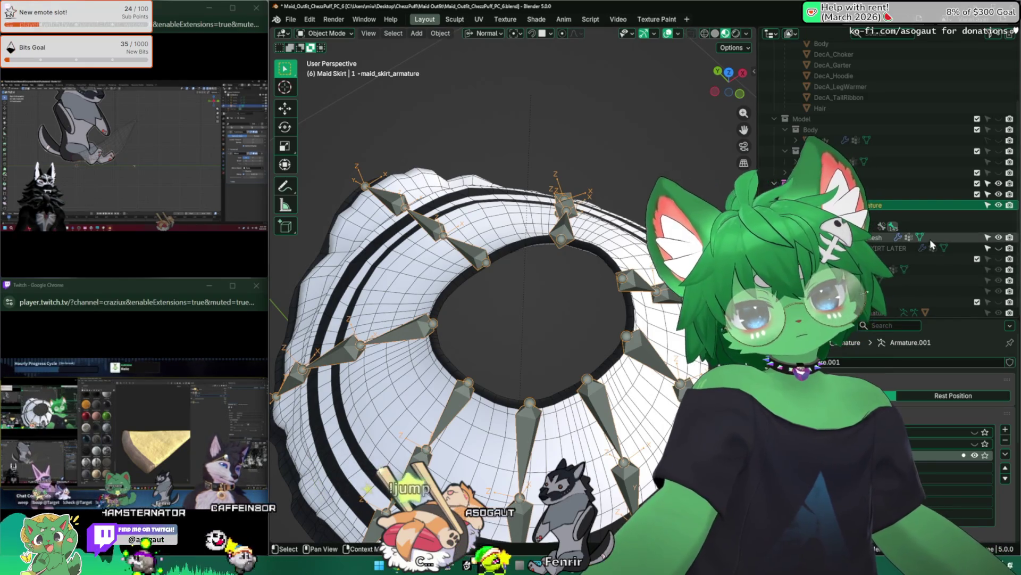
scroll(591, 292, down, 4)
middle_drag(582, 295, 548, 254)
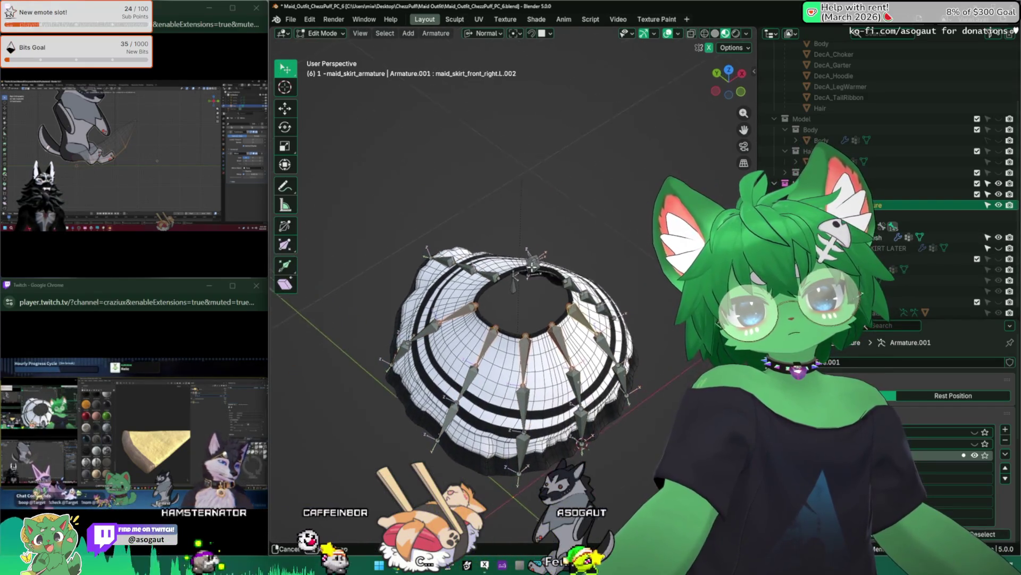
click(325, 57)
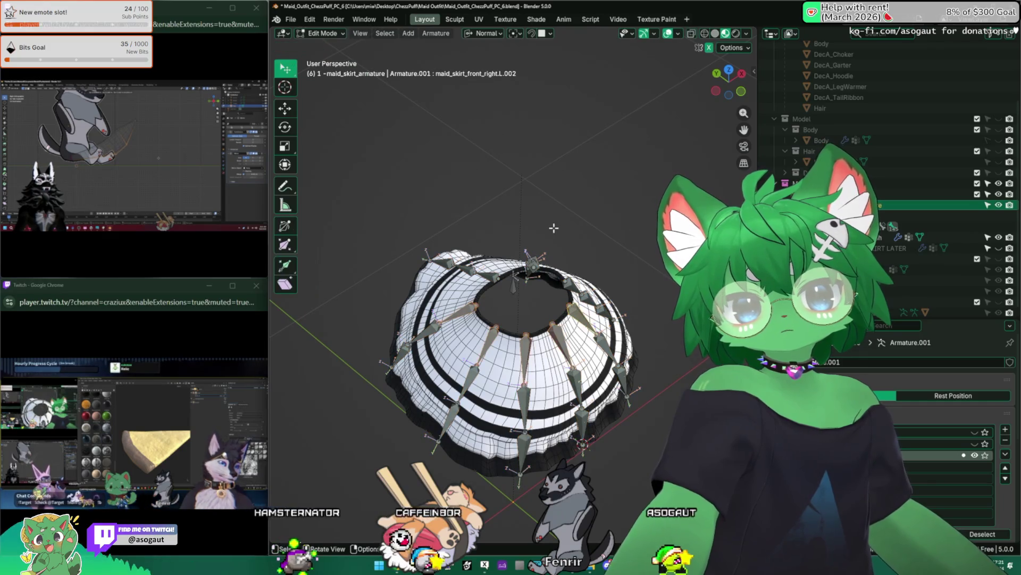
key(ctrl+Tab)
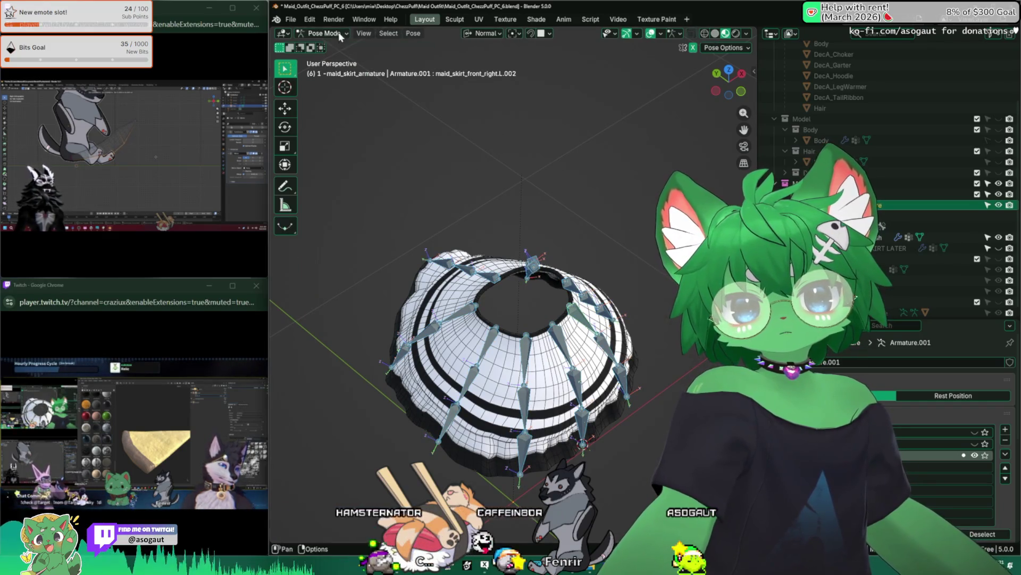
click(330, 46)
scroll(511, 240, up, 5)
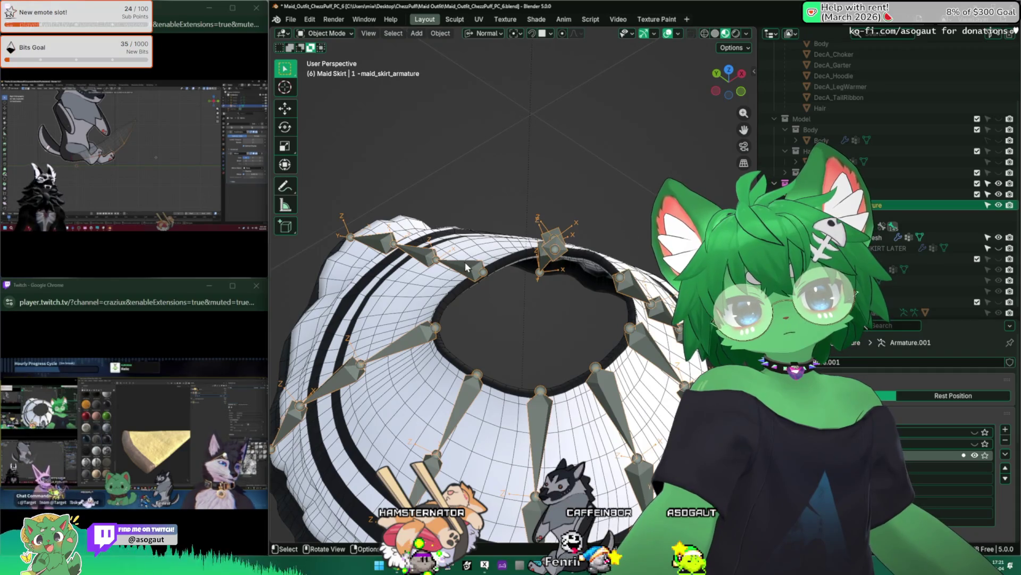
In Edit Mode select maid_skirt_root at the waist, toggle some bone visibility, and return to Object Mode
middle_drag(467, 268, 464, 307)
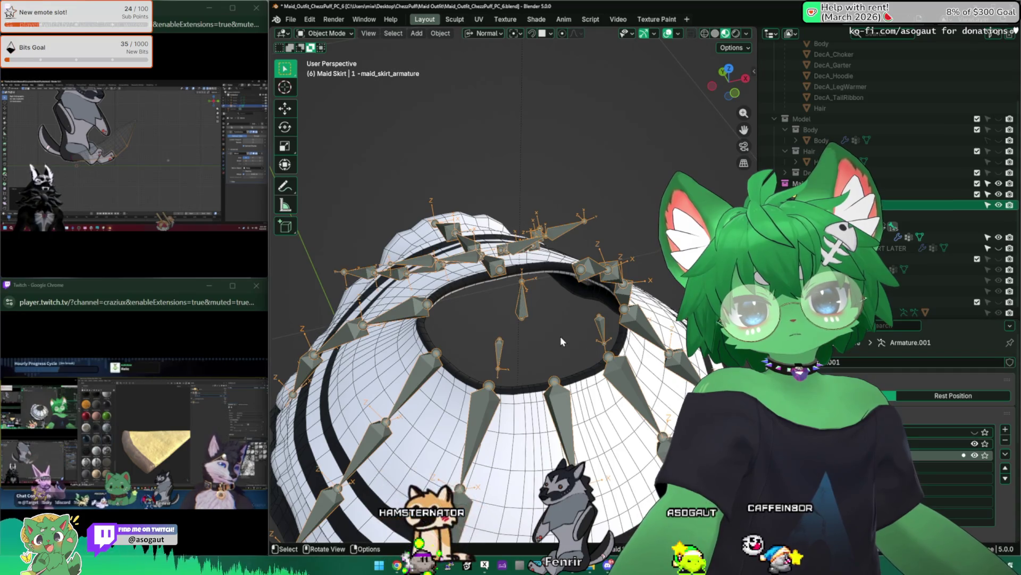
middle_drag(560, 335, 559, 263)
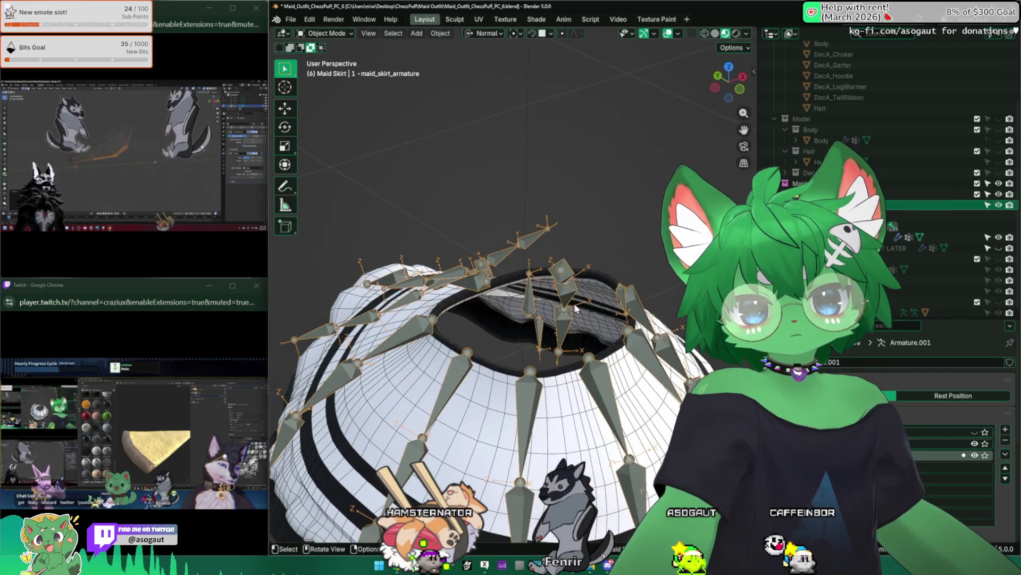
middle_drag(509, 298, 511, 264)
key(Tab)
middle_drag(559, 335, 601, 293)
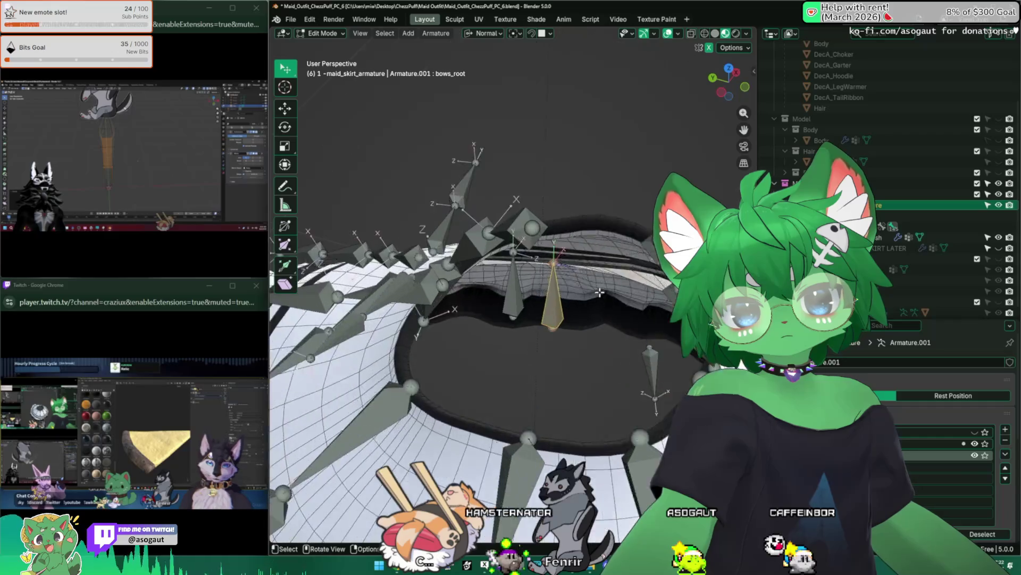
click(558, 271)
middle_drag(559, 319, 559, 240)
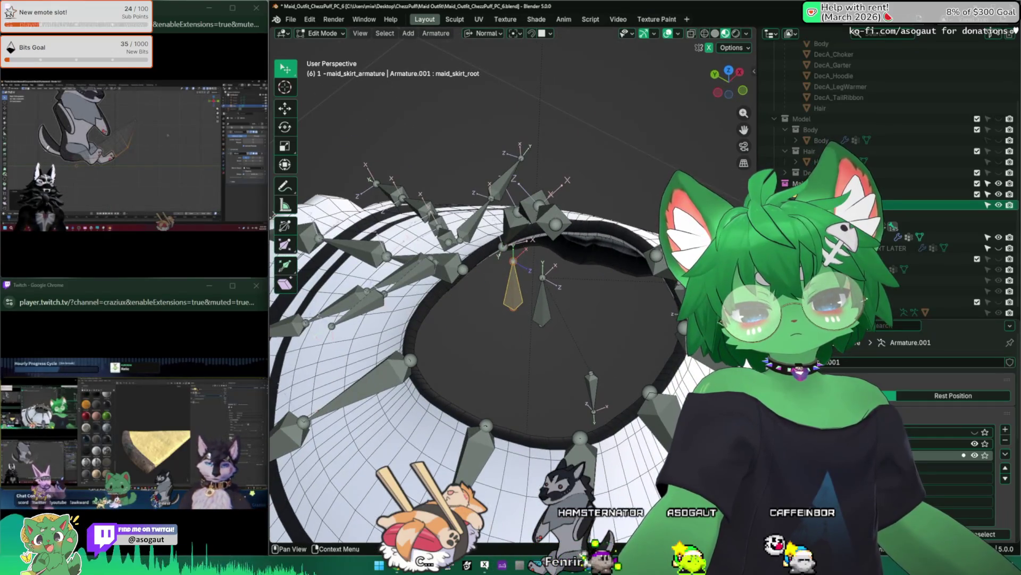
click(975, 456)
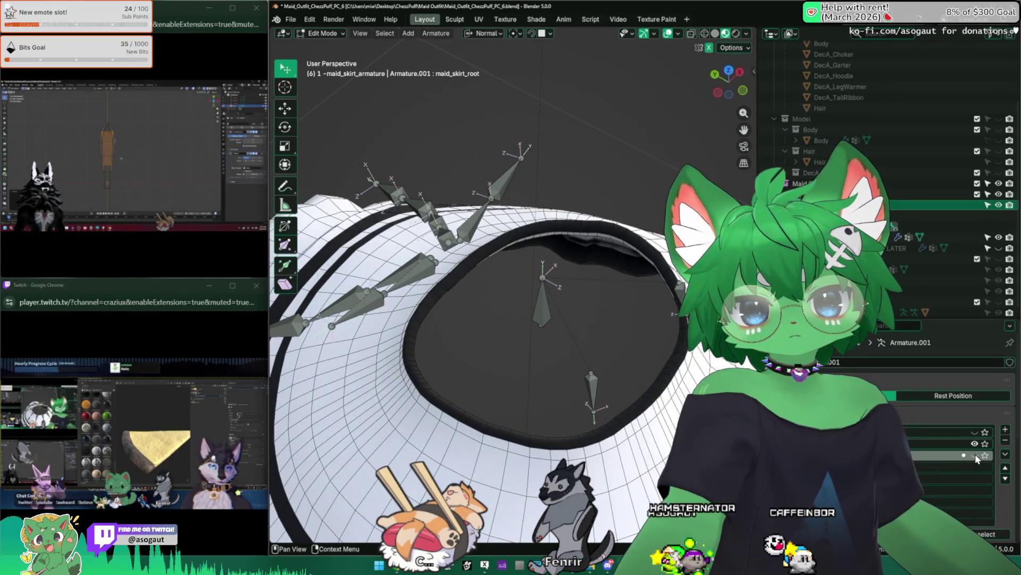
click(975, 456)
key(Tab)
middle_drag(409, 300, 518, 303)
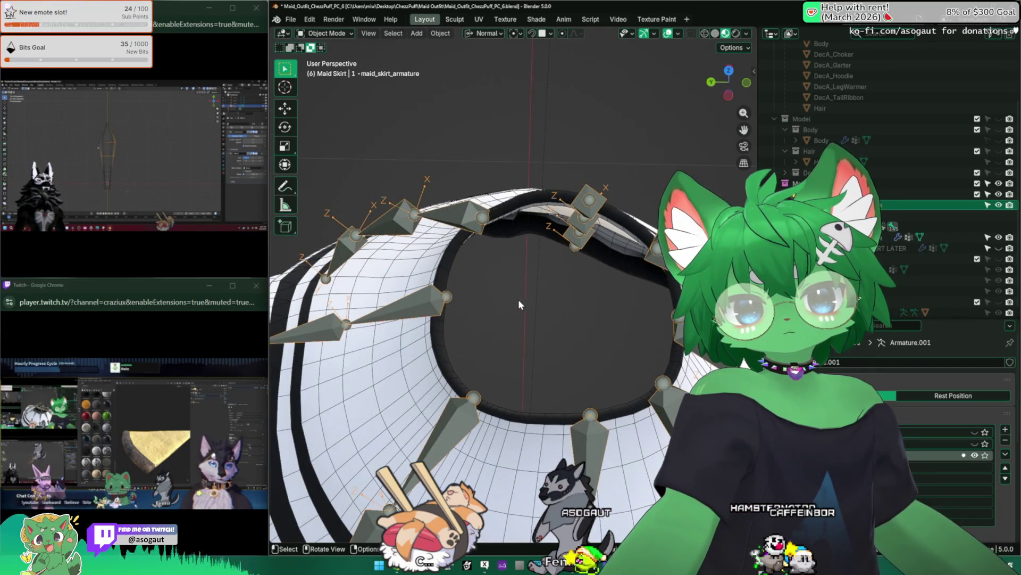
scroll(432, 295, down, 4)
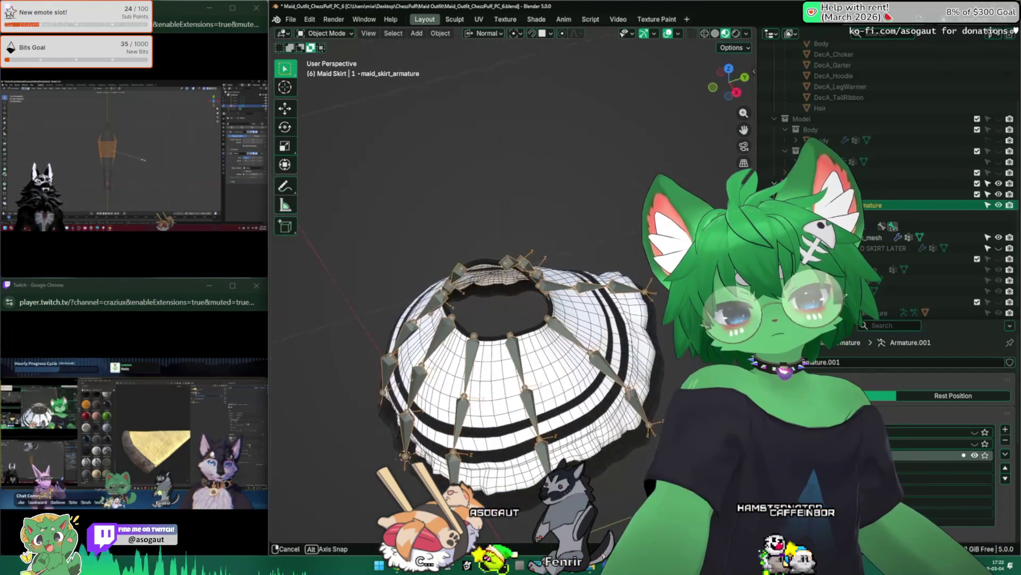
Select the skirt mesh, briefly enter Weight Paint, return to Object Mode and select the armature
middle_drag(400, 319, 343, 225)
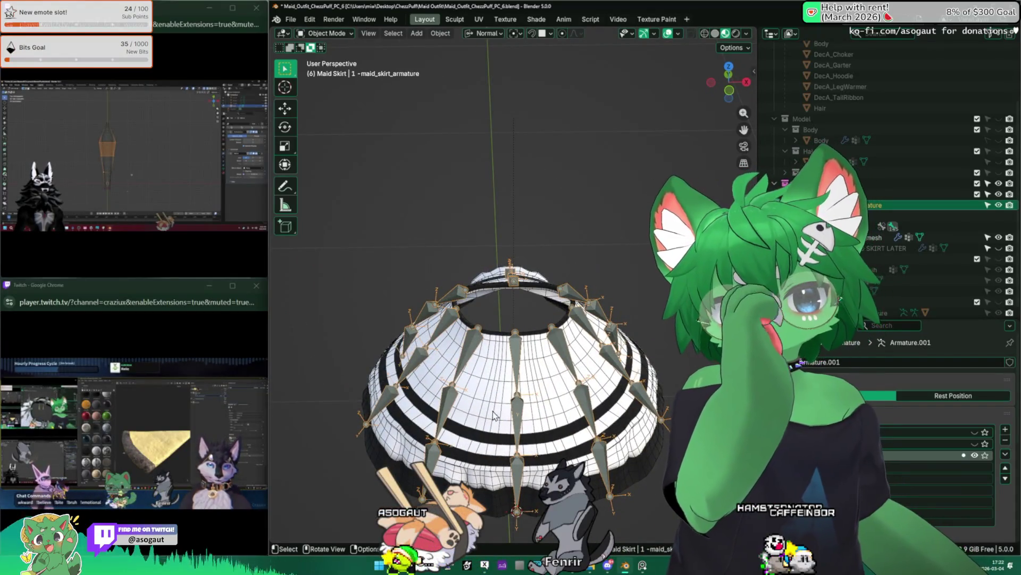
click(508, 378)
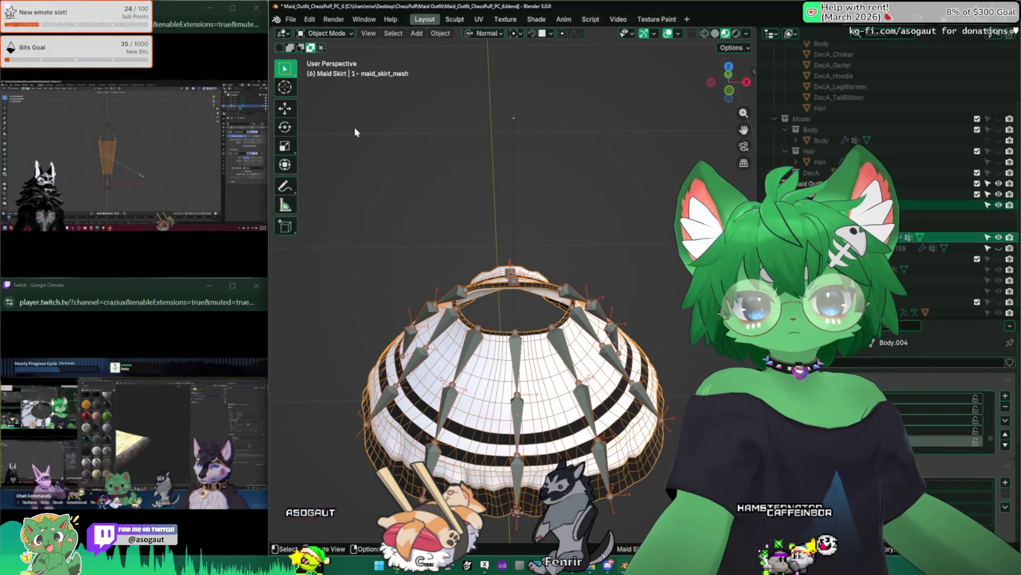
click(327, 36)
click(328, 90)
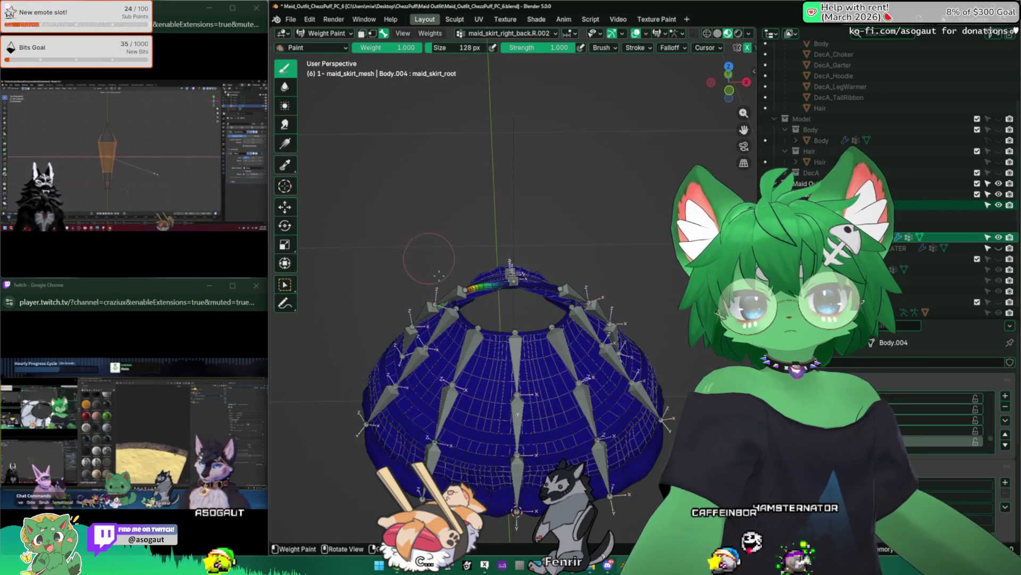
click(326, 33)
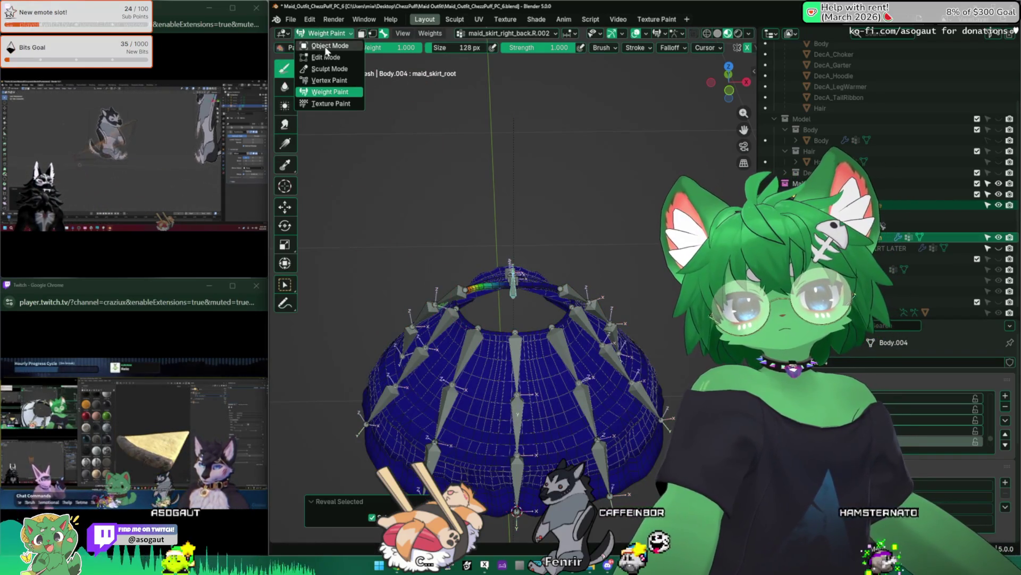
click(516, 290)
scroll(518, 292, up, 3)
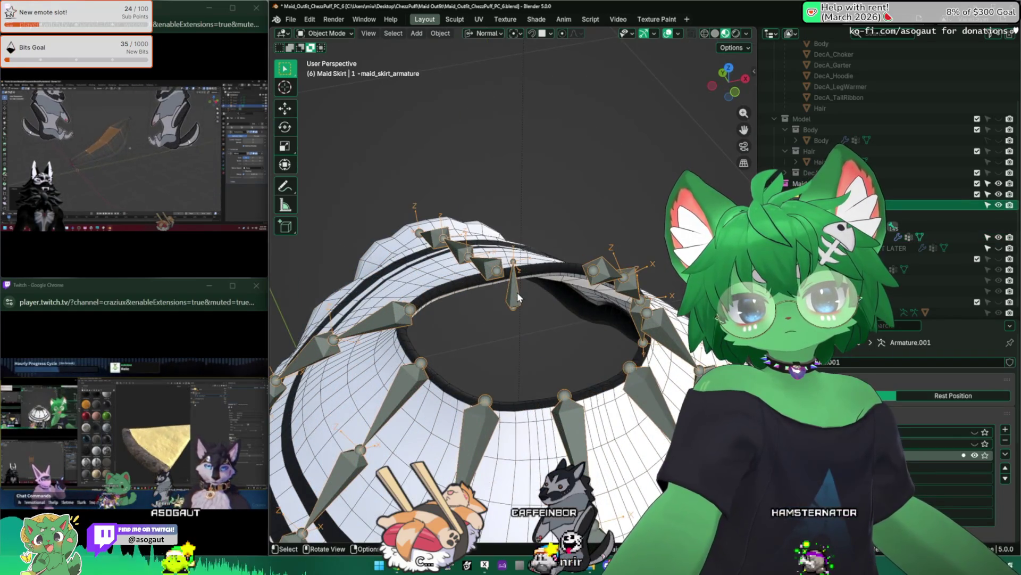
Enter bone editing and select the maid_skirt_mid.L.002 and maid_skirt_mid.R.002 waist bones
click(326, 33)
click(327, 69)
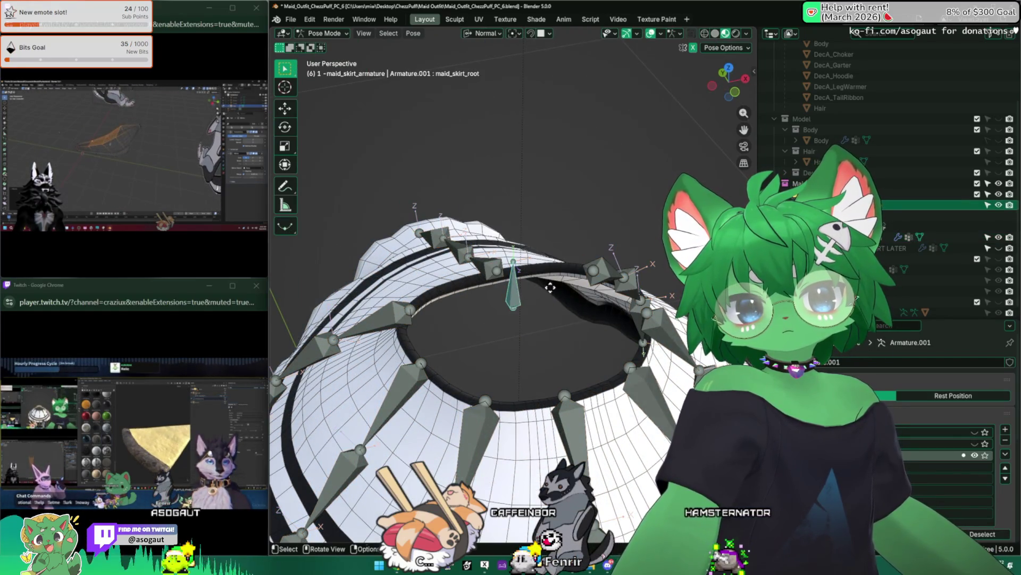
key(Tab)
mouse_move(545, 269)
middle_down()
mouse_move(555, 309)
mouse_move(661, 337)
middle_up()
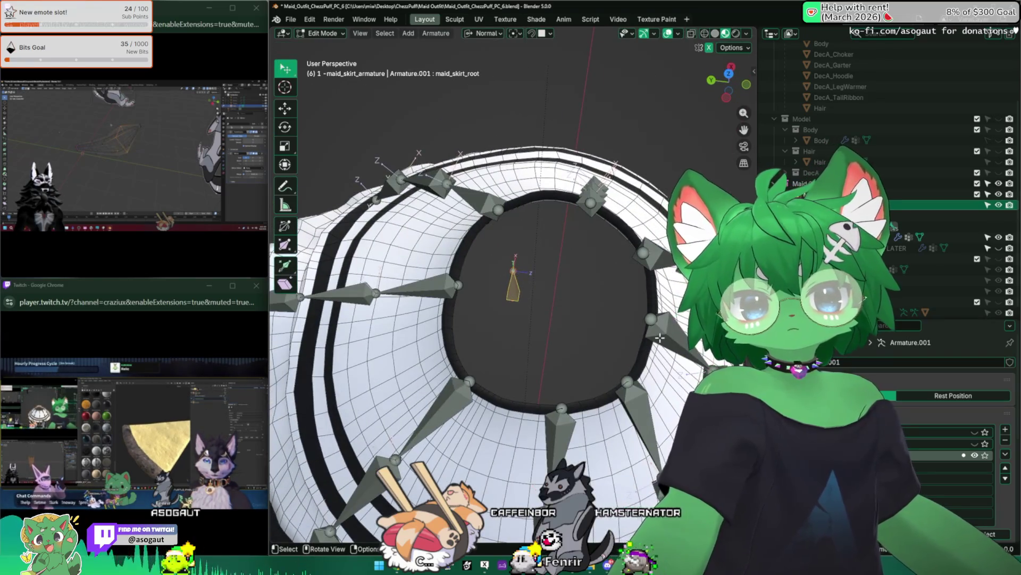
click(595, 198)
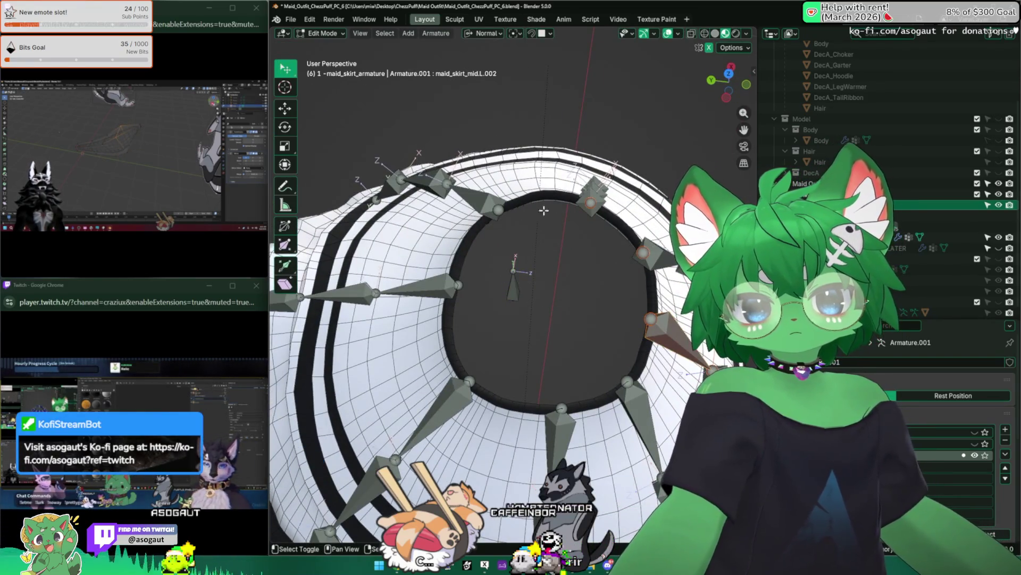
mouse_move(497, 214)
middle_down()
mouse_move(552, 331)
mouse_move(541, 366)
middle_up()
click(569, 348)
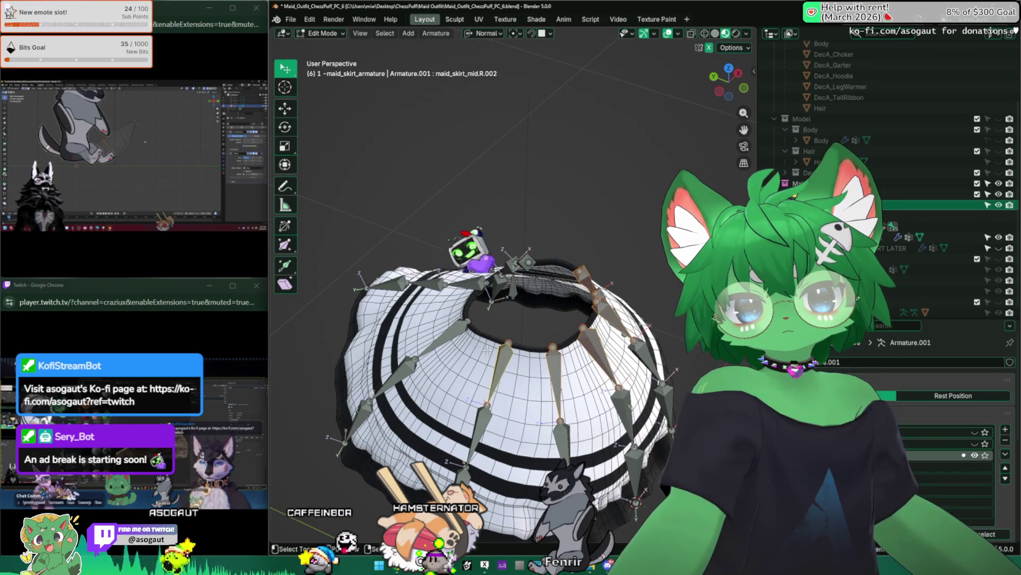
Parent the selected bones to maid_skirt_root with Keep Offset, switch to Pose Mode and select the root
mouse_move(454, 319)
middle_down()
mouse_move(567, 321)
mouse_move(467, 322)
middle_up()
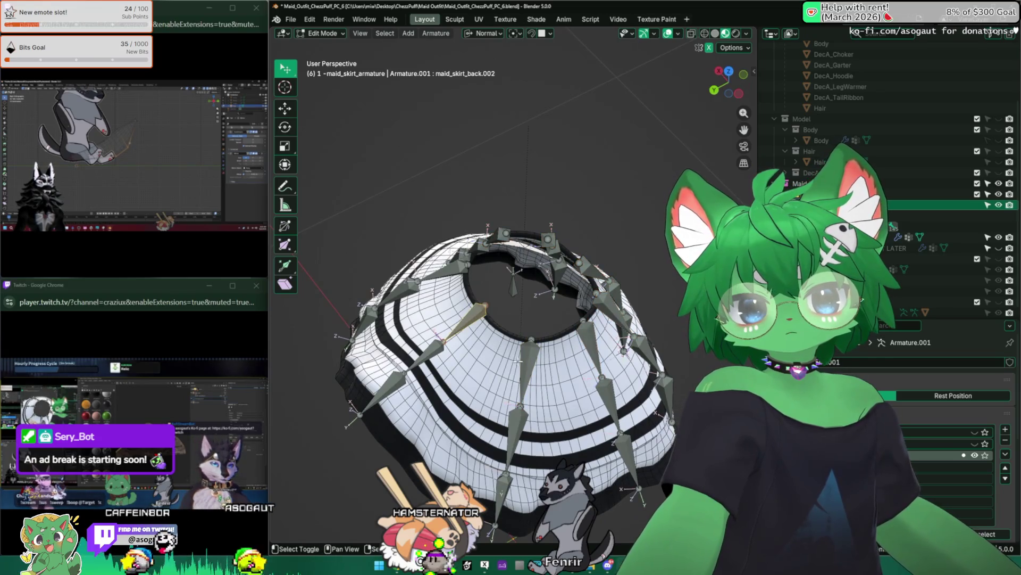
middle_drag(559, 335, 479, 304)
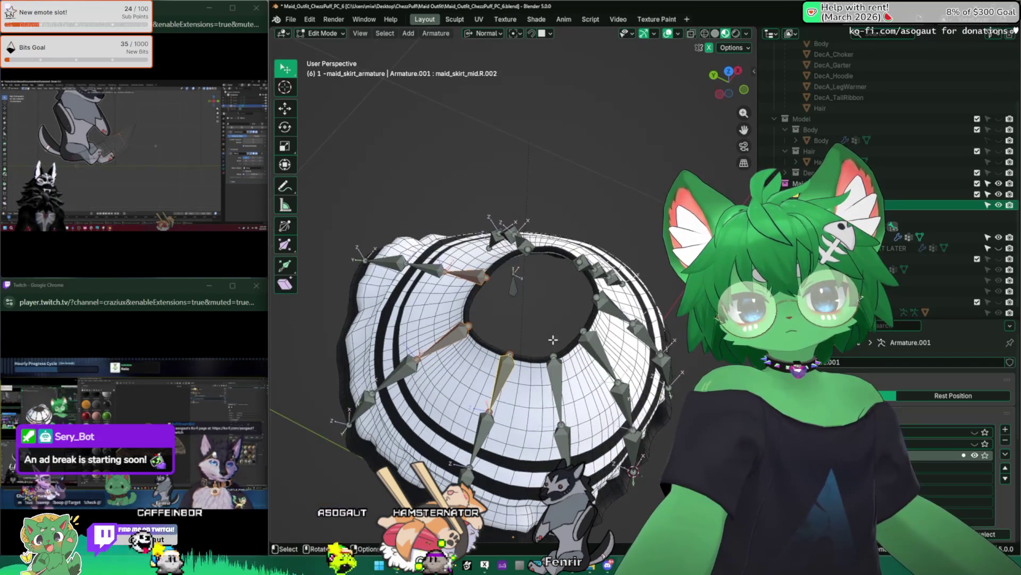
scroll(510, 304, down, 3)
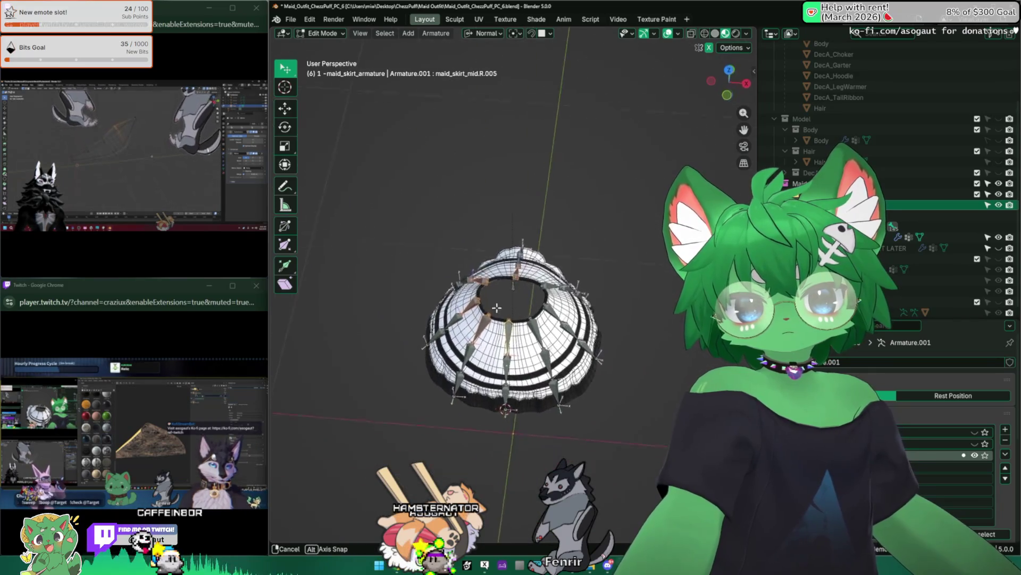
mouse_move(495, 272)
middle_down()
mouse_move(533, 302)
mouse_move(518, 289)
middle_up()
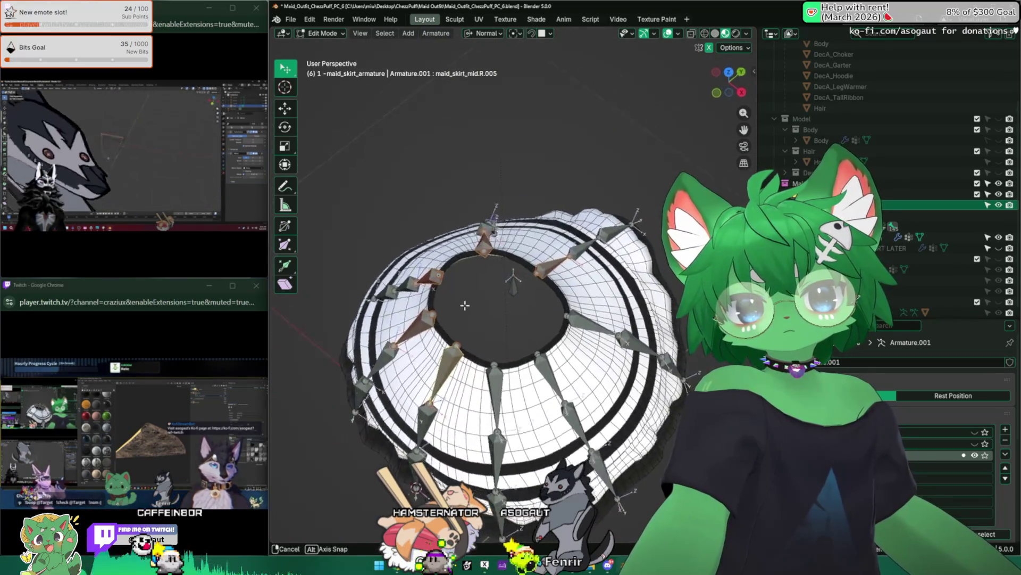
key(ctrl+p)
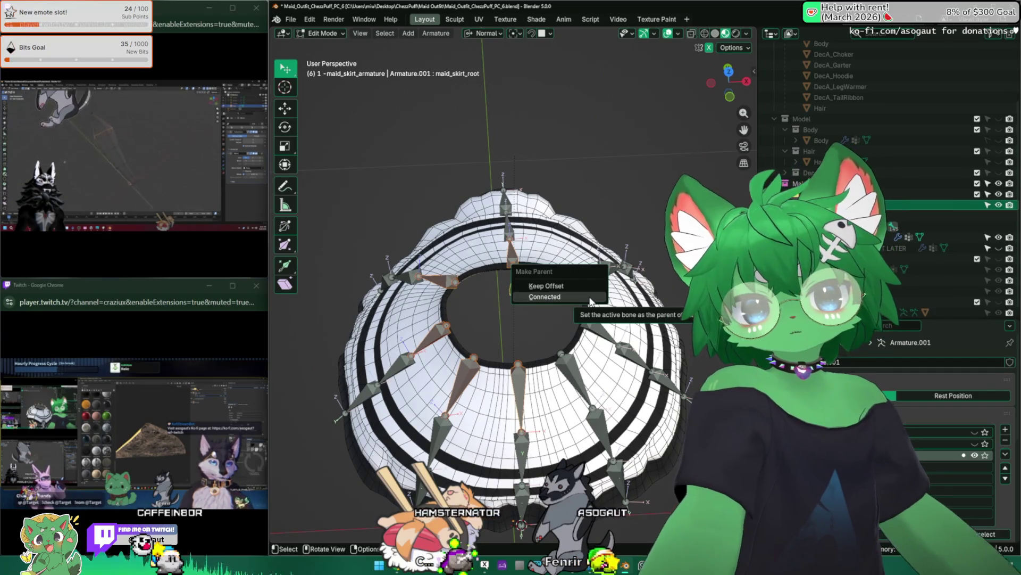
click(585, 286)
key(ctrl+Tab)
mouse_move(572, 284)
middle_down()
mouse_move(515, 268)
mouse_move(511, 276)
mouse_move(558, 264)
mouse_move(539, 302)
mouse_move(575, 264)
mouse_move(514, 295)
middle_up()
click(518, 301)
Test-rotate the skirt rig about Z in front view, undo it, then move the root bone
key(1)
key(r)
key(z)
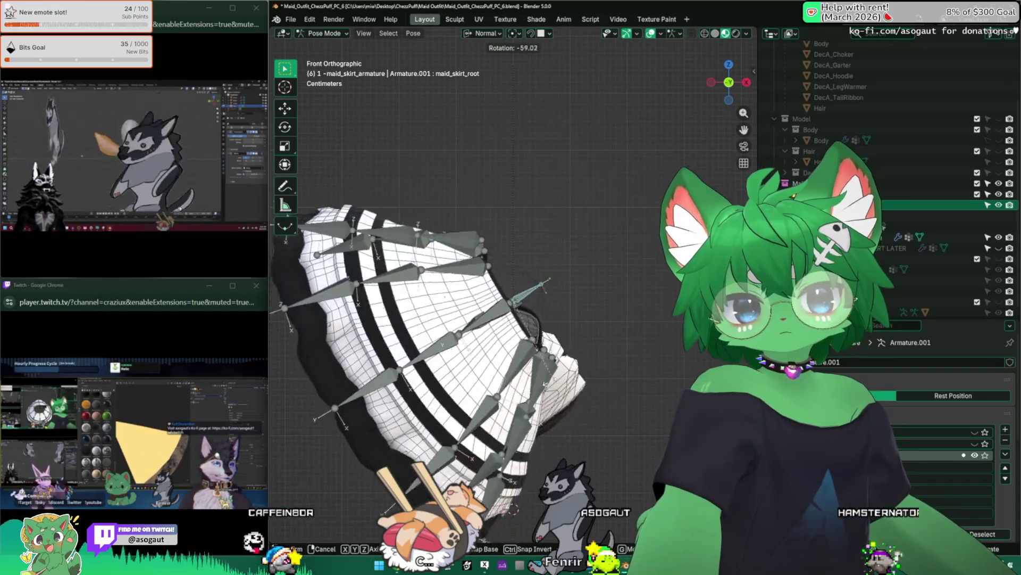
click(539, 387)
scroll(572, 343, down, 2)
key(ctrl+z)
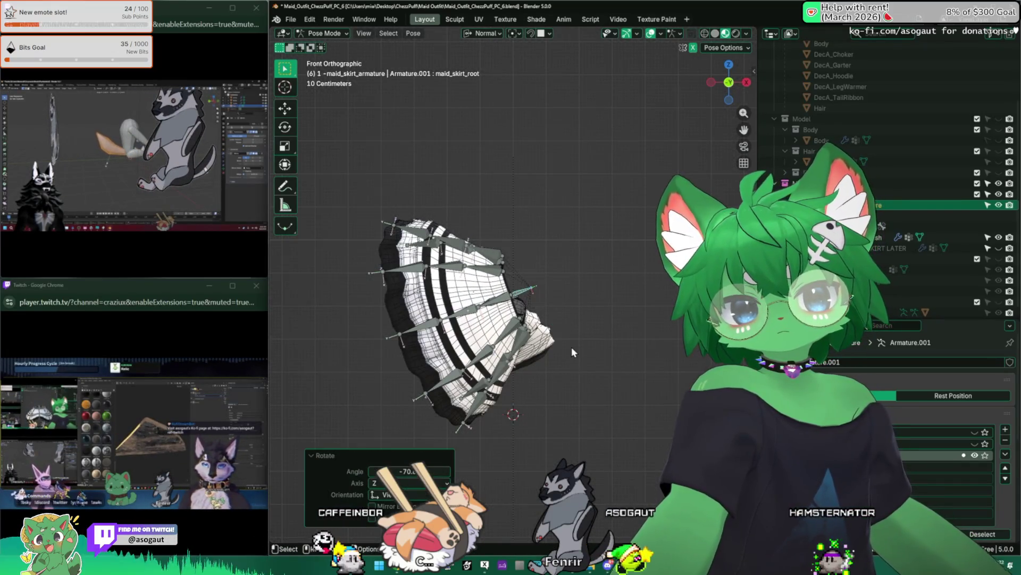
key(a)
key(g)
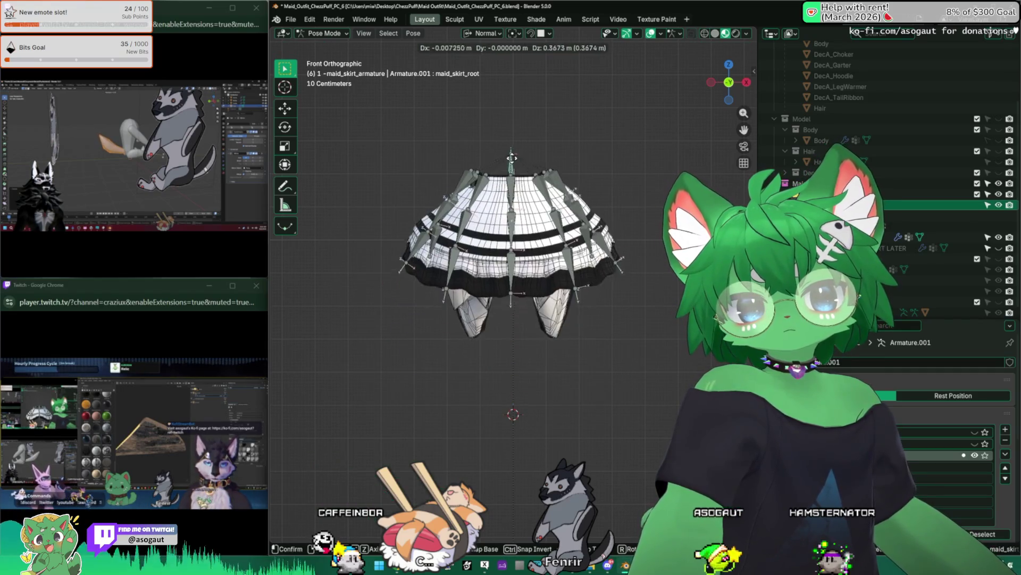
click(513, 239)
mouse_move(520, 256)
middle_down()
mouse_move(633, 205)
mouse_move(625, 333)
middle_up()
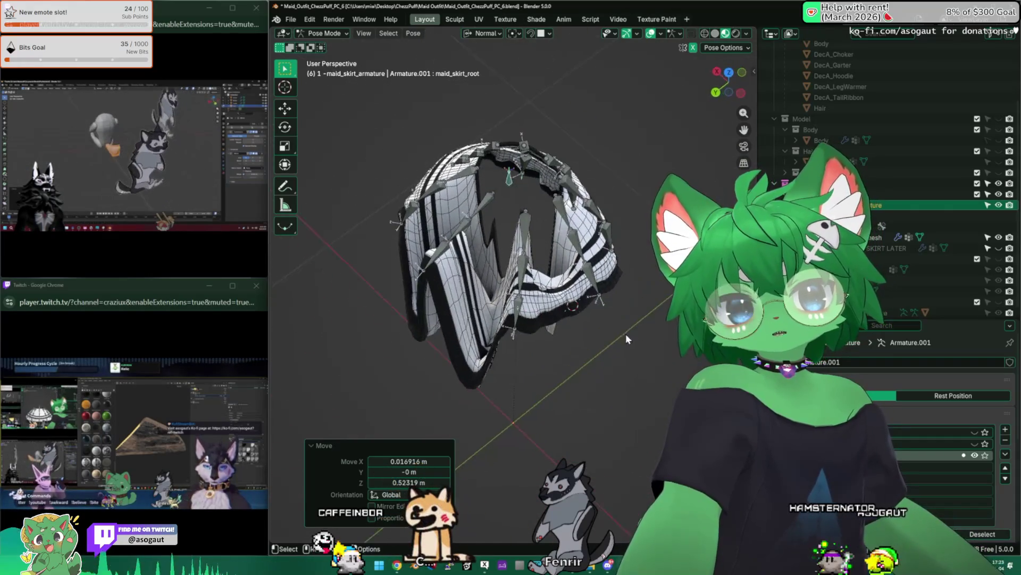
Rotate and move selected skirt bones to see how the mesh deforms
click(527, 232)
mouse_move(527, 232)
middle_down()
mouse_move(572, 271)
mouse_move(519, 330)
mouse_move(558, 320)
mouse_move(575, 264)
mouse_move(583, 304)
mouse_move(415, 255)
mouse_move(393, 227)
middle_up()
key(a)
scroll(520, 330, up, 8)
scroll(520, 329, down, 8)
key(r)
click(558, 320)
key(g)
click(586, 318)
scroll(399, 228, down, 10)
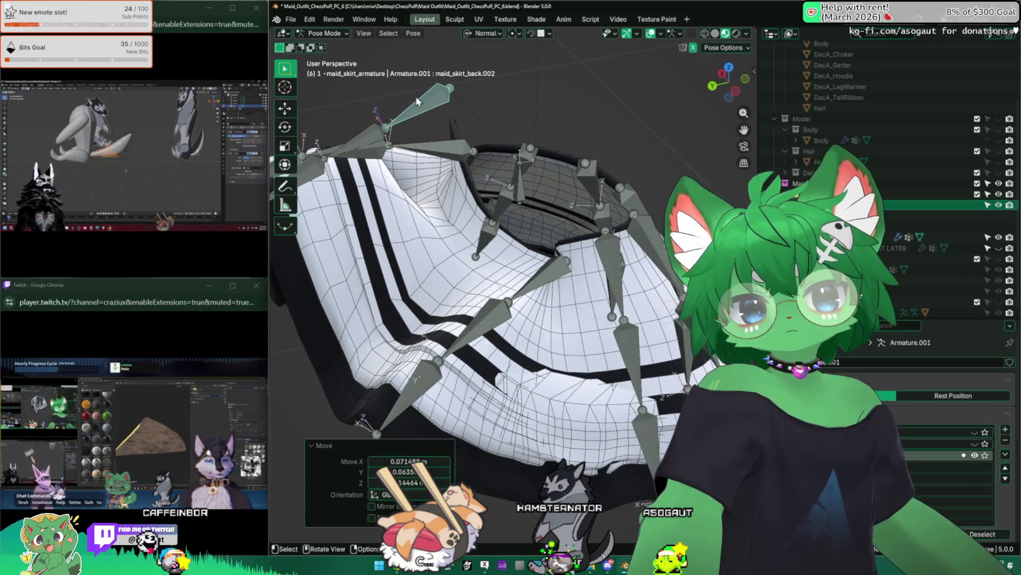
scroll(479, 231, down, 5)
Lift the root bone along Z, select maid_skirt_back.001 and return to Object Mode
mouse_move(520, 236)
middle_down()
mouse_move(551, 260)
mouse_move(520, 252)
middle_up()
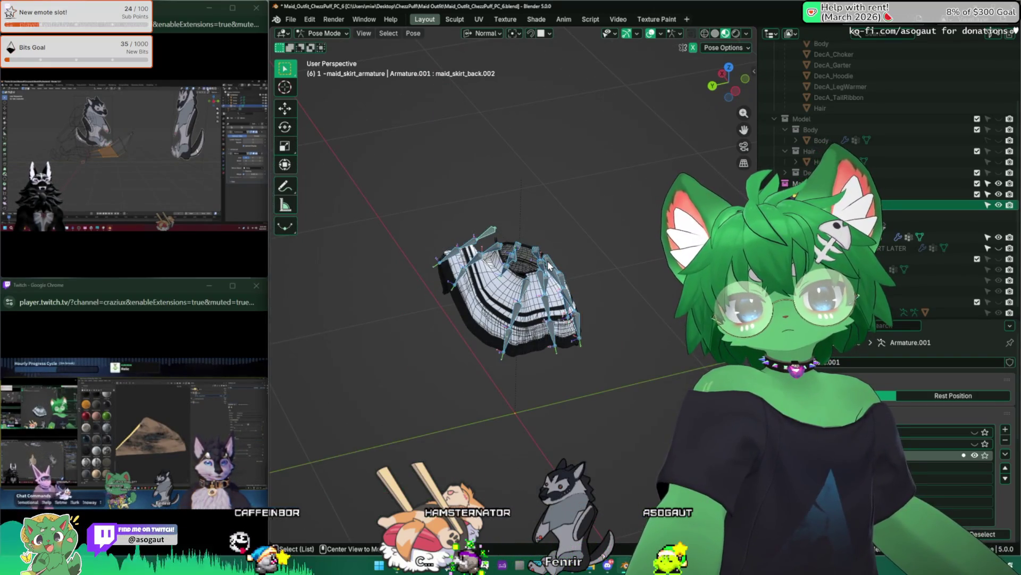
click(521, 252)
key(g)
key(z)
click(499, 150)
mouse_move(497, 149)
middle_down()
mouse_move(455, 262)
mouse_move(553, 291)
mouse_move(549, 264)
middle_up()
scroll(456, 261, up, 6)
click(549, 247)
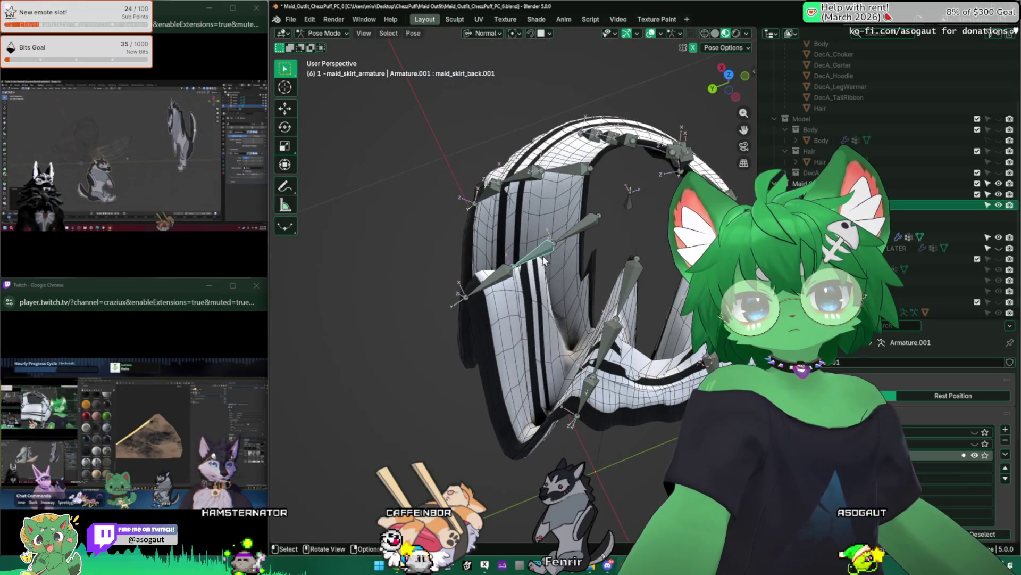
key(ctrl+Tab)
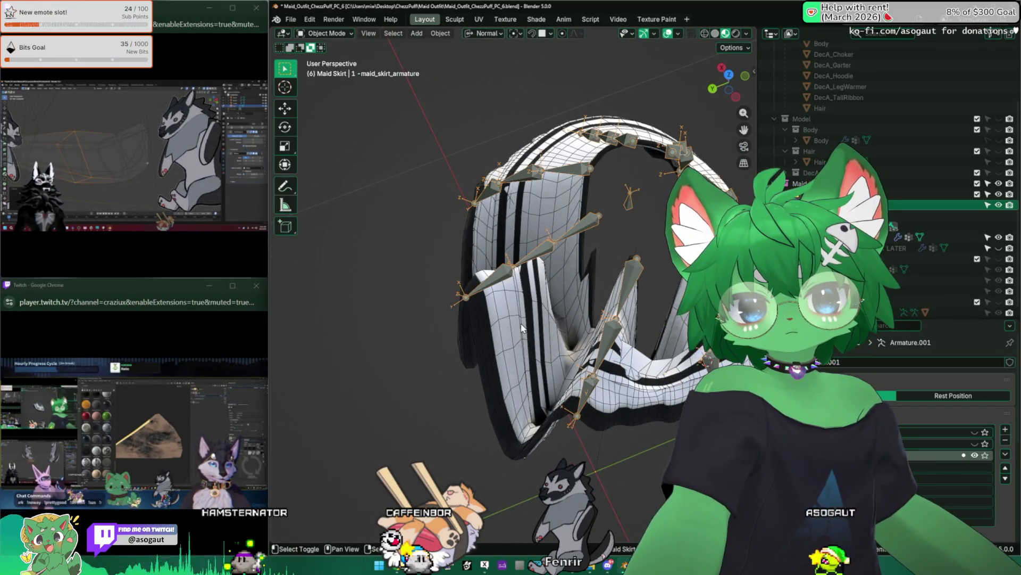
Put the skirt mesh into Weight Paint and inspect a left skirt bone's weights from several angles
click(522, 327)
click(329, 46)
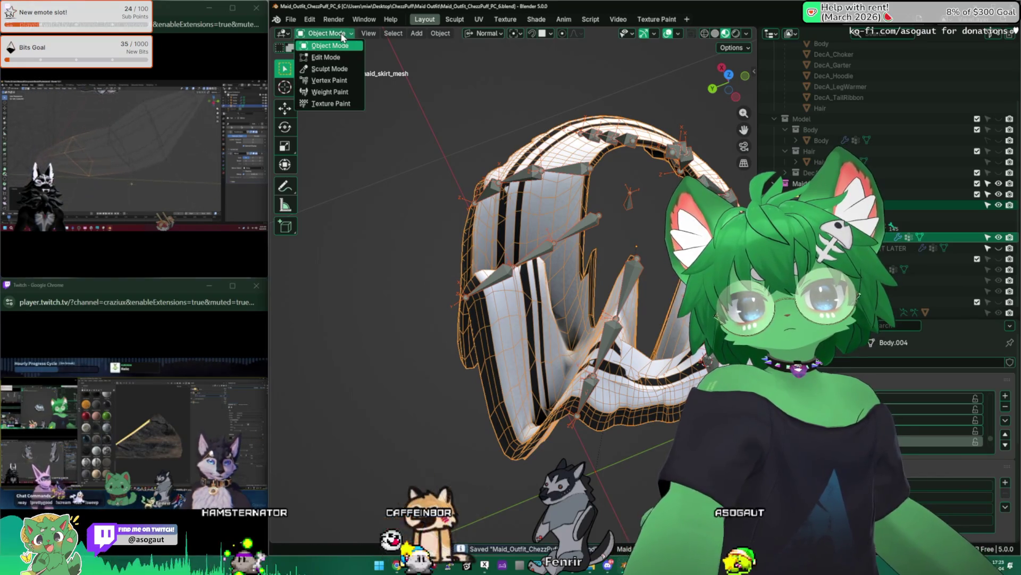
click(330, 91)
middle_drag(519, 279, 519, 199)
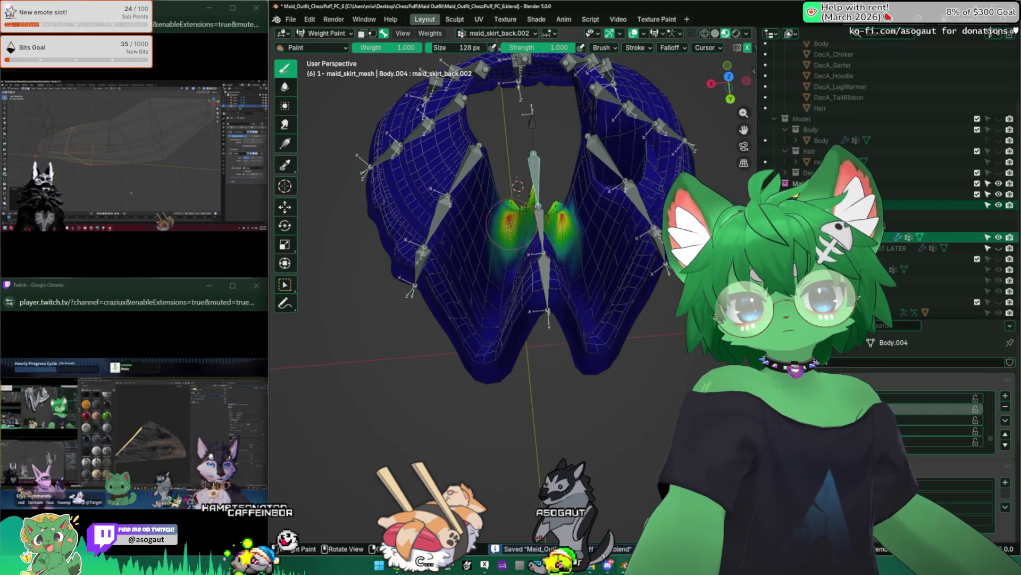
alt+click(463, 187)
mouse_move(481, 235)
middle_down()
mouse_move(511, 236)
mouse_move(527, 200)
mouse_move(539, 96)
middle_up()
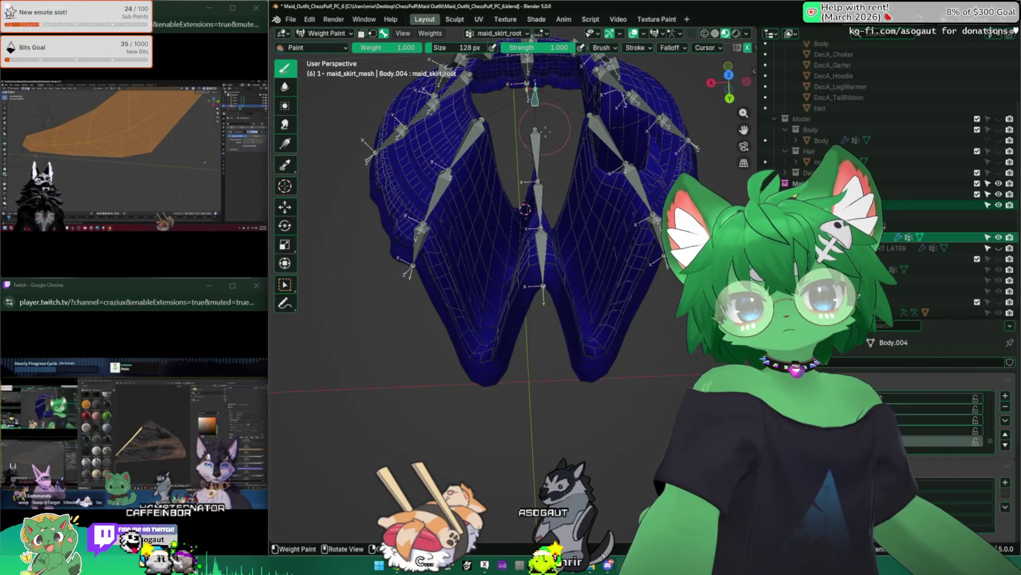
mouse_move(525, 209)
middle_down()
mouse_move(431, 281)
mouse_move(508, 291)
mouse_move(489, 264)
middle_up()
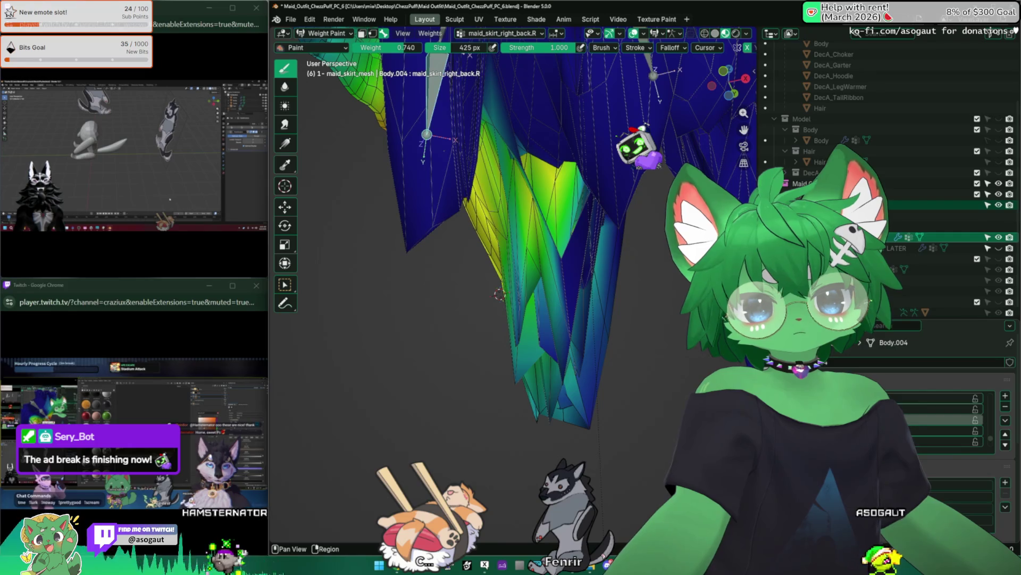
scroll(918, 435, down, 3)
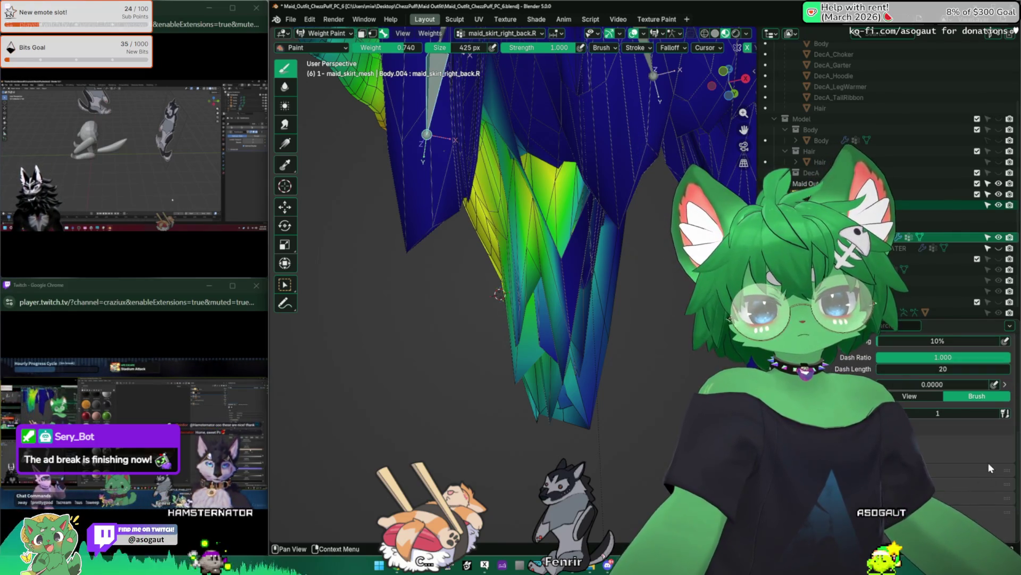
scroll(966, 479, down, 5)
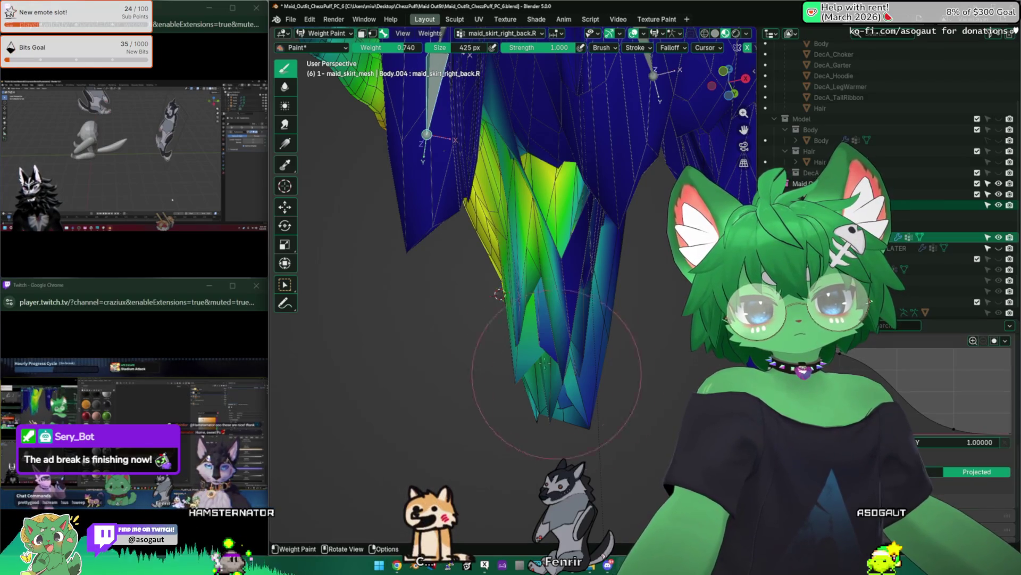
mouse_move(496, 295)
middle_down()
mouse_move(550, 353)
mouse_move(512, 366)
mouse_move(479, 303)
mouse_move(527, 375)
mouse_move(519, 304)
middle_up()
Paint full-strength weight along the skirt bottom and lower back bone, then smooth the weights
key(f)
key(f)
key(f)
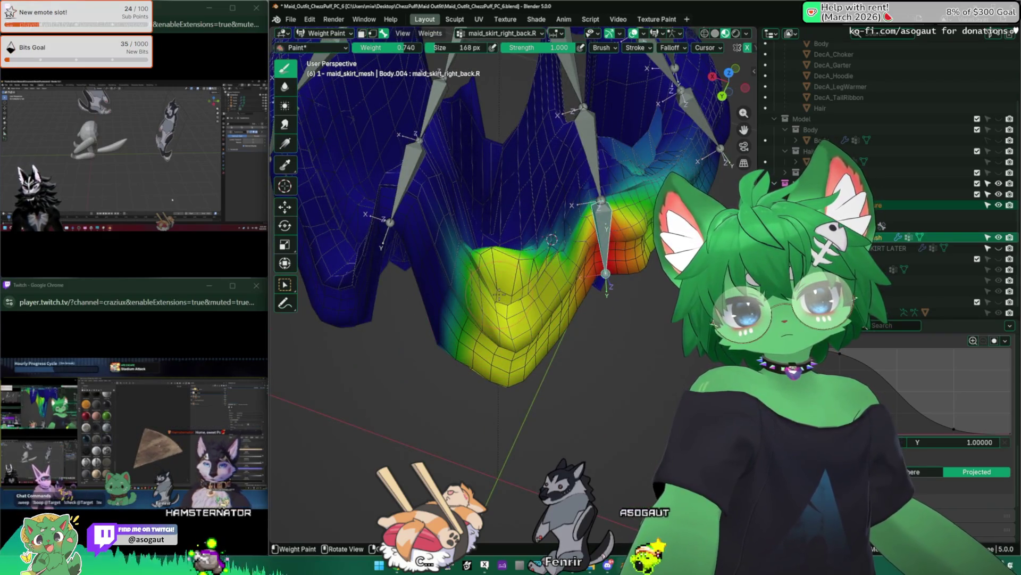
middle_drag(552, 240, 535, 98)
mouse_move(535, 160)
middle_down()
mouse_move(521, 469)
mouse_move(495, 240)
mouse_move(515, 192)
middle_up()
drag(391, 328, 515, 364)
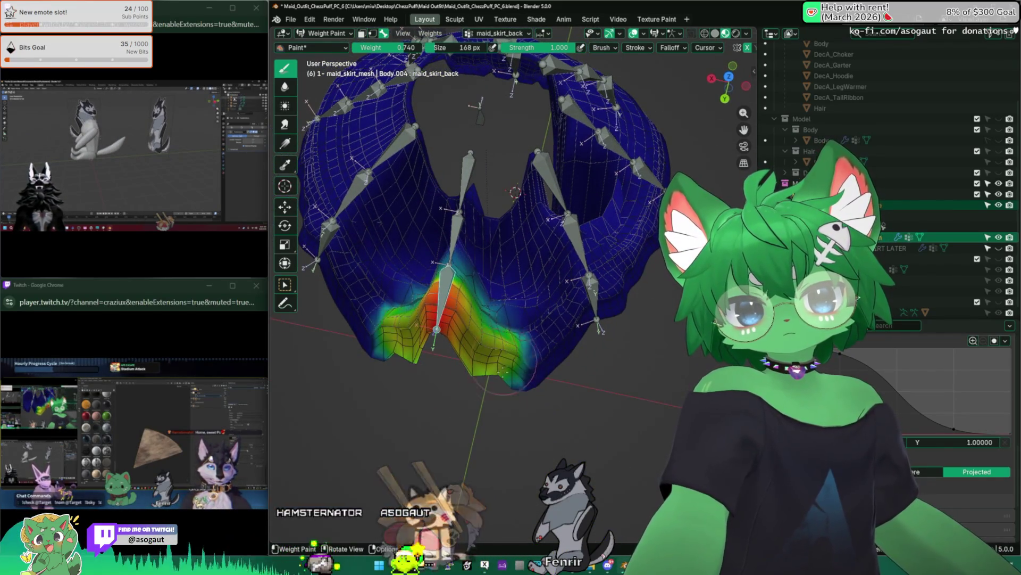
middle_drag(467, 374, 451, 341)
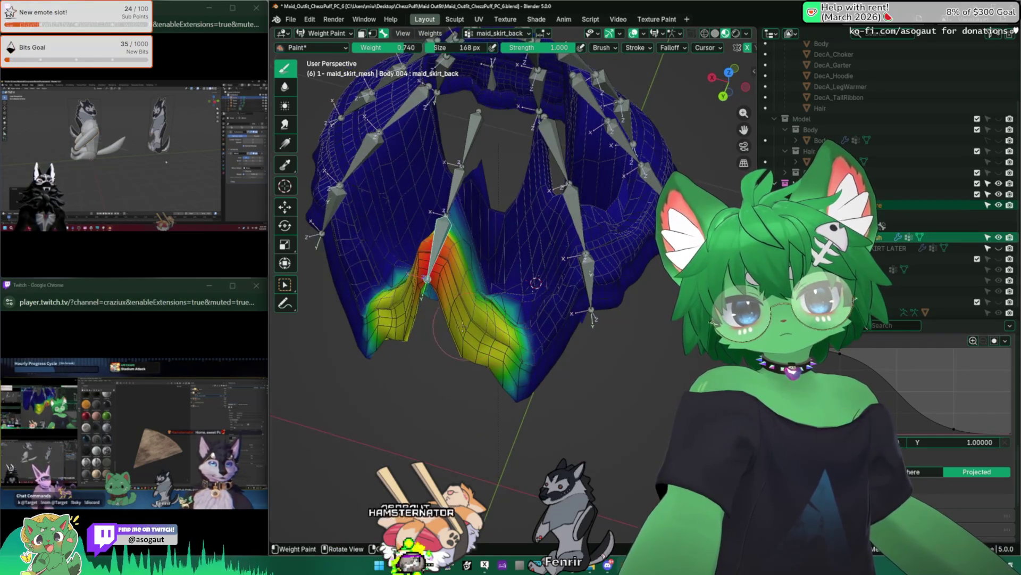
key(shift+x)
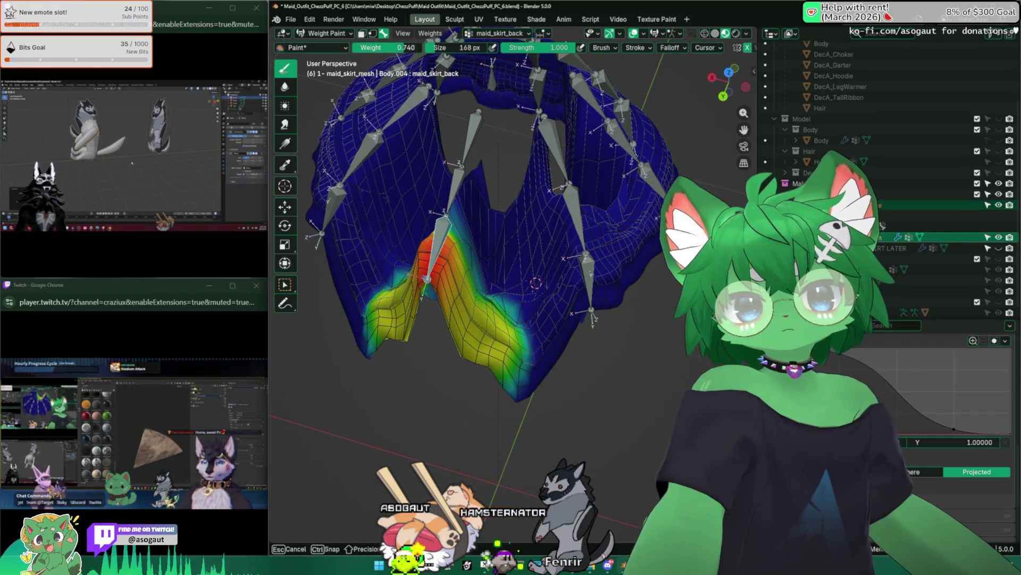
mouse_move(430, 349)
middle_down()
mouse_move(428, 297)
mouse_move(447, 335)
middle_up()
drag(407, 320, 431, 361)
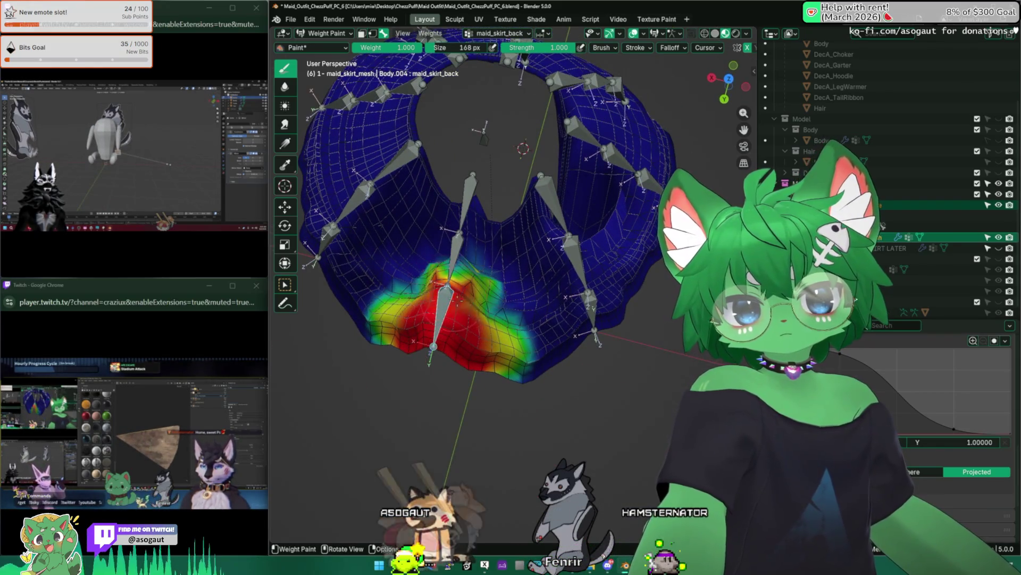
mouse_move(523, 149)
middle_down()
mouse_move(496, 239)
mouse_move(523, 271)
mouse_move(479, 239)
mouse_move(438, 270)
mouse_move(518, 240)
mouse_move(559, 287)
middle_up()
key(q)
click(438, 266)
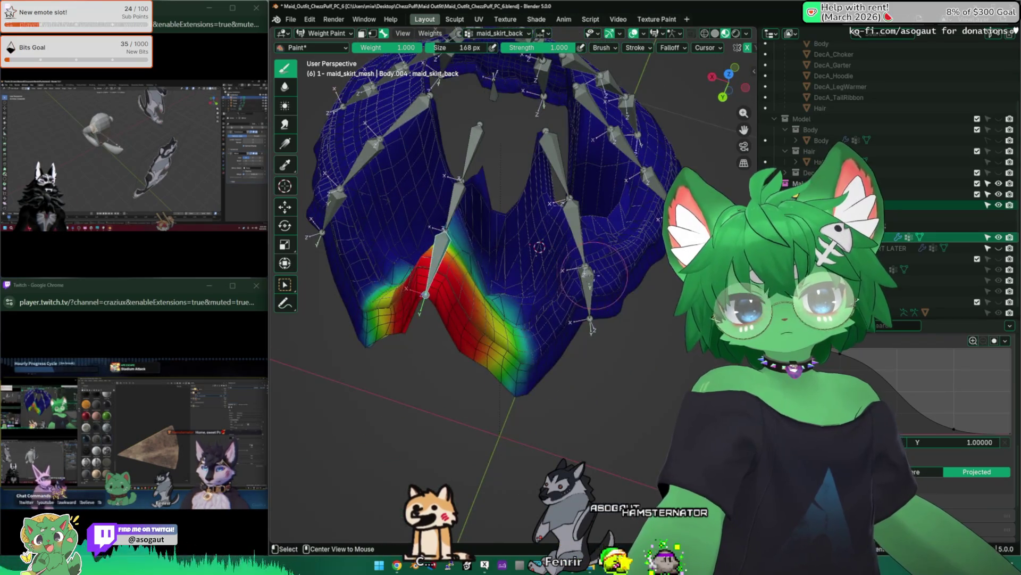
Paint weight along another bone's panel and test it by rotating and moving the bone
ctrl+click(586, 328)
mouse_move(567, 287)
mouse_down()
mouse_move(551, 352)
mouse_move(559, 280)
mouse_up()
mouse_move(559, 279)
middle_down()
mouse_move(561, 187)
mouse_move(575, 169)
middle_up()
drag(586, 335, 558, 296)
mouse_move(558, 296)
middle_down()
mouse_move(543, 239)
mouse_move(511, 208)
middle_up()
key(r)
click(448, 228)
mouse_move(446, 227)
middle_down()
mouse_move(559, 280)
mouse_move(590, 312)
mouse_move(567, 274)
mouse_move(519, 239)
middle_up()
key(g)
click(446, 228)
click(741, 50)
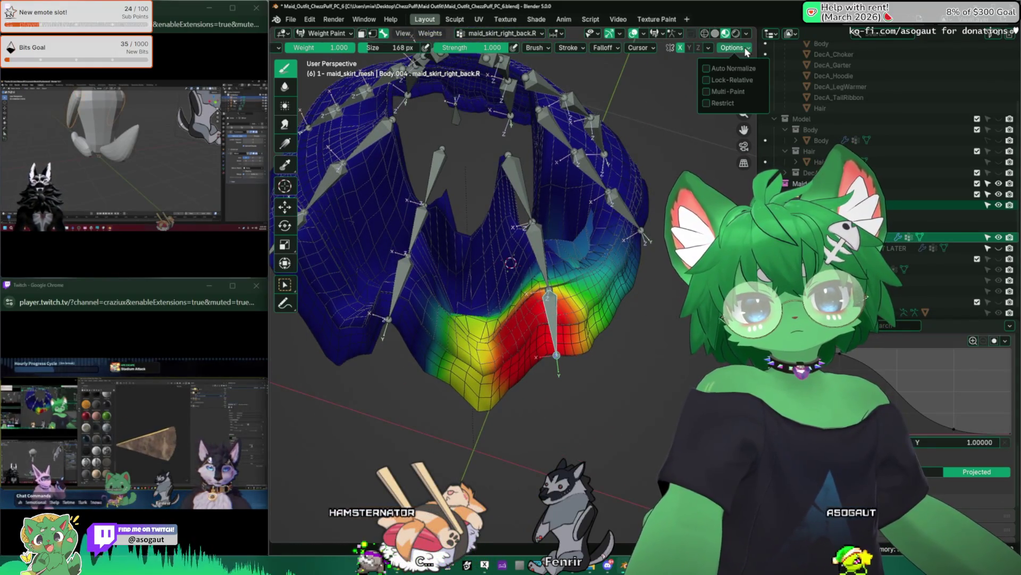
Paint full weight across the back panel for maid_skirt_back, then undo the last two strokes
click(558, 239)
drag(527, 319, 519, 384)
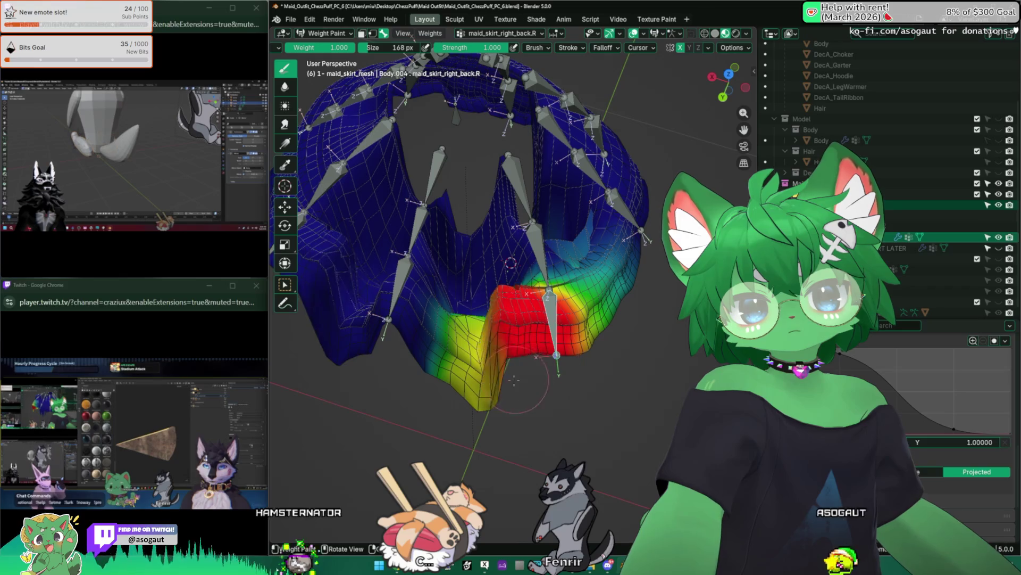
alt+click(411, 308)
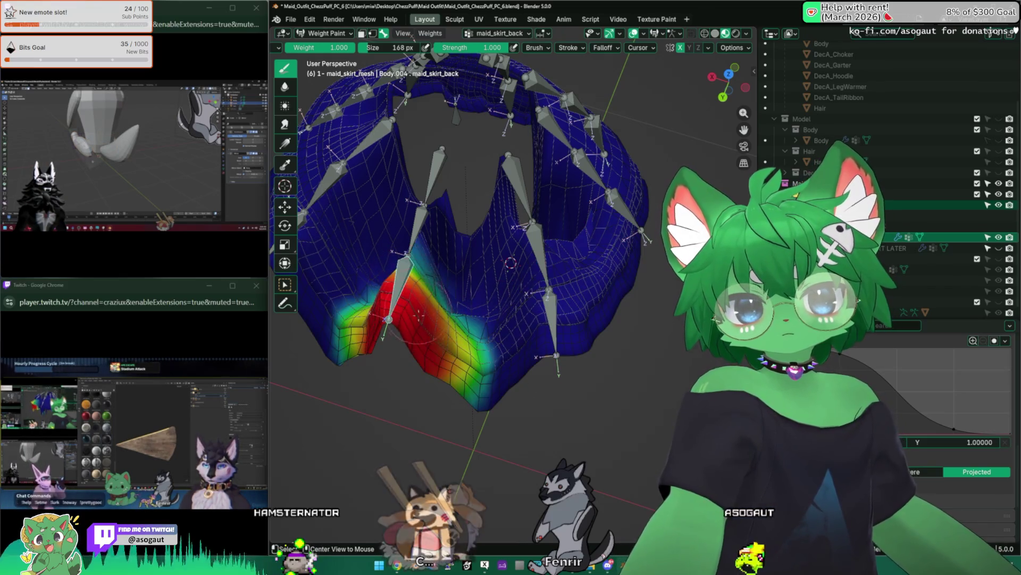
drag(419, 316, 495, 376)
mouse_move(494, 320)
middle_down()
mouse_move(361, 315)
mouse_move(415, 240)
middle_up()
mouse_move(415, 304)
middle_down()
mouse_move(419, 315)
mouse_move(448, 303)
middle_up()
key(ctrl+z)
key(ctrl+shift+z)
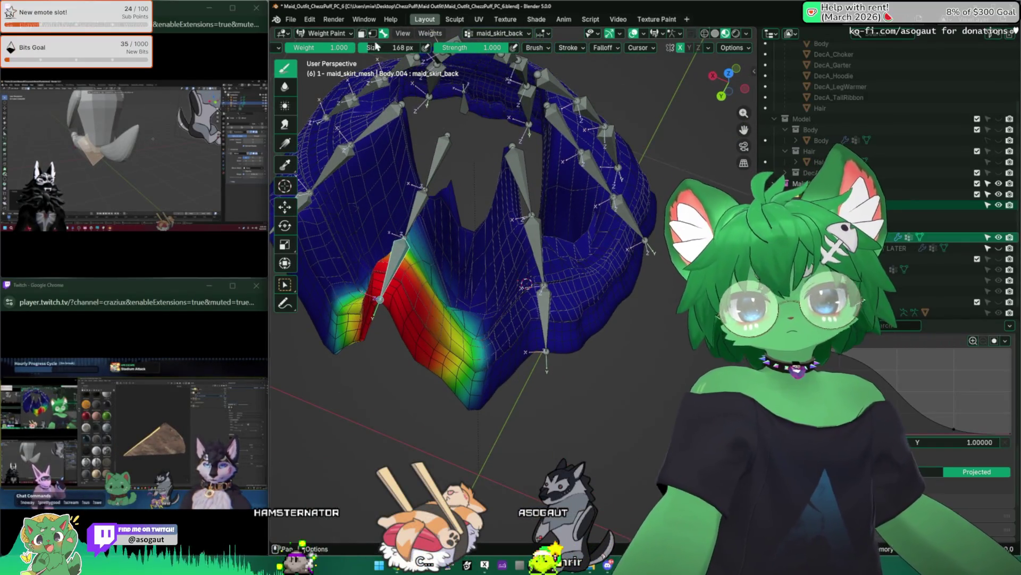
Lower the weight to about 0.3, paint lighter strokes over the folds, undo one and resize the brush
drag(351, 48, 336, 47)
drag(375, 303, 471, 375)
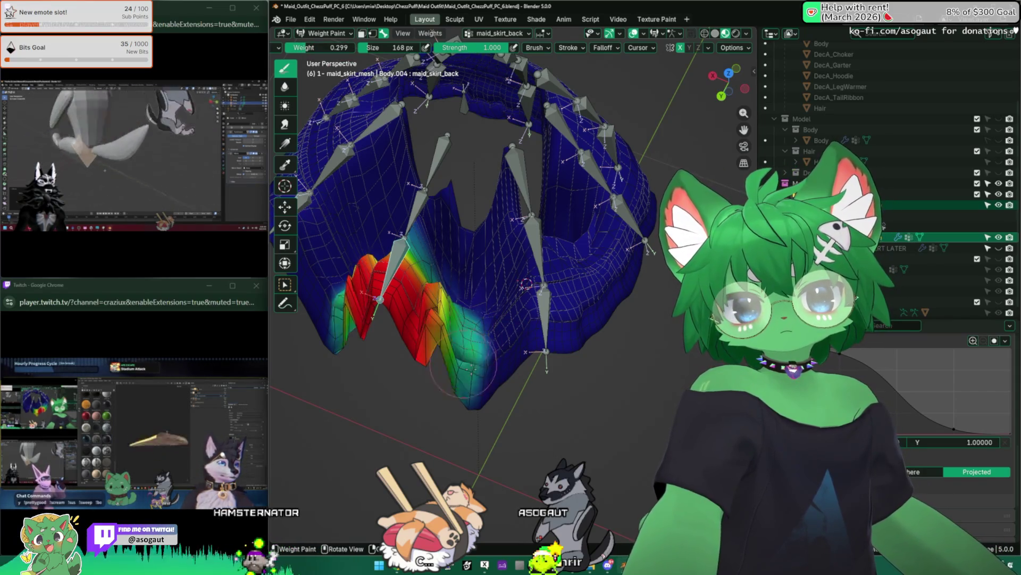
key(f)
mouse_move(351, 303)
mouse_down()
mouse_move(423, 311)
mouse_move(479, 343)
mouse_up()
key(ctrl+z)
key(f)
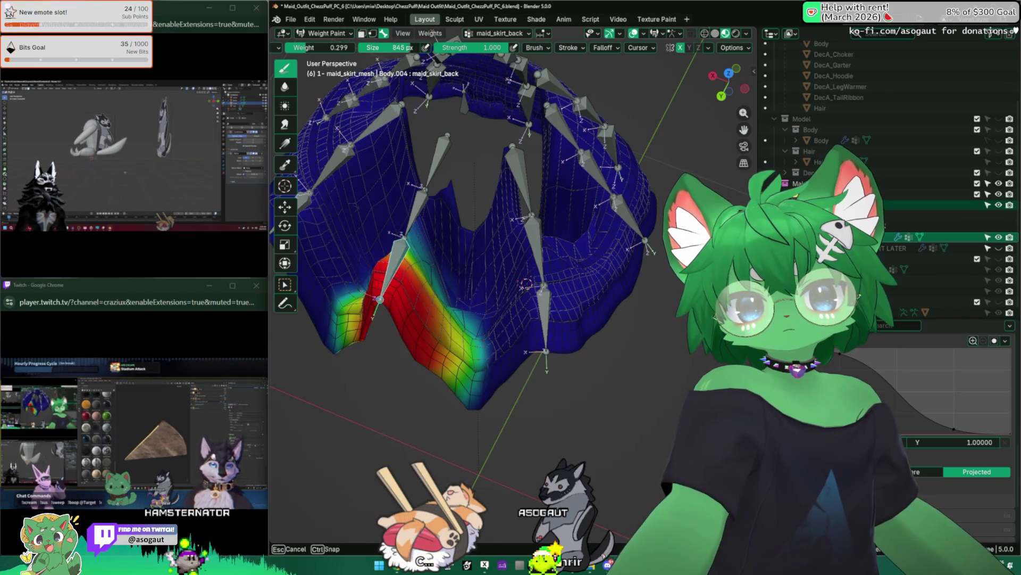
click(526, 283)
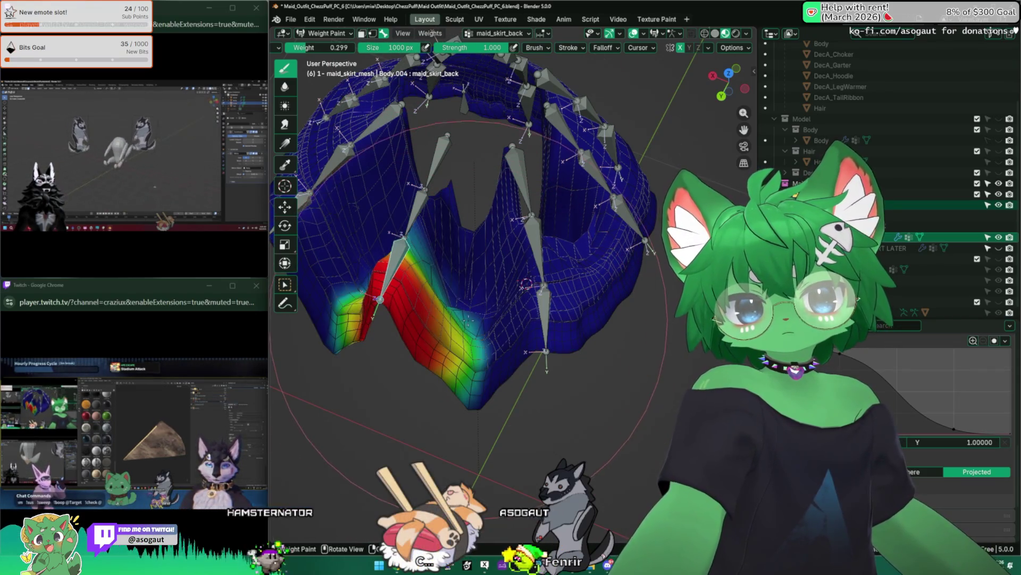
key(f)
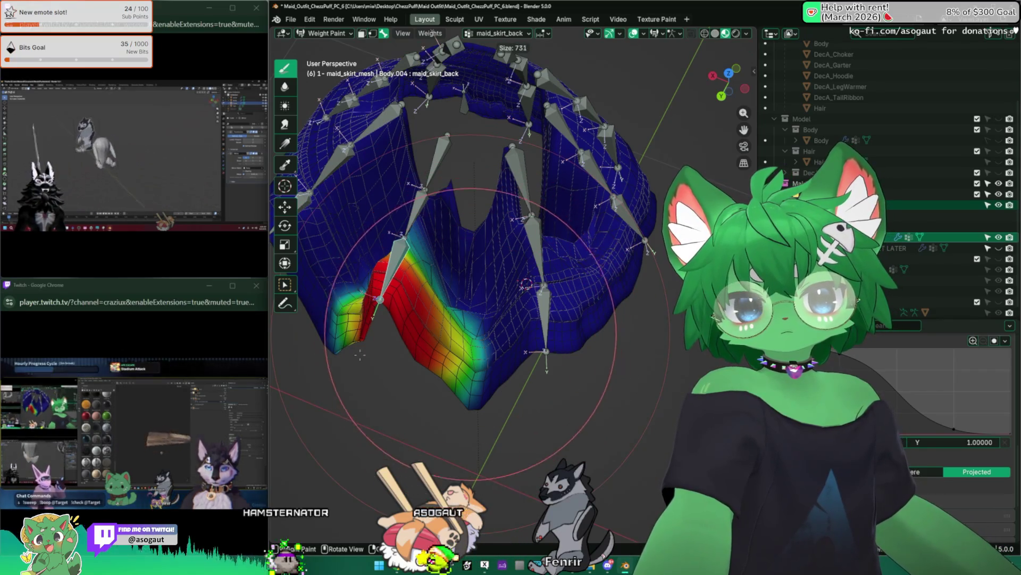
click(447, 335)
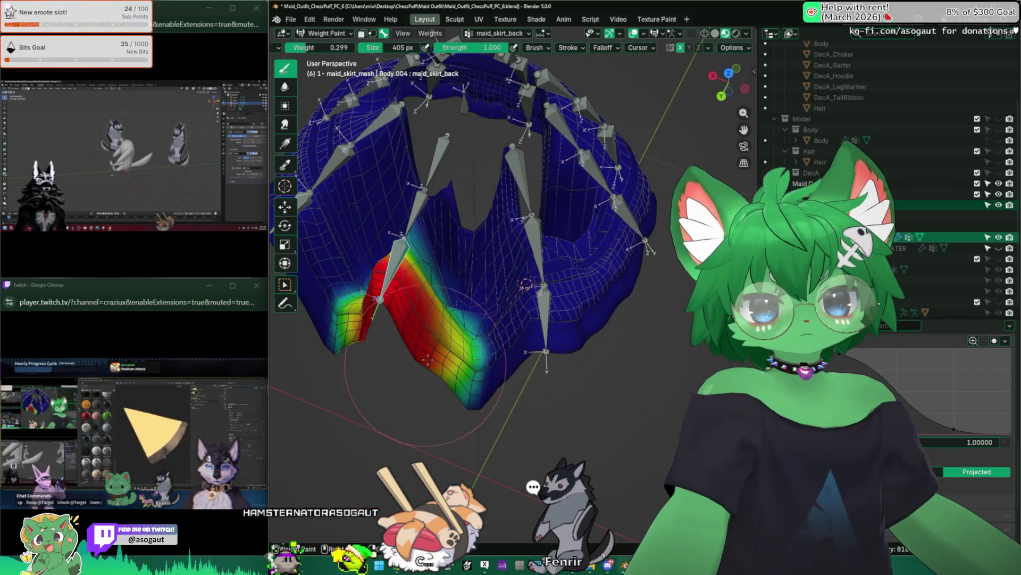
Paint more full-strength weight onto the back panel from a front angle
middle_drag(526, 283, 479, 120)
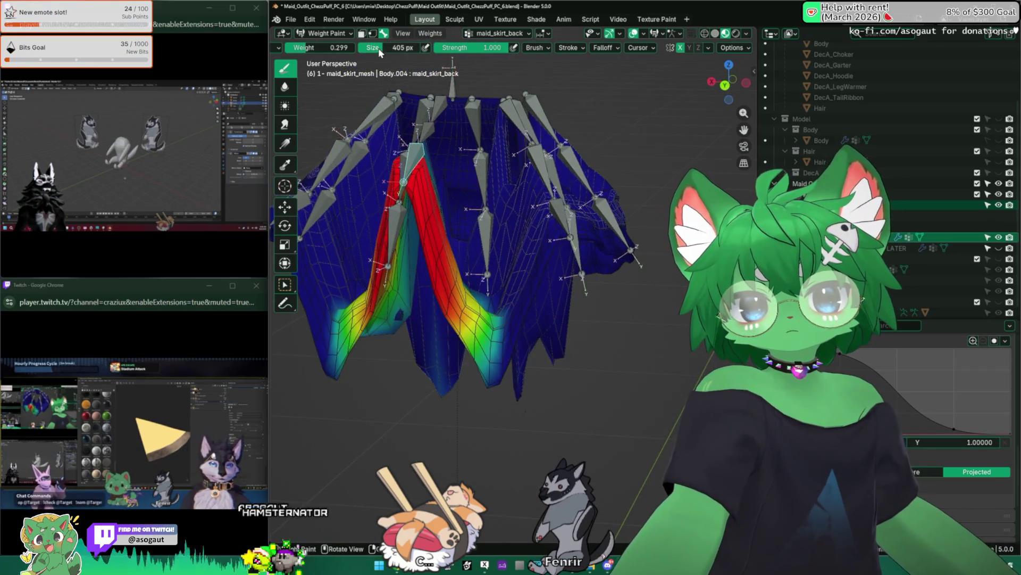
drag(400, 48, 352, 47)
middle_drag(479, 240, 537, 423)
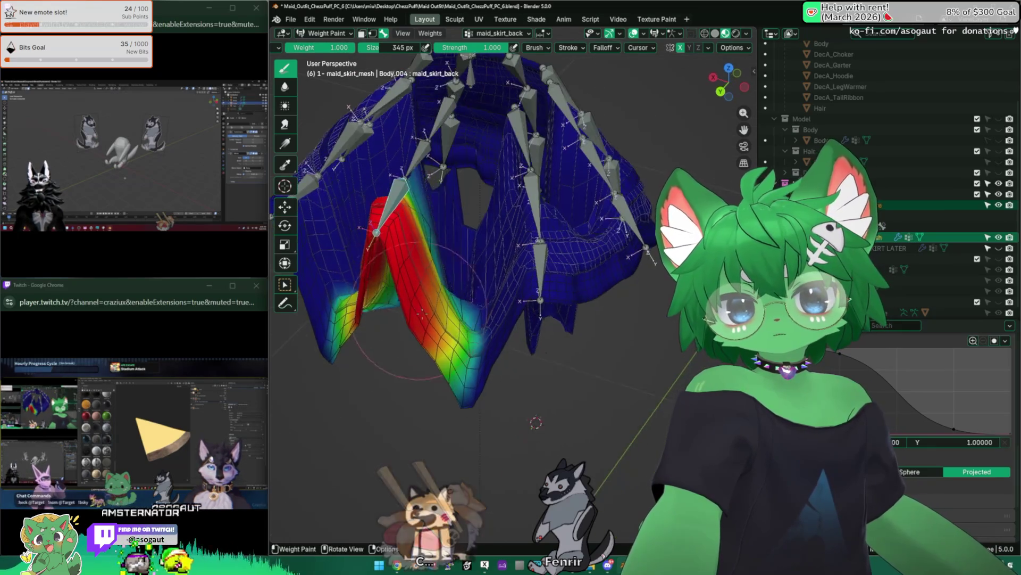
scroll(399, 239, up, 3)
drag(375, 200, 432, 255)
scroll(399, 239, down, 3)
middle_drag(536, 423, 495, 239)
key(f)
Switch to another skirt bone, shrink the brush to 211 px and lower the weight to about 0.29
ctrl+click(399, 304)
middle_drag(479, 279, 447, 199)
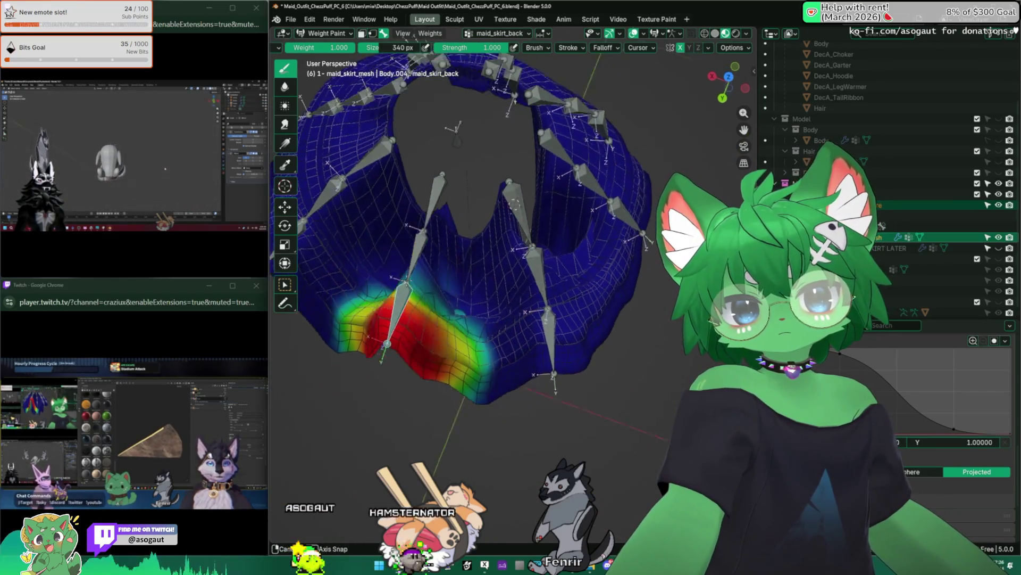
middle_drag(514, 204, 479, 184)
key(f)
drag(415, 335, 447, 344)
scroll(533, 230, up, 2)
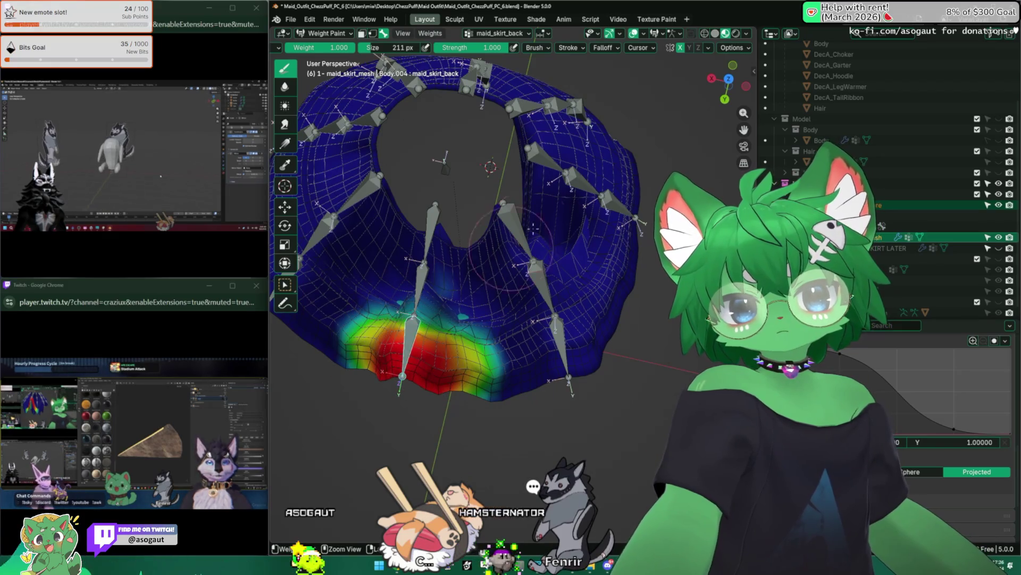
drag(338, 47, 319, 48)
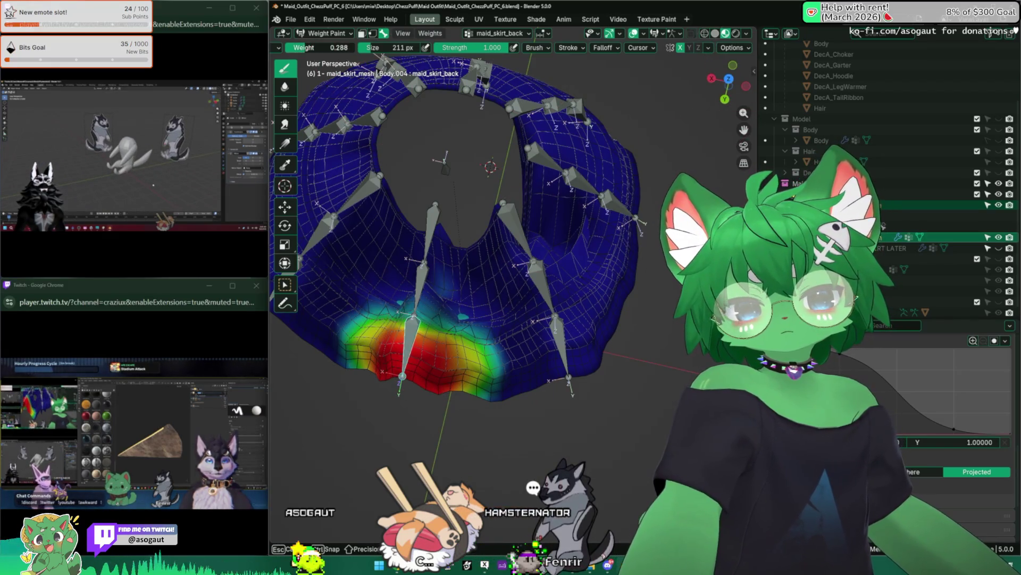
click(738, 47)
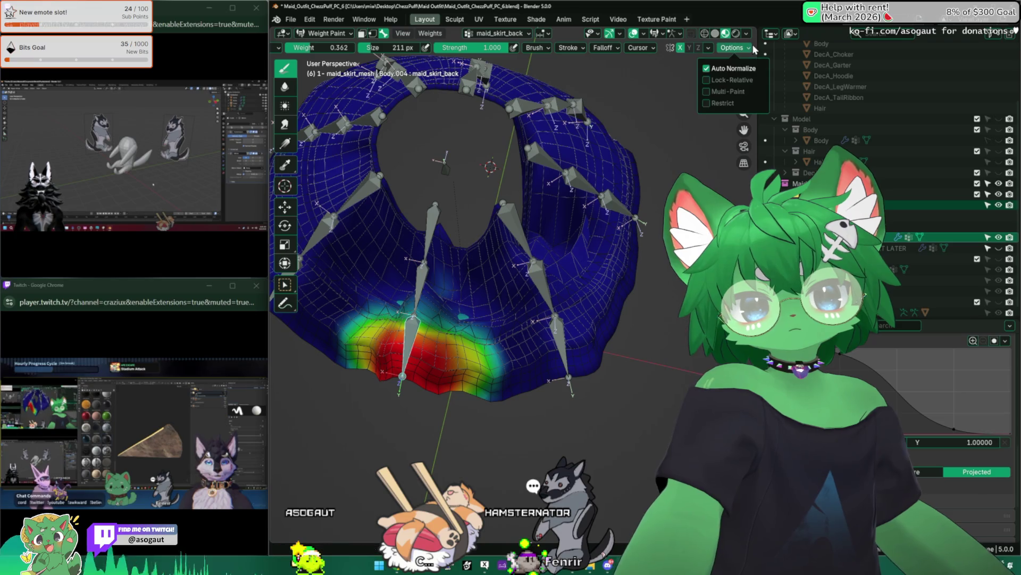
Touch up maid_skirt_back.001, switch to maid_skirt_back.002, set brush to 287 px and weight 1.000
click(728, 74)
mouse_move(506, 319)
middle_down()
mouse_move(436, 293)
mouse_move(447, 239)
mouse_move(451, 289)
middle_up()
ctrl+click(400, 264)
click(435, 255)
ctrl+click(435, 228)
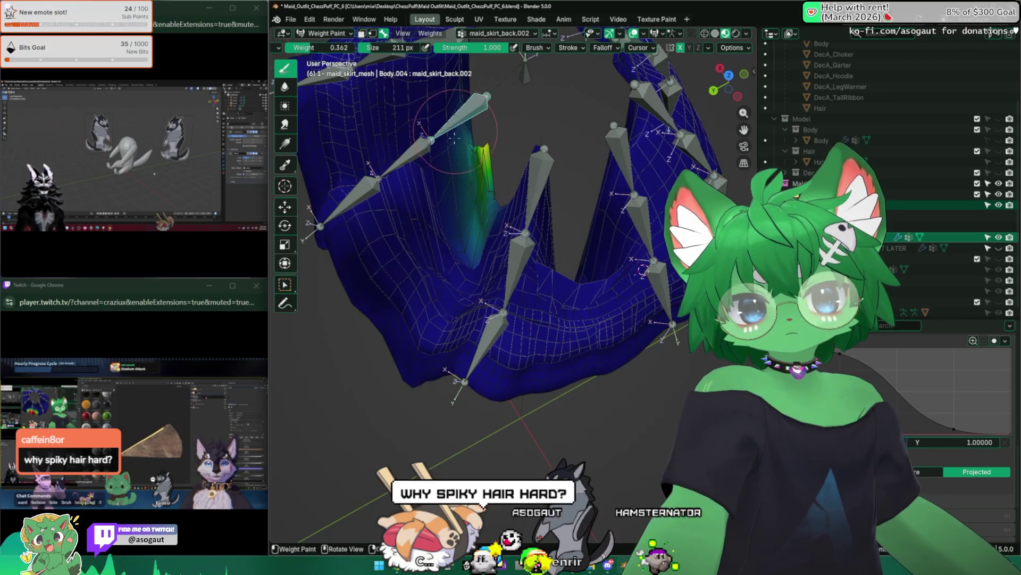
middle_drag(448, 240, 463, 206)
drag(371, 49, 399, 49)
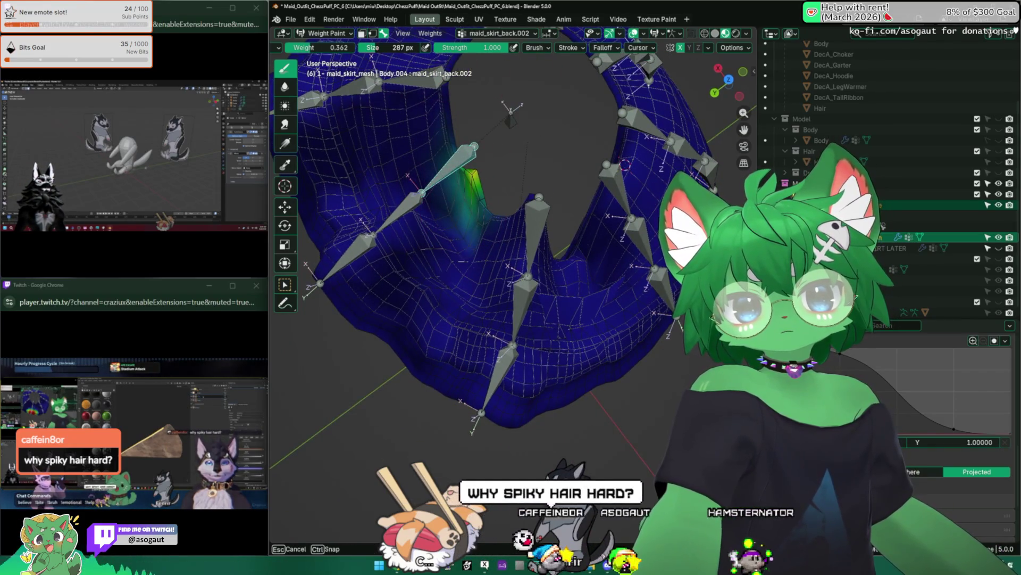
click(447, 183)
Paint full-strength weight onto the skirt's back centre around maid_skirt_back.002
middle_drag(559, 240, 532, 218)
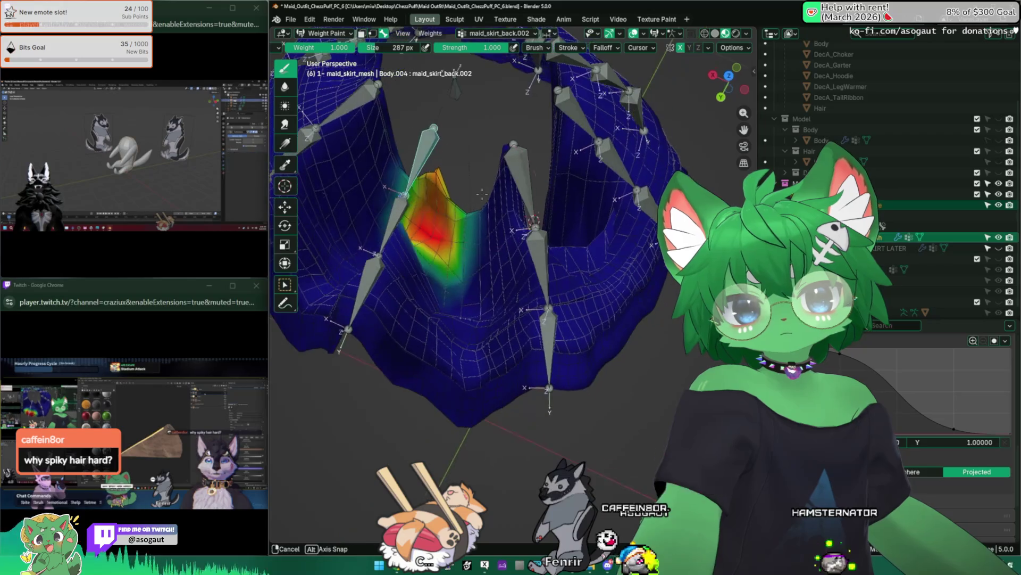
mouse_move(436, 214)
middle_down()
mouse_move(422, 215)
mouse_move(399, 263)
middle_up()
click(396, 271)
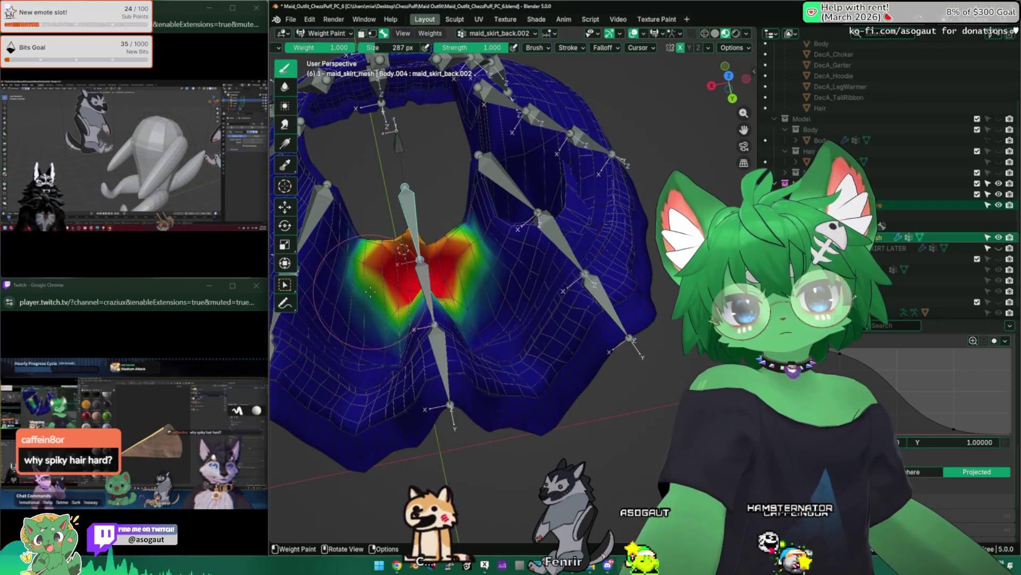
click(371, 291)
middle_drag(415, 319, 443, 361)
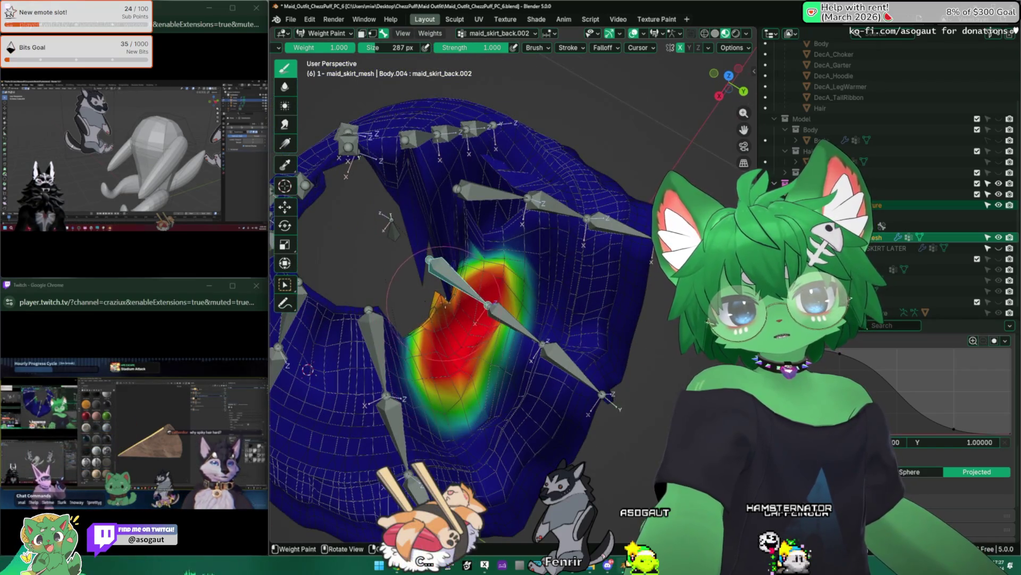
mouse_move(442, 300)
middle_down()
mouse_move(425, 206)
mouse_move(547, 160)
mouse_move(512, 184)
mouse_move(470, 242)
mouse_move(447, 304)
mouse_move(478, 263)
mouse_move(471, 239)
middle_up()
right_click(449, 194)
Smooth the painted weights, then Normalize All and Normalize the active vertex group
click(399, 159)
click(430, 34)
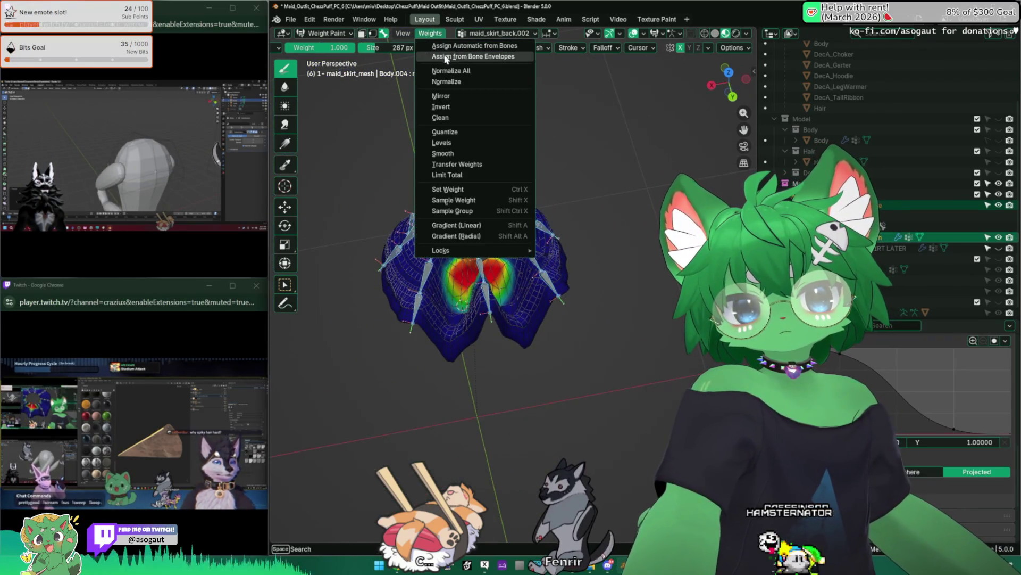
click(477, 72)
mouse_move(473, 151)
middle_down()
mouse_move(447, 240)
mouse_move(430, 200)
middle_up()
scroll(447, 199, up, 3)
click(431, 34)
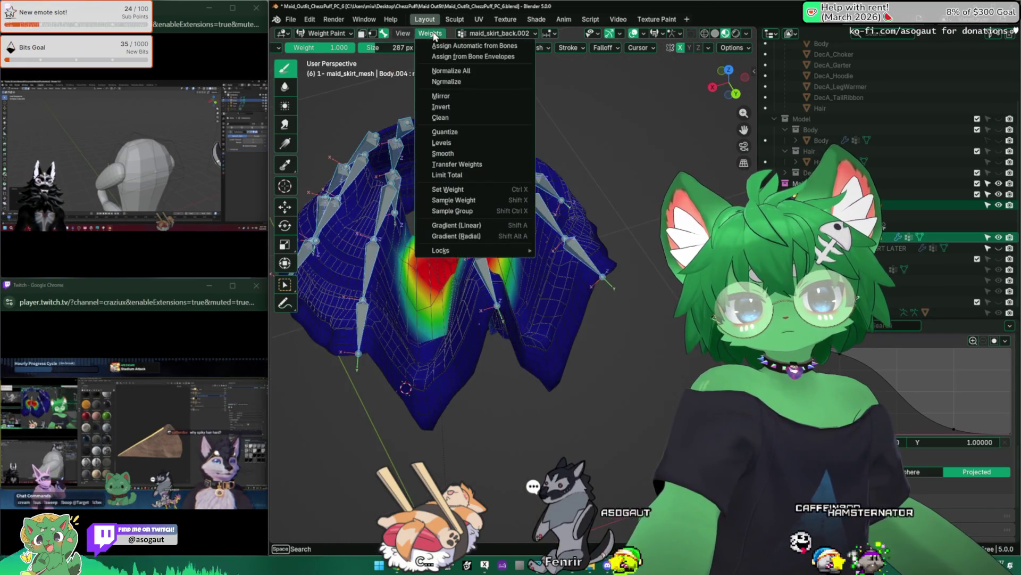
click(493, 80)
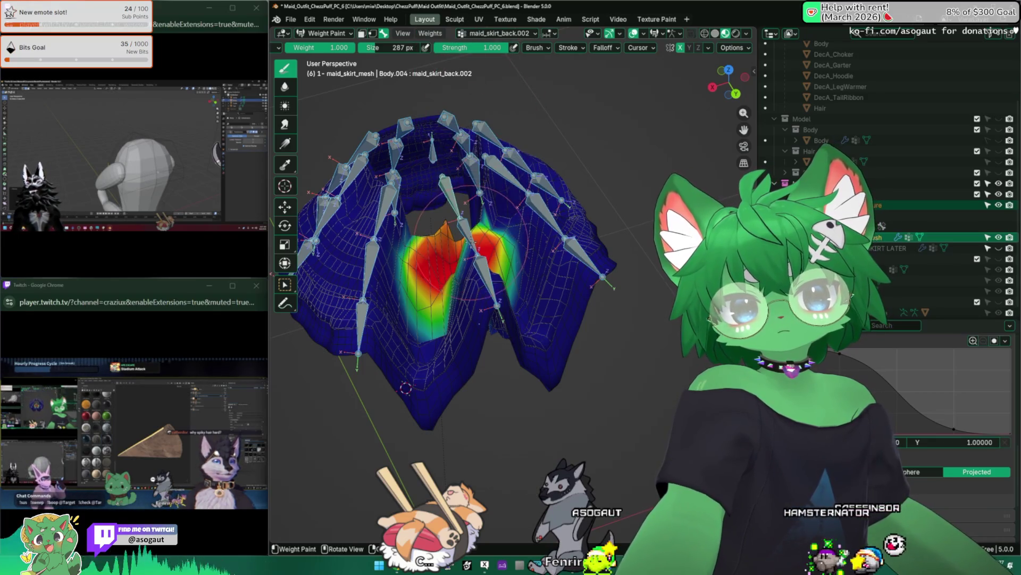
Smooth again via Quick Favorites and run Normalize All twice more
key(q)
click(458, 196)
click(431, 34)
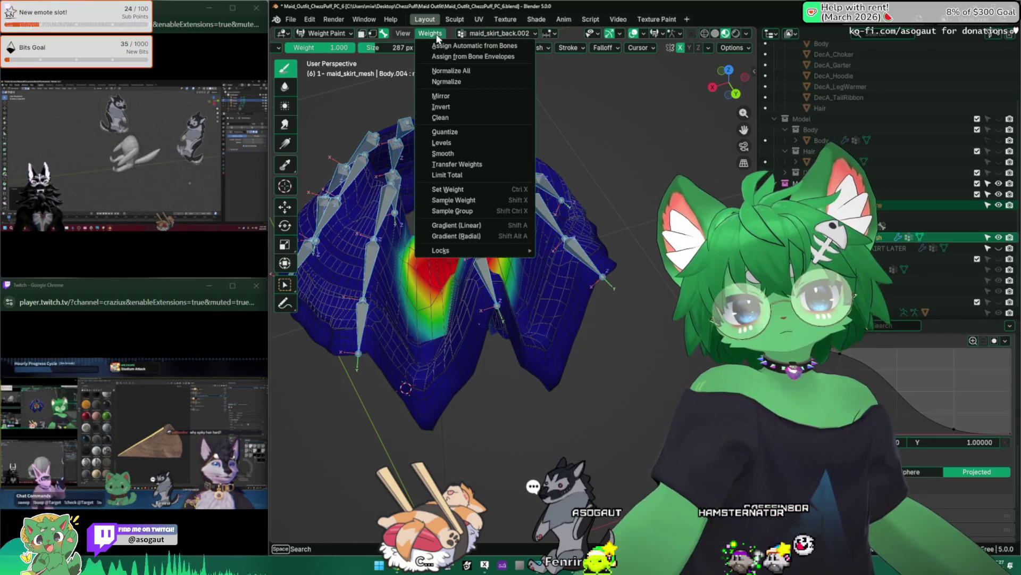
click(481, 70)
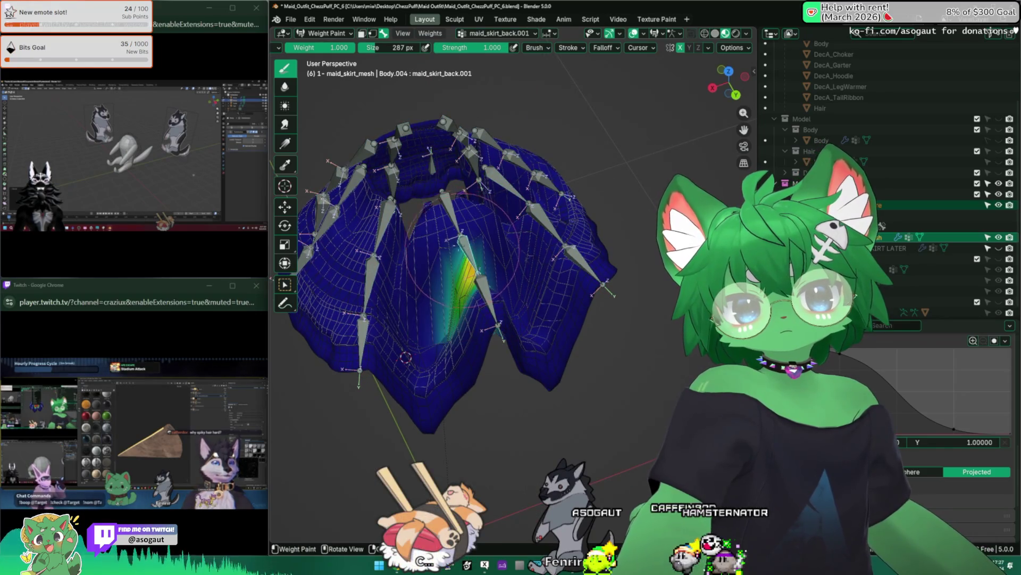
click(431, 34)
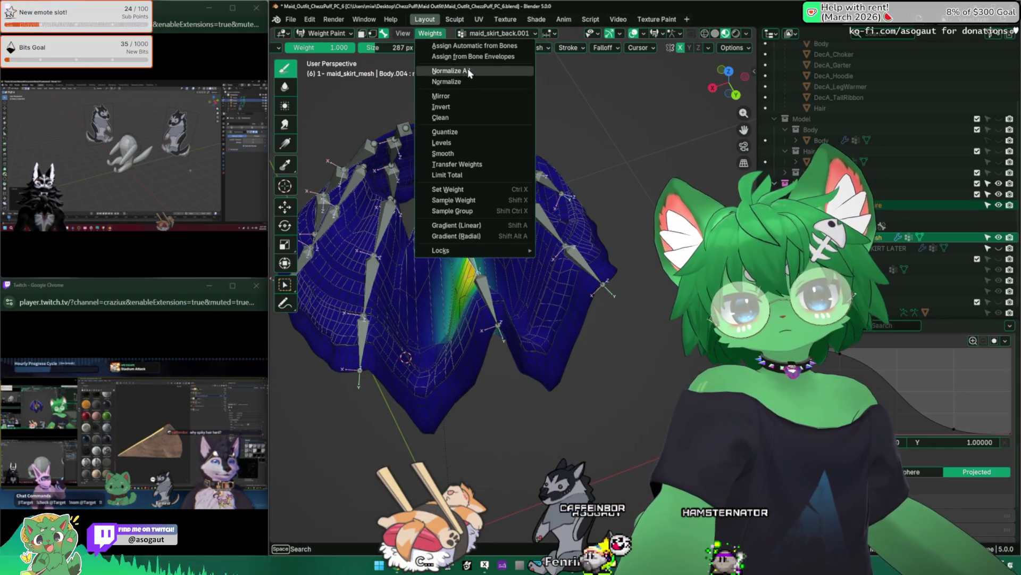
click(451, 70)
Paint a stroke onto the maid_skirt_back.001 area, then put the other stream fullscreen
middle_drag(467, 239, 431, 384)
click(459, 312)
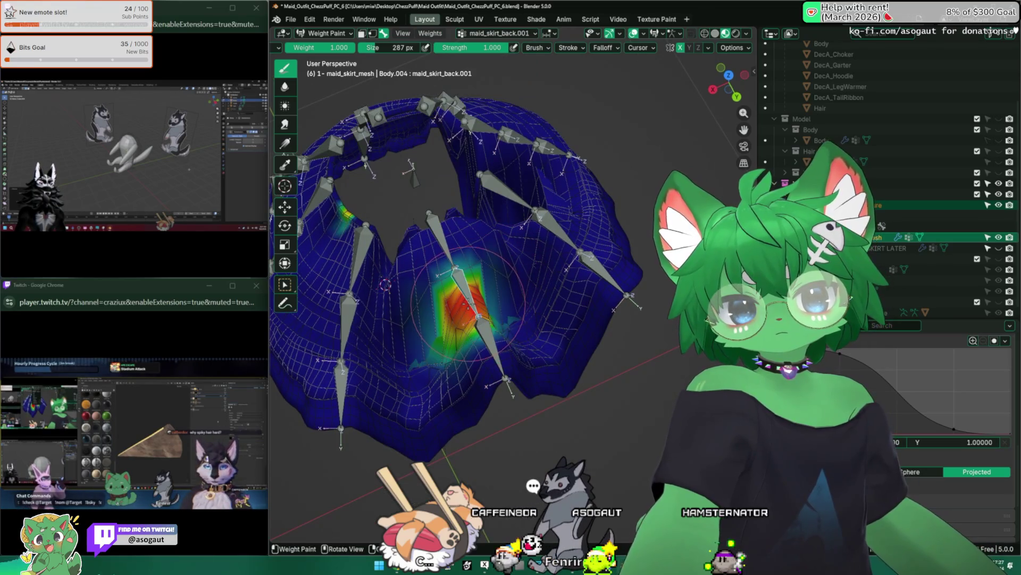
click(222, 266)
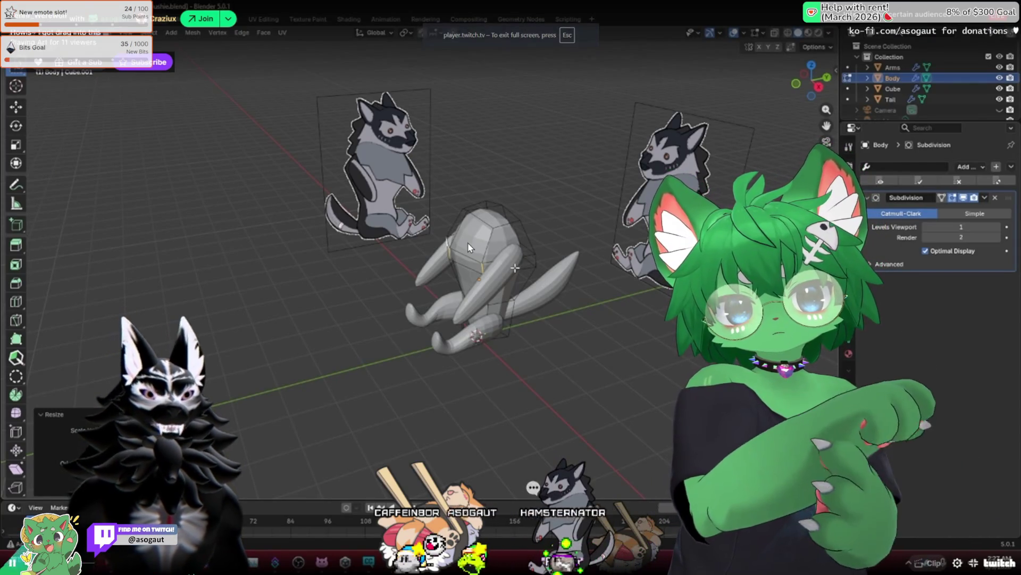
Leave the fullscreen stream and inspect the maid_skirt_back.001 weights from several angles
key(Escape)
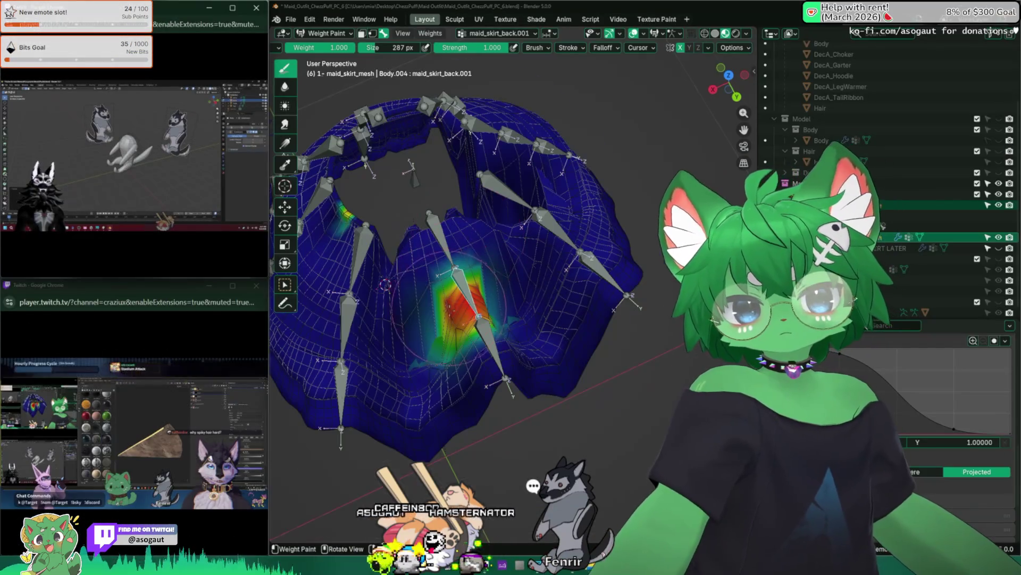
middle_drag(479, 280, 489, 275)
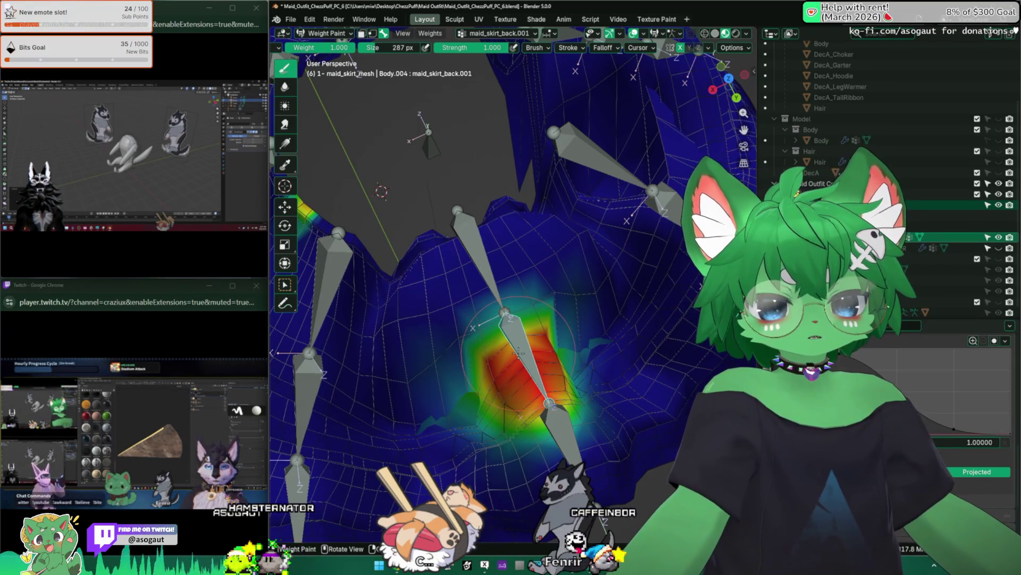
mouse_move(511, 335)
middle_down()
mouse_move(447, 272)
mouse_move(479, 264)
middle_up()
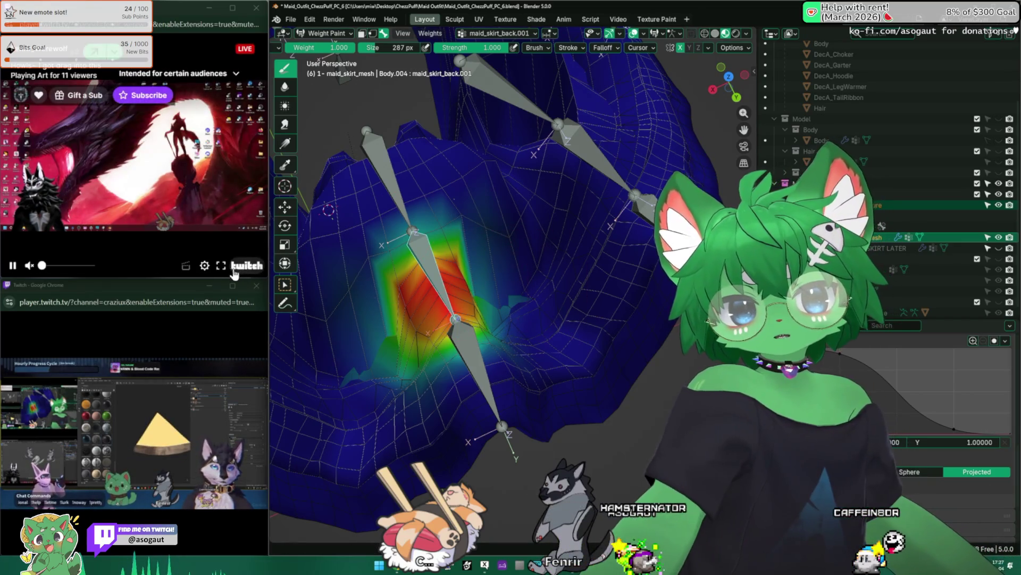
click(221, 232)
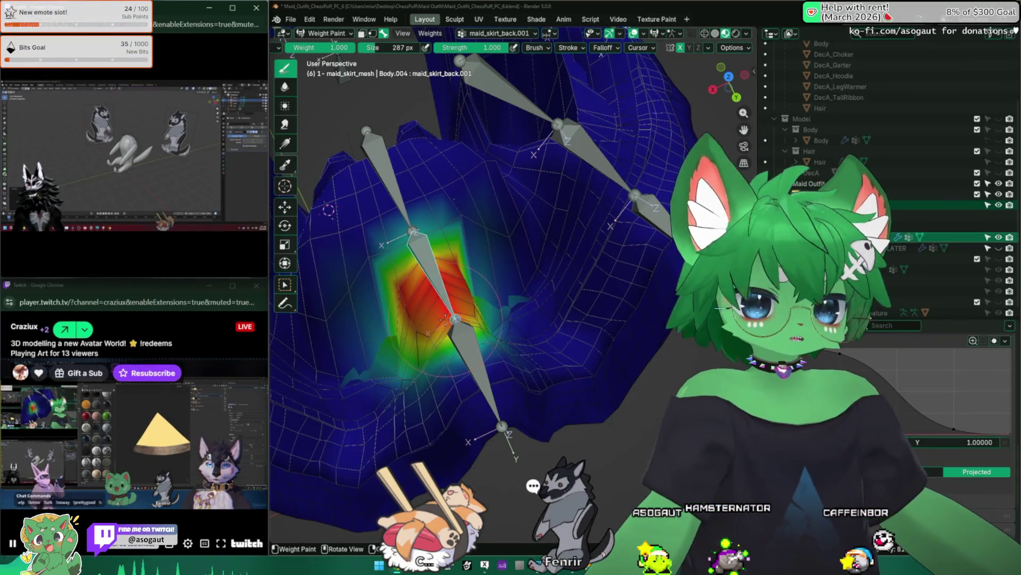
middle_drag(487, 279, 447, 319)
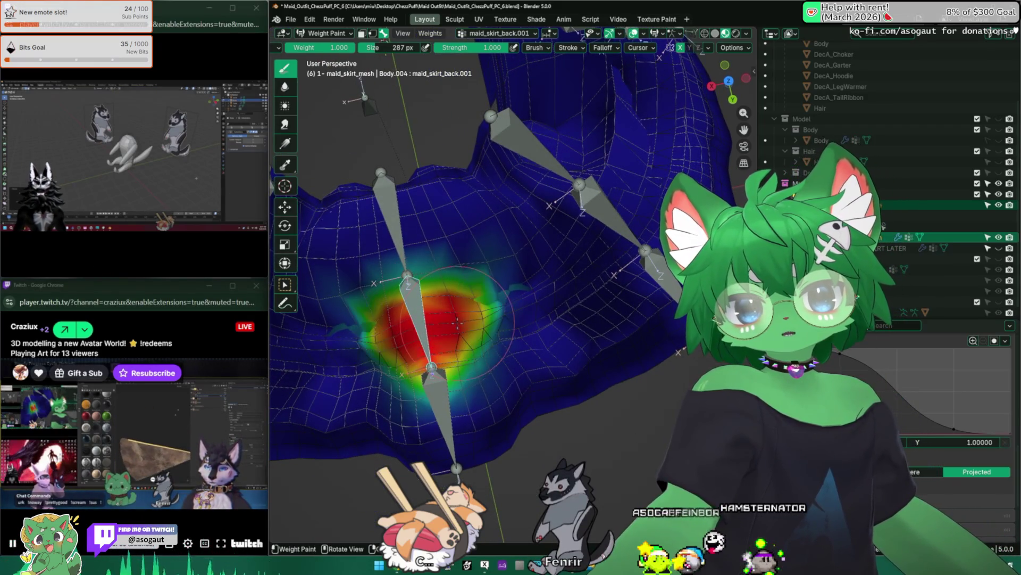
middle_drag(431, 312, 445, 267)
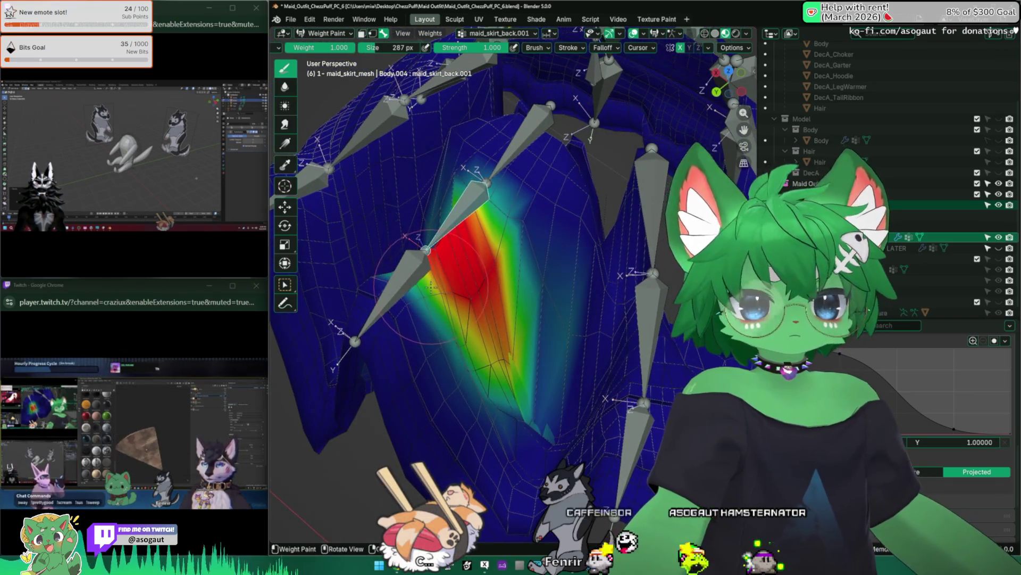
middle_drag(480, 280, 519, 240)
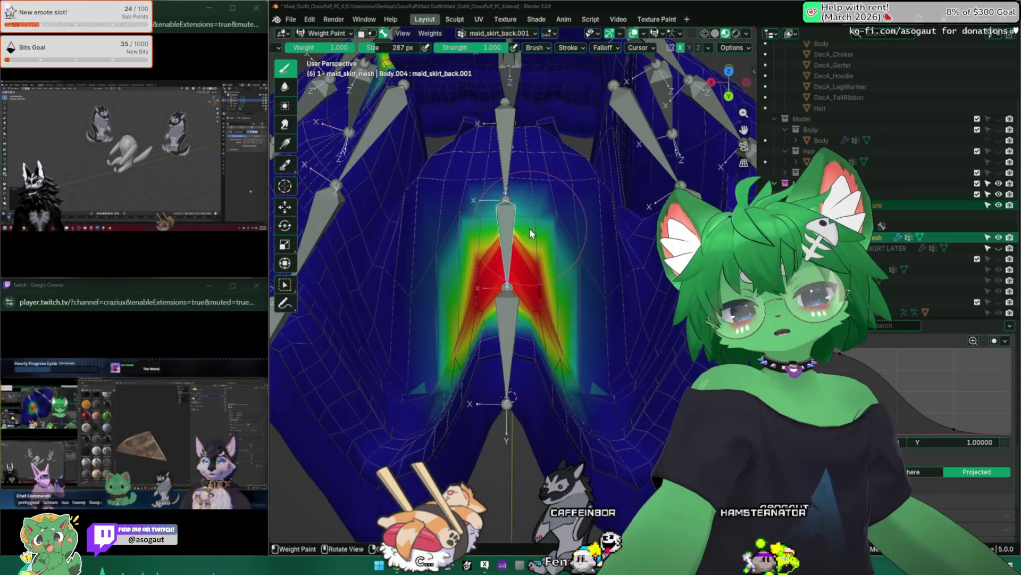
Launch a second, fresh copy of Blender from the Start menu search
key(super)
text(blend)
key(Return)
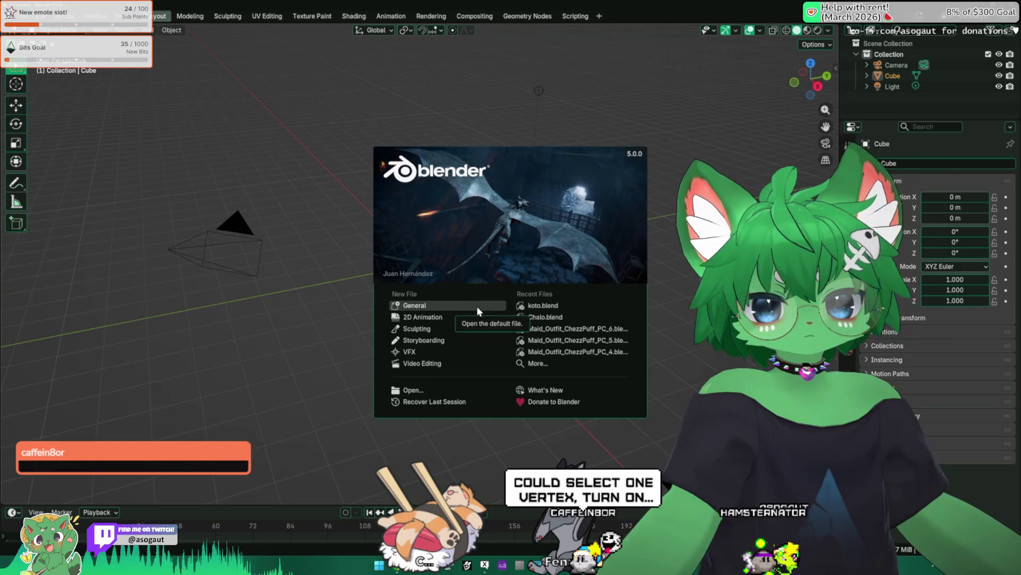
Delete the default cube, camera and light, move the new window down and watch the other stream fullscreen
click(477, 306)
key(a)
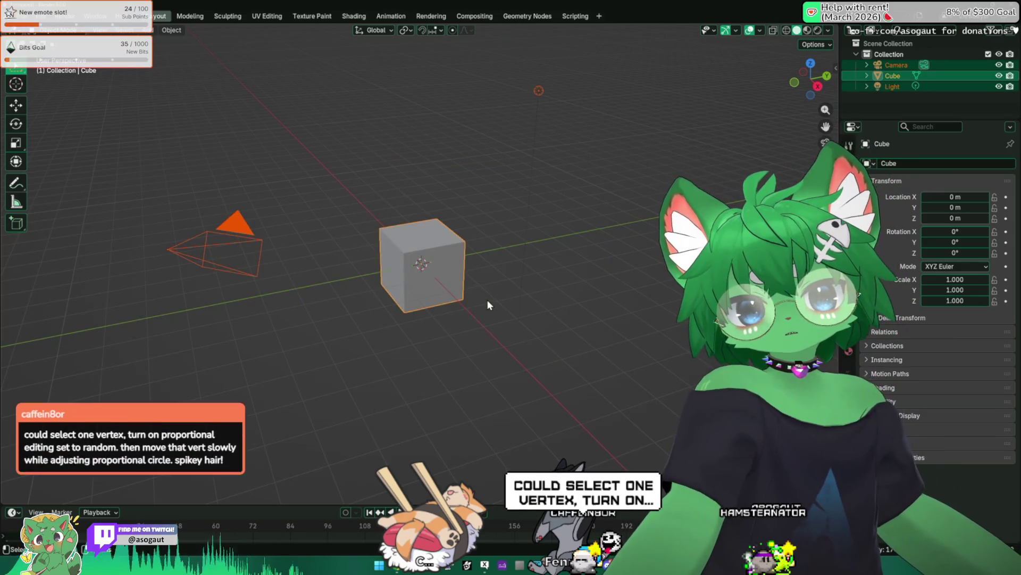
key(x)
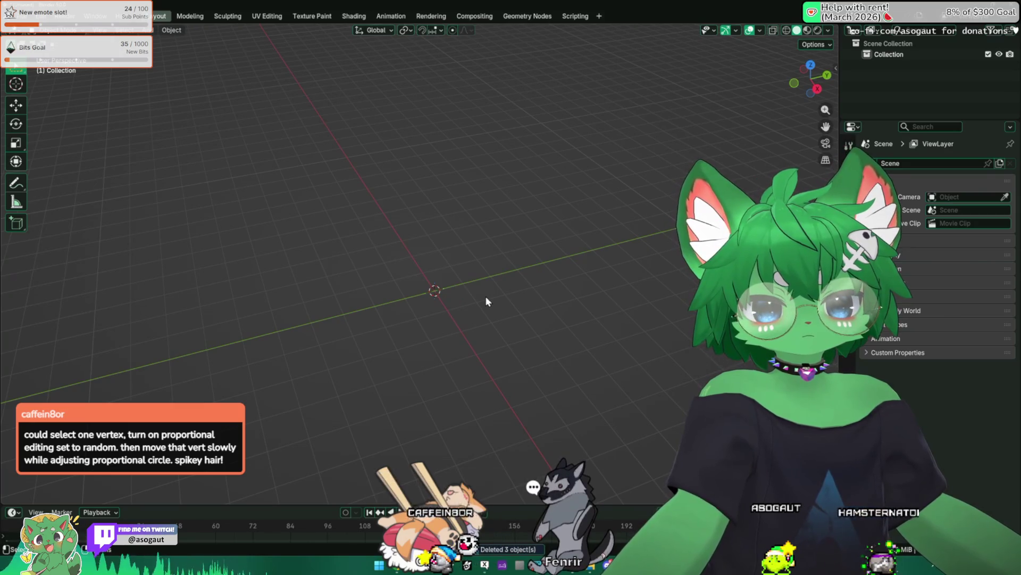
drag(533, 5, 513, 196)
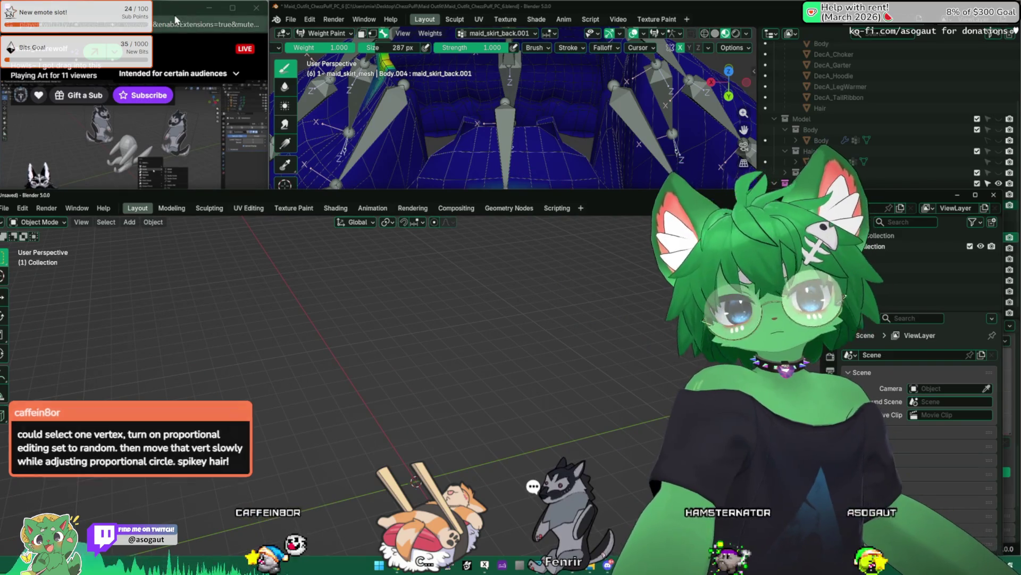
click(221, 265)
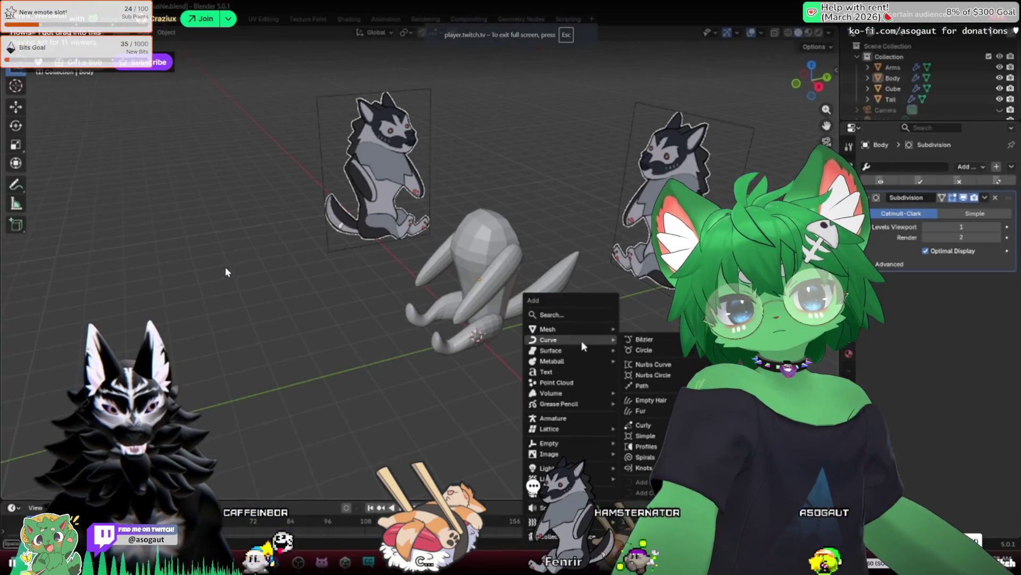
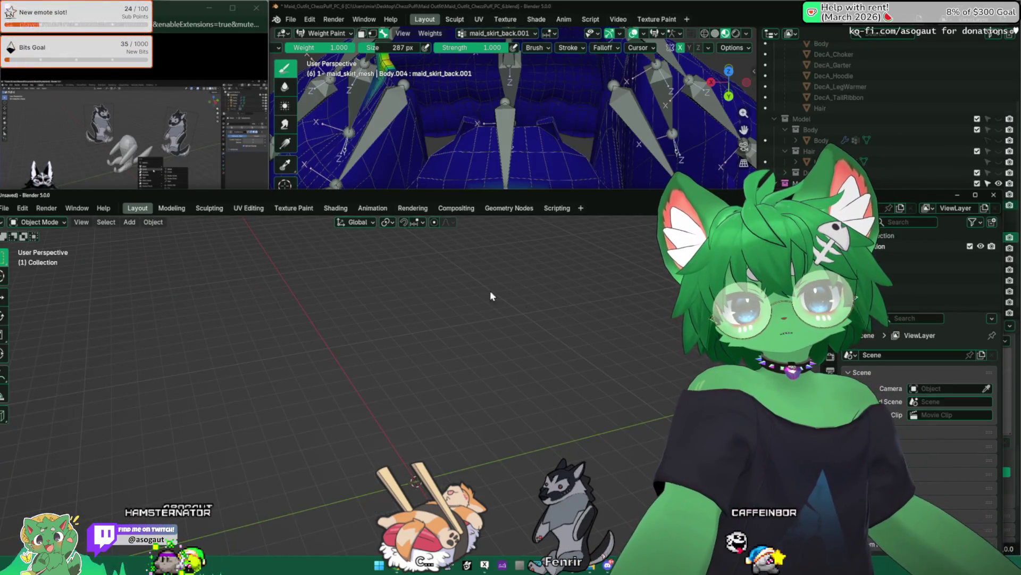
Maximize the spare empty Blender window and quit that session with Ctrl+Q
drag(466, 201, 563, 246)
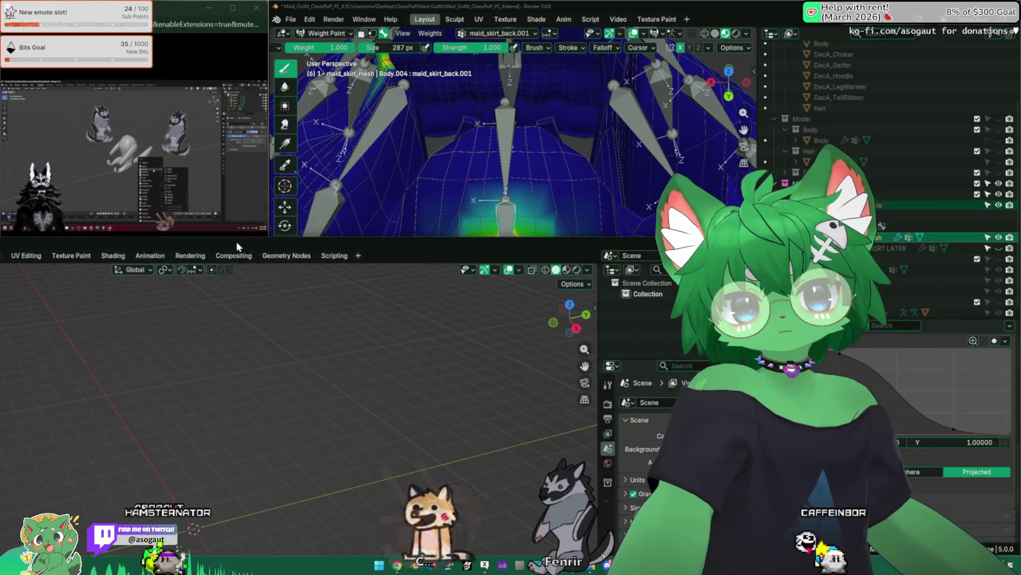
double_click(562, 242)
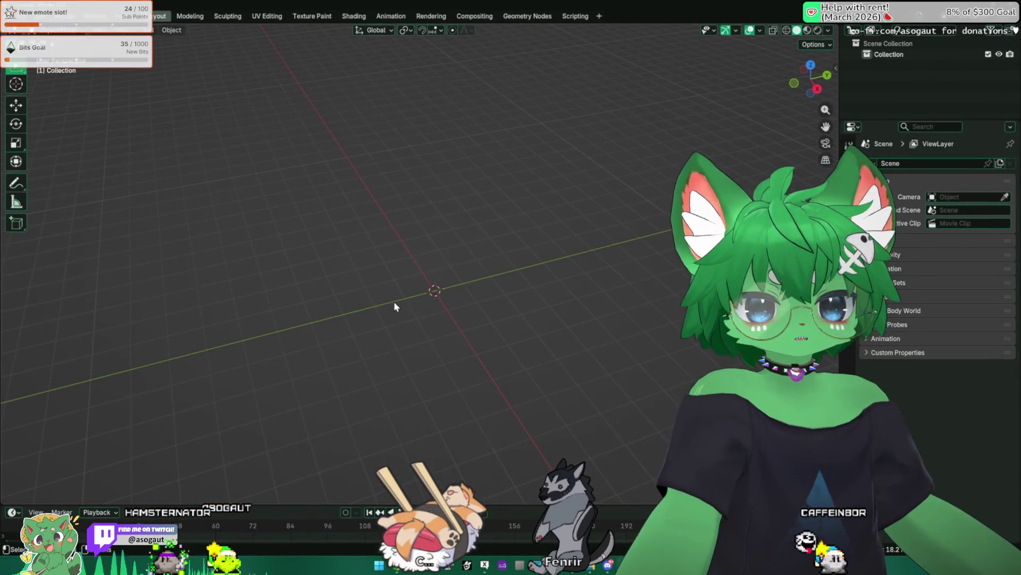
middle_drag(384, 301, 444, 277)
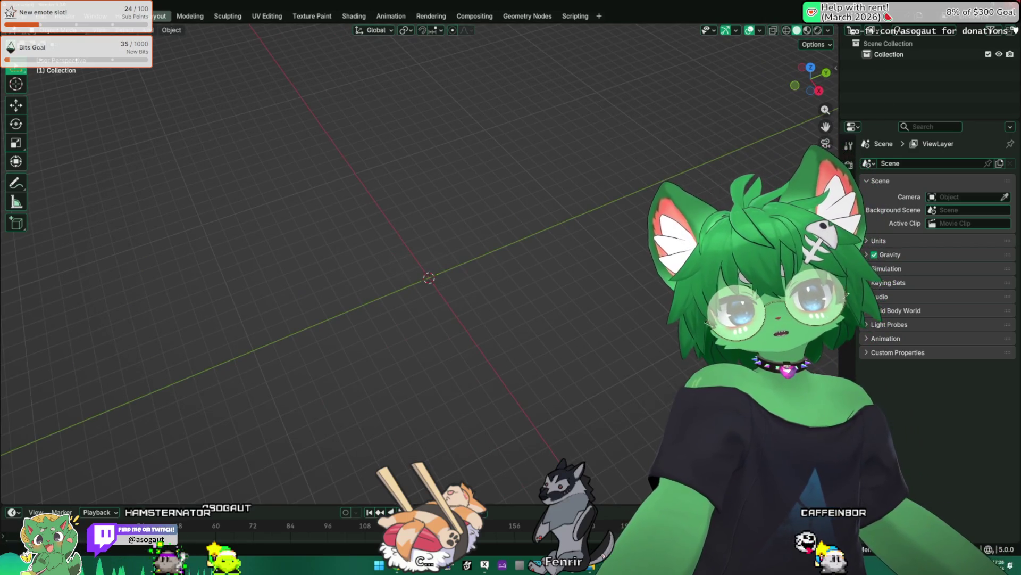
key(ctrl+q)
Discard the empty scene, then paint and smooth weights on a back skirt bone
click(524, 297)
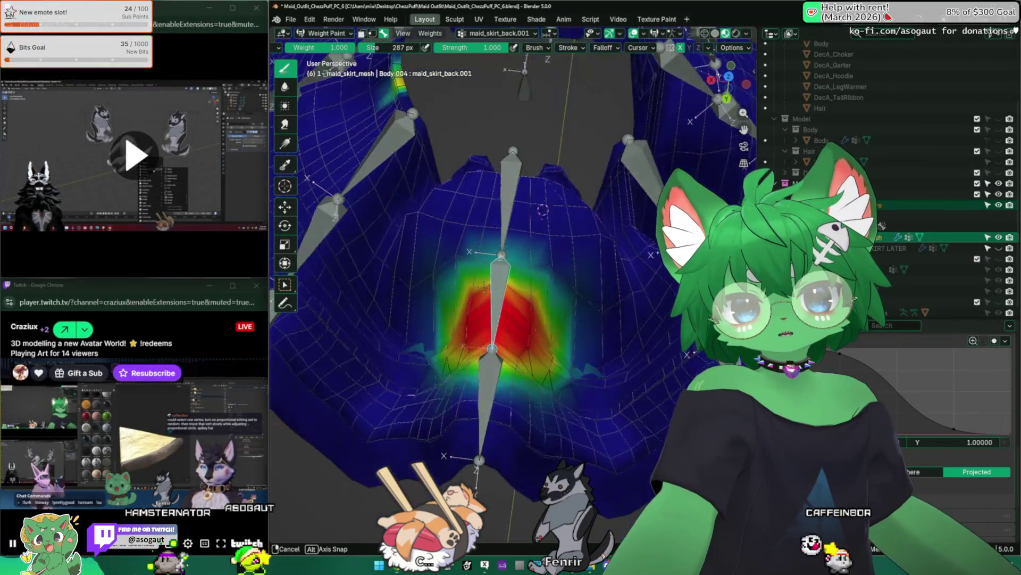
mouse_move(507, 336)
middle_down()
mouse_move(465, 311)
mouse_move(431, 271)
mouse_move(384, 272)
mouse_move(498, 249)
mouse_move(511, 264)
mouse_move(563, 258)
mouse_move(495, 224)
middle_up()
scroll(384, 272, down, 3)
scroll(562, 257, down, 3)
ctrl+click(479, 279)
middle_drag(479, 279, 544, 126)
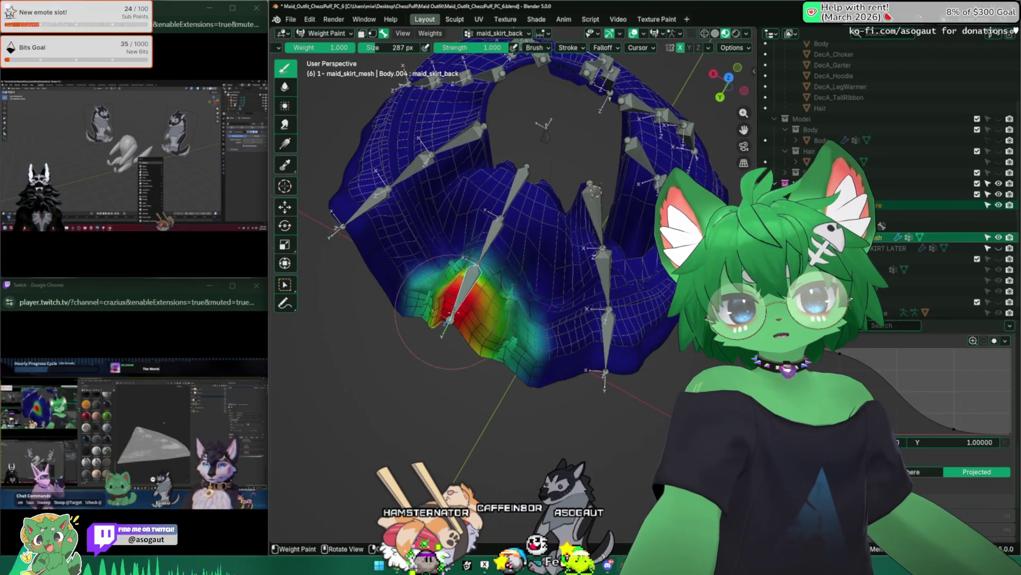
drag(447, 295, 479, 304)
middle_drag(495, 240, 489, 118)
key(f)
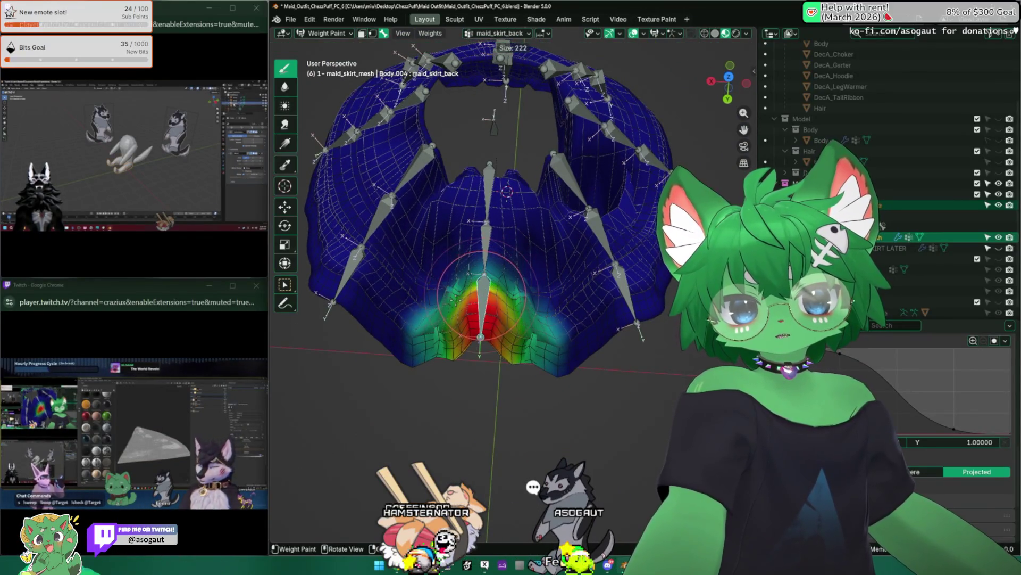
middle_drag(486, 287, 447, 240)
middle_drag(383, 319, 530, 172)
key(Smooth)
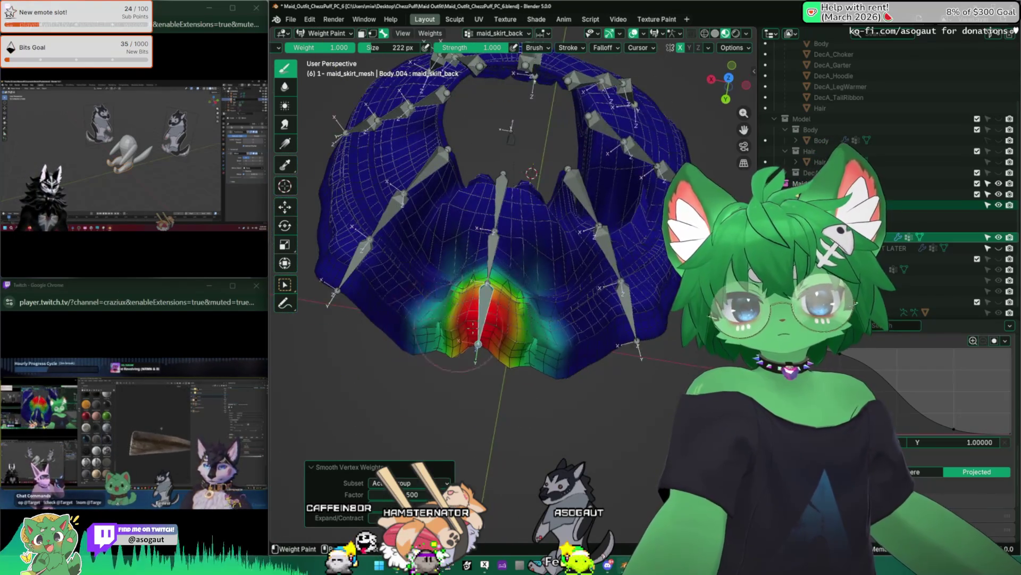
Step through maid_skirt_right_back.L, back.001 and back.002 weights, adjusting brush size to inspect each
middle_drag(511, 128, 495, 200)
ctrl+click(375, 240)
mouse_move(447, 240)
middle_down()
mouse_move(478, 335)
mouse_move(489, 422)
mouse_move(497, 194)
mouse_move(465, 320)
mouse_move(479, 279)
middle_up()
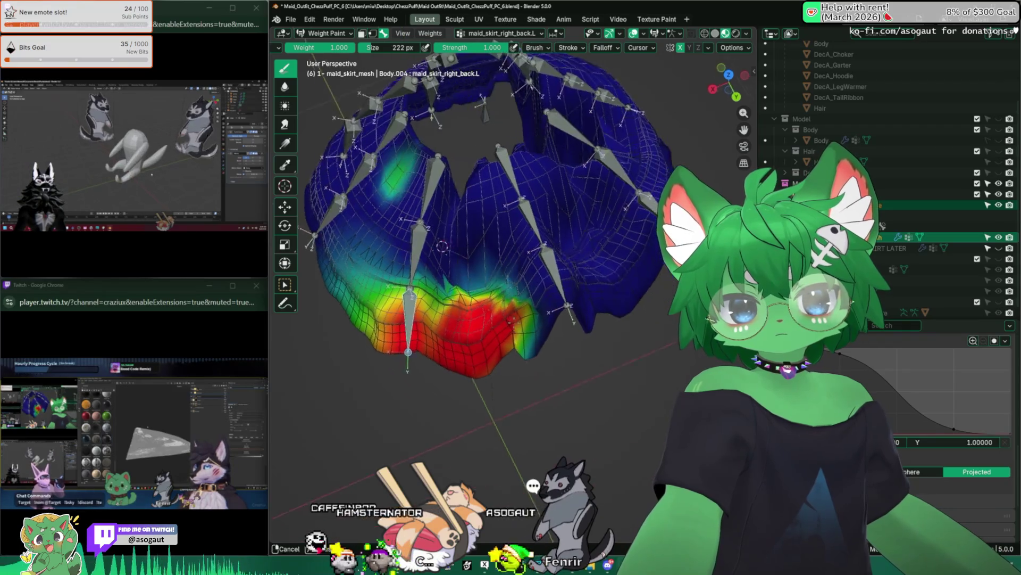
key(f)
mouse_move(513, 331)
middle_down()
mouse_move(495, 199)
mouse_move(522, 240)
middle_up()
key(ctrl)
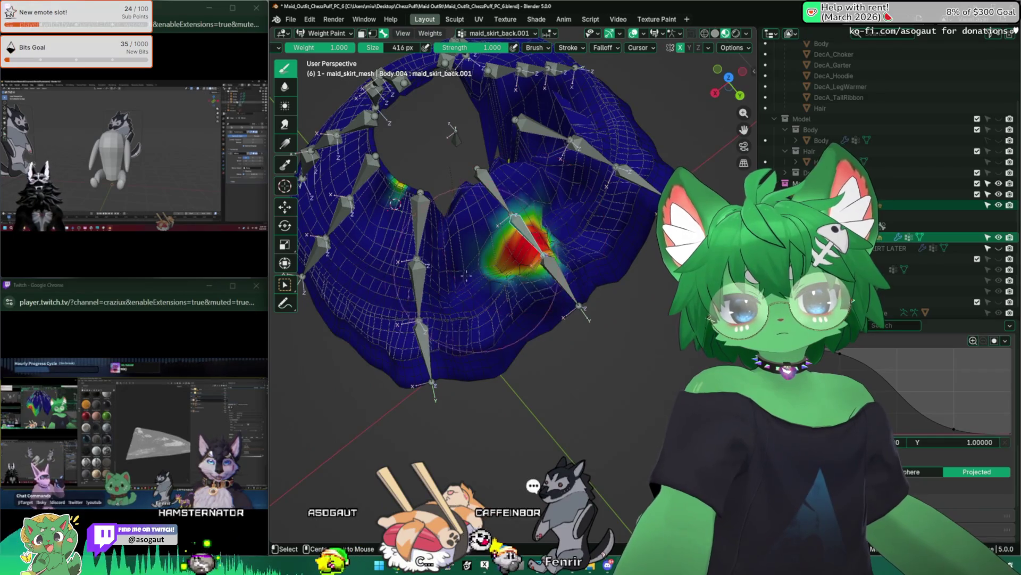
key(f)
mouse_move(447, 271)
middle_down()
mouse_move(479, 200)
mouse_move(499, 359)
mouse_move(529, 325)
mouse_move(510, 264)
mouse_move(478, 303)
mouse_move(493, 288)
middle_up()
ctrl+click(519, 216)
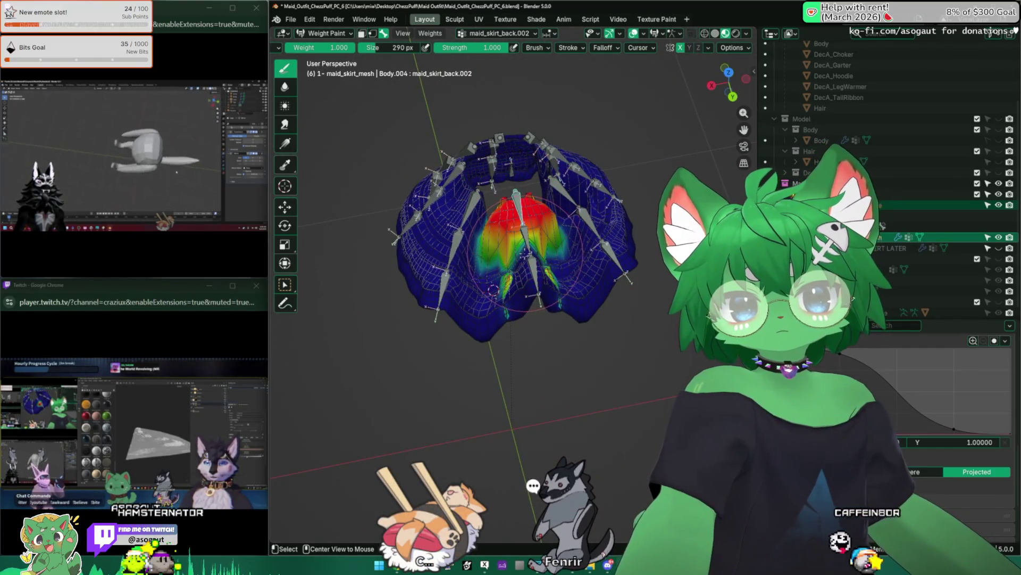
mouse_move(493, 290)
middle_down()
mouse_move(447, 280)
mouse_move(545, 367)
middle_up()
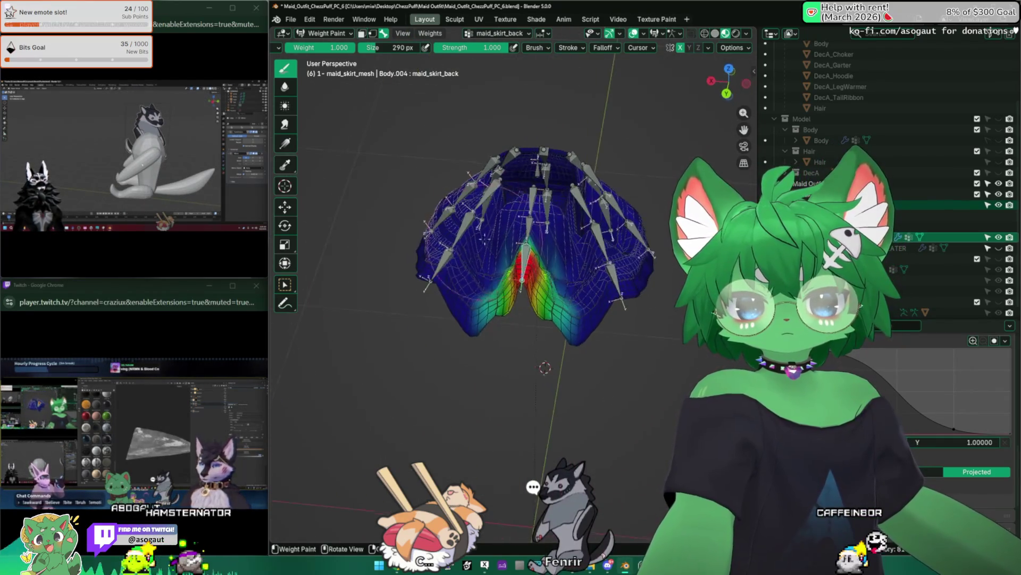
click(430, 34)
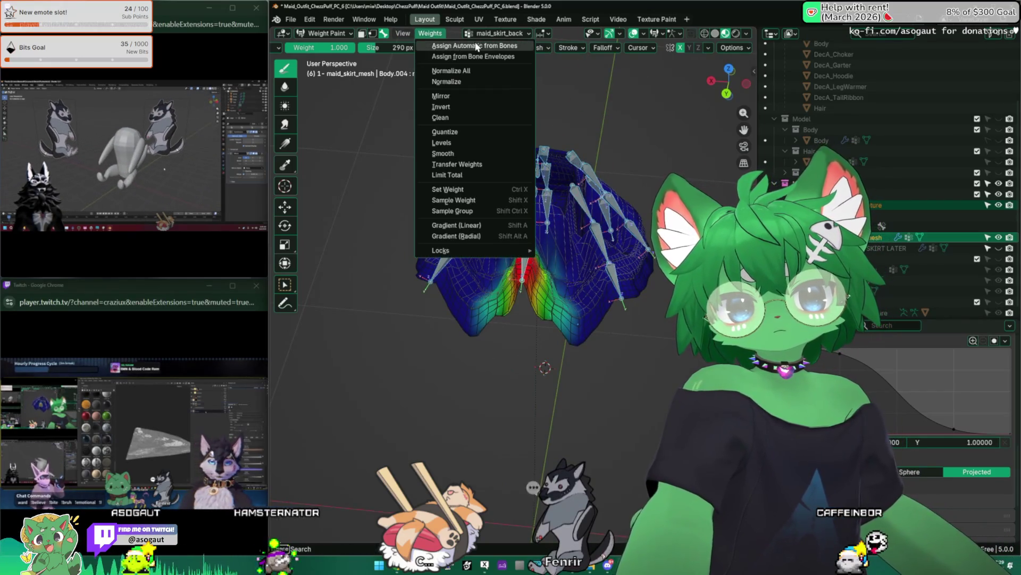
Normalize all vertex group weights repeatedly while checking the skirt from several angles
click(480, 70)
mouse_move(511, 239)
middle_down()
mouse_move(587, 293)
mouse_move(559, 239)
middle_up()
click(429, 34)
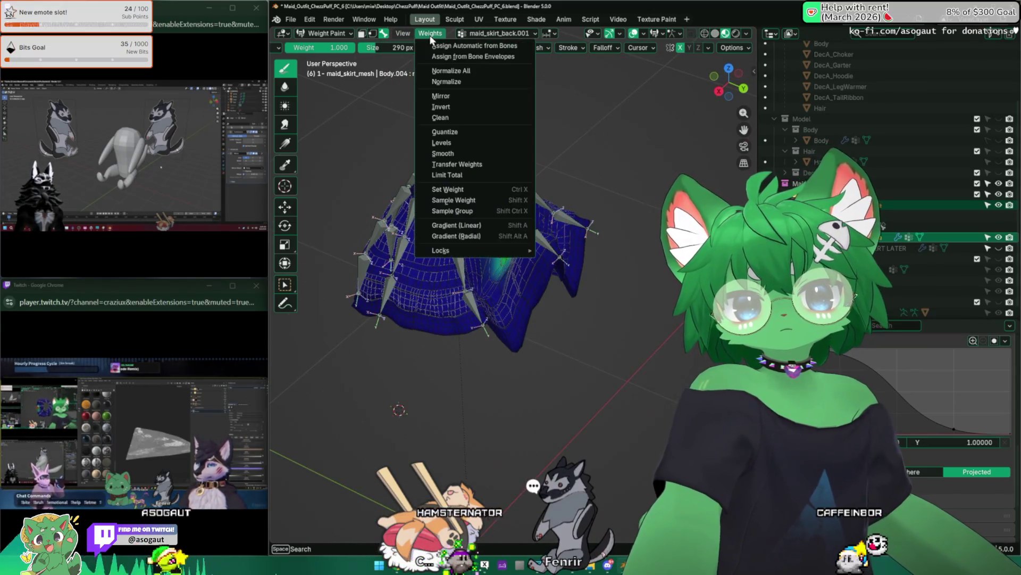
click(451, 70)
mouse_move(478, 240)
middle_down()
mouse_move(479, 303)
mouse_move(467, 286)
mouse_move(455, 160)
middle_up()
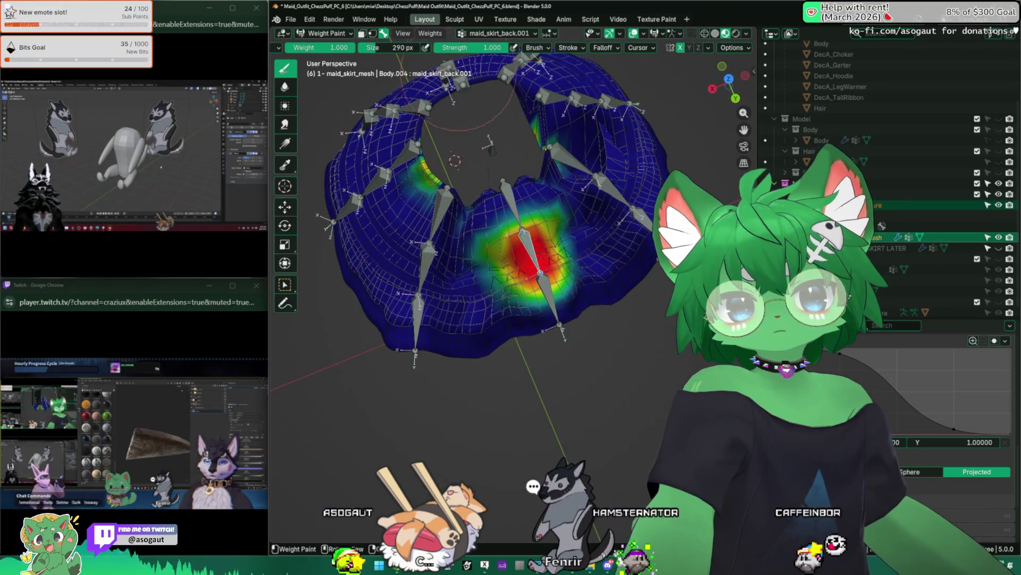
click(429, 34)
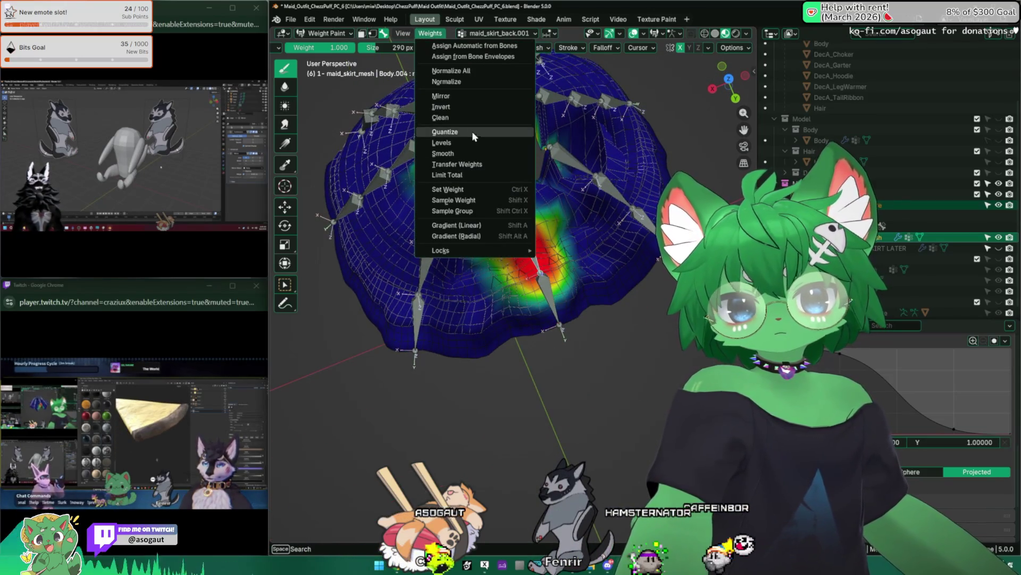
click(451, 70)
middle_drag(479, 239, 511, 335)
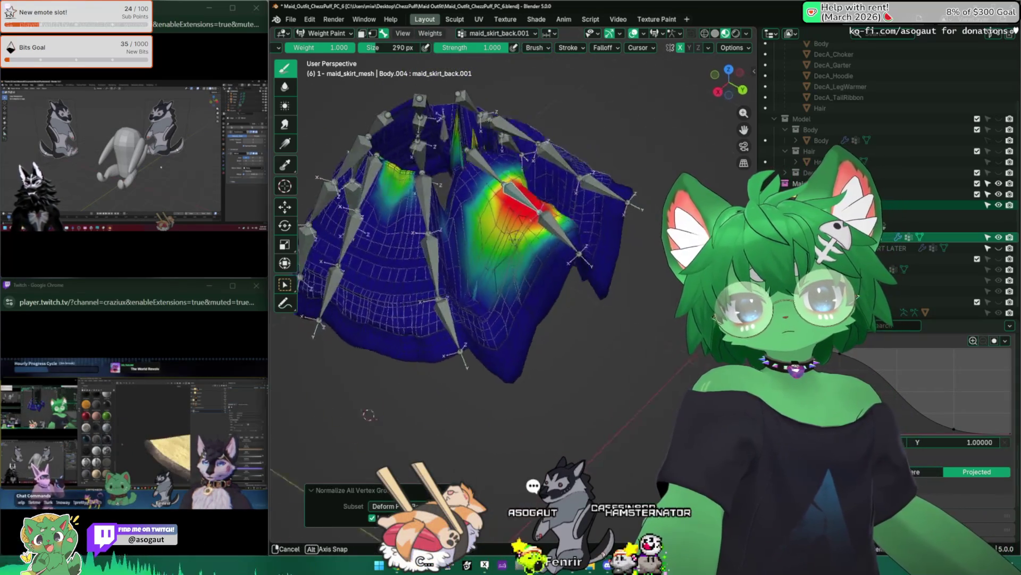
middle_drag(510, 240, 494, 303)
scroll(478, 239, down, 3)
scroll(479, 239, up, 4)
mouse_move(479, 240)
middle_down()
mouse_move(486, 355)
mouse_move(479, 279)
middle_up()
Normalize, quantize and smooth the maid_skirt_right_back.L.002 group's weights
ctrl+click(447, 224)
mouse_move(448, 239)
middle_down()
mouse_move(495, 359)
mouse_move(426, 184)
mouse_move(498, 254)
mouse_move(415, 232)
middle_up()
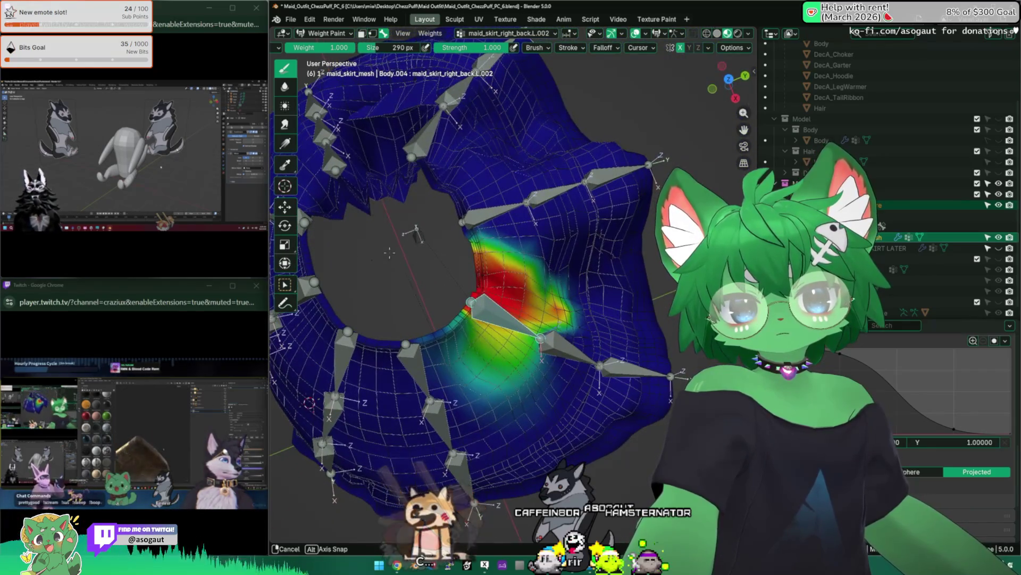
click(431, 34)
click(469, 71)
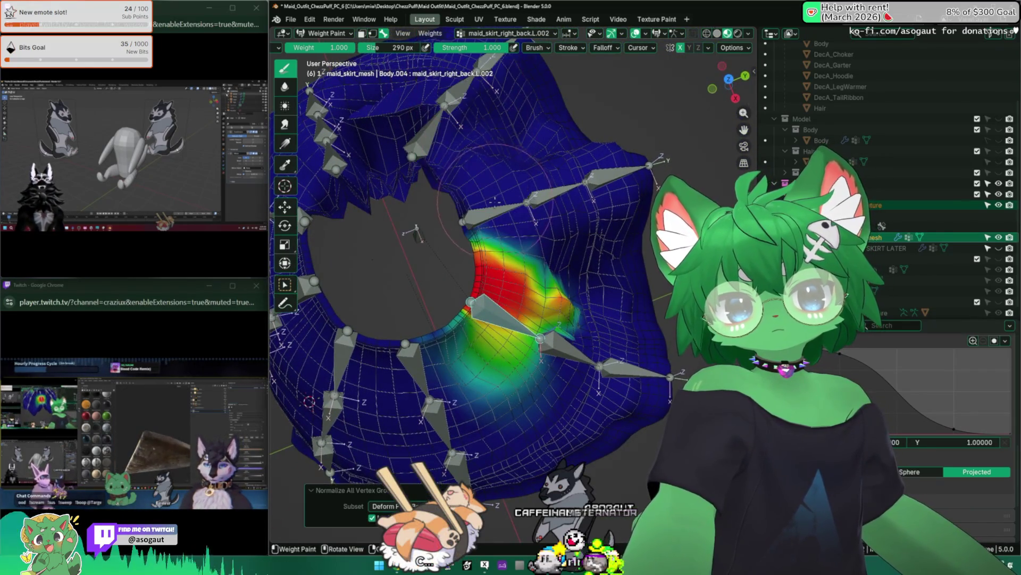
mouse_move(447, 200)
middle_down()
mouse_move(526, 140)
mouse_move(447, 300)
mouse_move(491, 276)
mouse_move(447, 200)
middle_up()
click(431, 33)
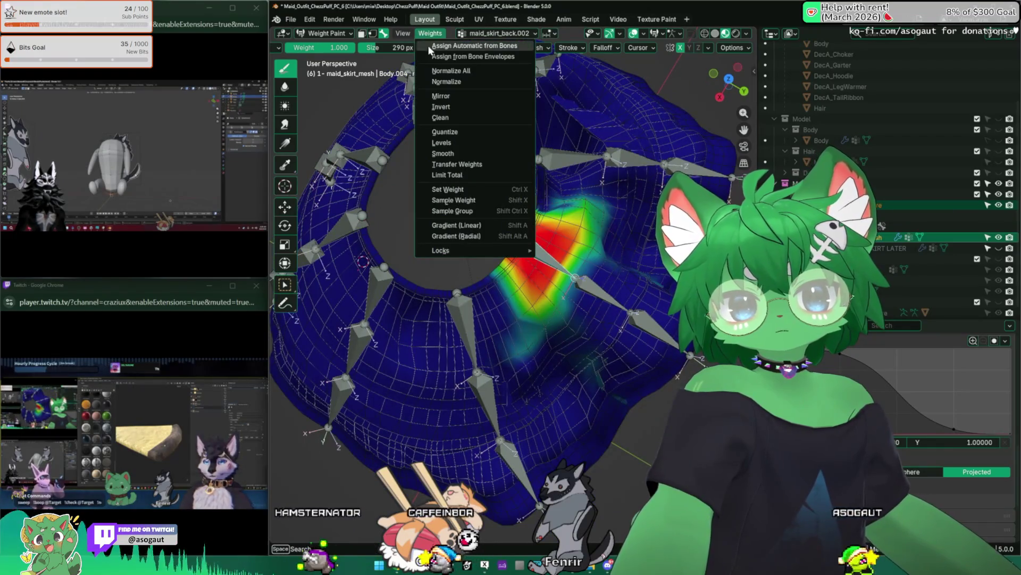
click(444, 131)
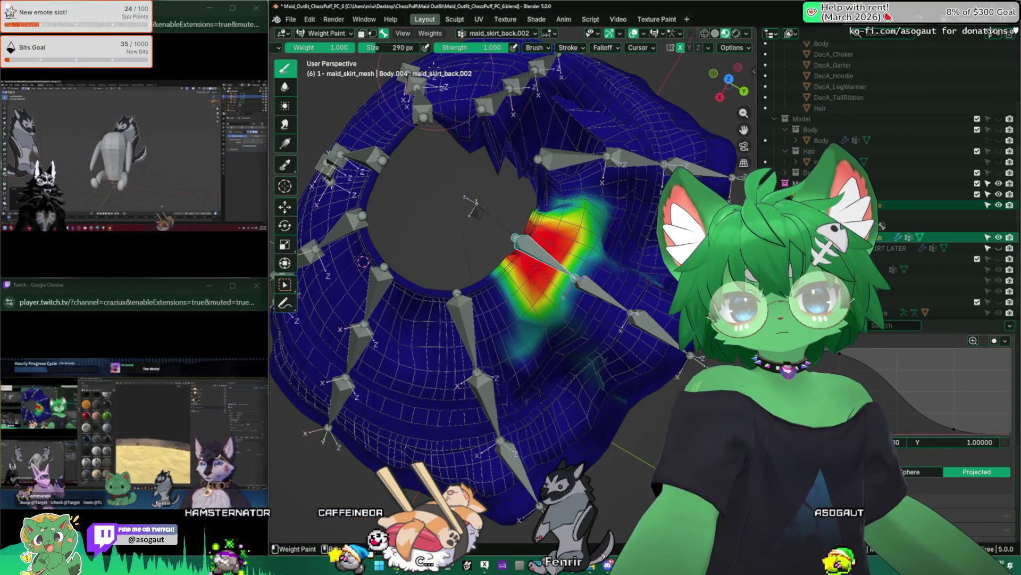
click(431, 33)
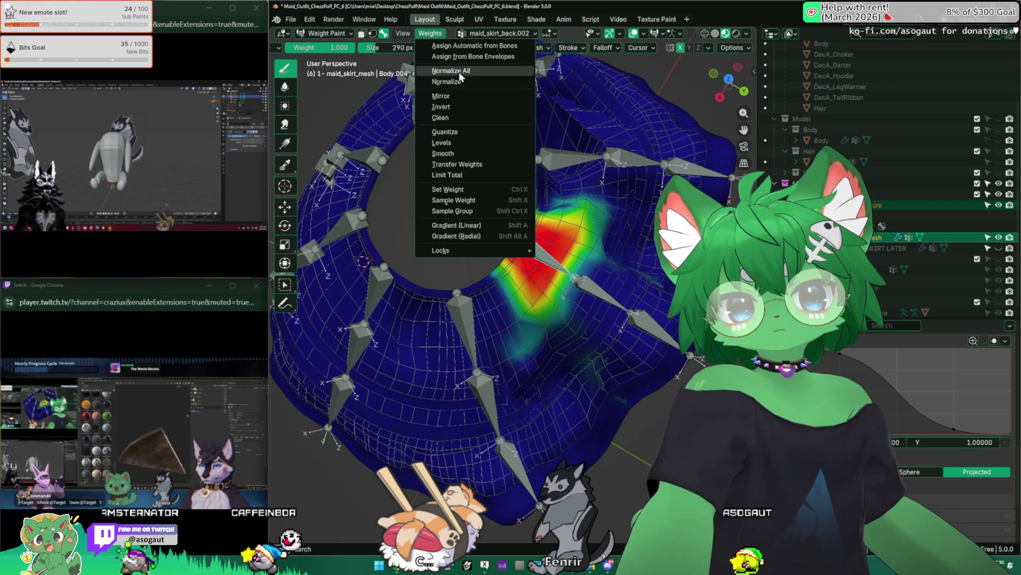
click(440, 72)
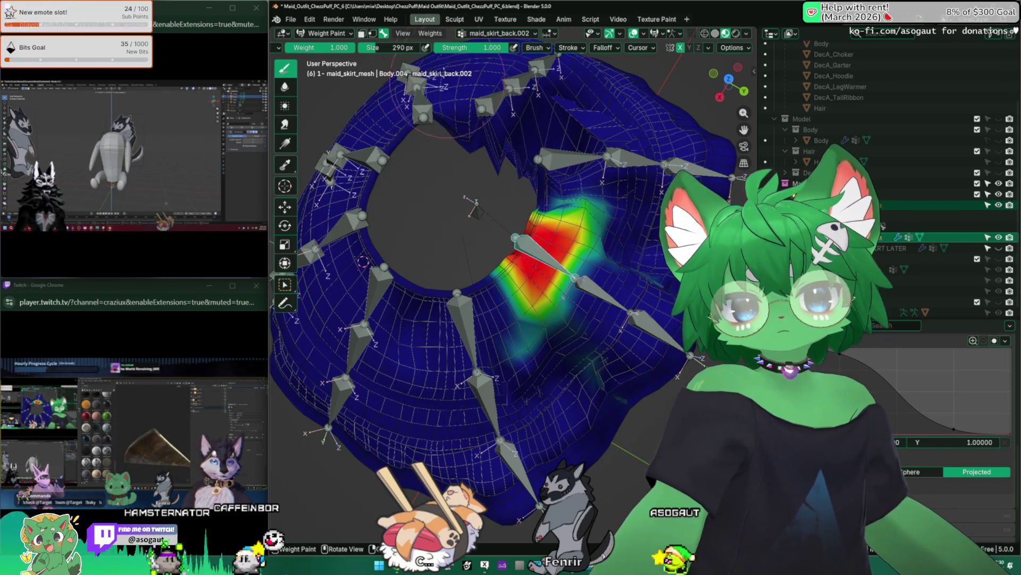
click(458, 183)
Smooth and normalize the maid_skirt_right_back.R.002 group's weights
mouse_move(511, 239)
middle_down()
mouse_move(527, 207)
mouse_move(475, 260)
middle_up()
middle_drag(432, 195, 479, 264)
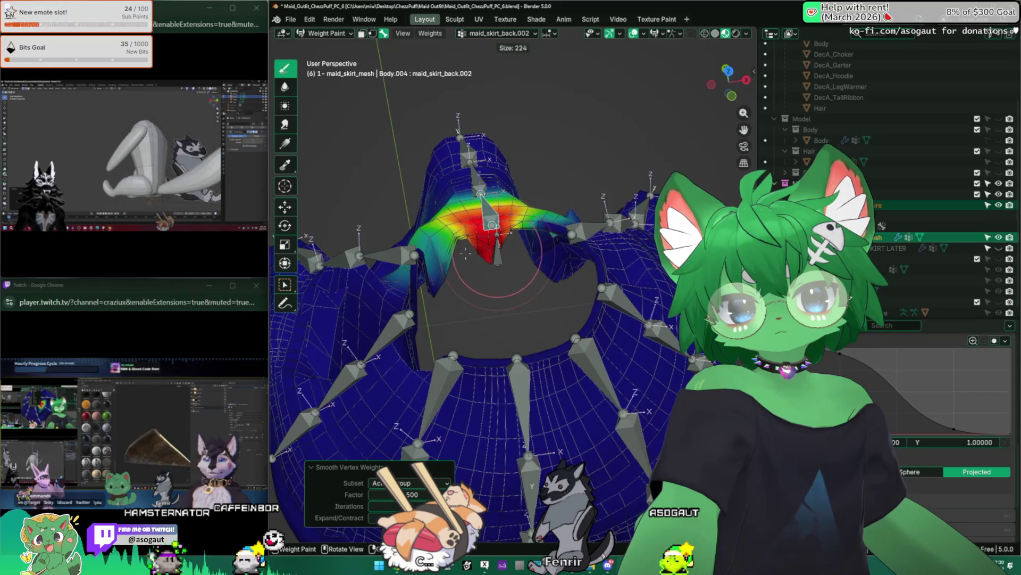
middle_drag(496, 240, 531, 291)
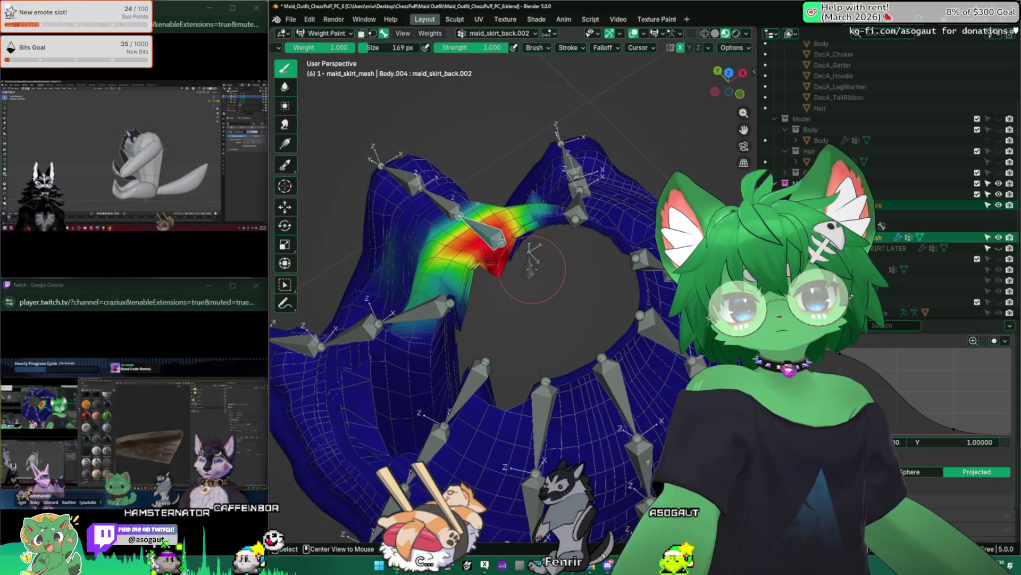
alt+click(431, 308)
middle_drag(533, 254, 515, 275)
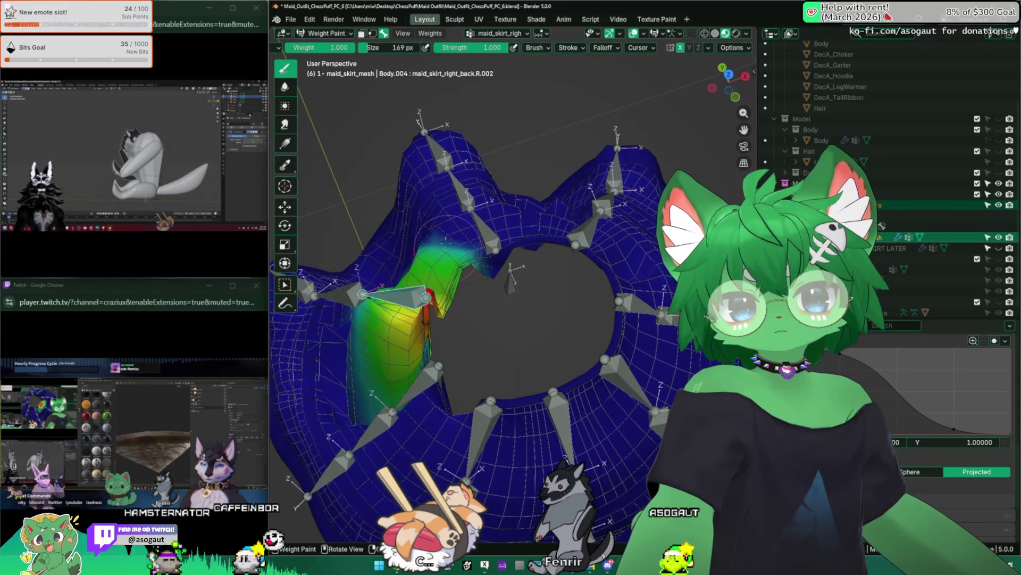
click(394, 300)
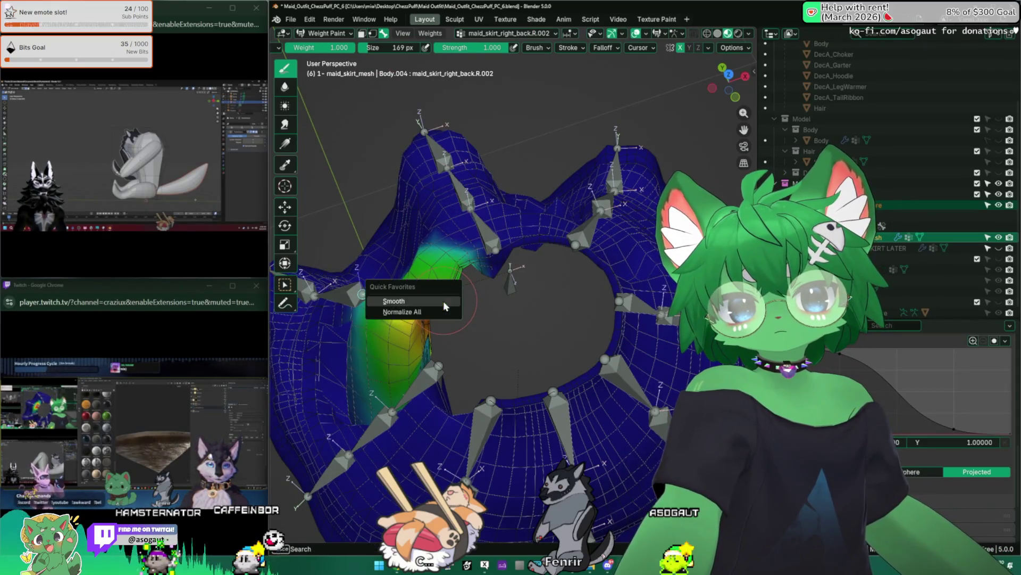
click(401, 311)
mouse_move(439, 313)
middle_down()
mouse_move(495, 279)
mouse_move(431, 271)
mouse_move(420, 250)
middle_up()
Review the maid_skirt_back.001 and back.002 weight heatmaps from front and side
ctrl+click(585, 263)
ctrl+click(527, 232)
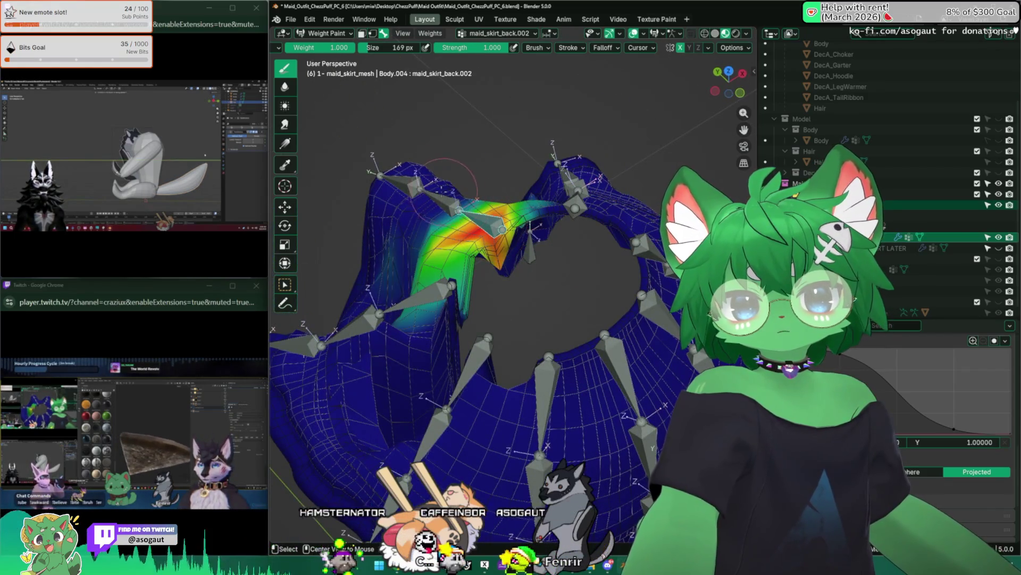
mouse_move(495, 263)
middle_down()
mouse_move(408, 230)
mouse_move(502, 214)
middle_up()
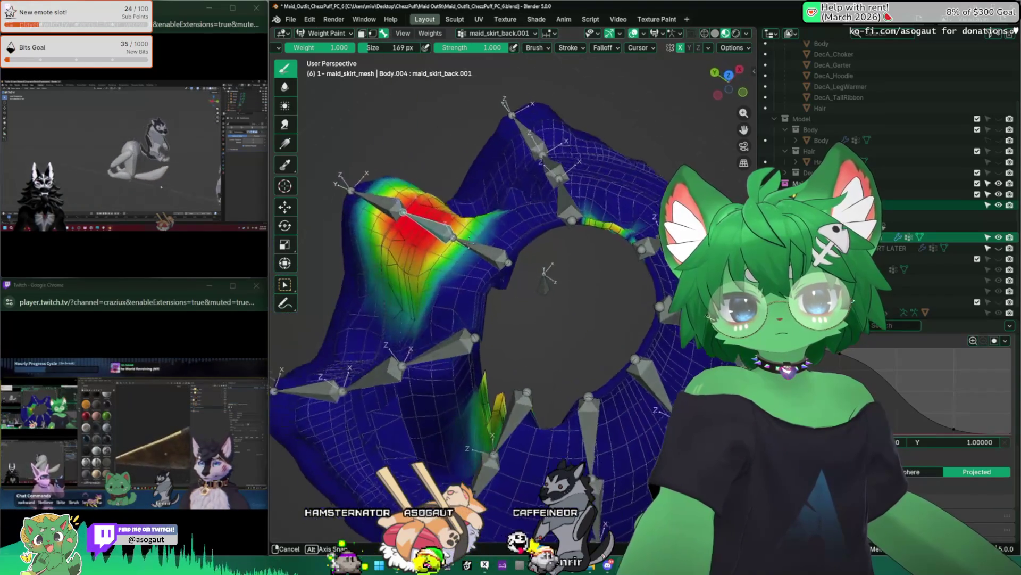
ctrl+click(501, 214)
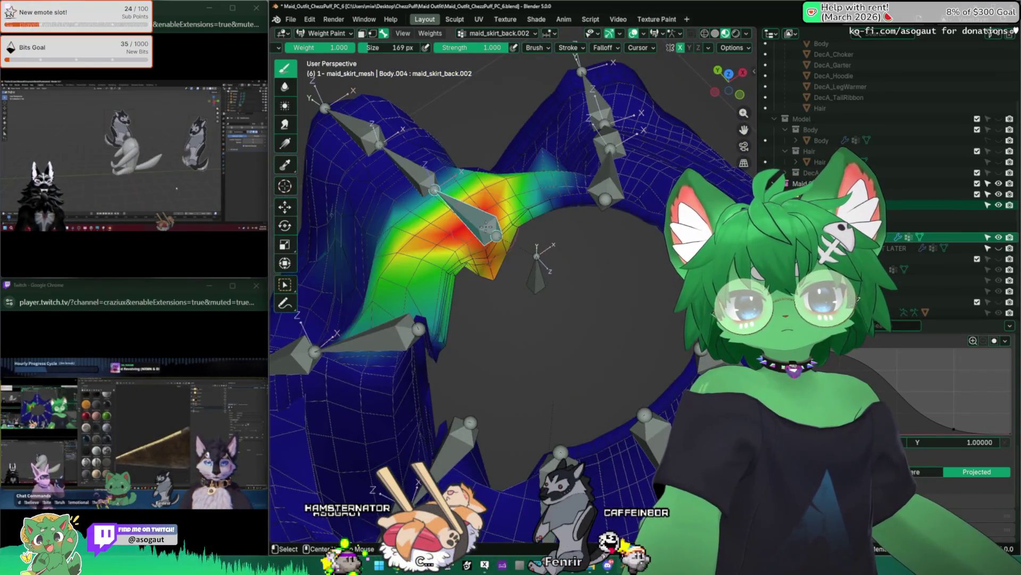
middle_drag(479, 240, 686, 120)
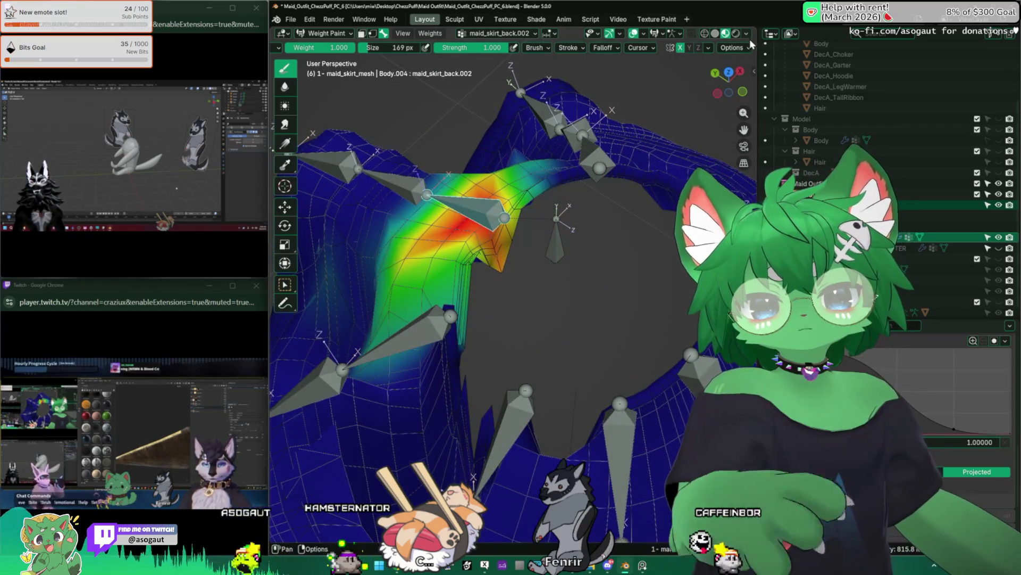
click(752, 51)
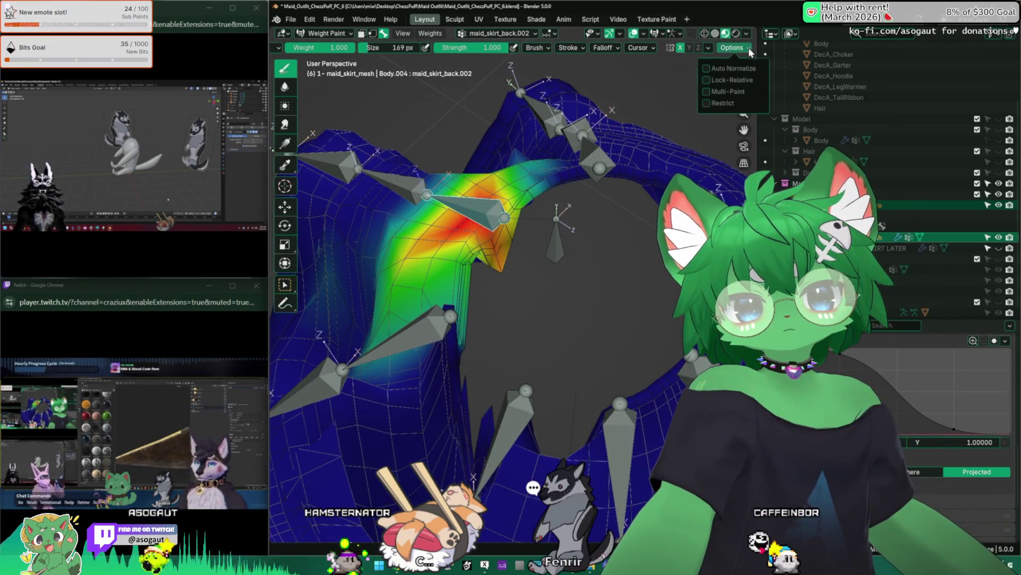
Add Auto Normalize to Quick Favorites and enable weight paint auto-normalize from the Q menu
right_click(734, 66)
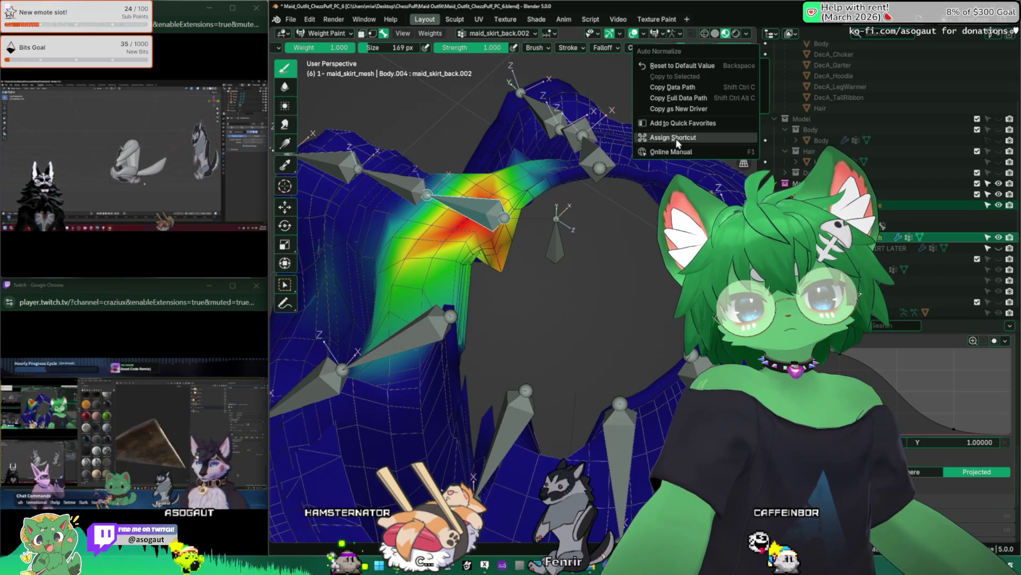
click(683, 123)
key(q)
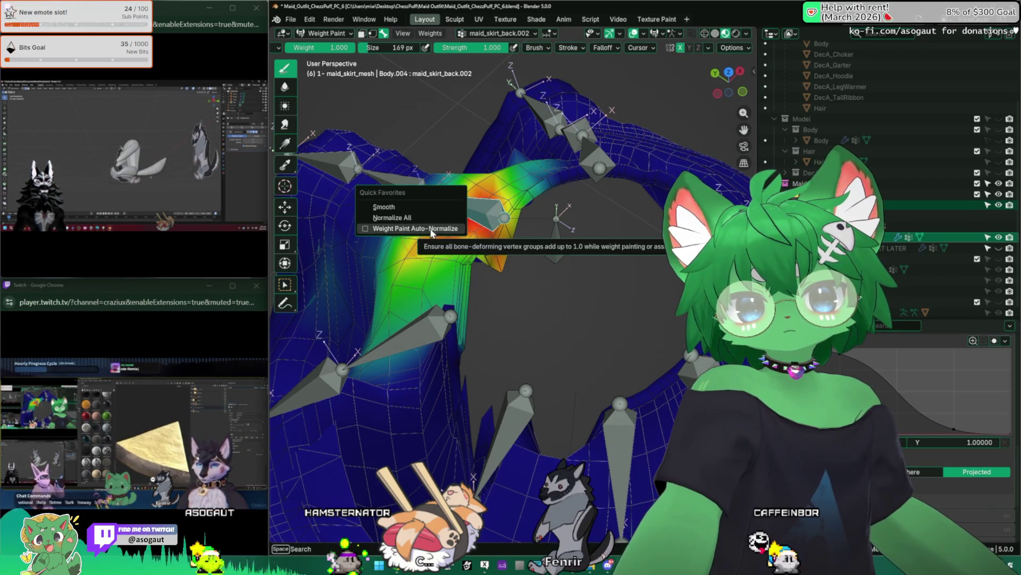
click(432, 229)
middle_drag(480, 280, 519, 240)
mouse_move(492, 272)
middle_down()
mouse_move(471, 224)
mouse_move(494, 264)
mouse_move(539, 274)
mouse_move(594, 224)
middle_up()
key(q)
click(492, 225)
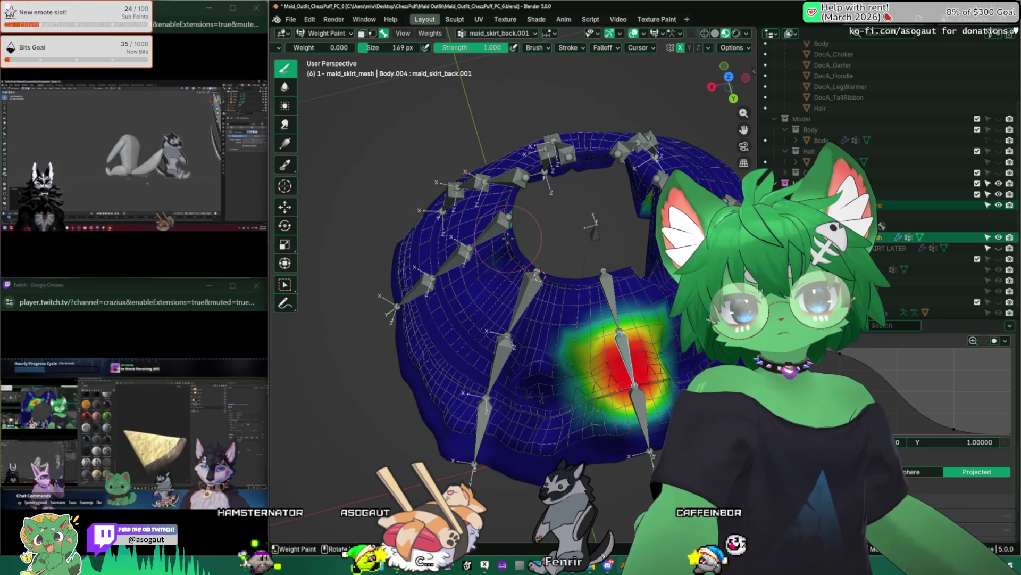
Compare weight heatmaps of right_back.L.002, right_back.R.002, back.001 and right_back.L bones
mouse_move(510, 240)
middle_down()
mouse_move(491, 231)
mouse_move(480, 282)
mouse_move(411, 231)
middle_up()
scroll(446, 239, up, 3)
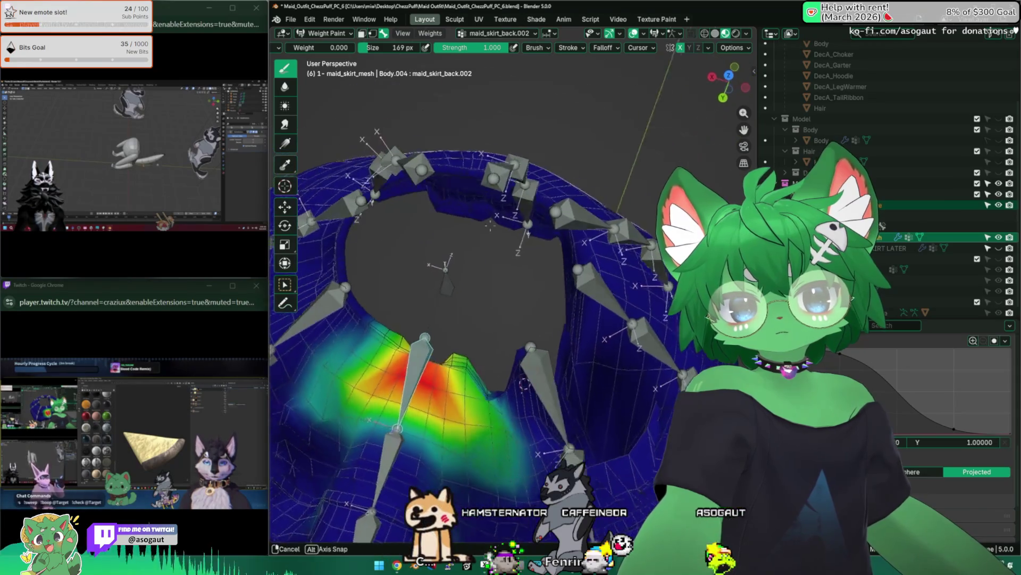
scroll(480, 247, down, 3)
ctrl+click(485, 251)
ctrl+click(521, 311)
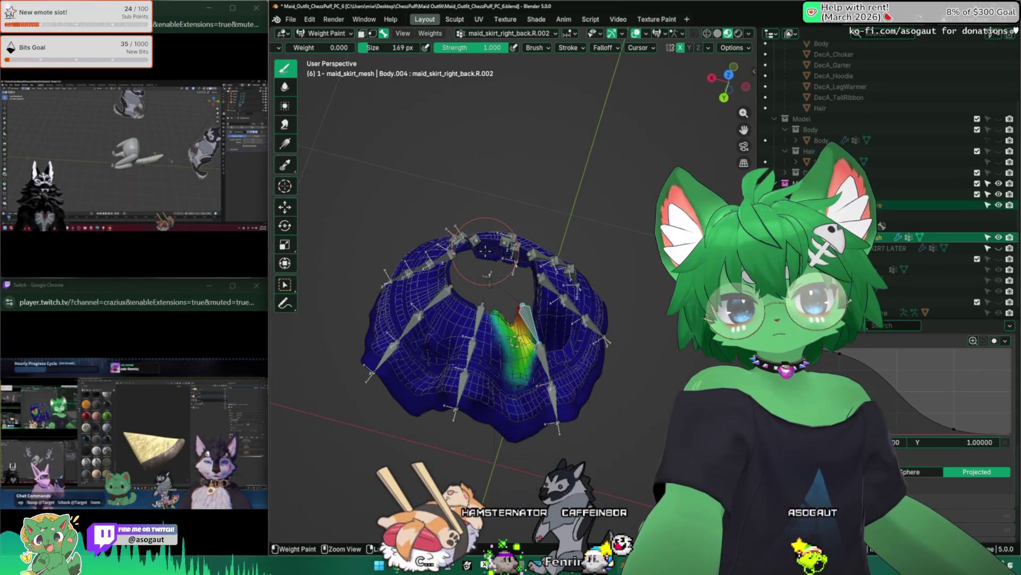
ctrl+click(443, 314)
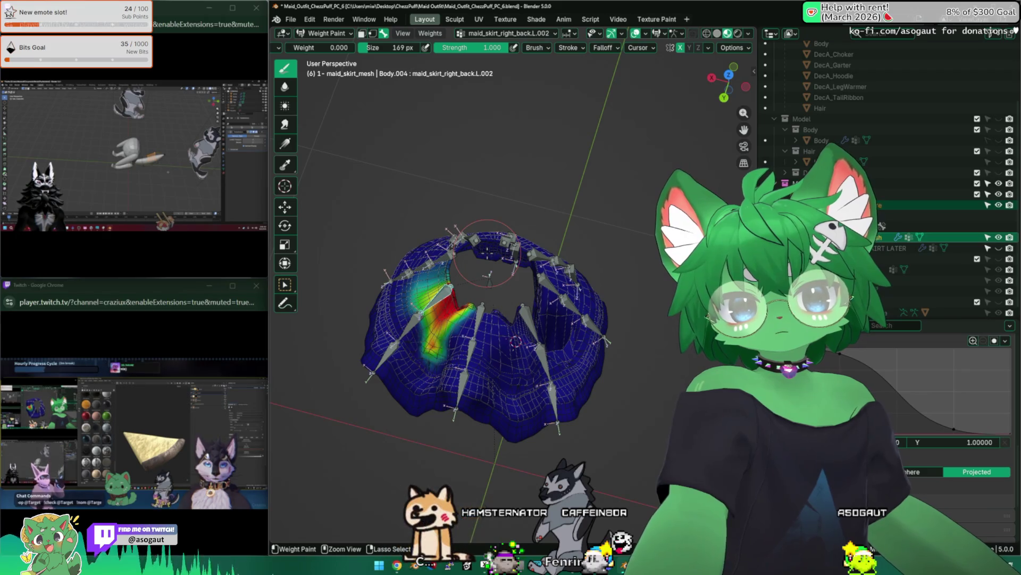
middle_drag(488, 272, 446, 239)
ctrl+click(423, 271)
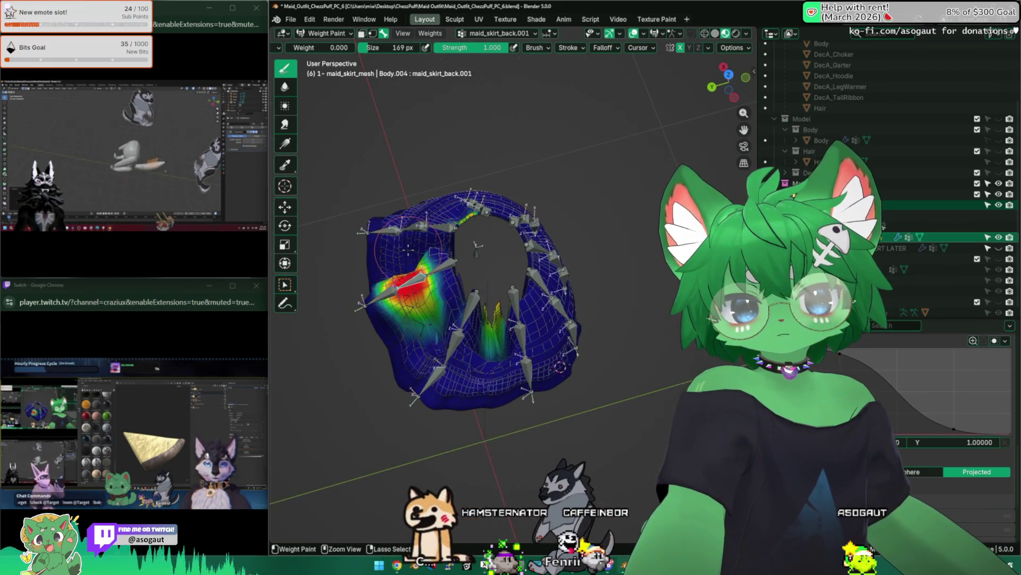
ctrl+click(415, 319)
ctrl+click(424, 288)
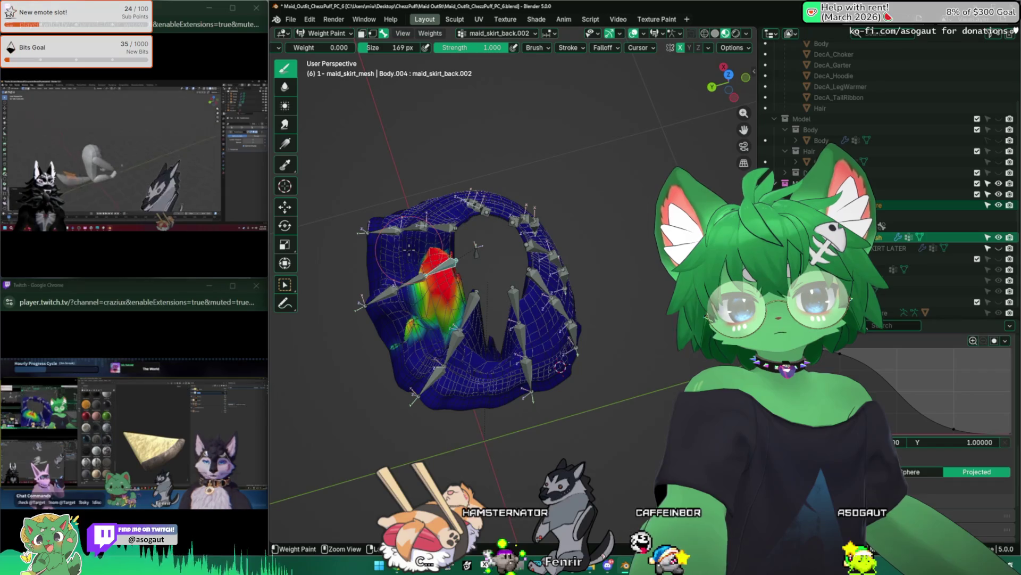
ctrl+click(391, 240)
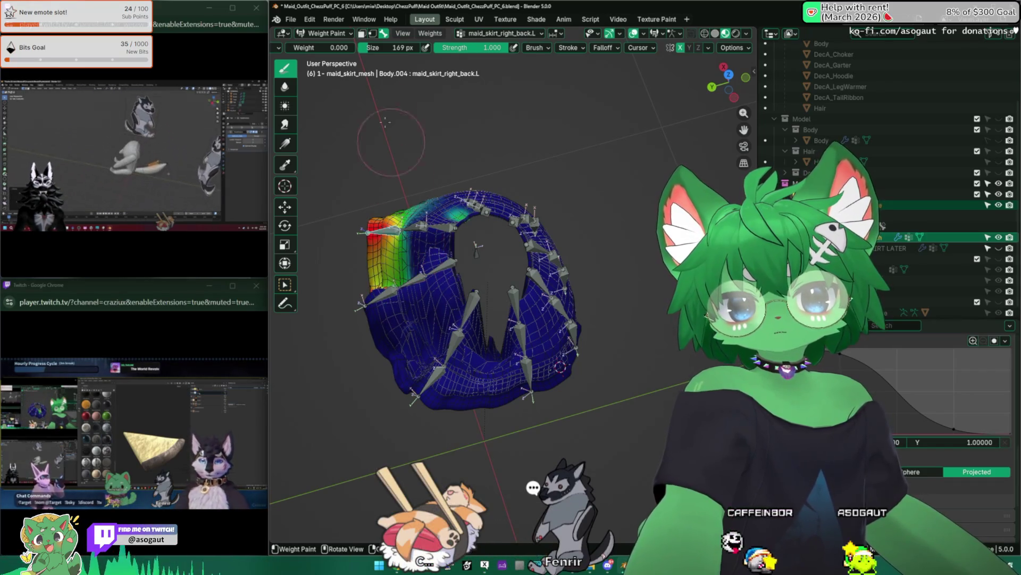
Switch the skirt mesh into Edit Mode for vertex editing
click(325, 34)
click(328, 87)
middle_drag(479, 279, 463, 335)
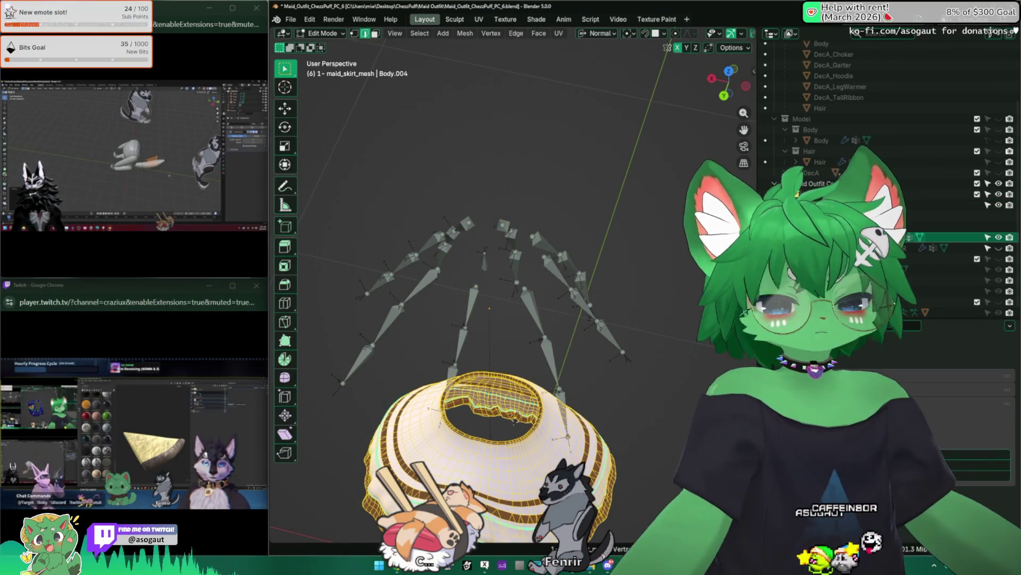
Remove the selected skirt vertices from all vertex groups
key(g)
middle_drag(576, 282, 649, 263)
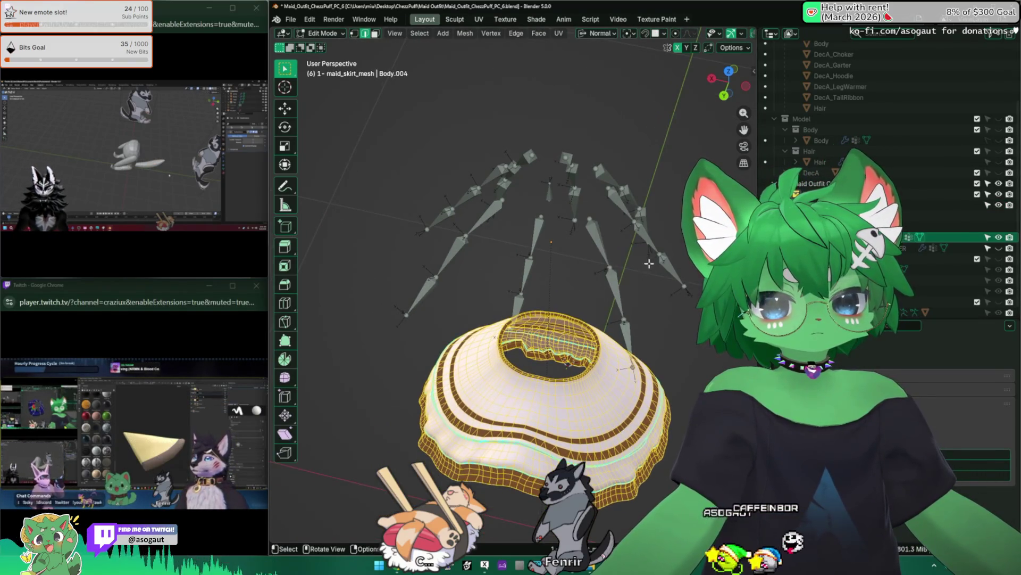
right_click(575, 322)
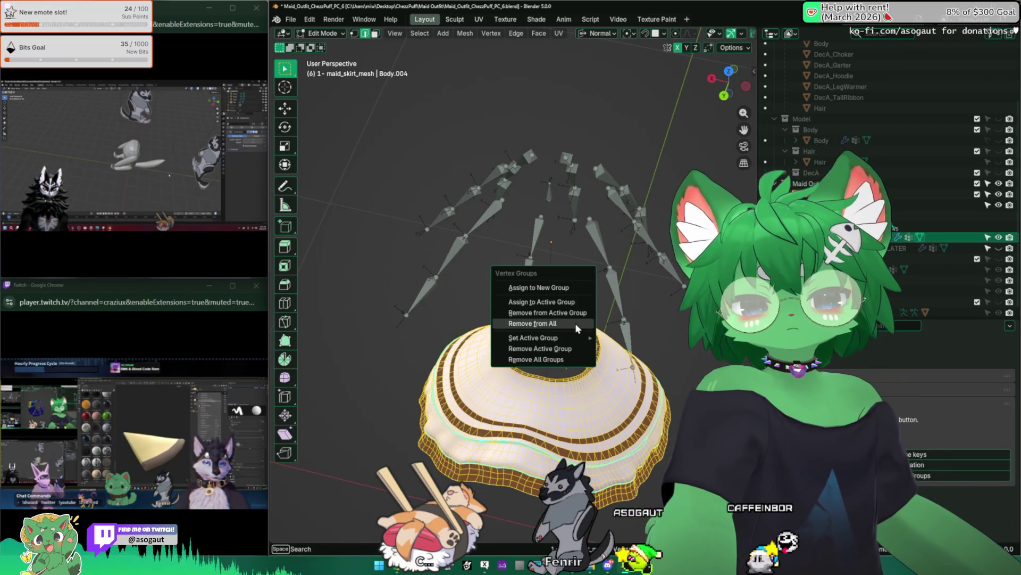
click(575, 335)
Return to Object Mode, select the skirt armature and enter Pose Mode
key(Tab)
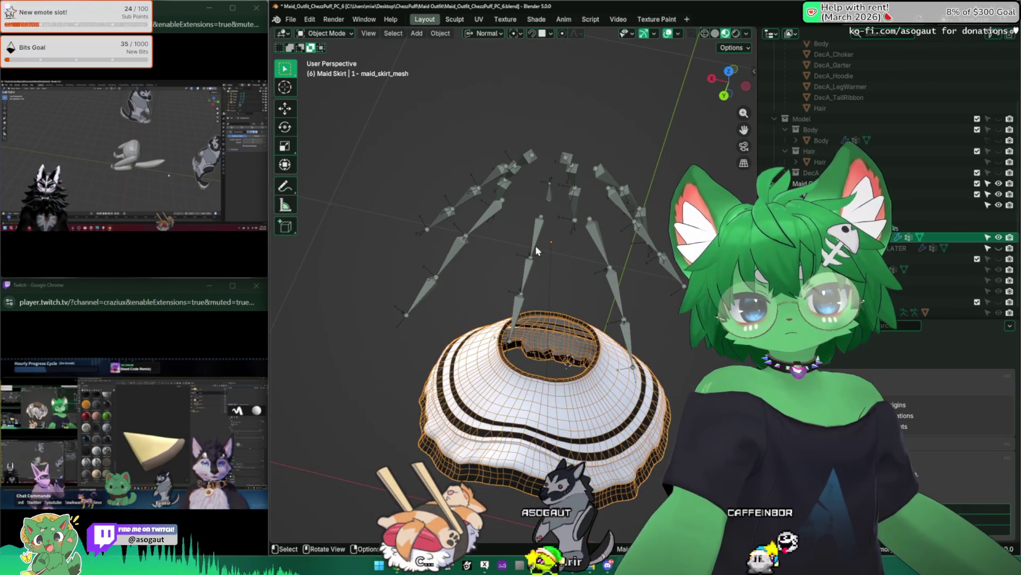
click(535, 245)
click(328, 69)
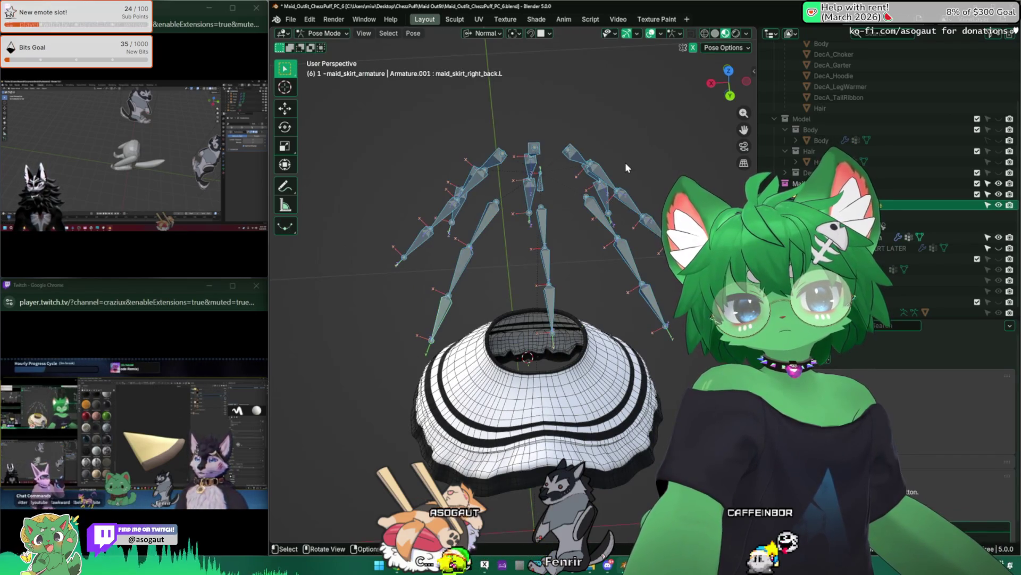
mouse_move(625, 162)
middle_down()
mouse_move(543, 278)
mouse_move(515, 263)
middle_up()
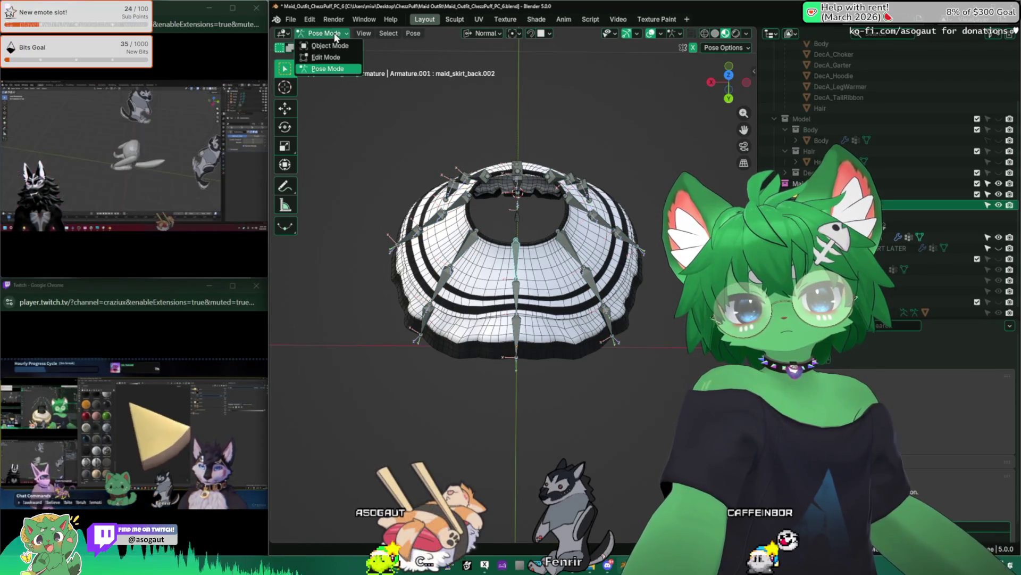
Select all vertices of the skirt mesh in Edit Mode and save the file
key(ctrl+Tab)
click(561, 274)
key(Tab)
key(a)
scroll(547, 263, up, 2)
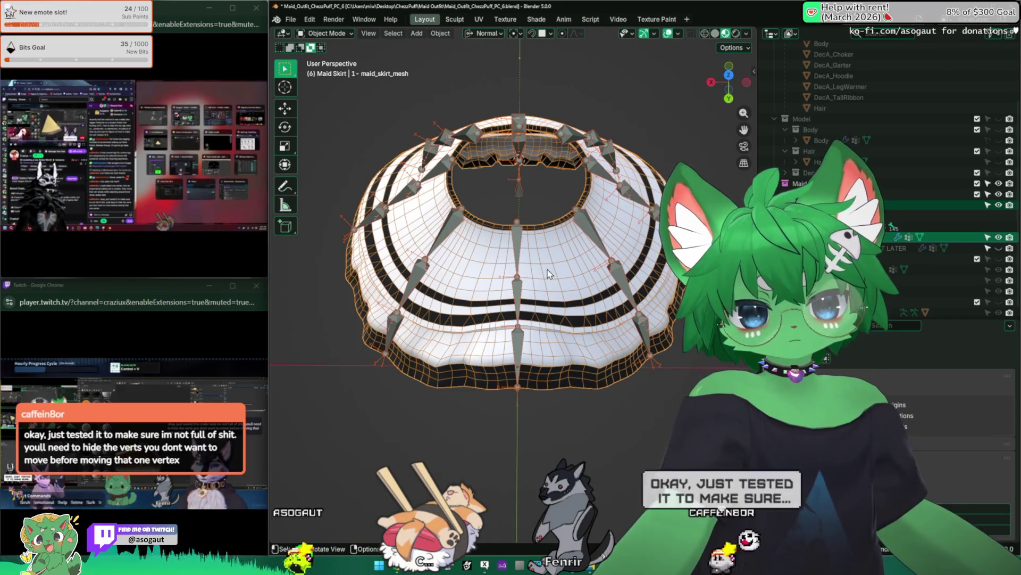
middle_drag(553, 273, 515, 245)
key(ctrl+s)
Switch the skirt mesh back to Weight Paint mode
click(327, 33)
key(Escape)
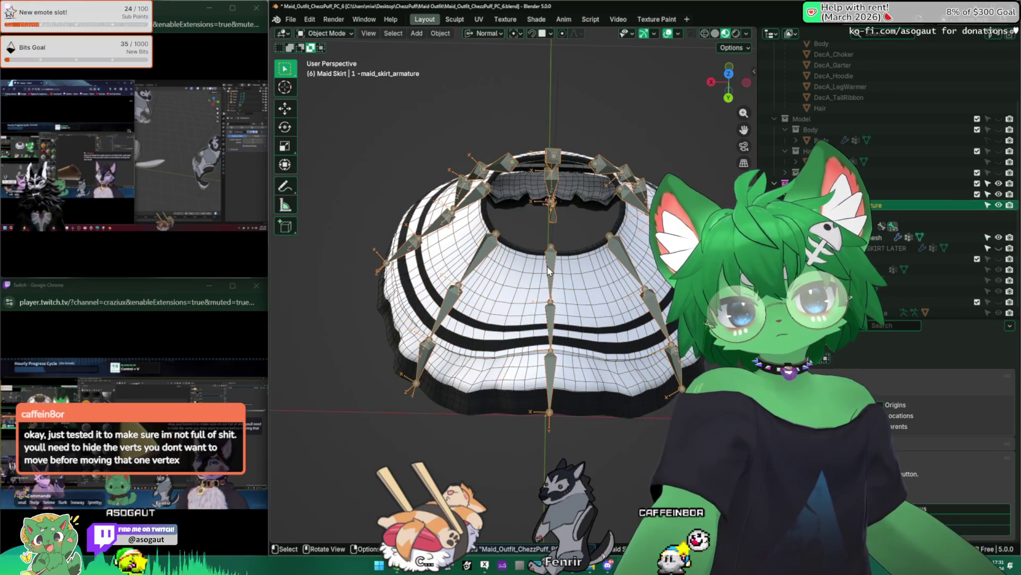
click(328, 33)
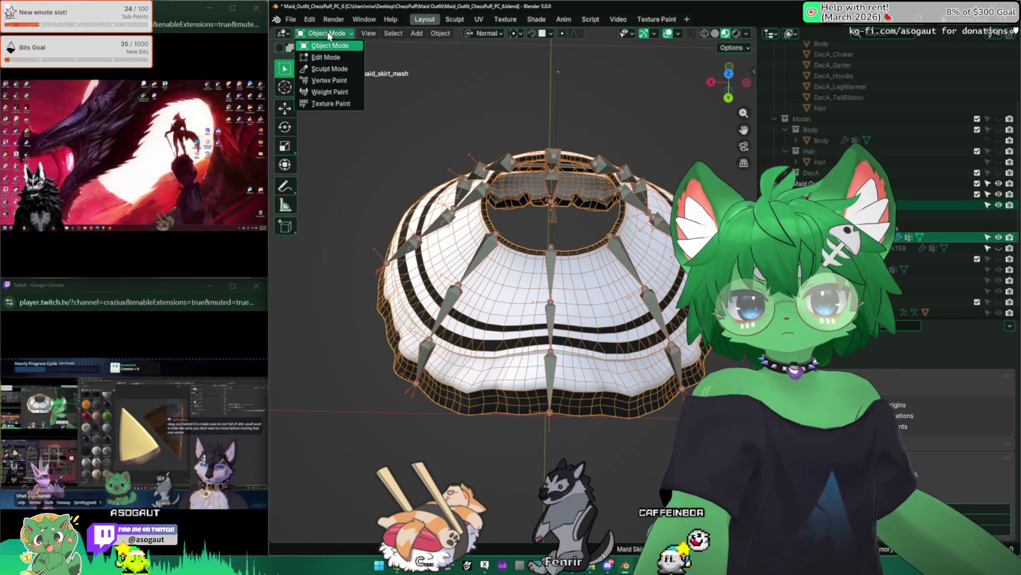
click(330, 91)
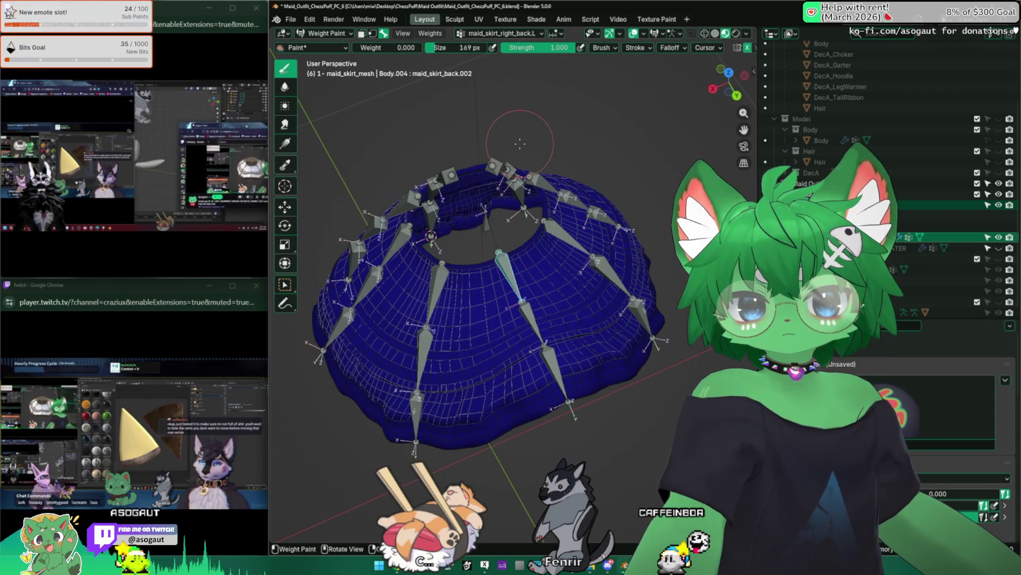
Assign automatic weights from the skirt bones to the mesh
click(430, 34)
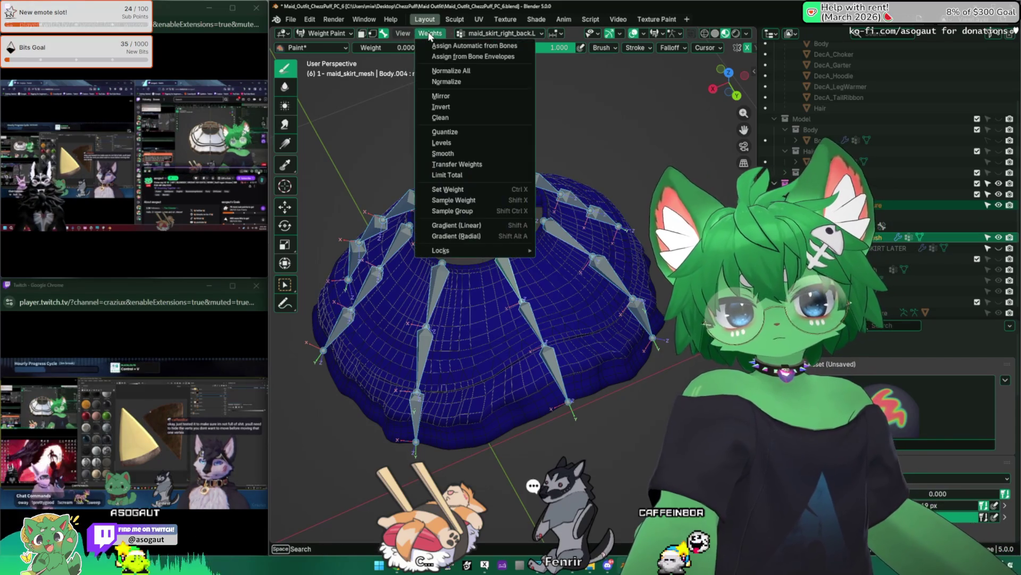
click(471, 48)
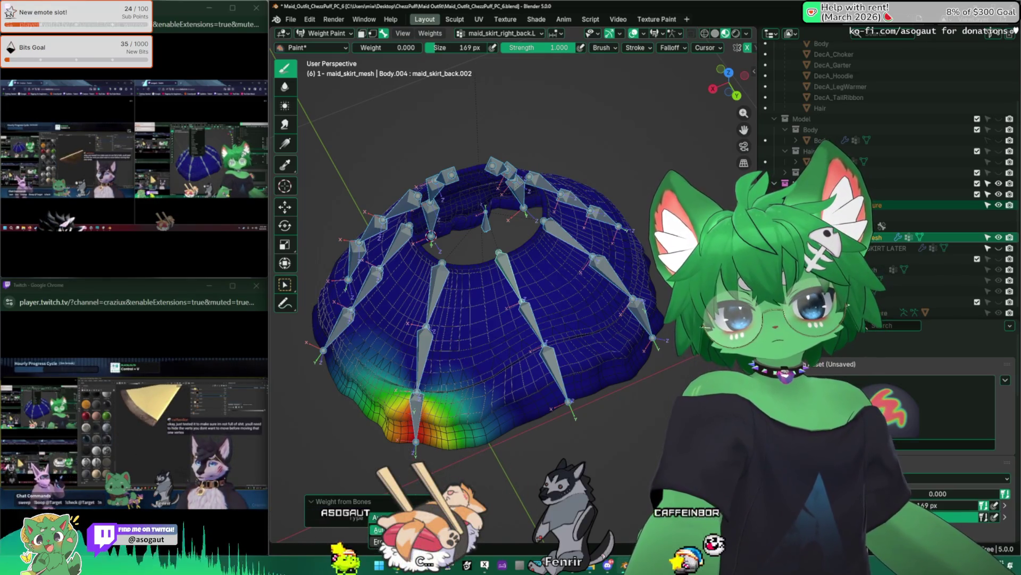
Step through front, back, right_back.R and mid.R.002 bones to inspect automatic weights
alt+click(421, 335)
alt+click(411, 329)
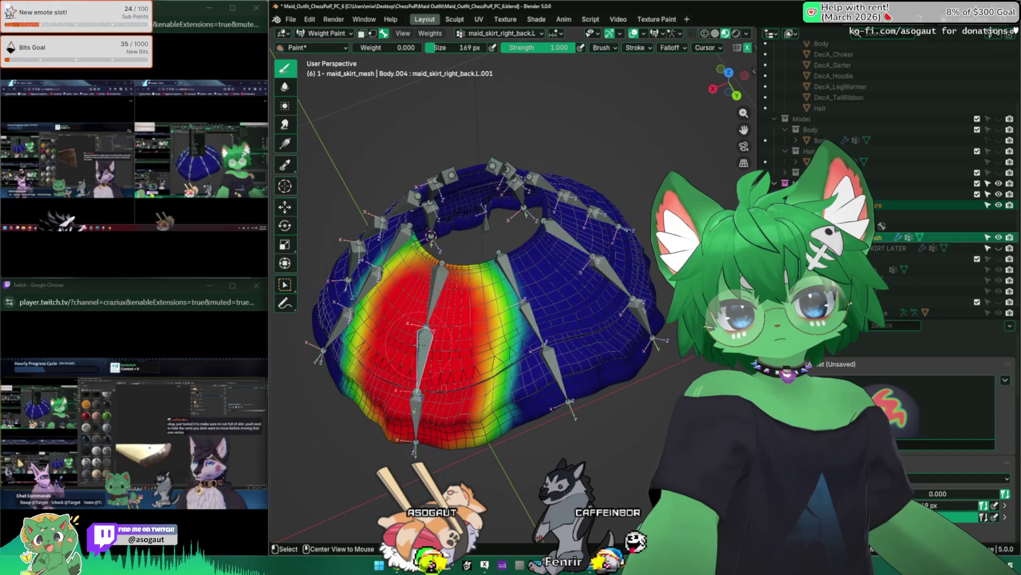
alt+click(425, 335)
alt+click(503, 319)
alt+click(542, 344)
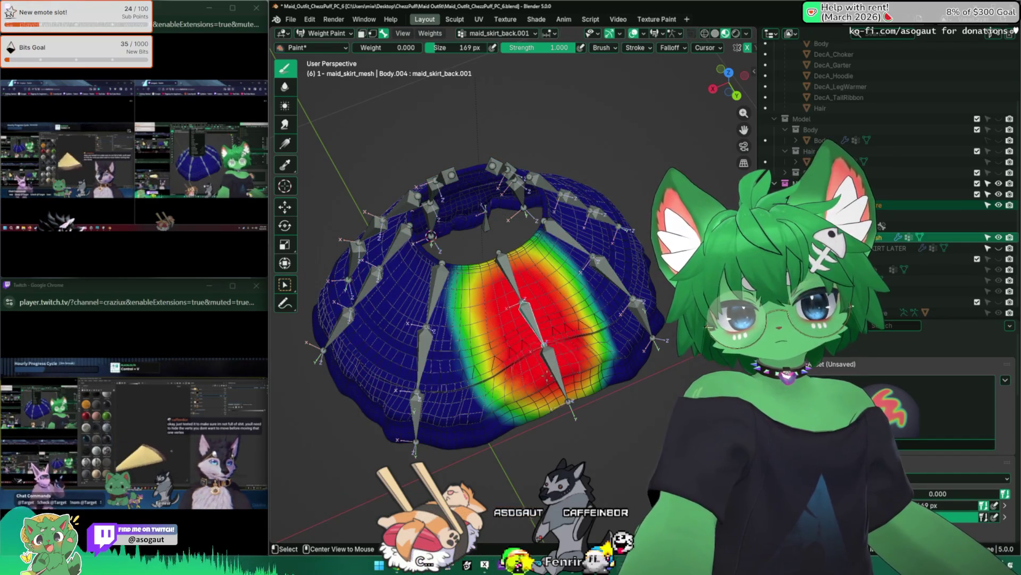
middle_drag(510, 320, 559, 279)
alt+click(622, 375)
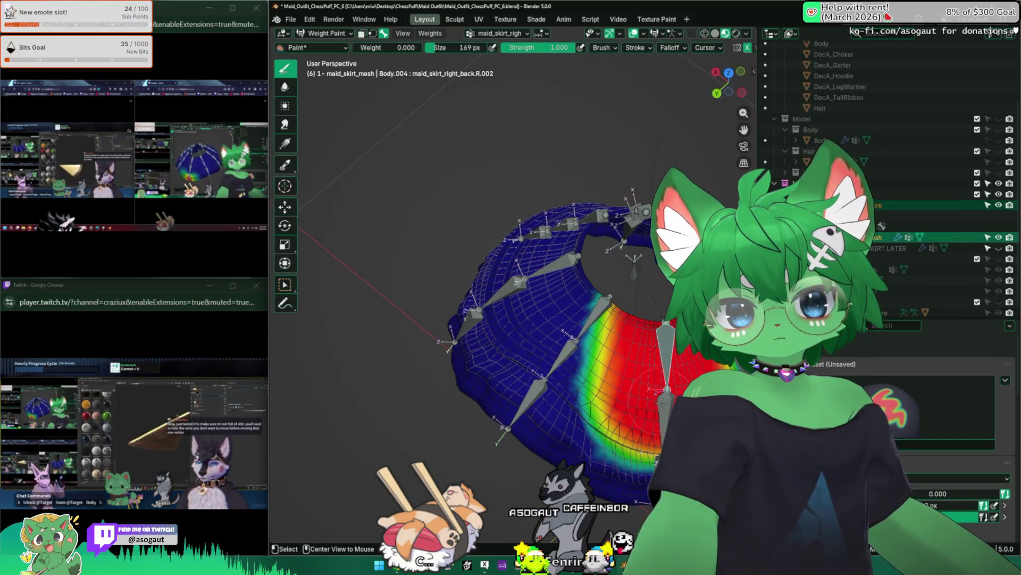
middle_drag(559, 319, 518, 240)
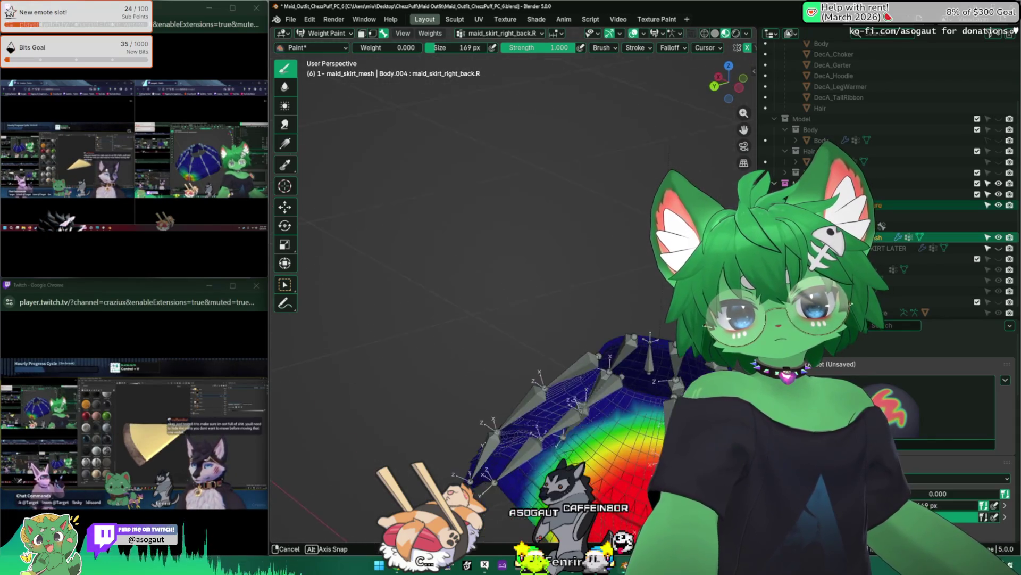
alt+click(590, 415)
alt+click(639, 399)
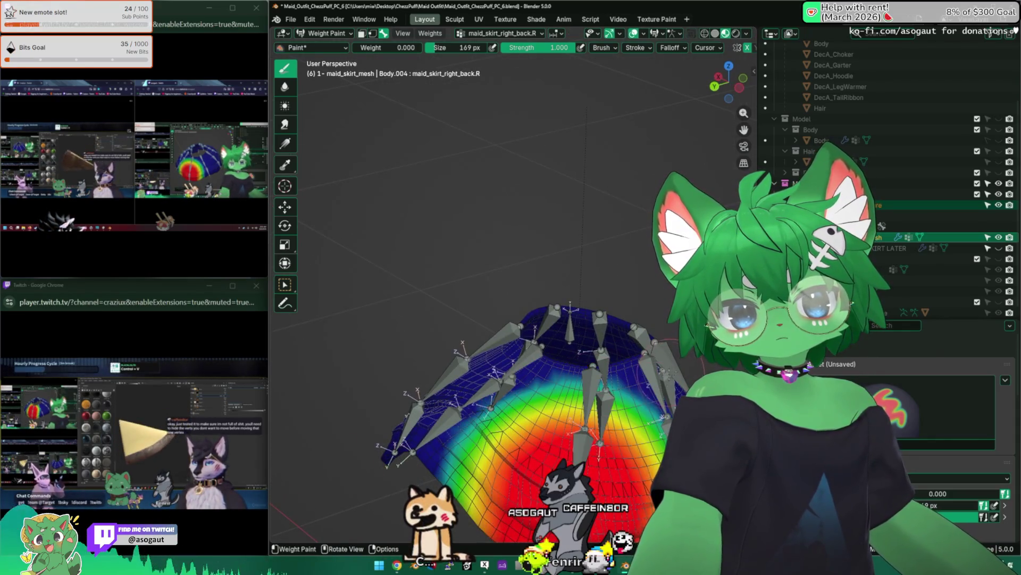
middle_drag(519, 359, 479, 304)
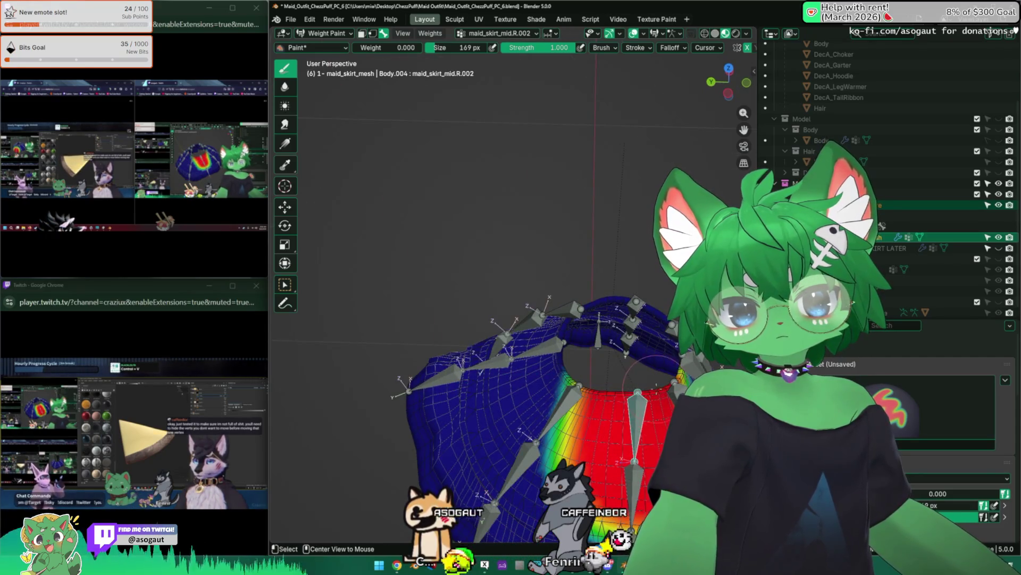
Rotate the mid.R.002 bone to test the skirt bend, then check maid_skirt_mid.R weights
key(r)
drag(631, 415, 647, 448)
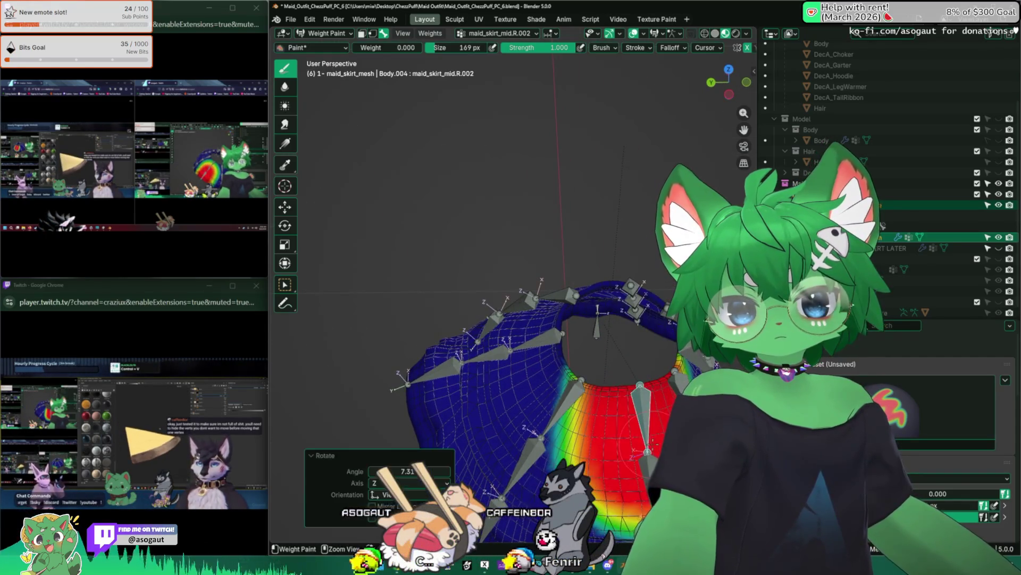
scroll(519, 335, down, 4)
middle_drag(518, 335, 495, 287)
key(r)
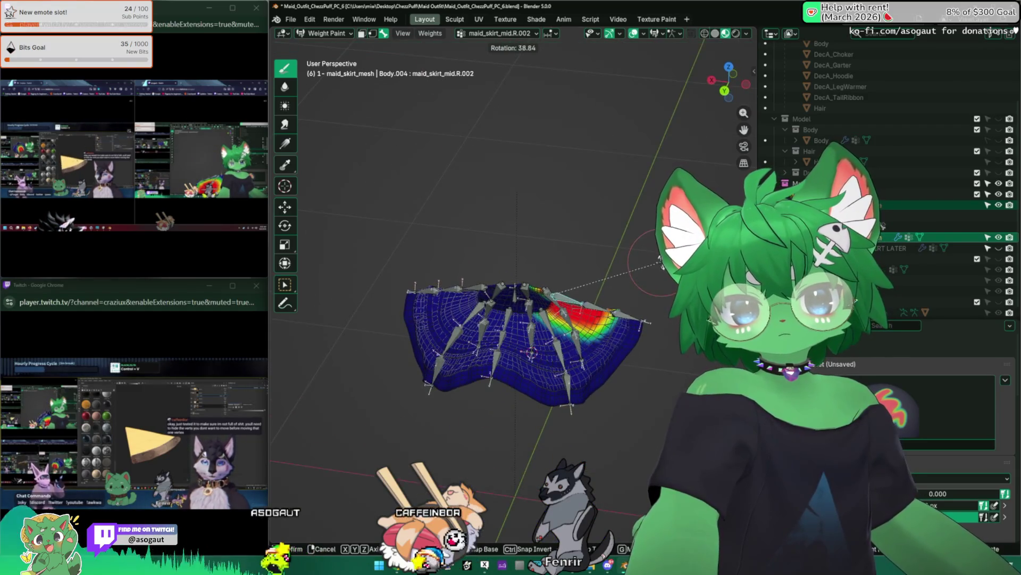
click(655, 260)
alt+click(631, 296)
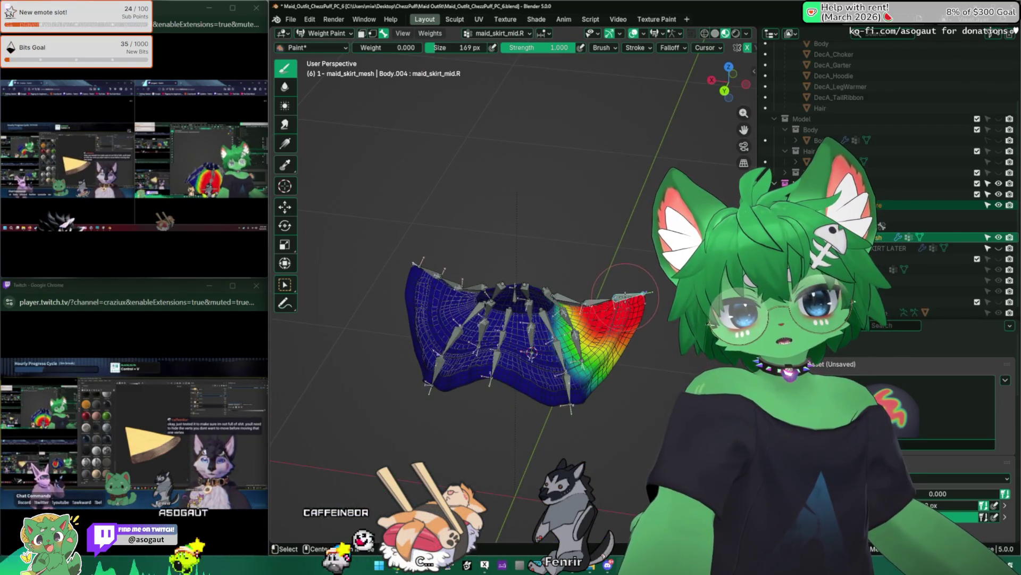
mouse_move(559, 336)
middle_down()
mouse_move(479, 304)
mouse_move(543, 343)
middle_up()
Rotate right_back.R.001 and a back bone to test deformation, then view from Right Orthographic
alt+click(512, 375)
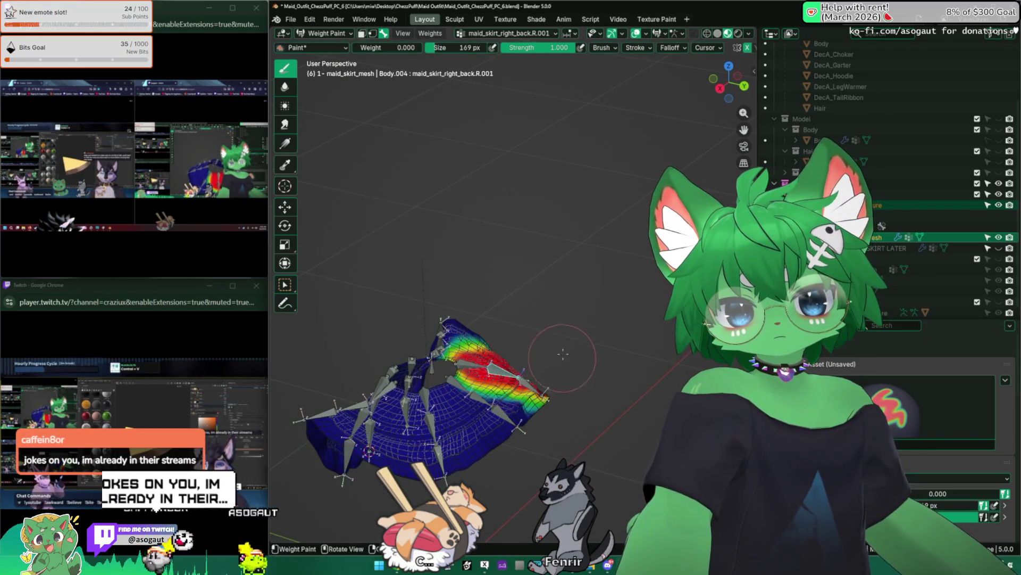
drag(562, 354, 524, 352)
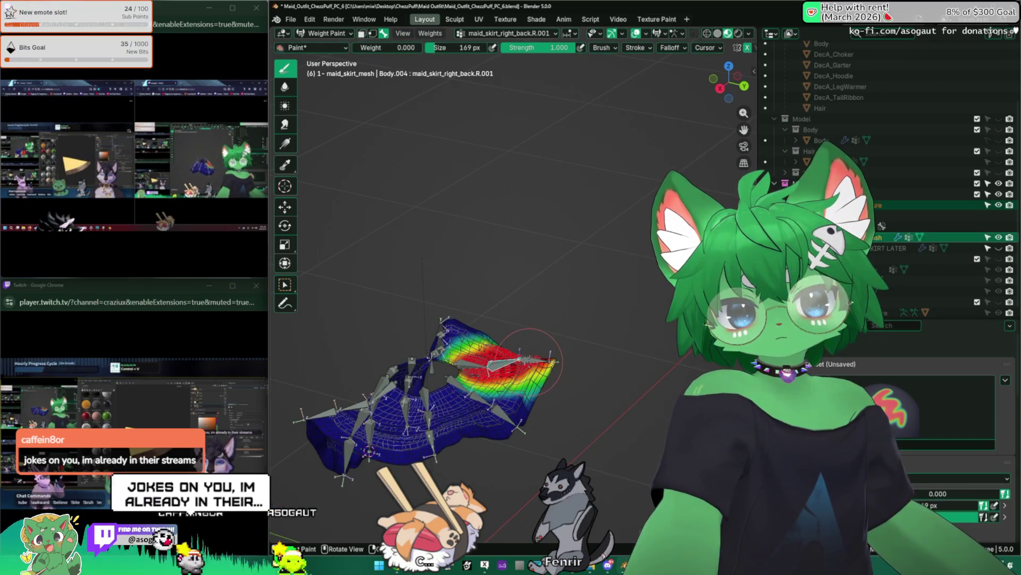
middle_drag(550, 355, 559, 363)
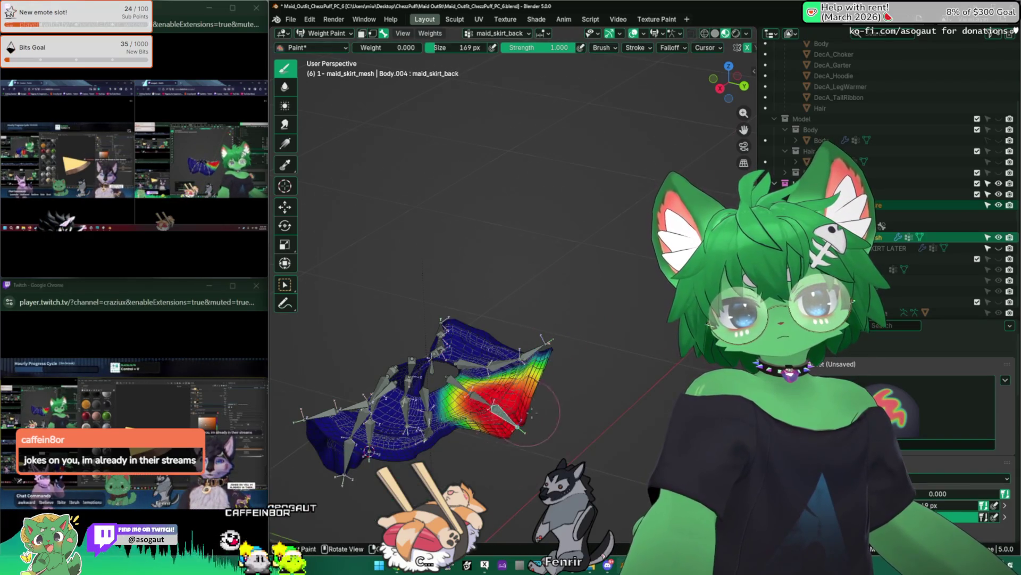
key(r)
click(584, 365)
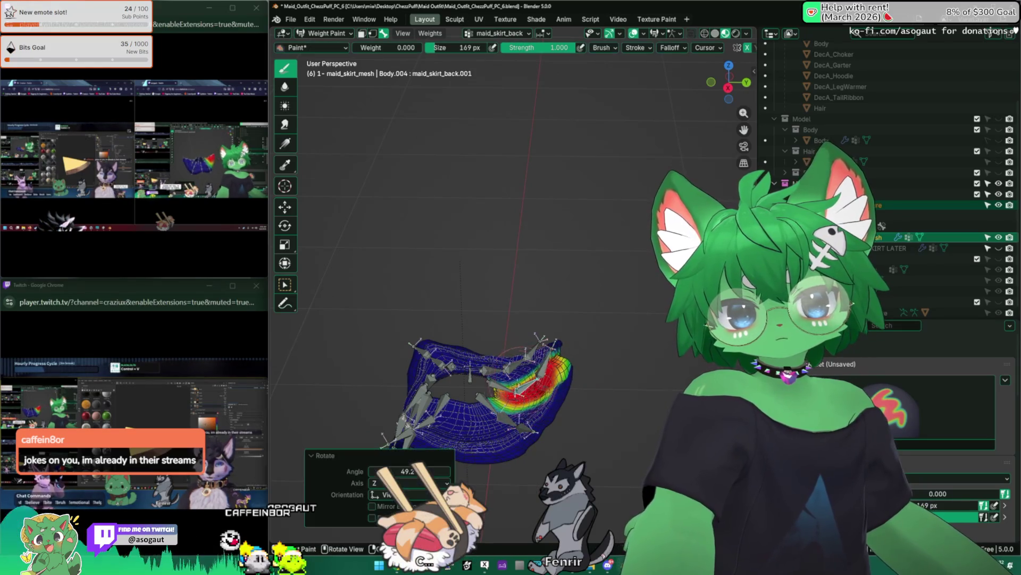
middle_drag(479, 359, 519, 280)
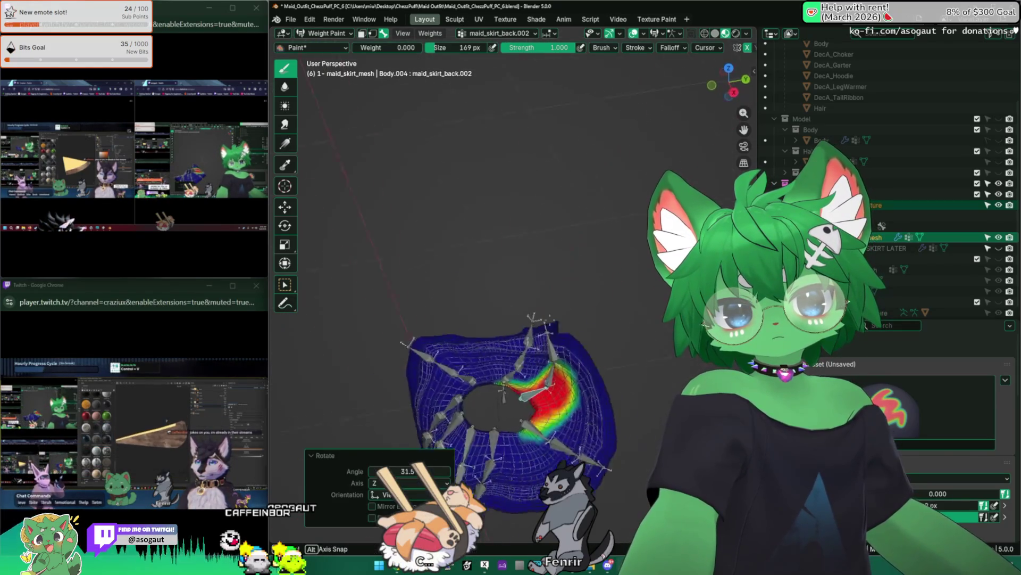
key(3)
click(527, 295)
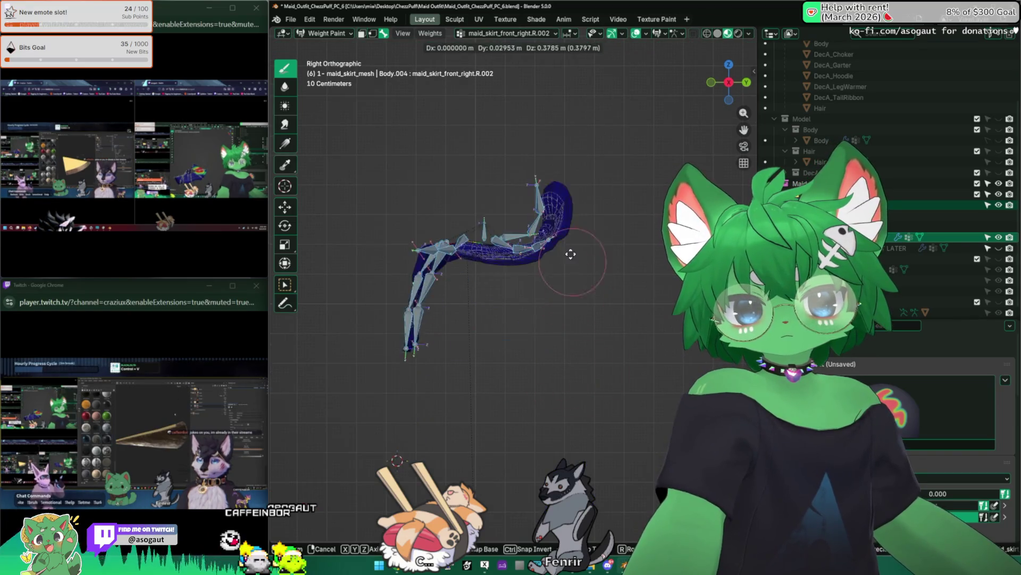
Rotate the maid_skirt_mid.R bone to lift its section, then Normalize All vertex group weights
middle_drag(475, 291, 496, 375)
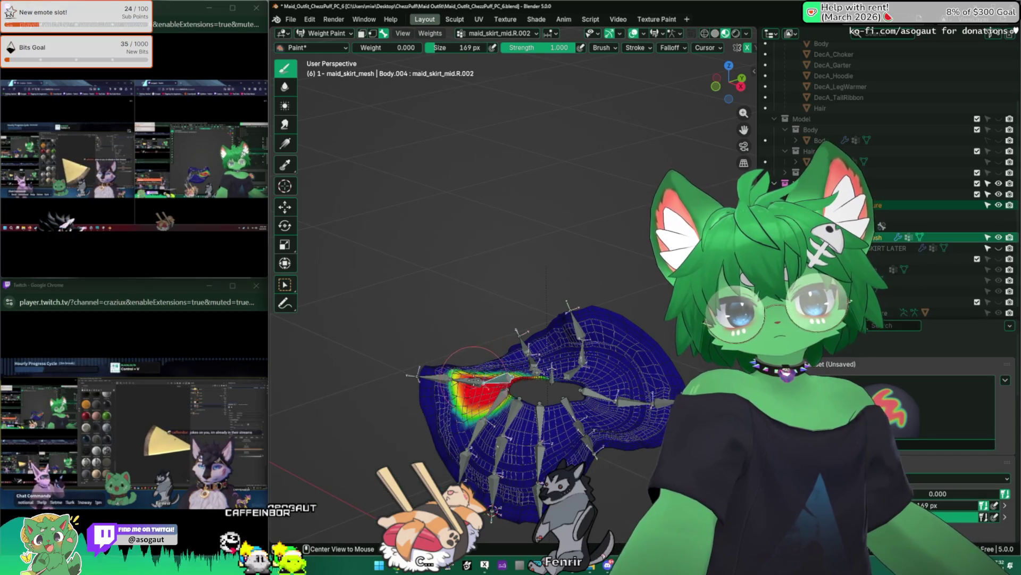
ctrl+click(479, 356)
key(r)
click(488, 332)
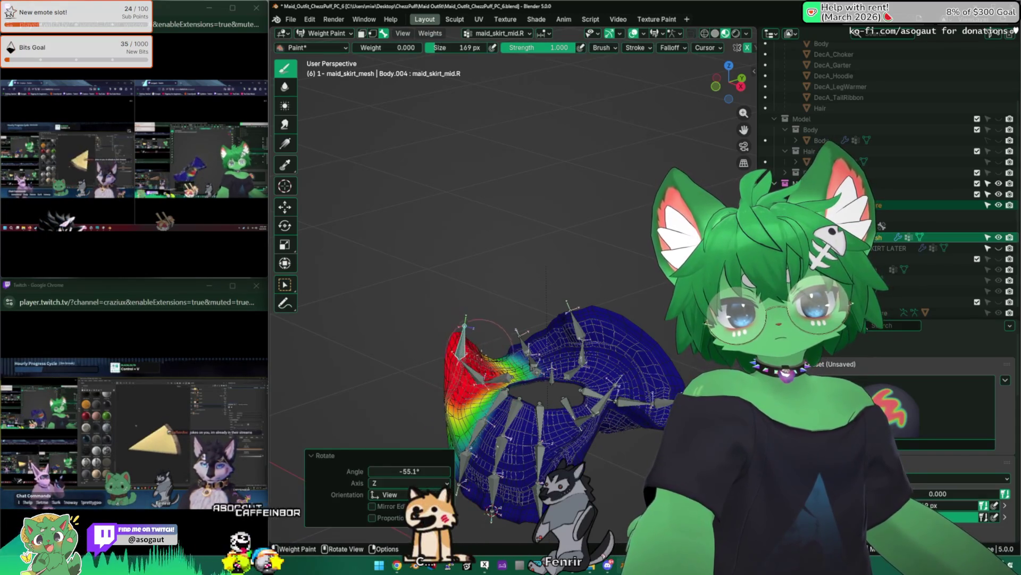
middle_drag(487, 330, 564, 312)
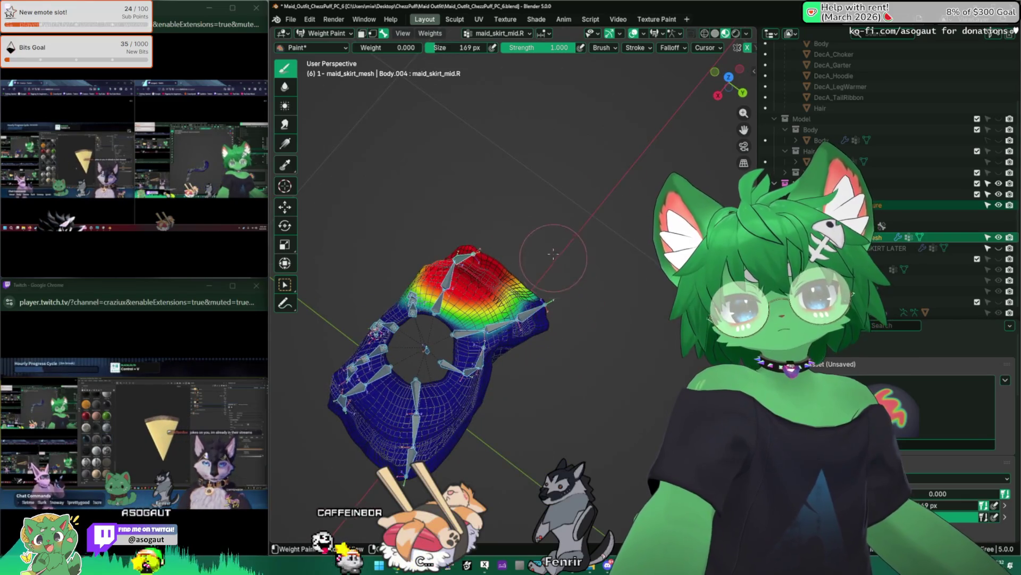
click(535, 245)
mouse_move(495, 263)
middle_down()
mouse_move(585, 220)
mouse_move(579, 286)
middle_up()
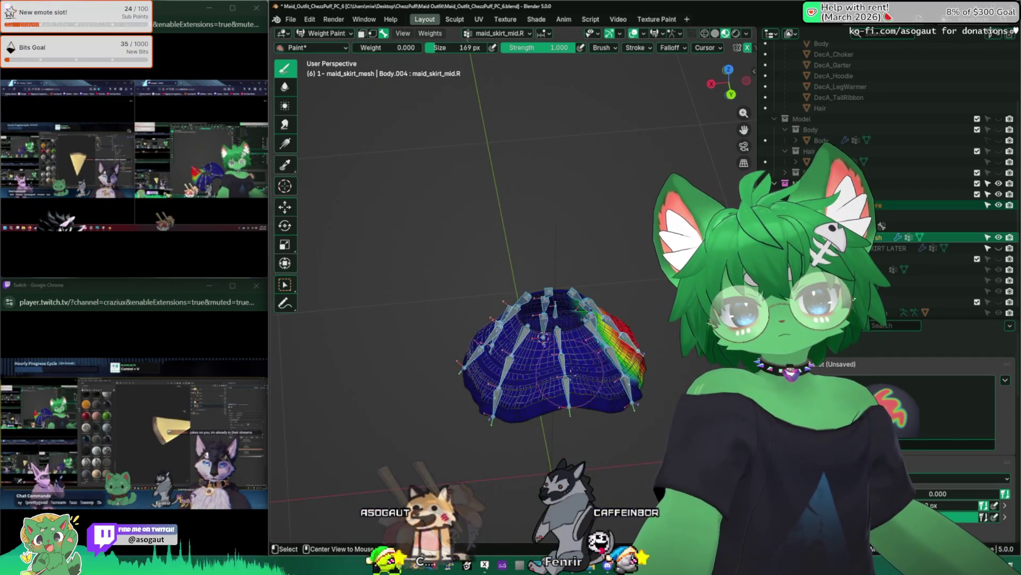
Rotate the maid_skirt_back and maid_skirt_right_back.L.001 bones to test their deformation
ctrl+click(590, 335)
mouse_move(591, 335)
middle_down()
mouse_move(610, 331)
mouse_move(559, 359)
middle_up()
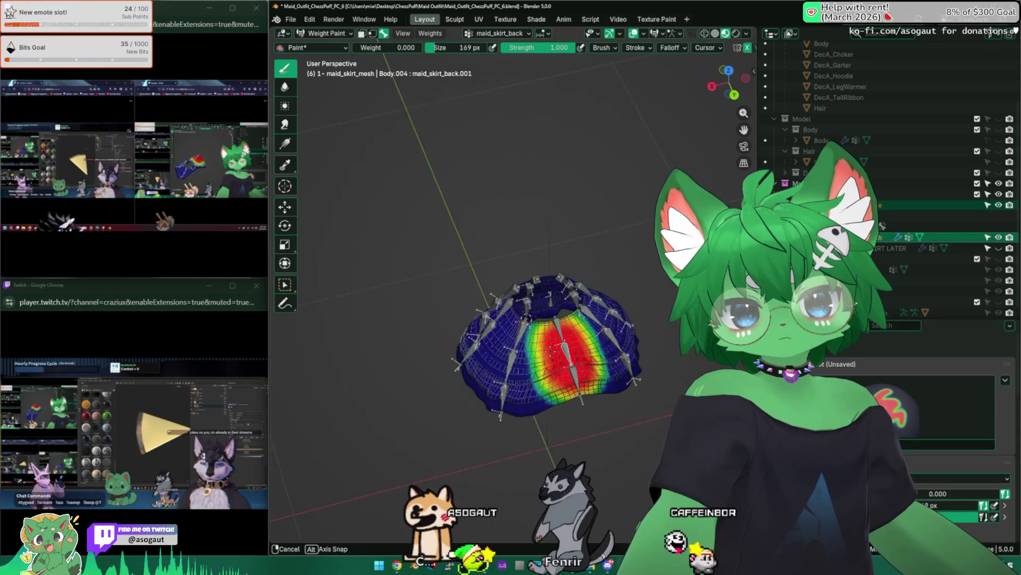
key(r)
click(583, 359)
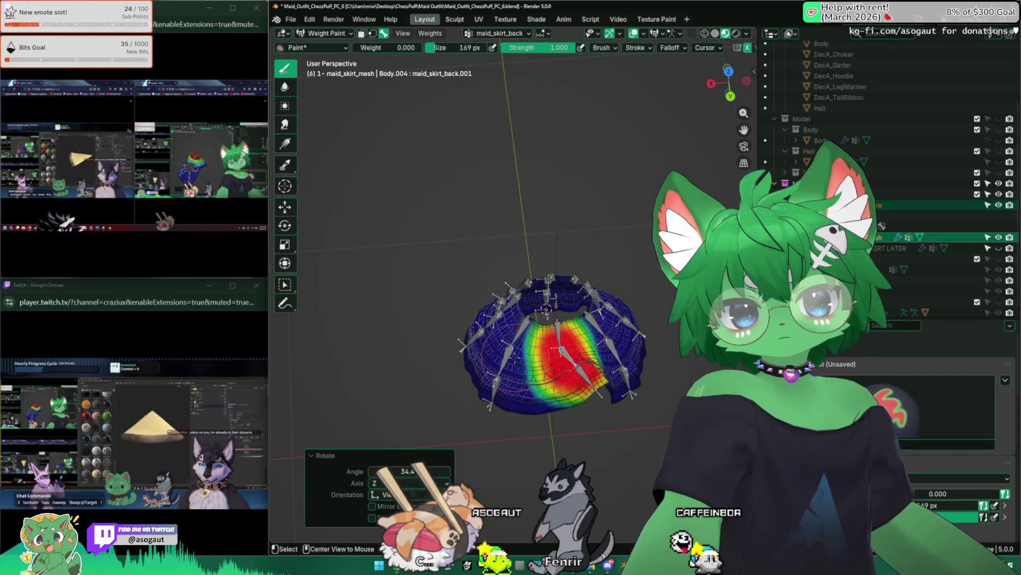
ctrl+click(515, 359)
key(r)
click(499, 365)
Move the maid_skirt_right_back.L.002 and maid_skirt_mid.L.002 bones to check the mesh follows
ctrl+click(511, 326)
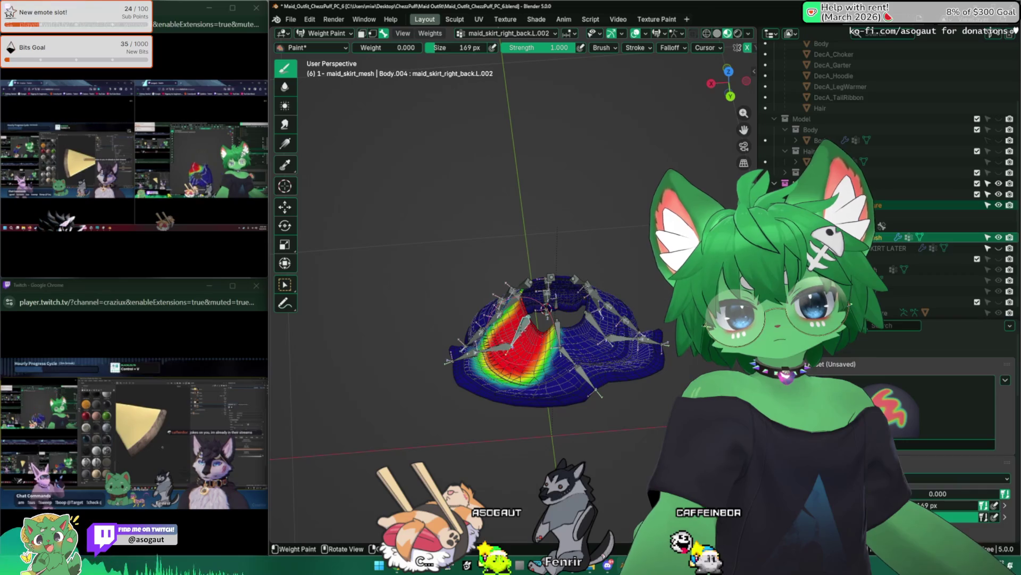
key(g)
click(483, 329)
middle_drag(511, 319, 559, 304)
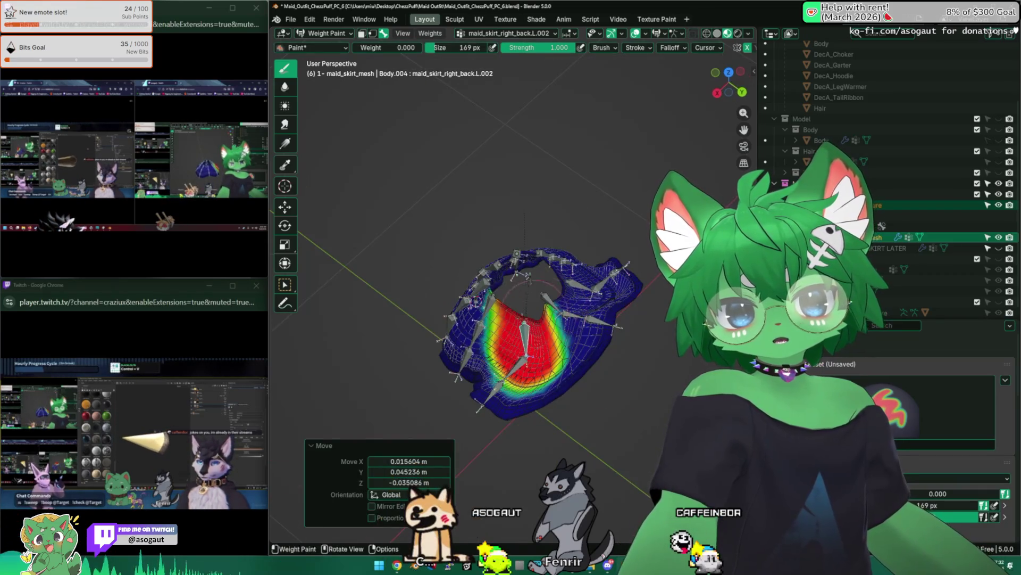
ctrl+click(503, 335)
key(g)
click(459, 277)
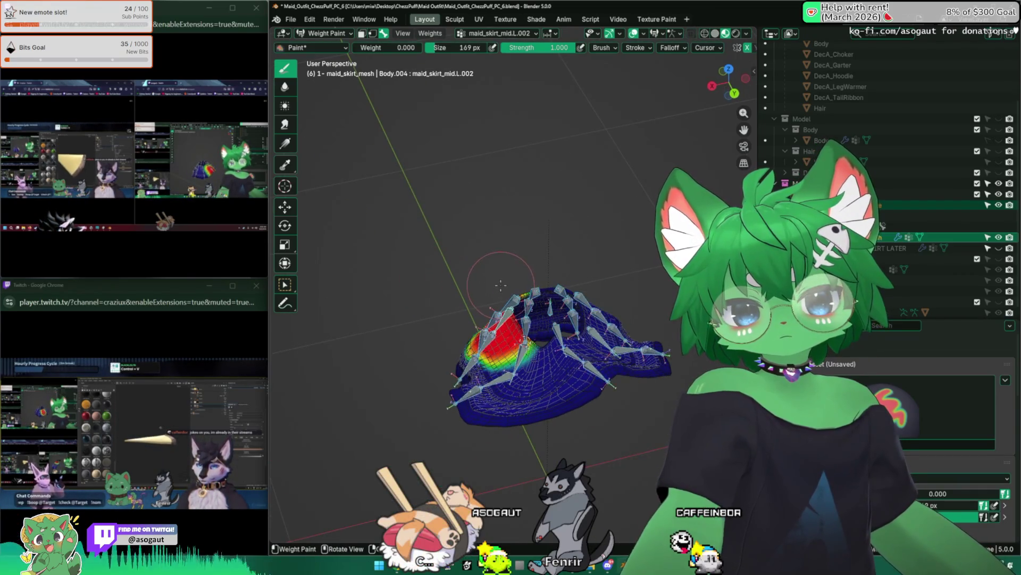